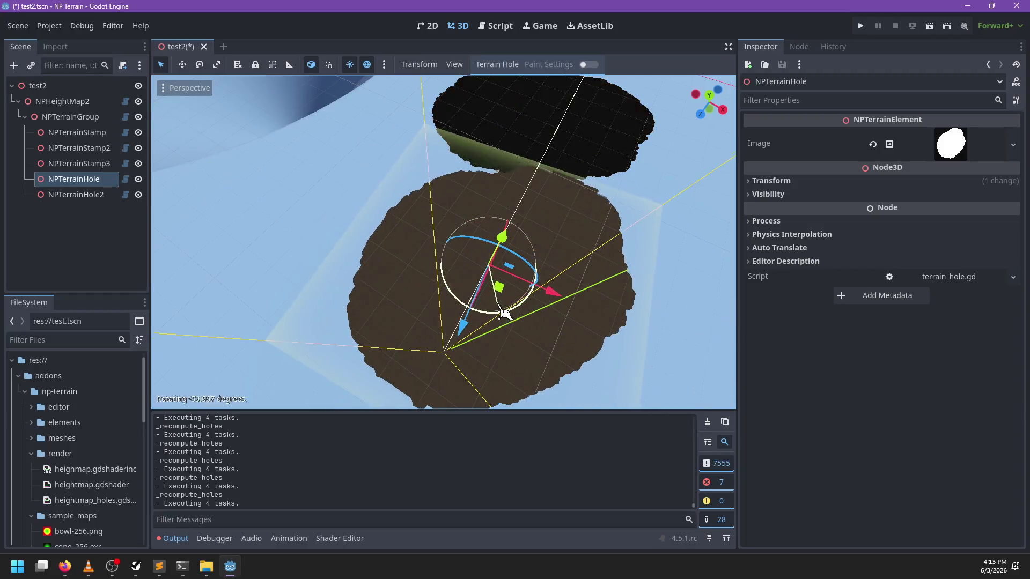
Drag NPTerrainHole across the ground to a new spot and check its placement from another angle
mouse_move(439, 260)
mouse_down()
mouse_move(359, 274)
mouse_move(407, 292)
mouse_up()
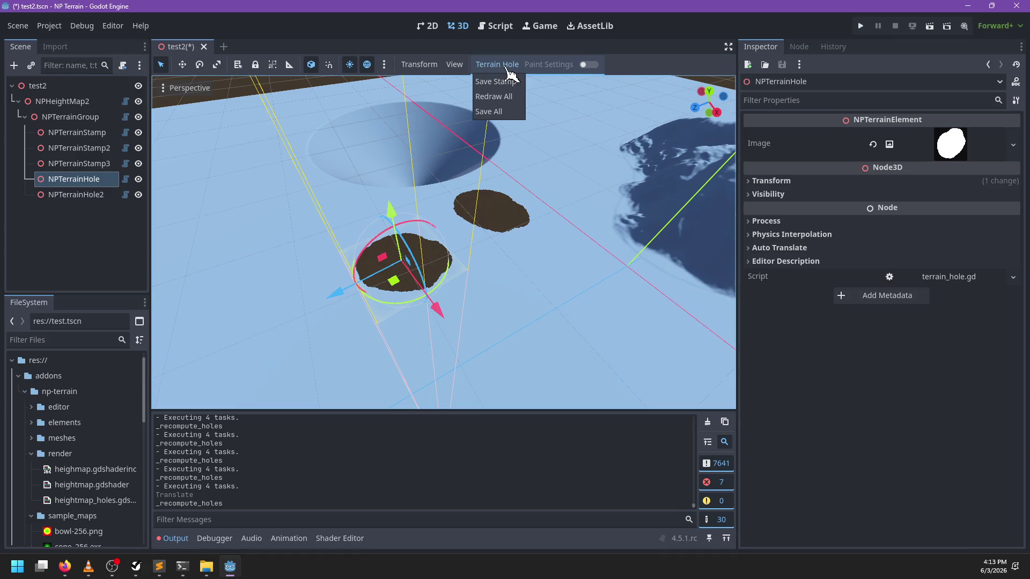
click(364, 315)
scroll(529, 303, down, 3)
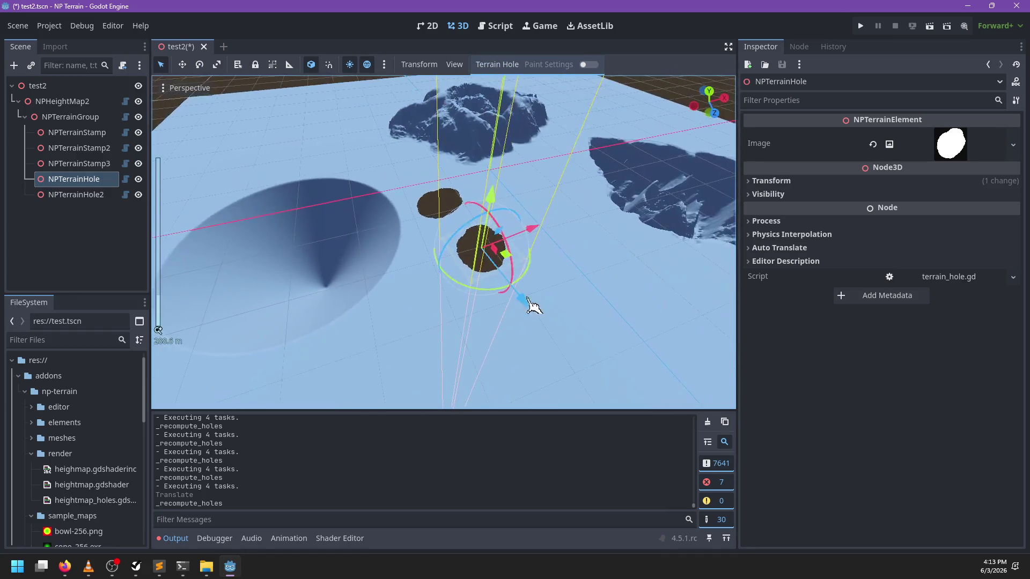
mouse_move(498, 287)
mouse_down()
mouse_move(544, 263)
mouse_move(486, 207)
mouse_move(466, 234)
mouse_move(547, 314)
mouse_up()
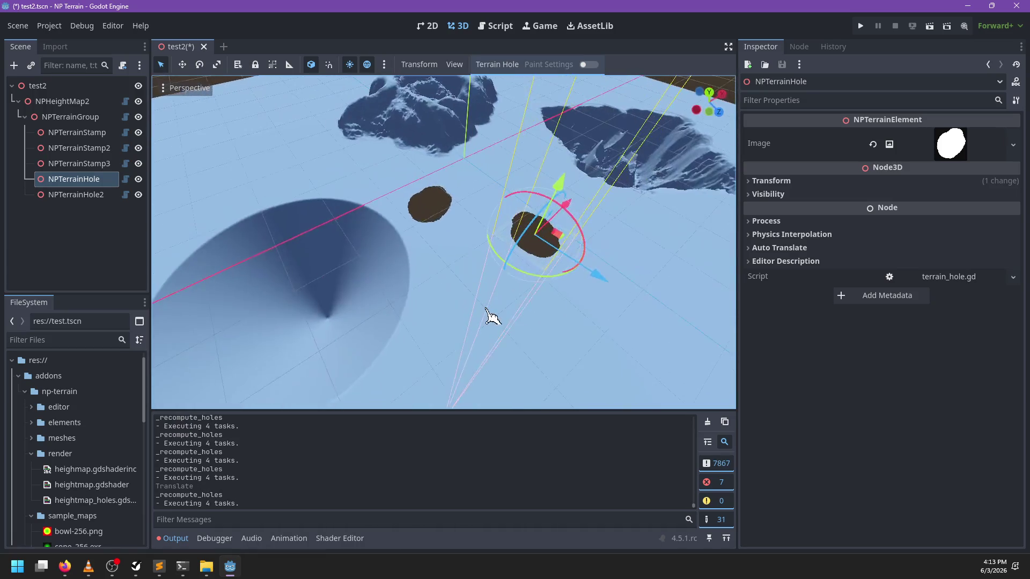
scroll(492, 316, down, 3)
scroll(491, 317, down, 4)
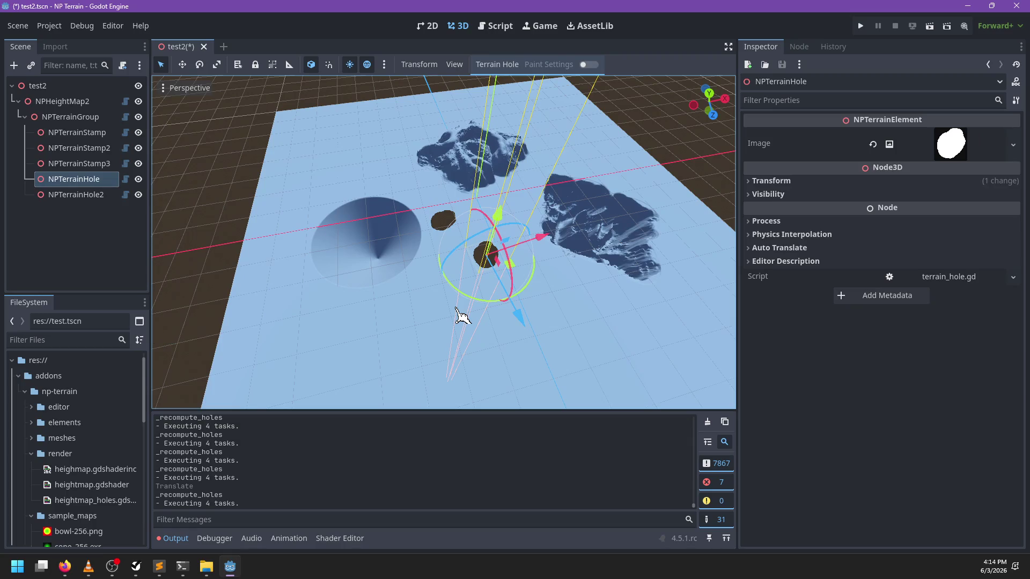
mouse_move(487, 258)
mouse_down()
mouse_move(554, 278)
mouse_move(501, 324)
mouse_move(466, 315)
mouse_move(493, 226)
mouse_move(453, 223)
mouse_move(428, 292)
mouse_move(459, 321)
mouse_up()
mouse_move(520, 243)
mouse_down()
mouse_move(602, 230)
mouse_move(603, 202)
mouse_move(494, 263)
mouse_up()
Move NPTerrainStamp across the heightmap, view it from a new angle, then select NPTerrainStamp2
click(108, 133)
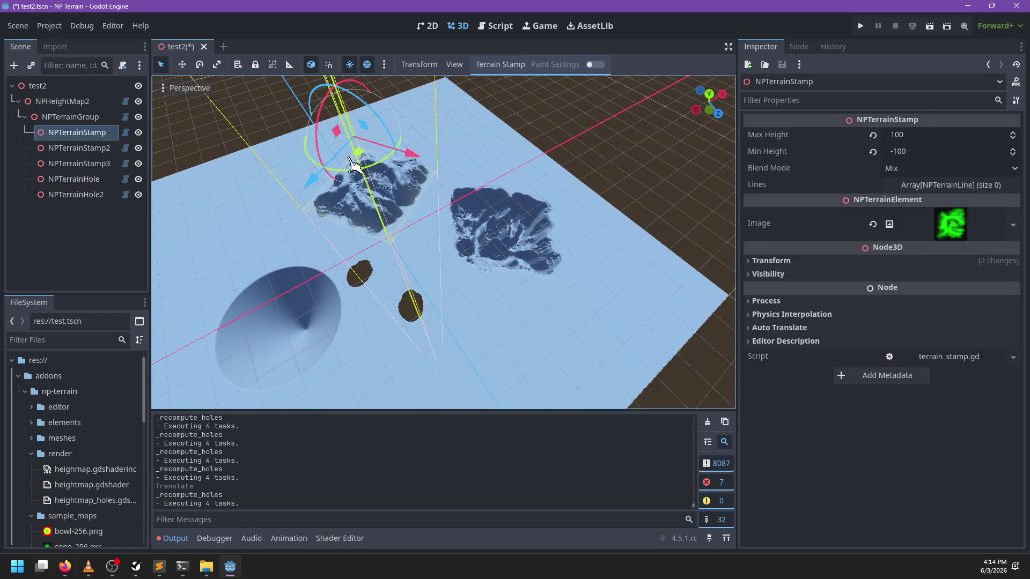
mouse_move(358, 158)
mouse_down()
mouse_move(423, 171)
mouse_move(515, 226)
mouse_move(510, 177)
mouse_move(339, 204)
mouse_move(571, 236)
mouse_move(566, 219)
mouse_move(492, 236)
mouse_move(564, 241)
mouse_move(437, 138)
mouse_move(400, 146)
mouse_move(432, 179)
mouse_move(372, 143)
mouse_move(368, 166)
mouse_move(349, 164)
mouse_move(343, 174)
mouse_move(369, 199)
mouse_up()
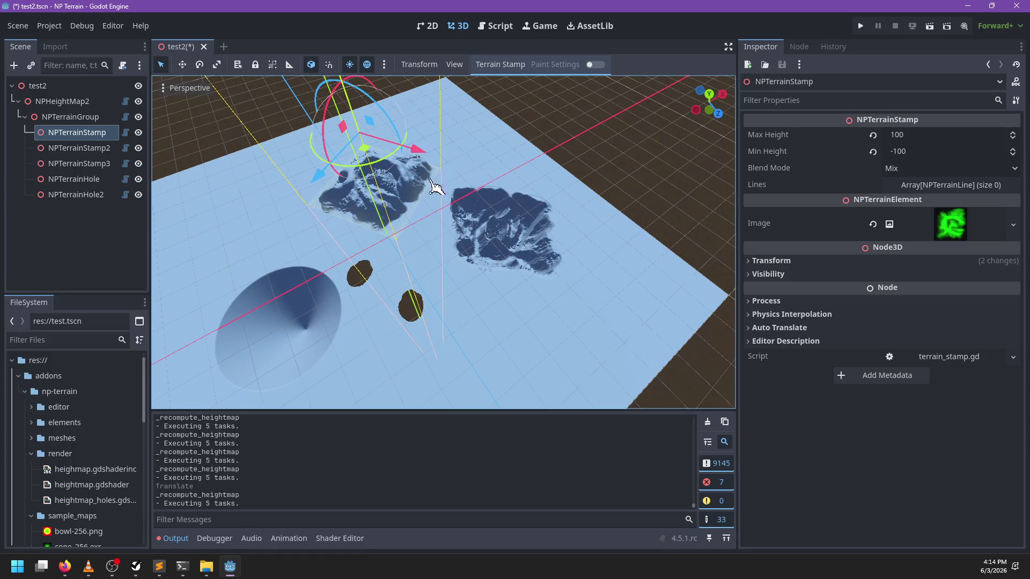
mouse_move(435, 186)
mouse_down()
mouse_move(334, 203)
mouse_move(375, 172)
mouse_move(380, 207)
mouse_move(434, 199)
mouse_move(434, 160)
mouse_move(430, 183)
mouse_move(424, 164)
mouse_move(421, 199)
mouse_move(421, 134)
mouse_move(419, 164)
mouse_up()
scroll(434, 200, down, 2)
click(80, 148)
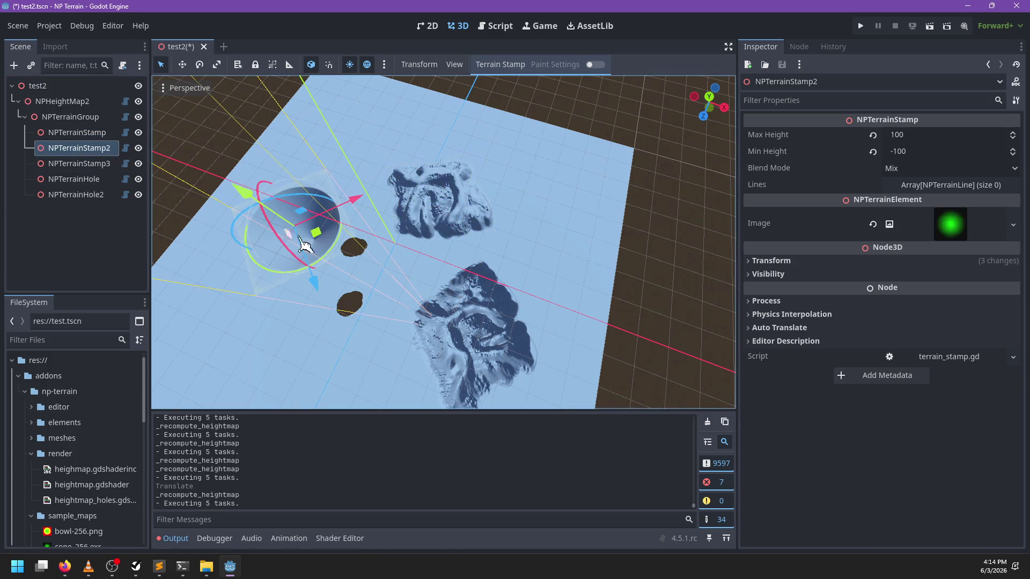
Nudge the bowl stamp slightly, reselect NPTerrainStamp and orbit low to see the horizon
drag(328, 239, 317, 231)
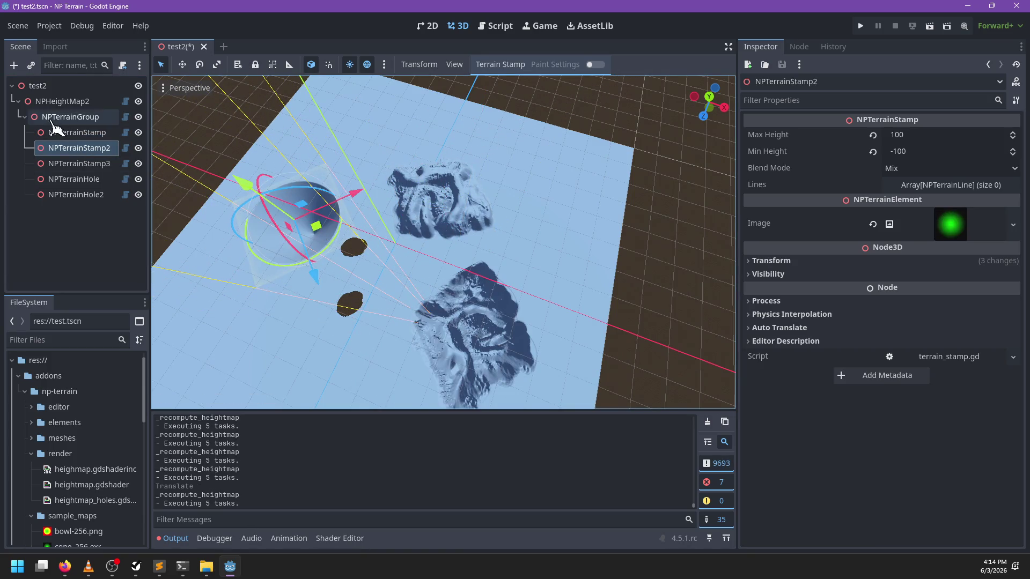
click(76, 133)
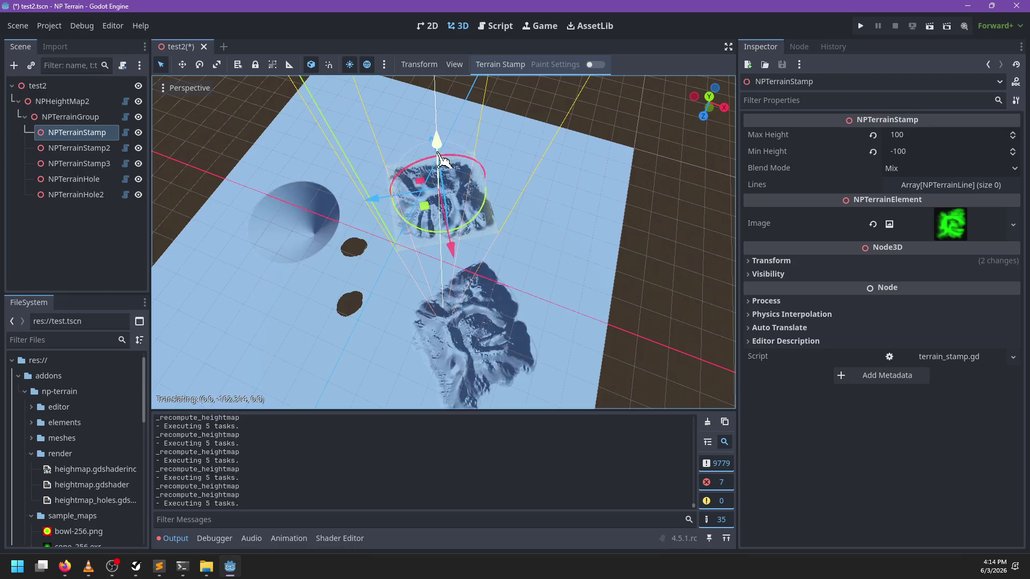
scroll(436, 182, up, 2)
scroll(436, 182, up, 3)
mouse_move(436, 183)
mouse_down()
mouse_move(471, 152)
mouse_move(503, 221)
mouse_move(421, 166)
mouse_move(460, 171)
mouse_move(473, 146)
mouse_move(450, 167)
mouse_move(435, 153)
mouse_move(435, 132)
mouse_move(437, 245)
mouse_up()
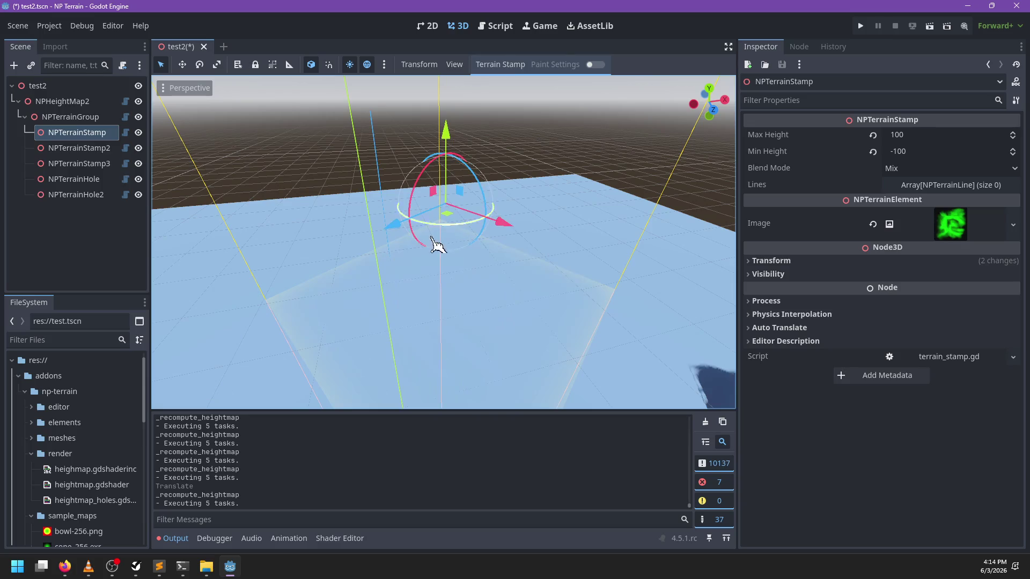
Shift NPTerrainStamp vertically to reshape the terrain and save test2.tscn
mouse_move(439, 157)
mouse_down()
mouse_move(460, 167)
mouse_move(451, 43)
mouse_move(450, 153)
mouse_up()
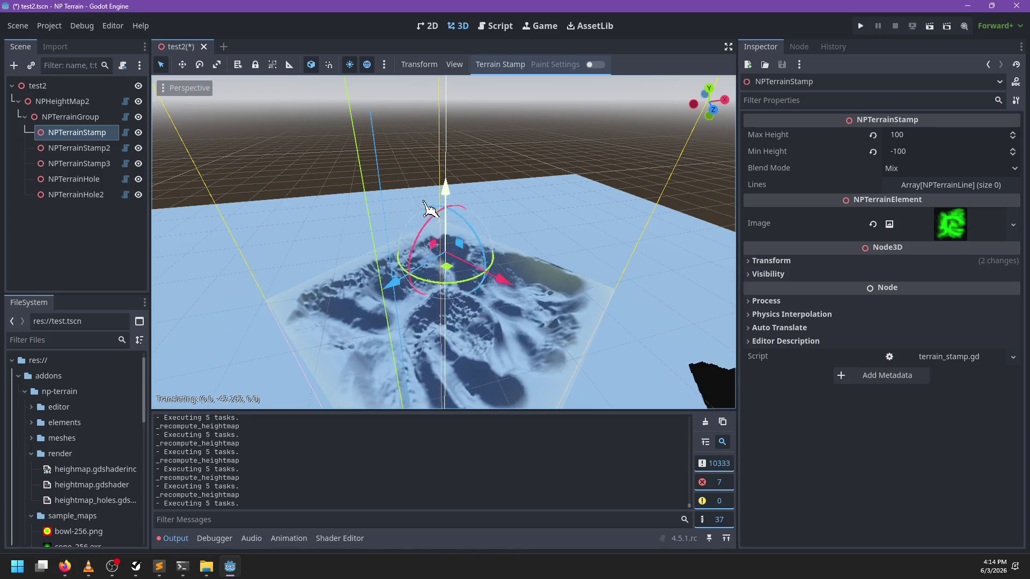
mouse_move(429, 210)
mouse_down()
mouse_move(429, 177)
mouse_move(453, 257)
mouse_up()
scroll(512, 294, down, 3)
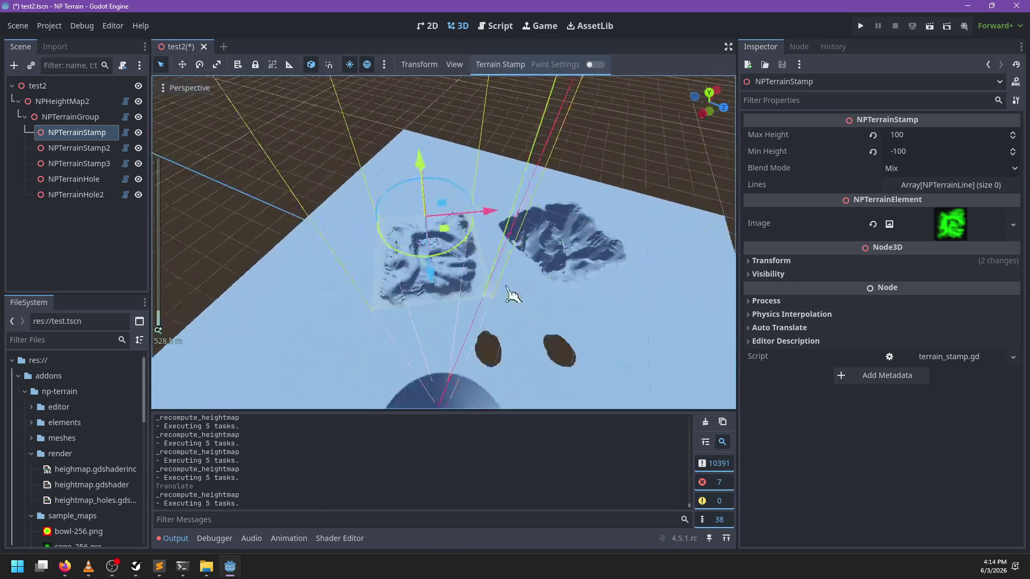
drag(513, 294, 535, 276)
mouse_move(461, 200)
mouse_down()
mouse_move(426, 185)
mouse_move(444, 214)
mouse_move(435, 230)
mouse_move(432, 204)
mouse_move(460, 350)
mouse_move(441, 204)
mouse_up()
scroll(460, 350, up, 3)
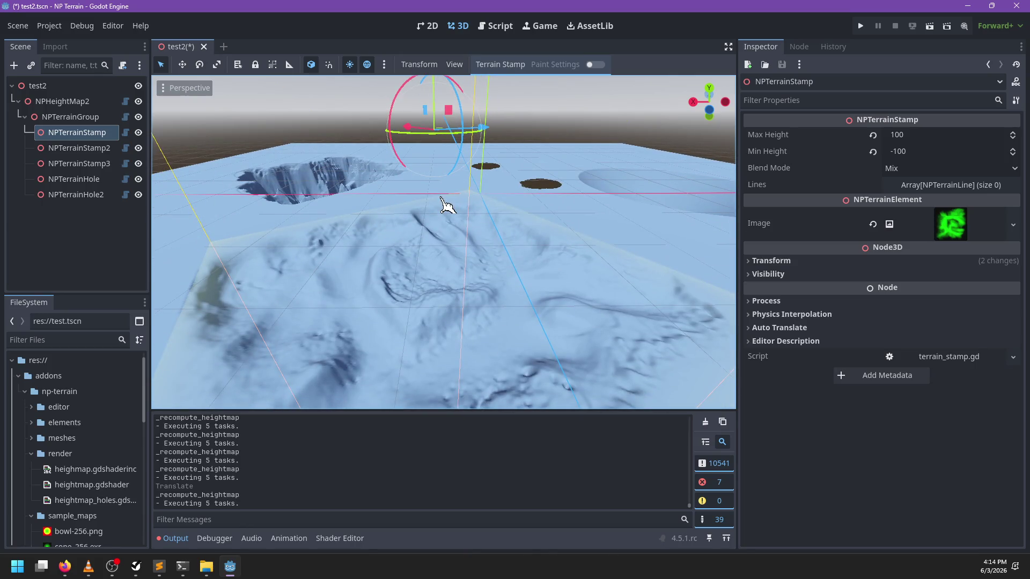
key(ctrl+s)
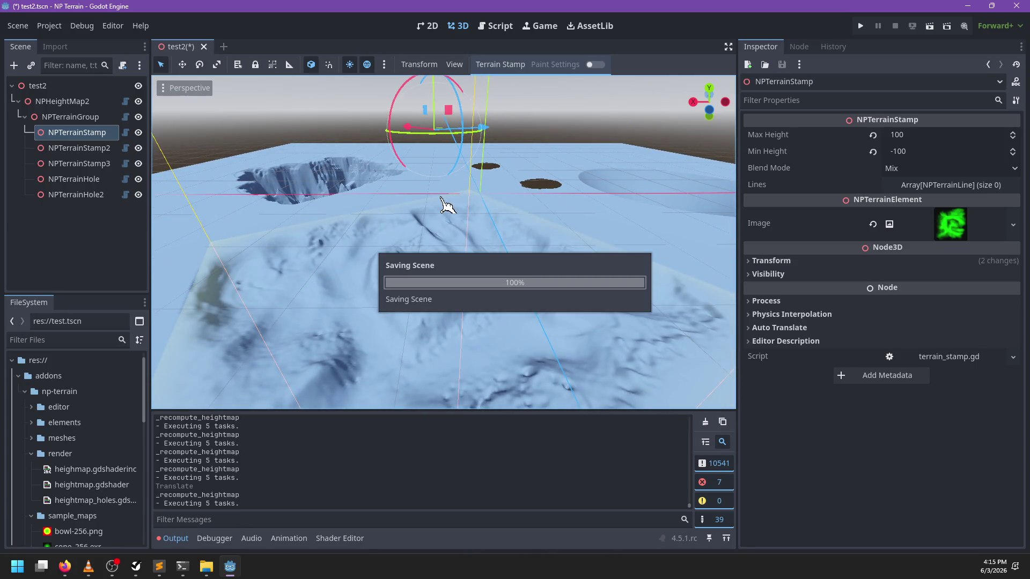
click(66, 569)
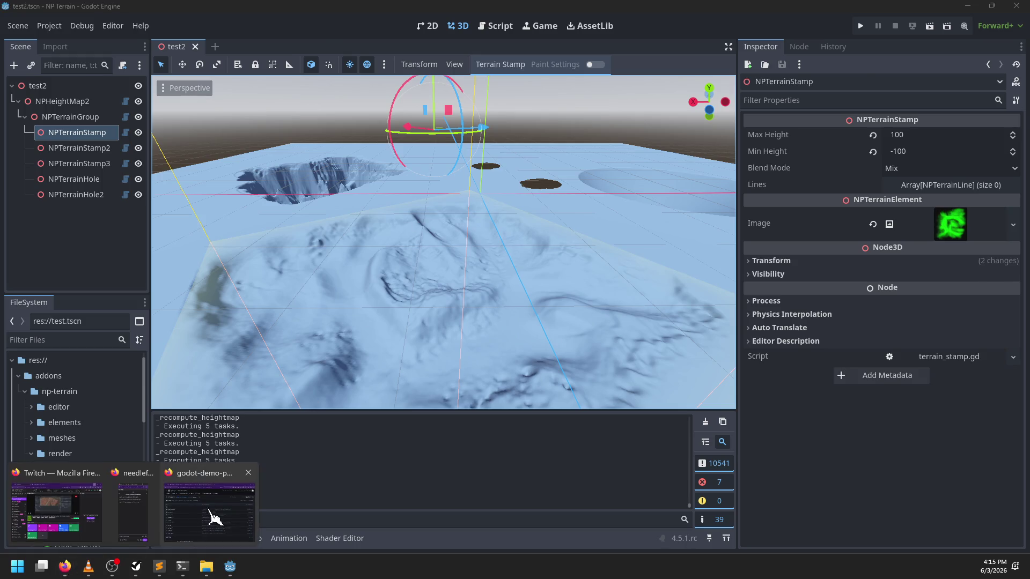
Search Firefox for 'vulkan compute shader texture is partly black' and open GitHub renderdoc issue #1543
click(215, 518)
click(468, 36)
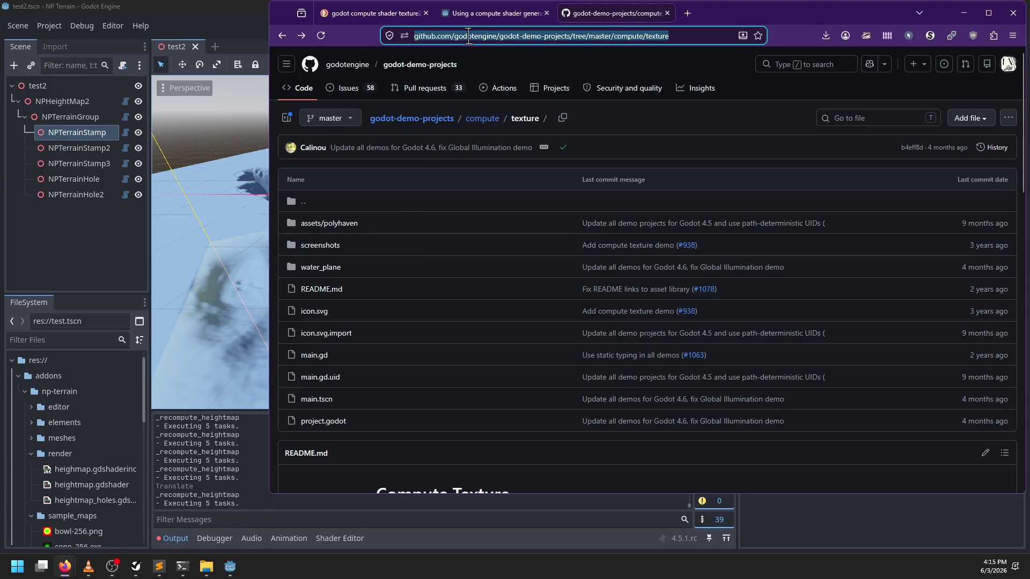
text(vulkan)
key(BackSpace)
key(BackSpace)
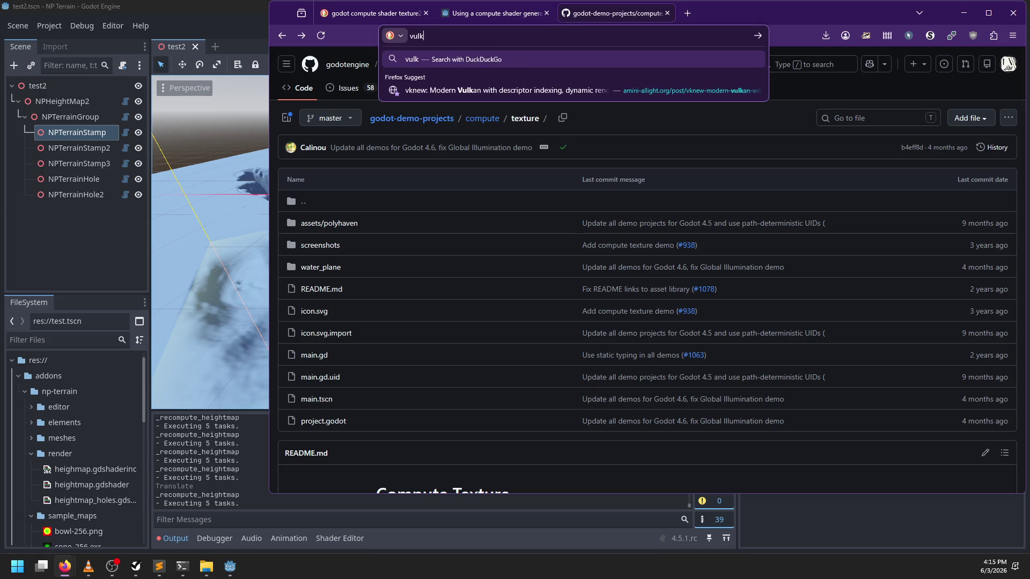
text(an compute shader)
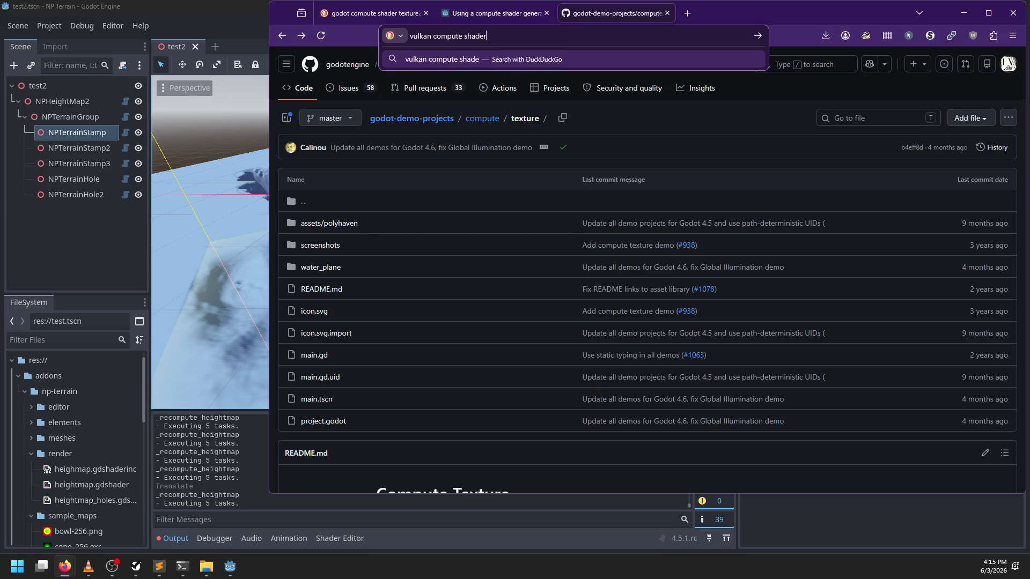
text( texture is partly )
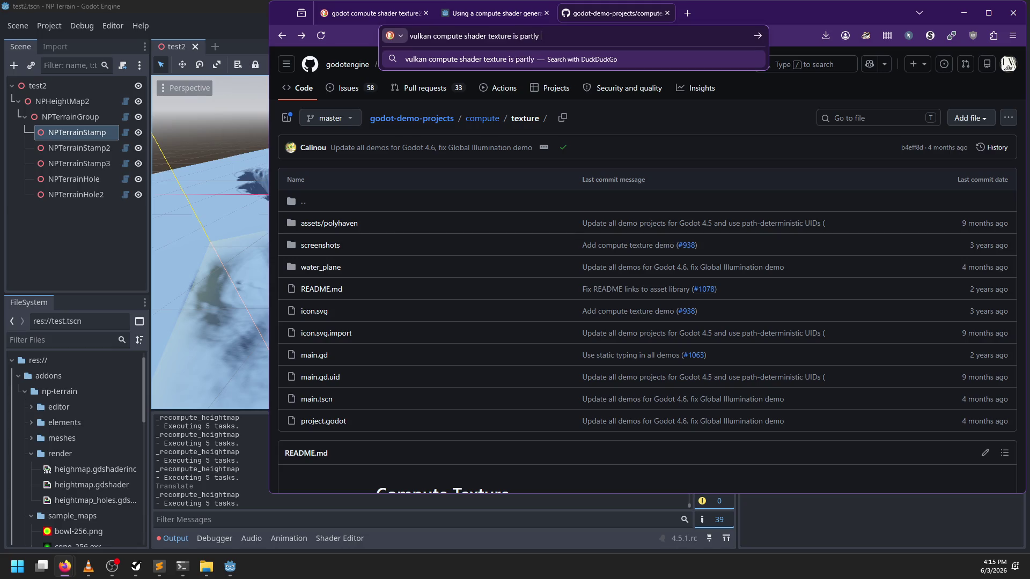
text(black)
key(Return)
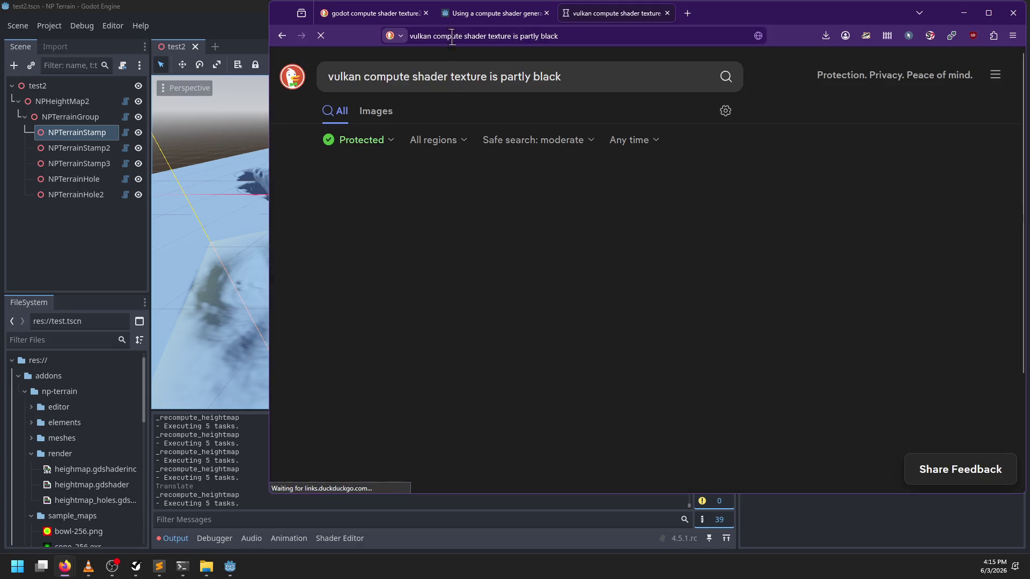
scroll(309, 331, down, 2)
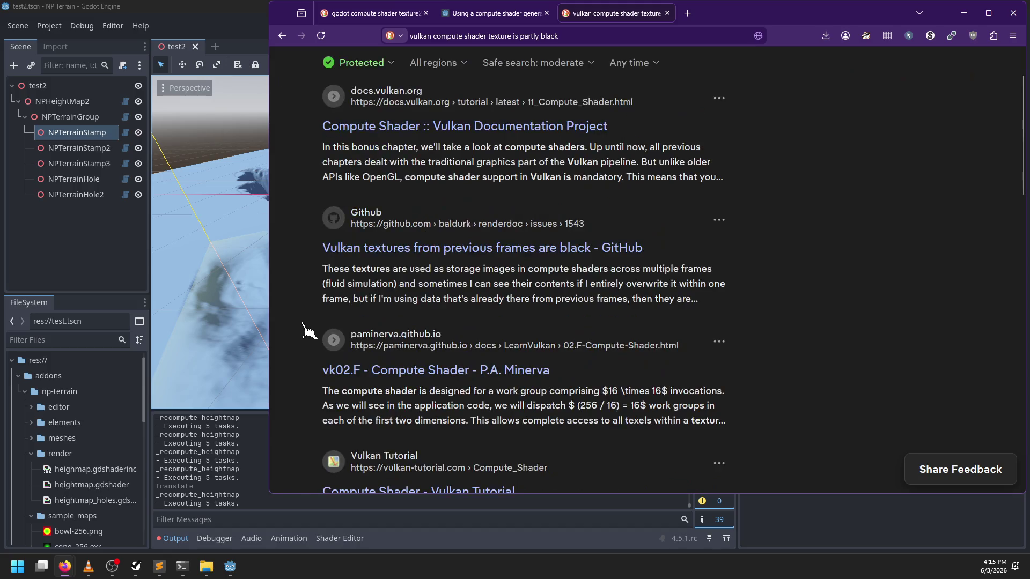
click(374, 249)
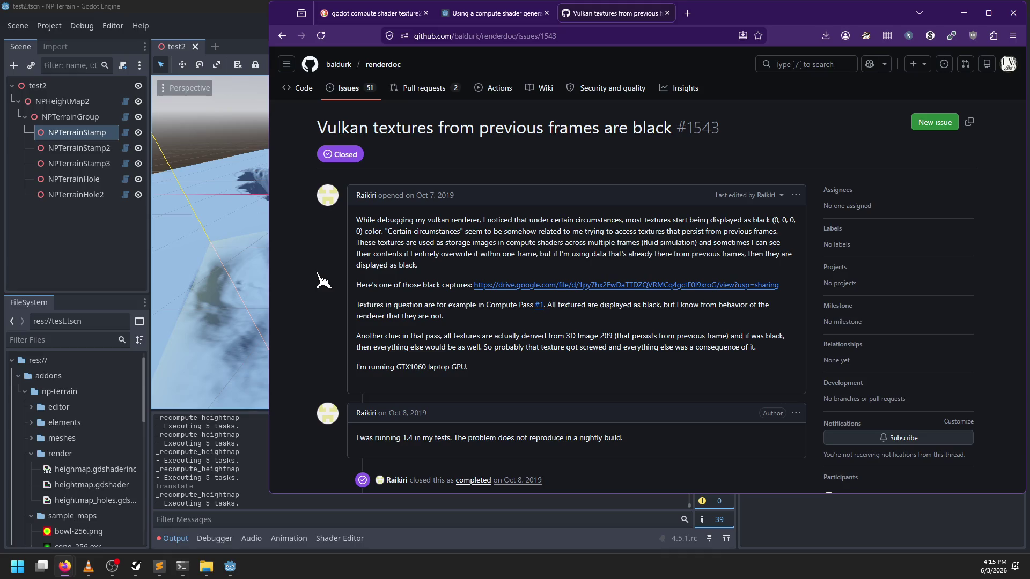
scroll(317, 259, down, 1)
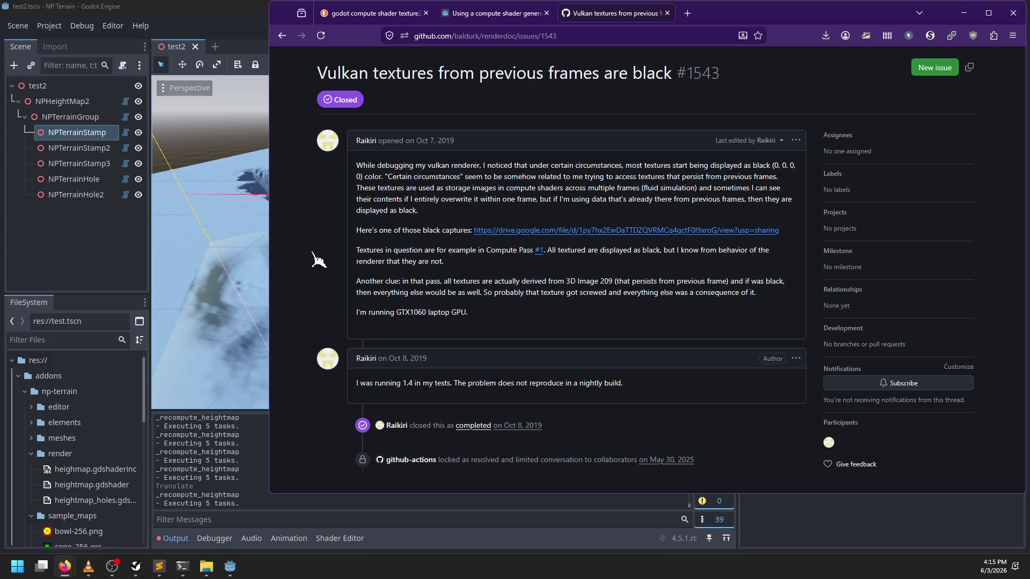
scroll(319, 260, down, 3)
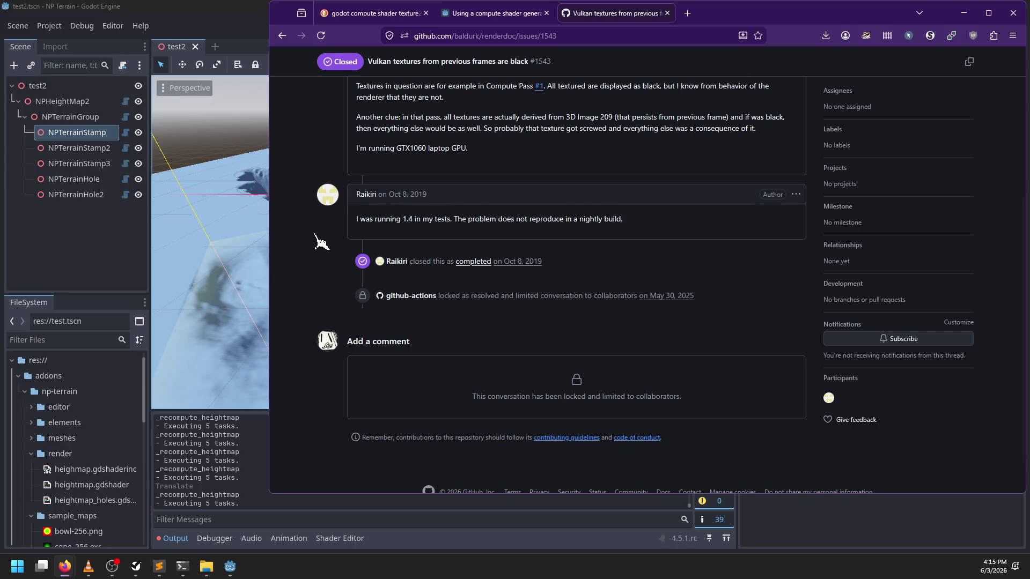
scroll(321, 242, up, 5)
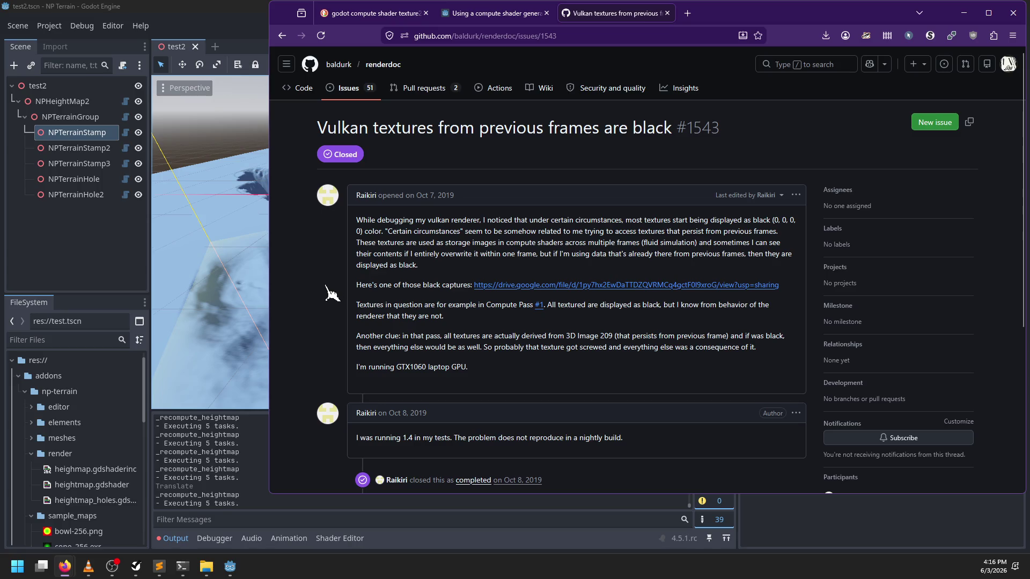
Go back to the DuckDuckGo results and open the r/vulkan visible/invisible textures thread in a new tab
click(282, 35)
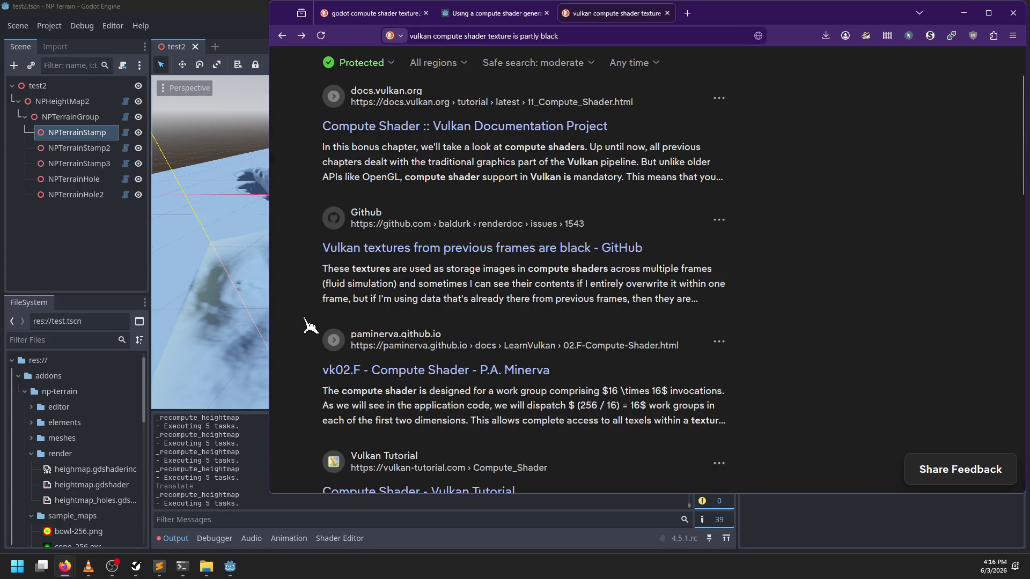
scroll(310, 312, down, 4)
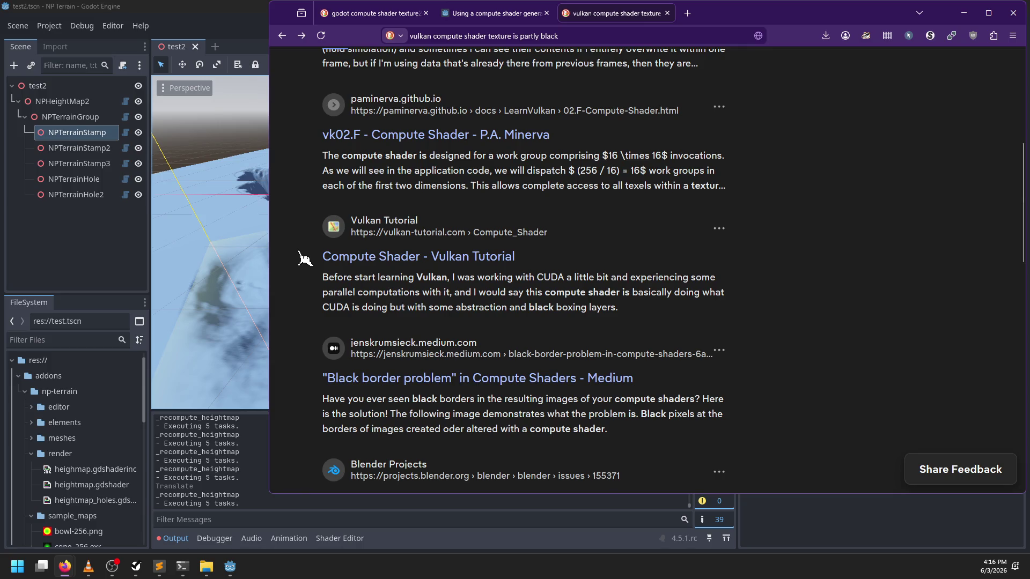
scroll(314, 274, down, 5)
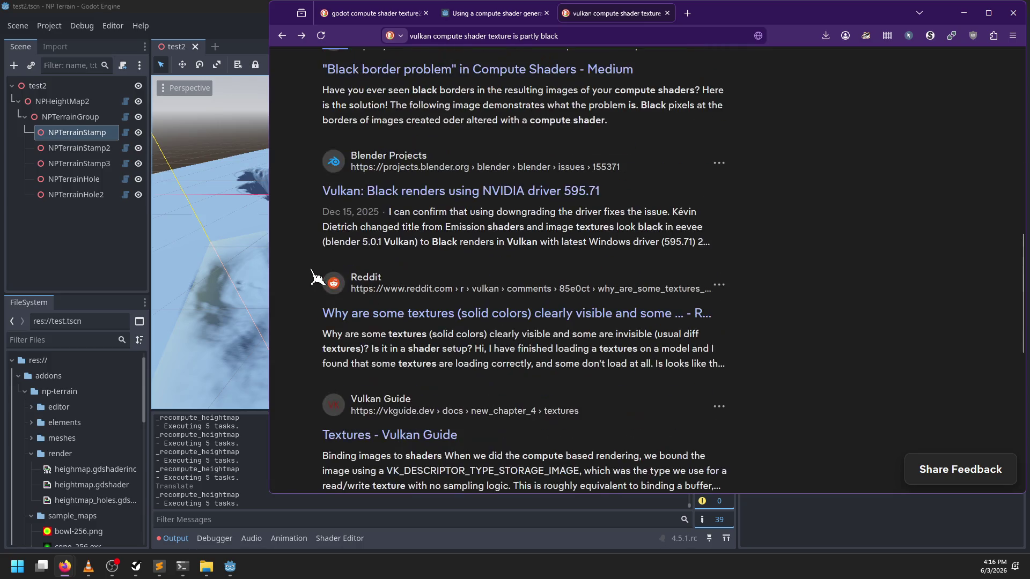
scroll(312, 266, down, 1)
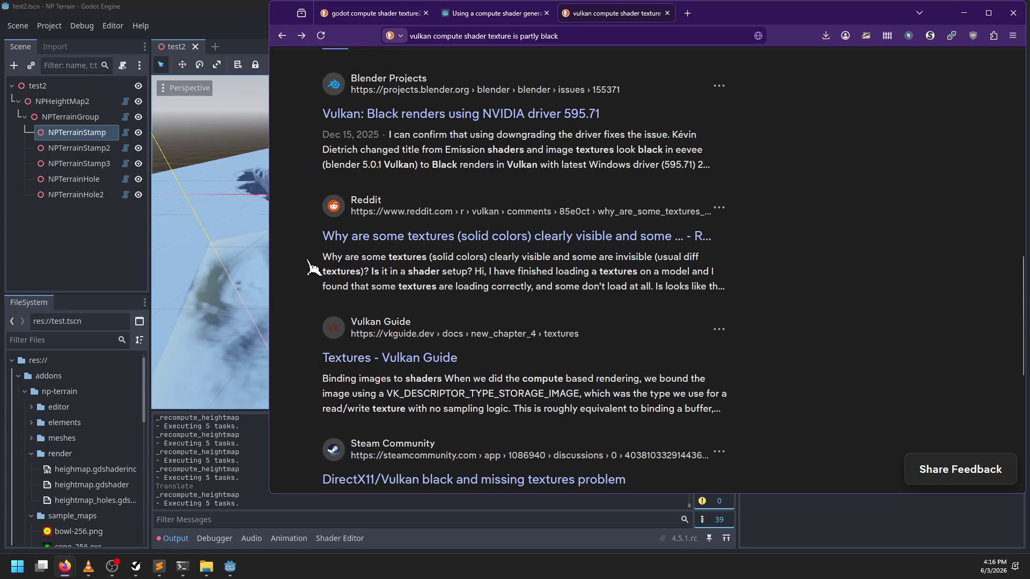
middle_click(397, 244)
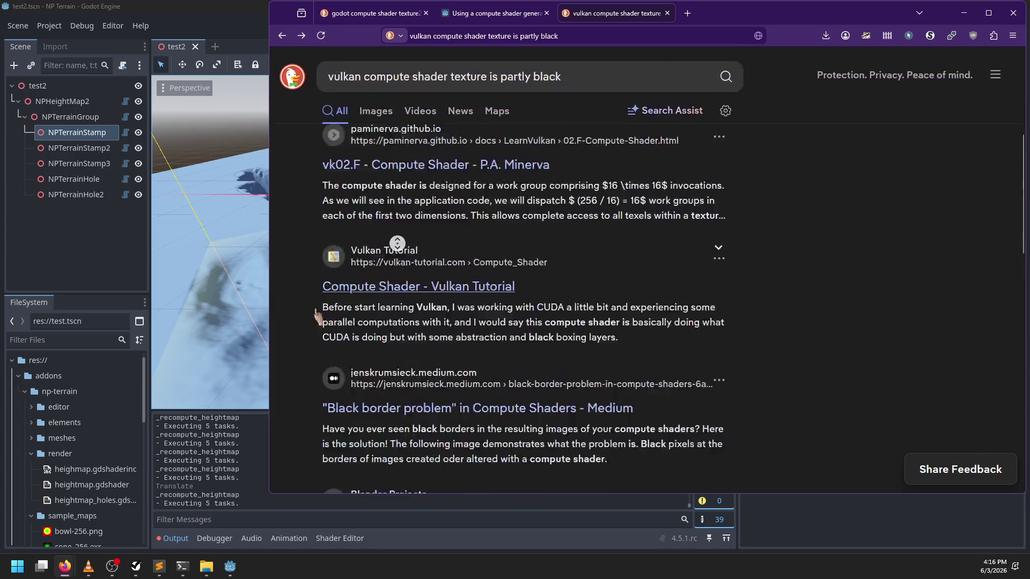
middle_click(376, 151)
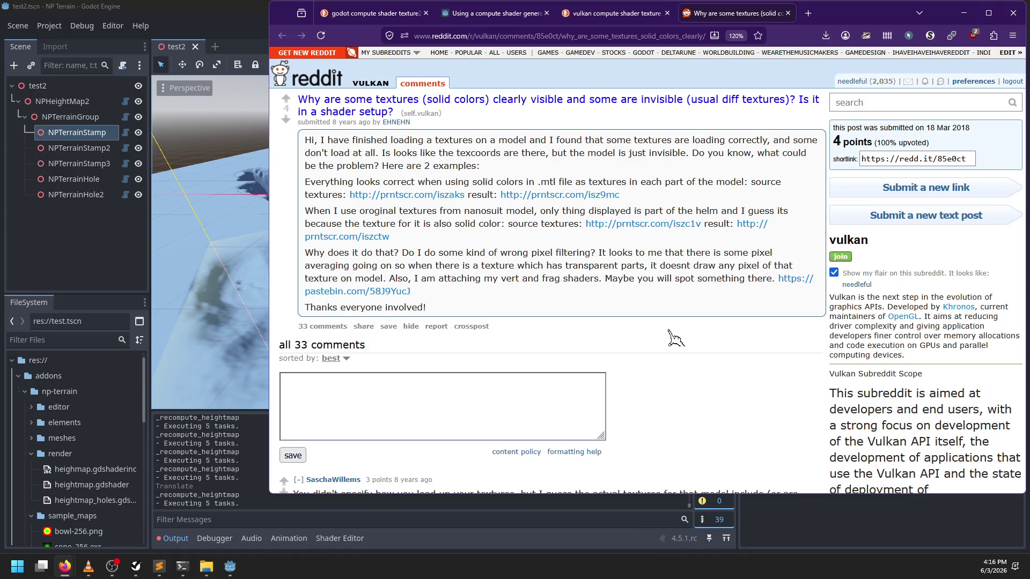
Scroll through the comments of the Reddit r/vulkan textures thread
scroll(676, 338, down, 3)
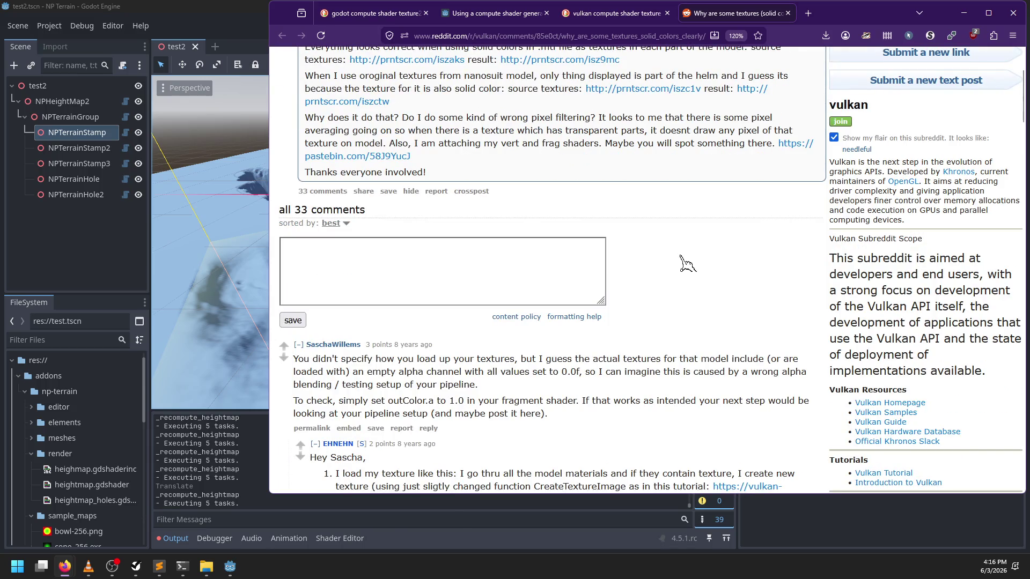
scroll(684, 261, down, 5)
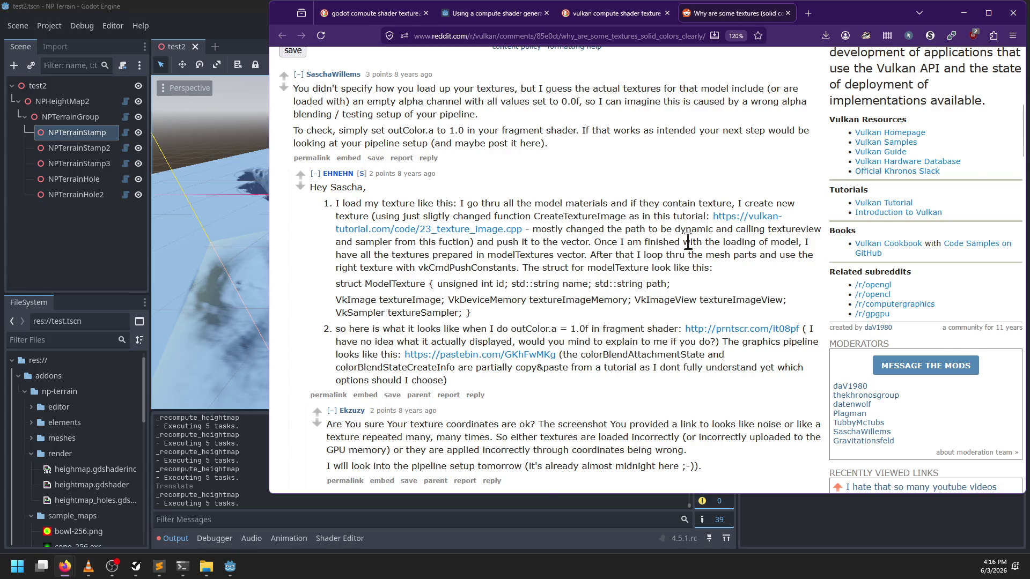
scroll(680, 255, down, 4)
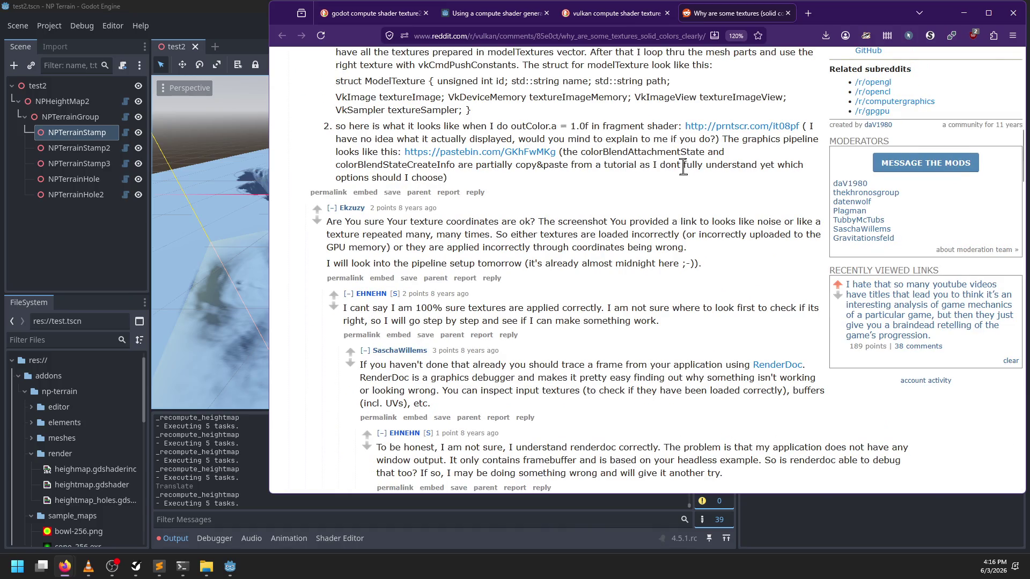
mouse_move(614, 16)
scroll(730, 255, down, 4)
Return to the Vulkan search results, load more results, scroll to the bottom, then switch to Godot
key(ctrl+shift+Tab)
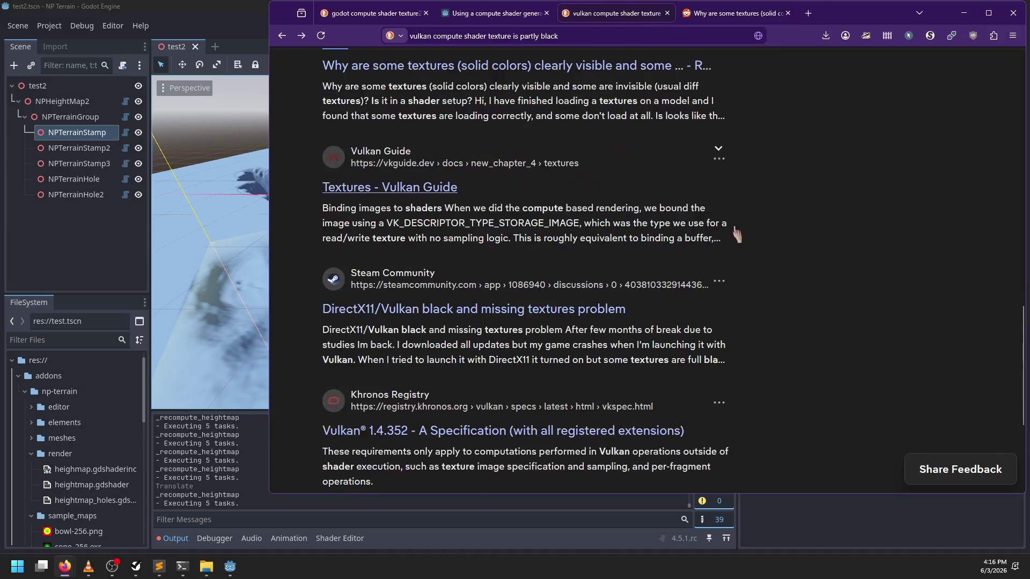
scroll(737, 234, down, 3)
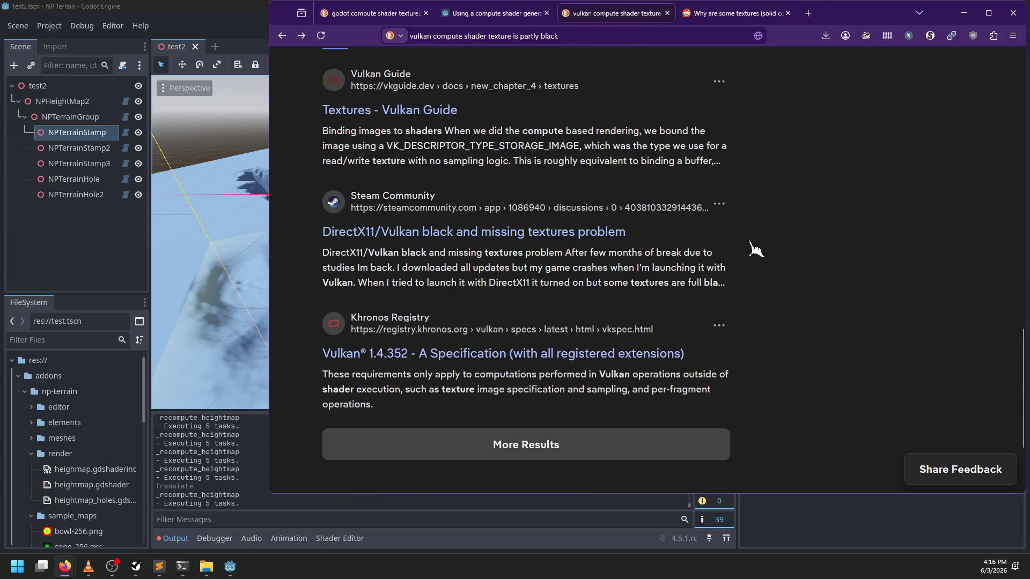
click(534, 449)
scroll(805, 293, down, 3)
scroll(837, 293, down, 20)
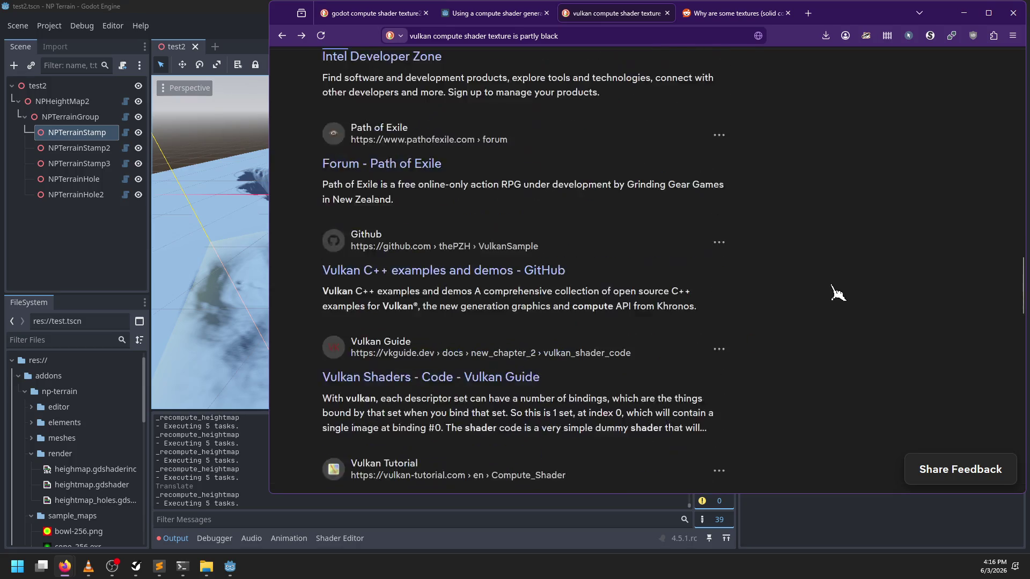
scroll(837, 292, down, 20)
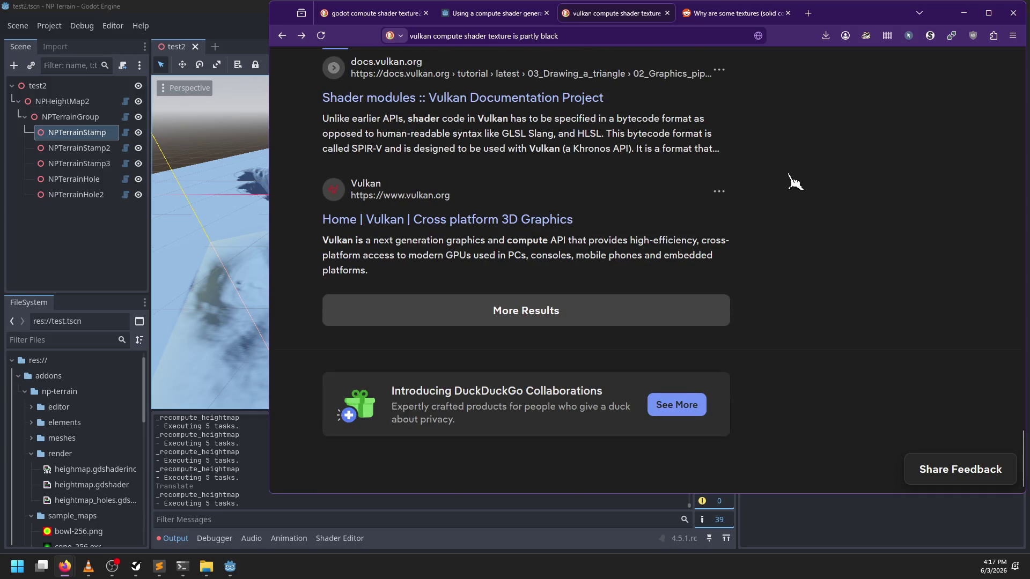
click(181, 5)
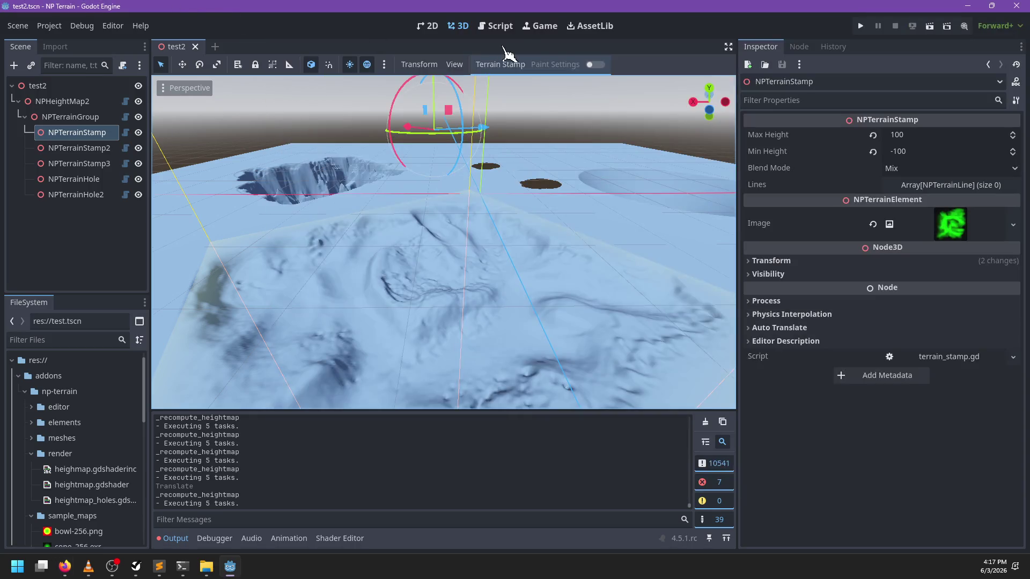
Open terrain_renderer.gd in the Script editor and find the _submit_all function
click(498, 25)
click(437, 271)
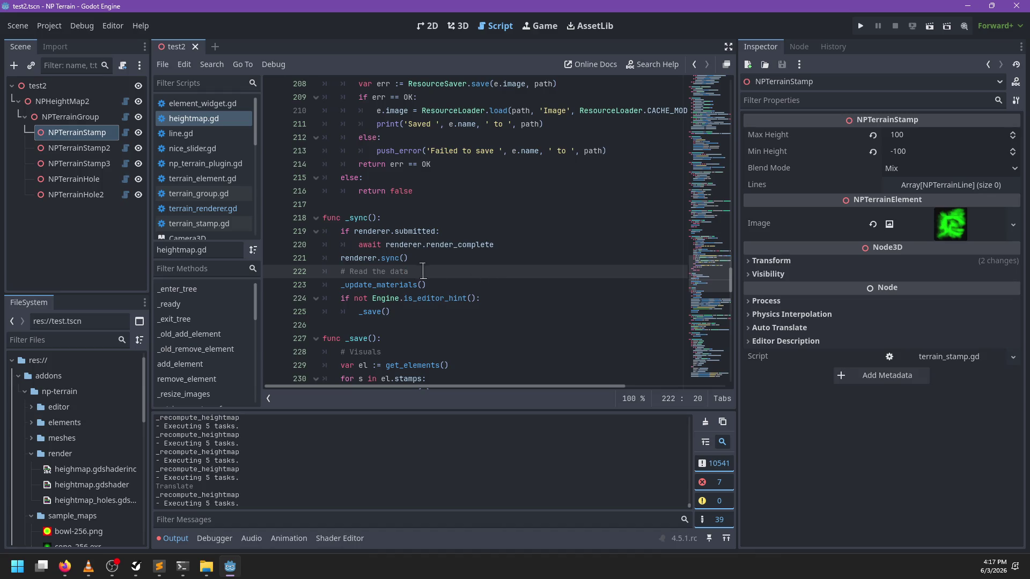
click(203, 208)
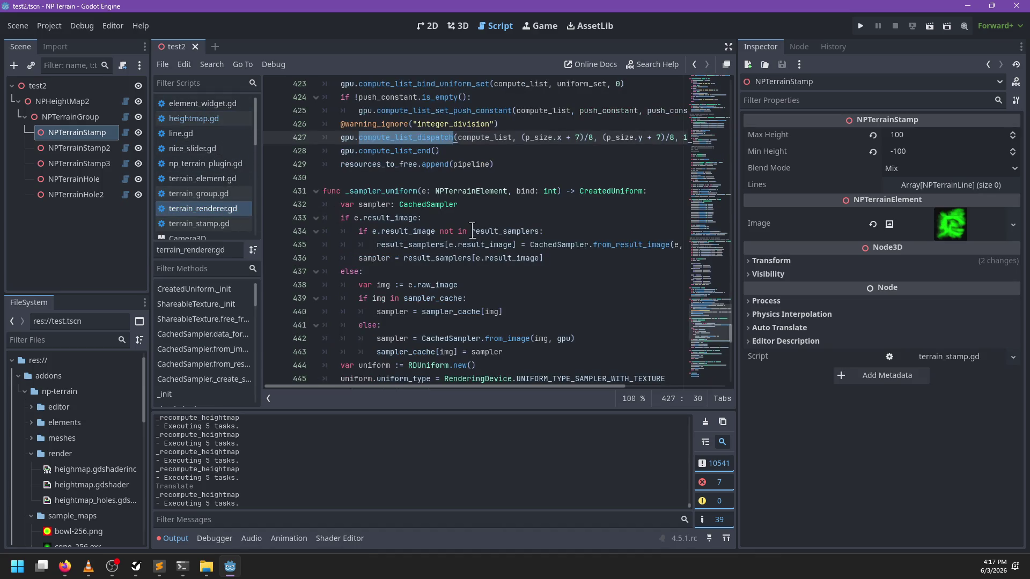
scroll(425, 224, down, 4)
key(ctrl+f)
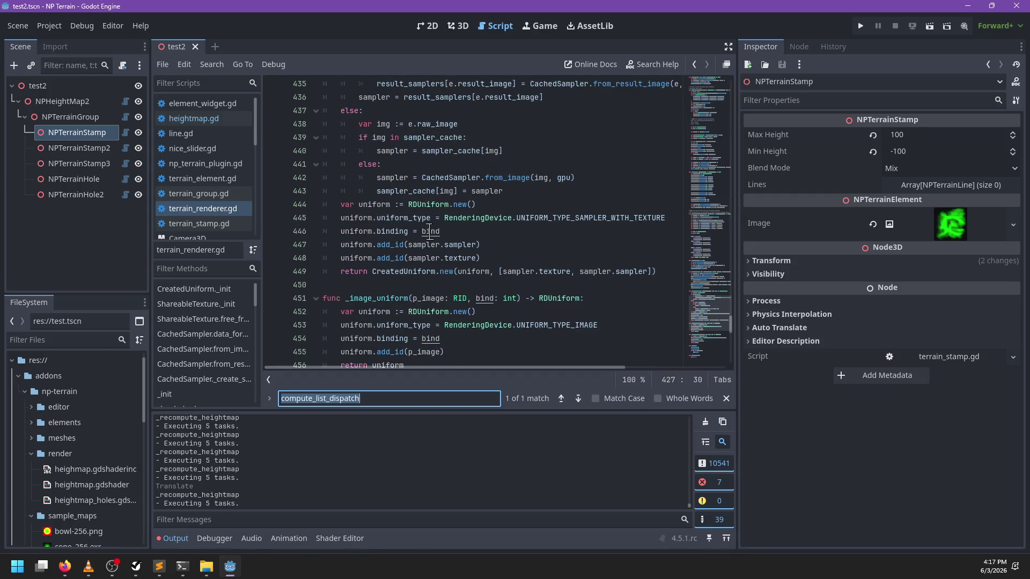
text(_sum)
key(Escape)
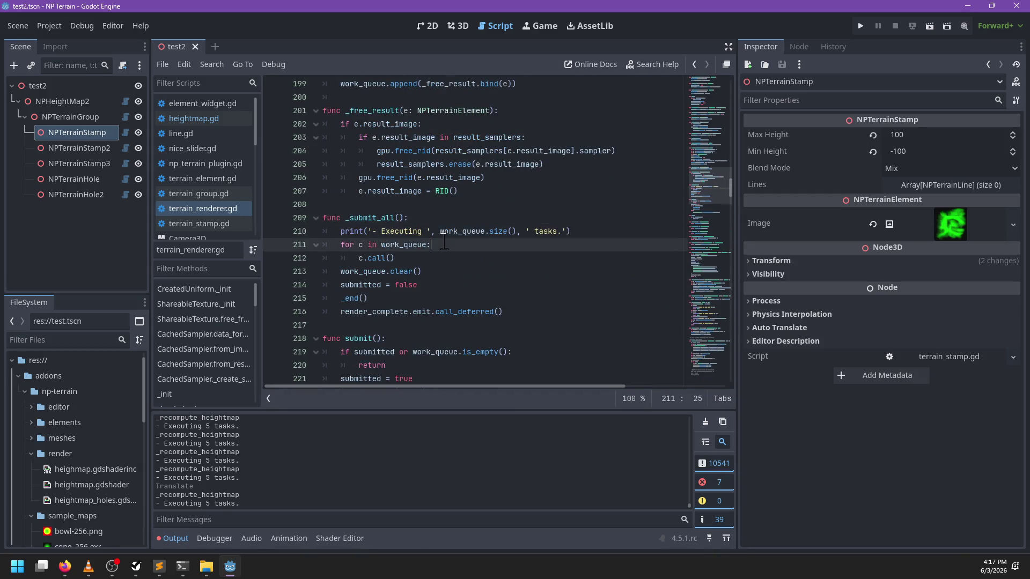
Add a print('-- ', ) debug line inside the _submit_all work-queue loop
click(444, 244)
key(Return)
text(')
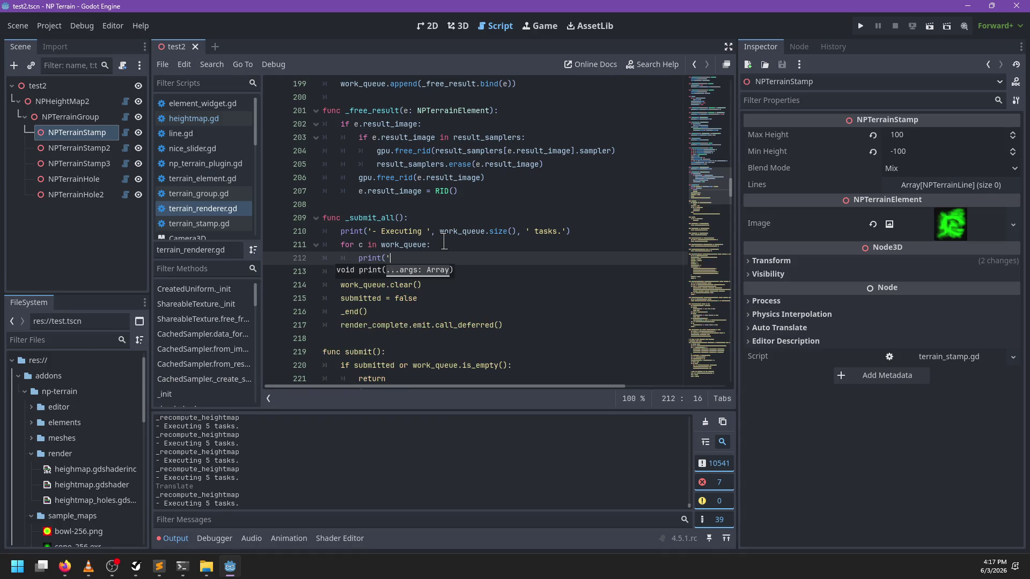
text(-- '))
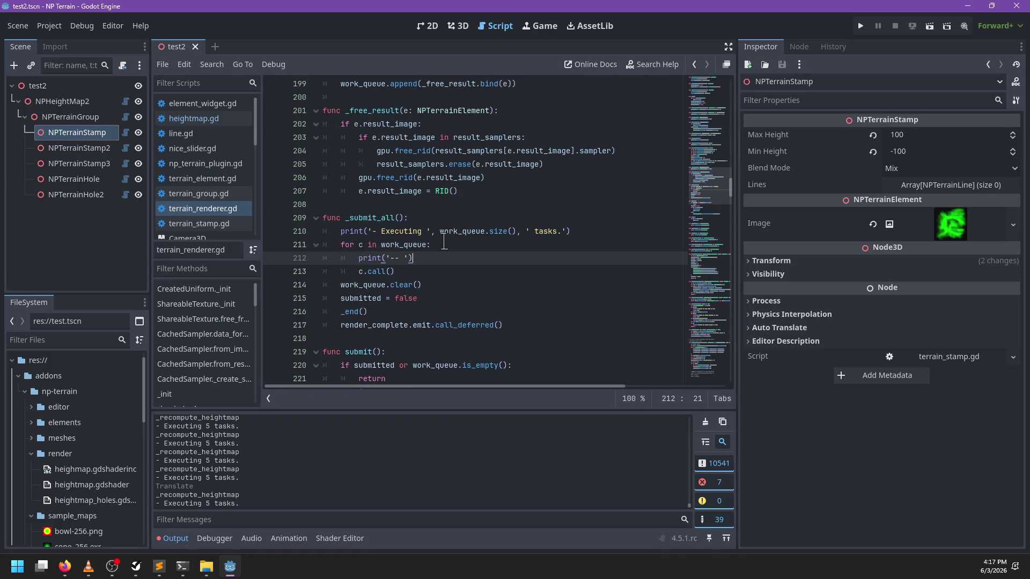
text(, c.name)
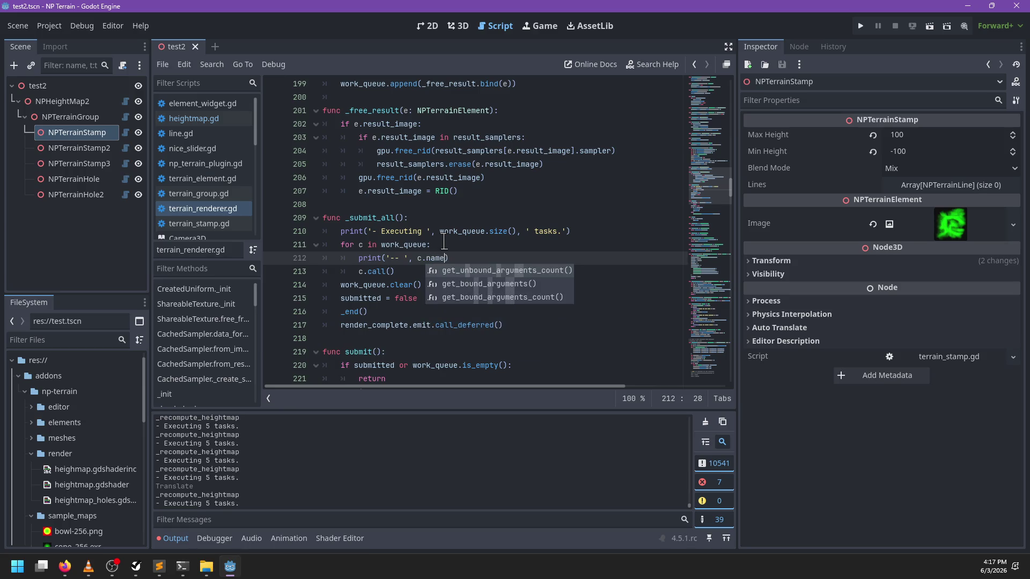
key(BackSpace)
key(BackSpace)
key(BackSpace)
text(fun)
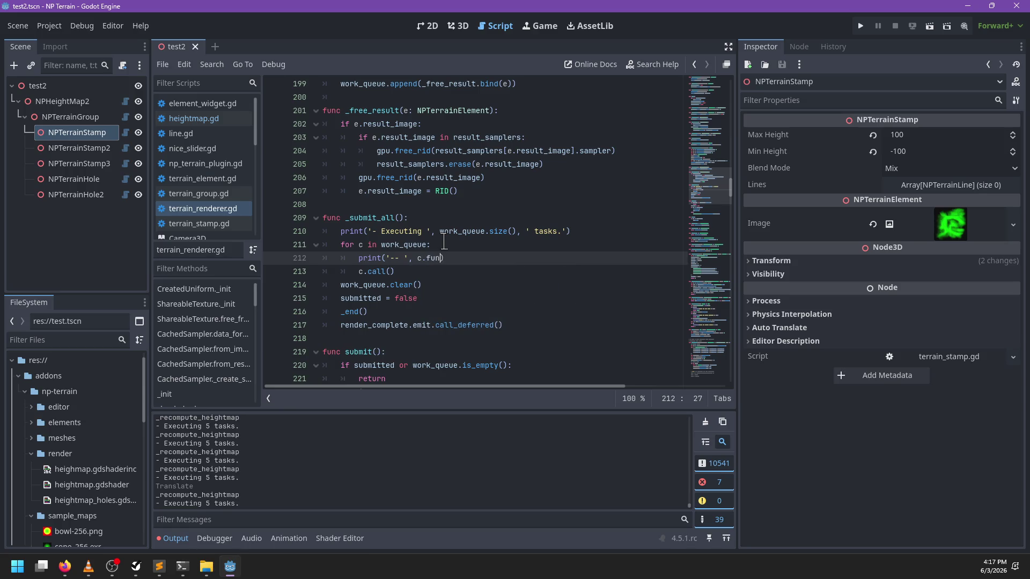
text(call)
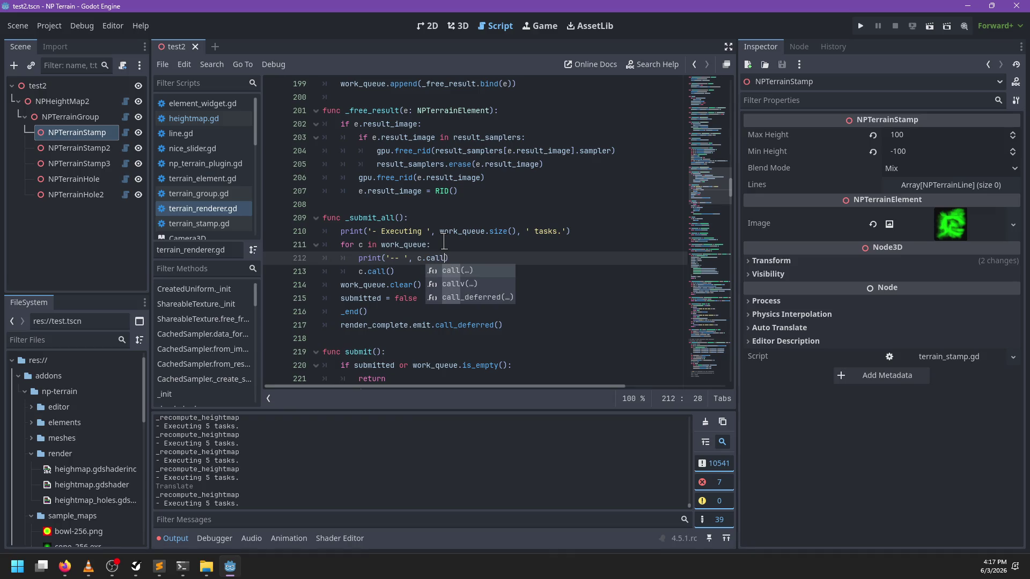
key(BackSpace)
key(BackSpace)
key(BackSpace)
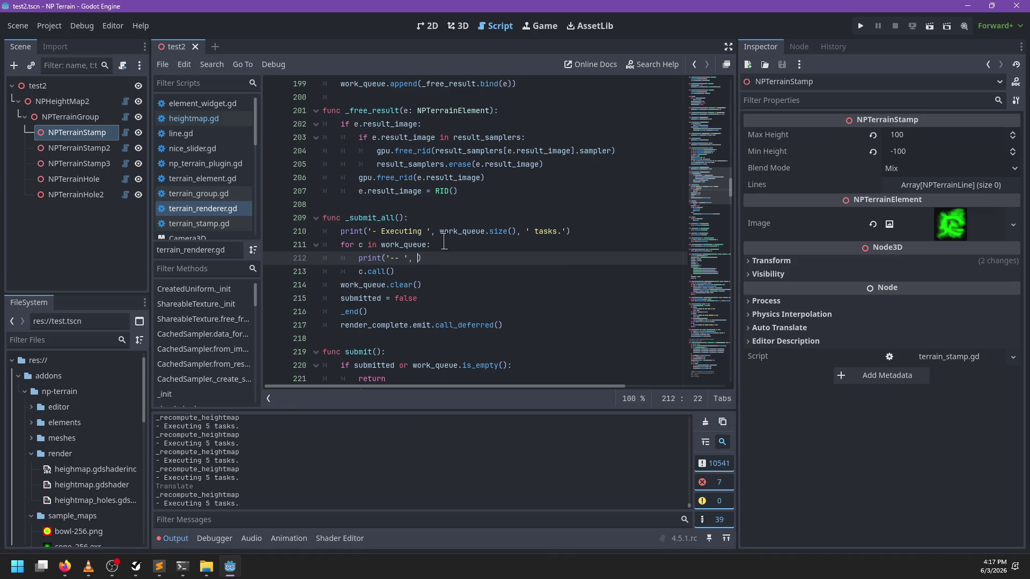
ctrl+click(365, 272)
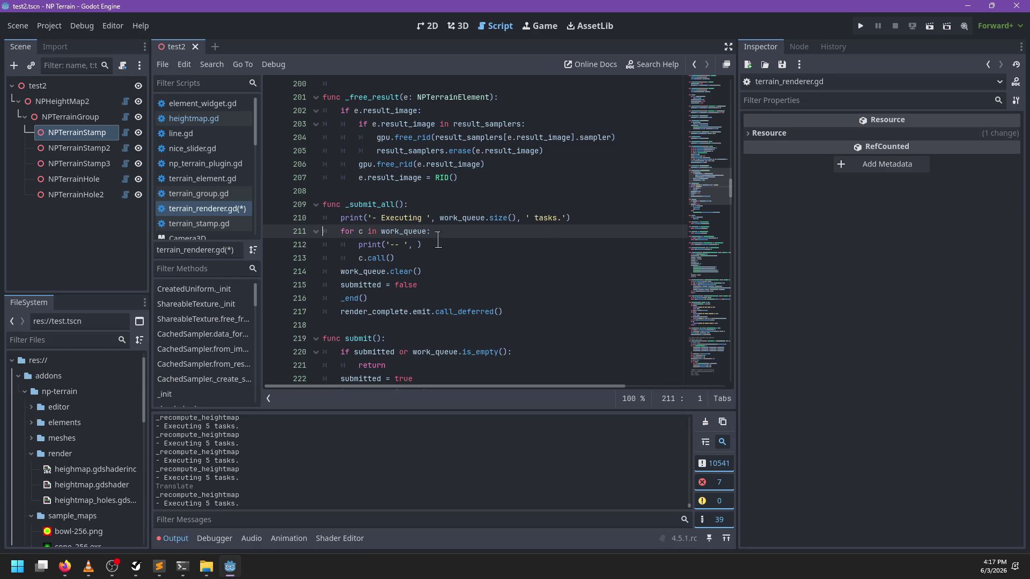
Search the help for 'callable' and open the Callable class reference
key(F1)
text(callable)
key(Return)
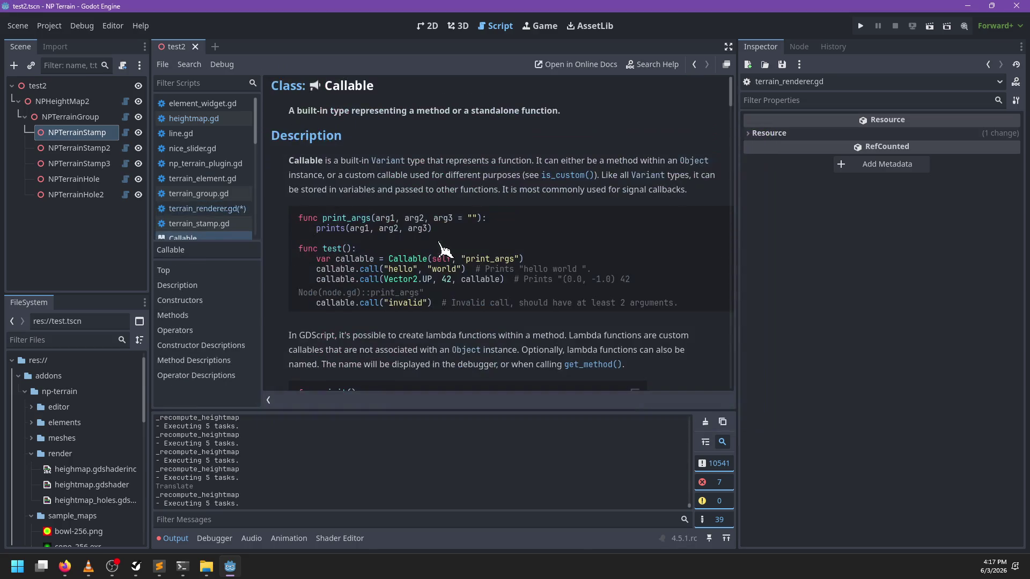
Scroll through the Callable Methods list, then return to terrain_renderer.gd
scroll(464, 249, down, 2)
scroll(460, 272, down, 5)
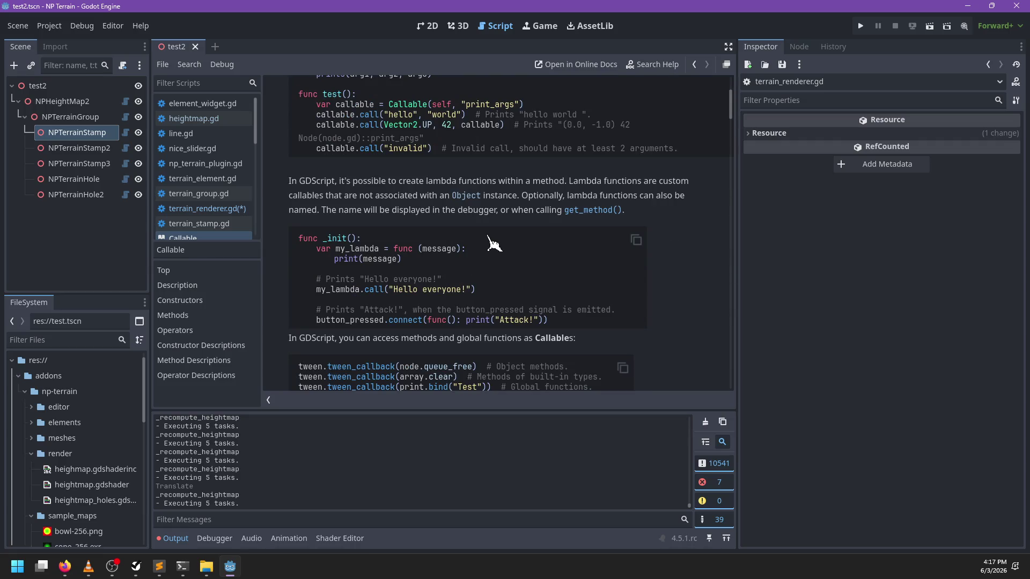
scroll(477, 245, down, 6)
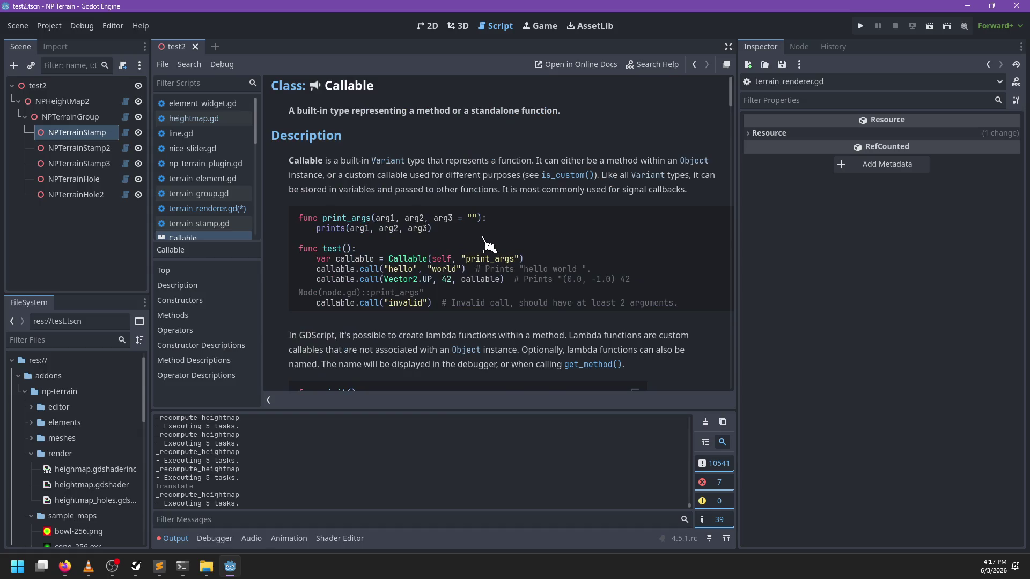
scroll(485, 246, down, 18)
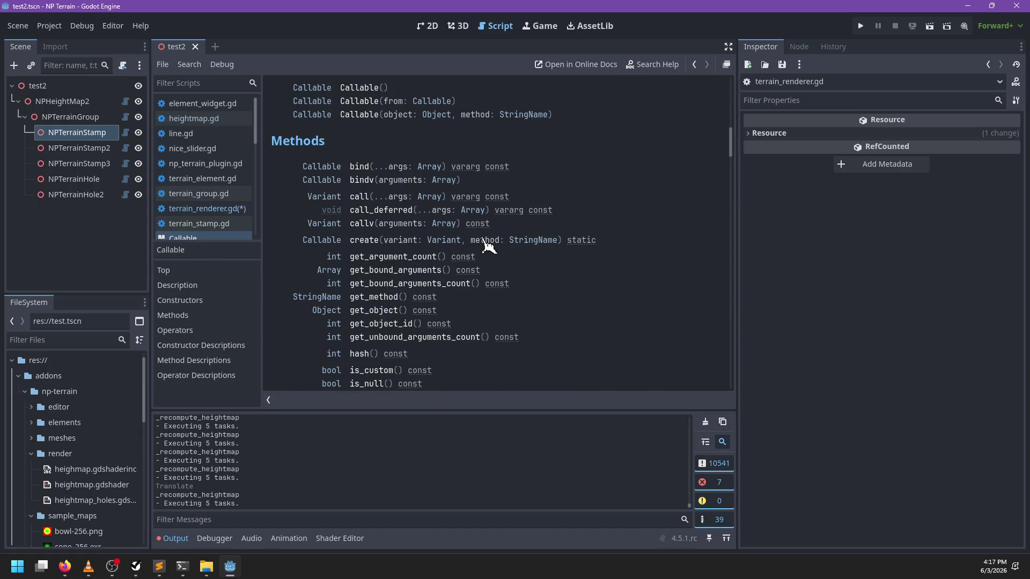
scroll(487, 245, down, 3)
scroll(539, 244, down, 2)
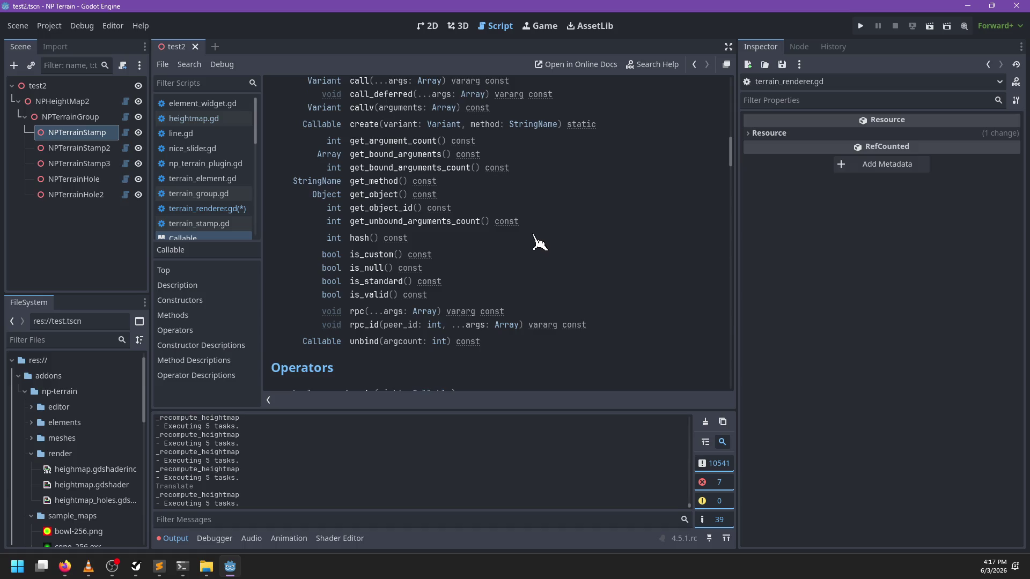
scroll(539, 244, down, 3)
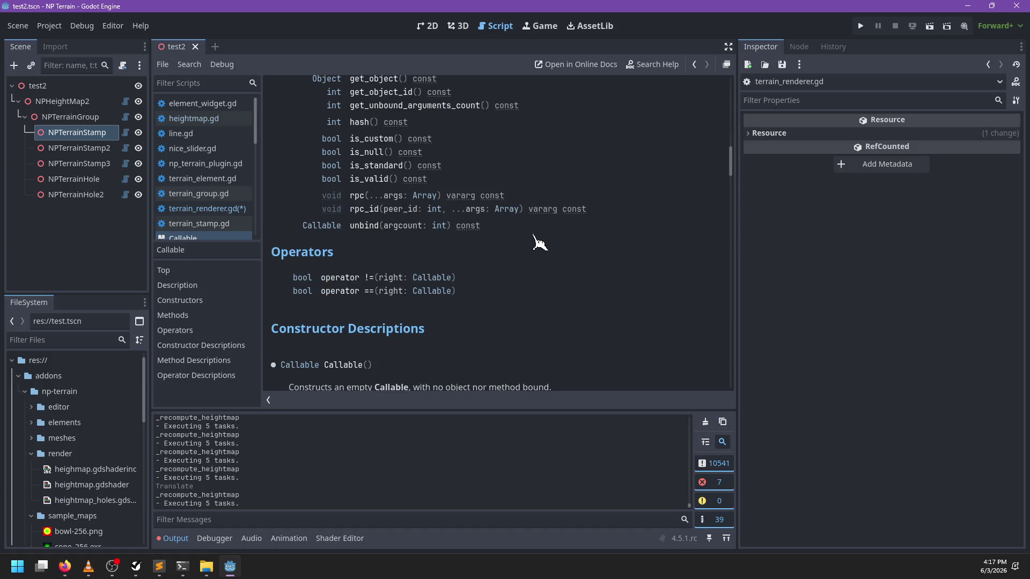
scroll(538, 244, up, 4)
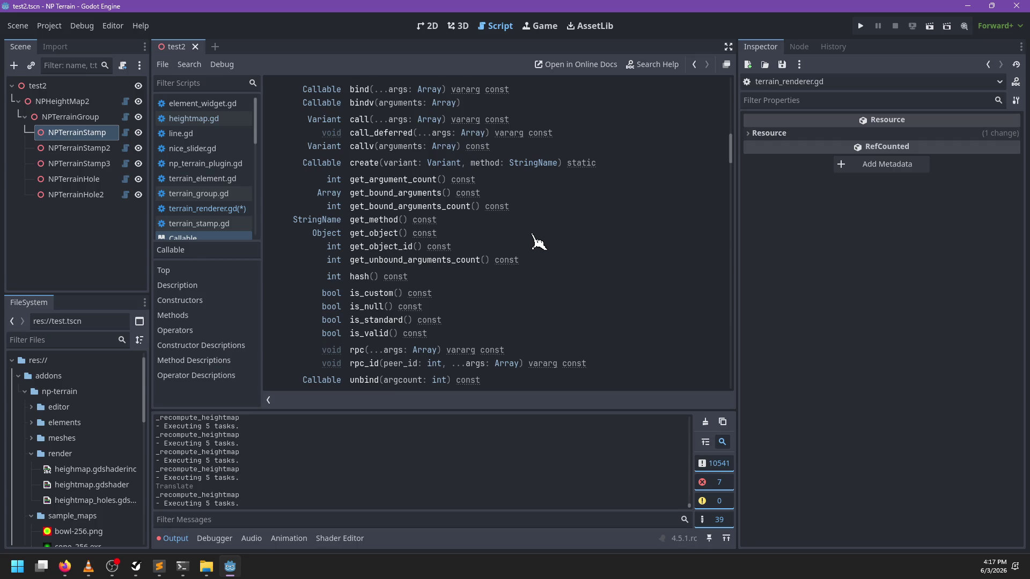
click(207, 209)
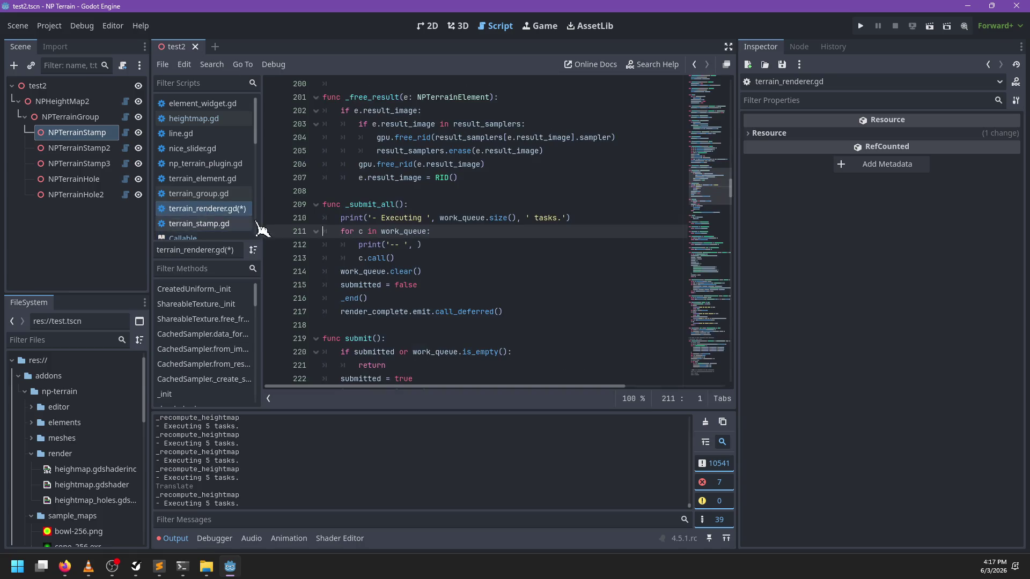
Add c.get_method() to the print call, save the script and clear the Output log
click(415, 245)
text(method()
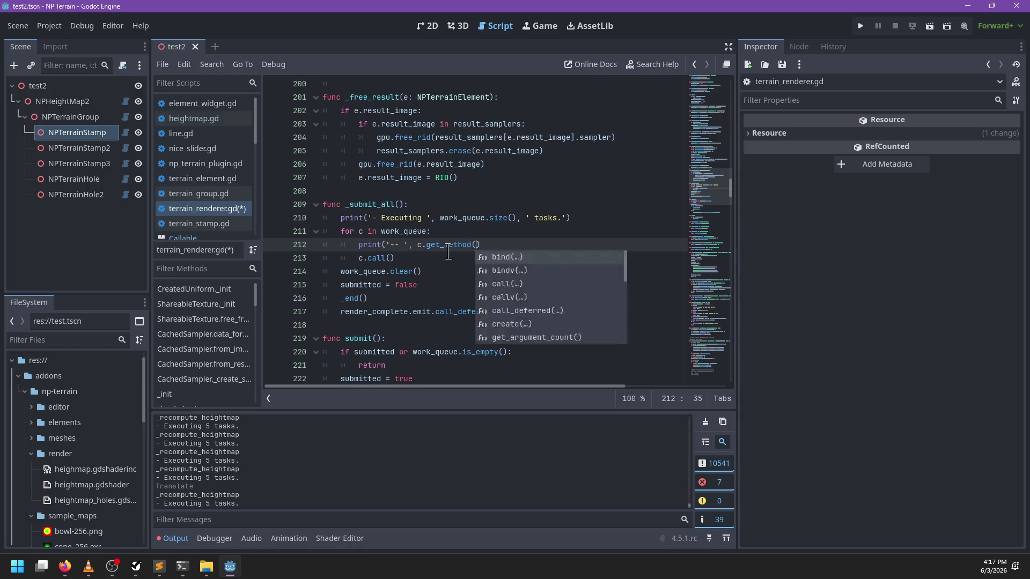
key(Return)
key(ctrl+s)
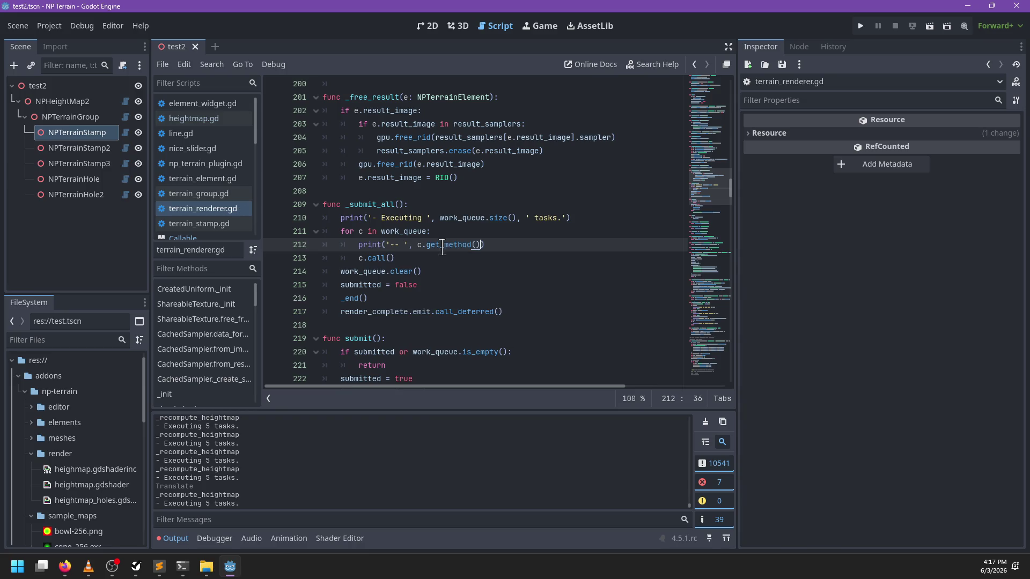
click(705, 422)
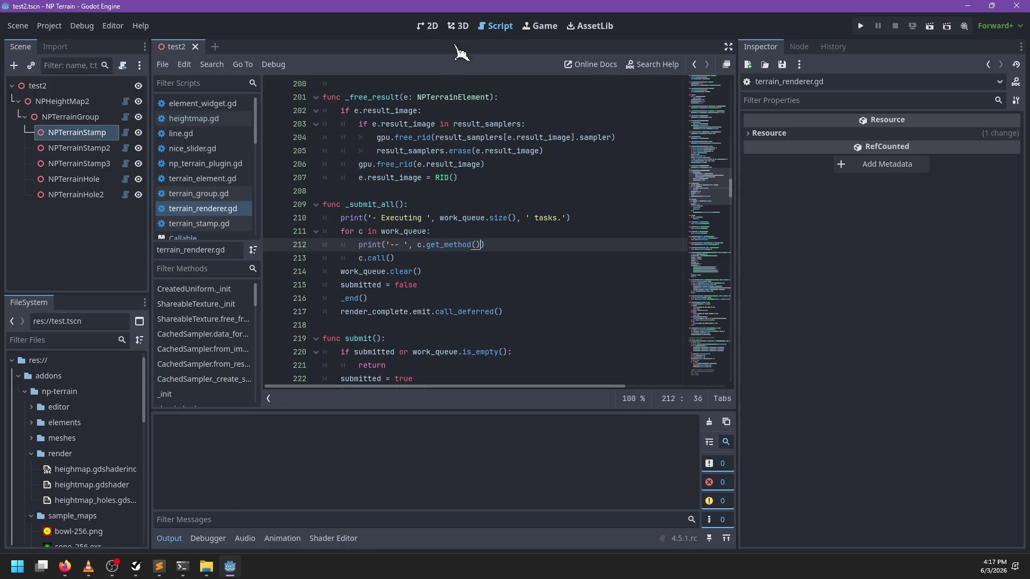
In the 3D view, nudge NPTerrainStamp slightly right and orbit out around the terrain
click(457, 26)
scroll(458, 260, down, 6)
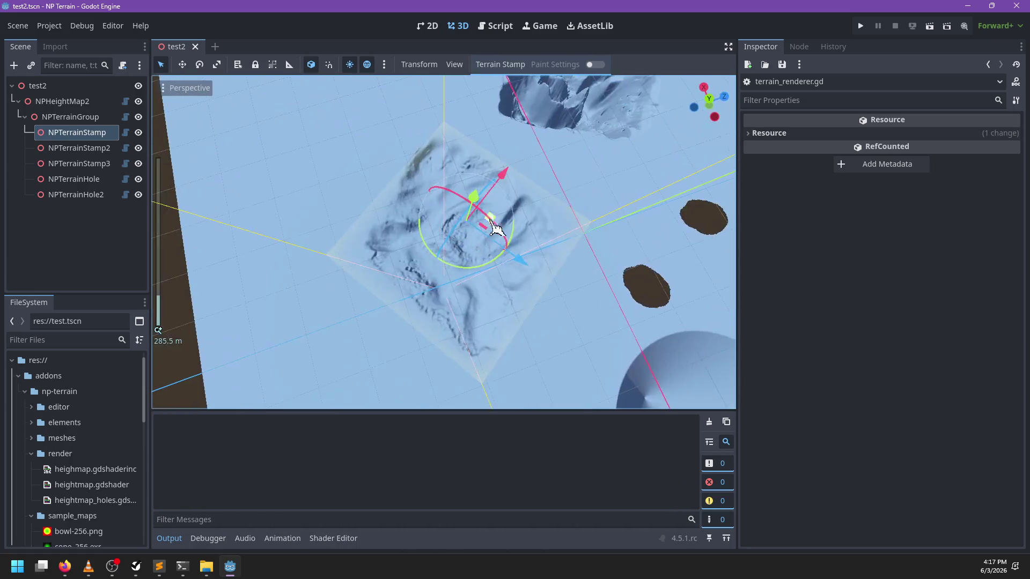
drag(492, 224, 498, 224)
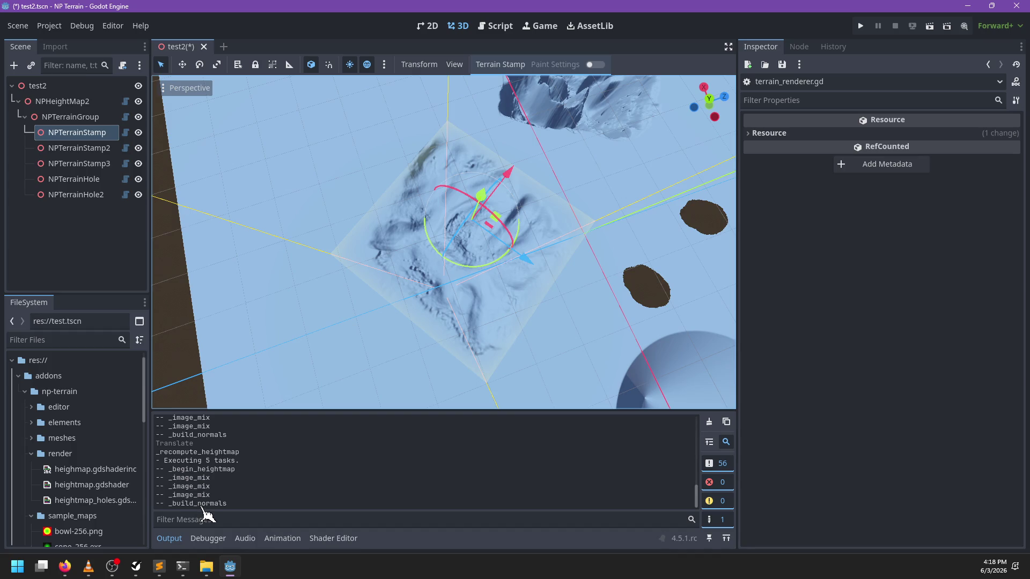
mouse_move(403, 338)
mouse_down()
mouse_move(341, 318)
mouse_move(525, 271)
mouse_move(476, 281)
mouse_move(227, 216)
mouse_up()
scroll(479, 279, down, 3)
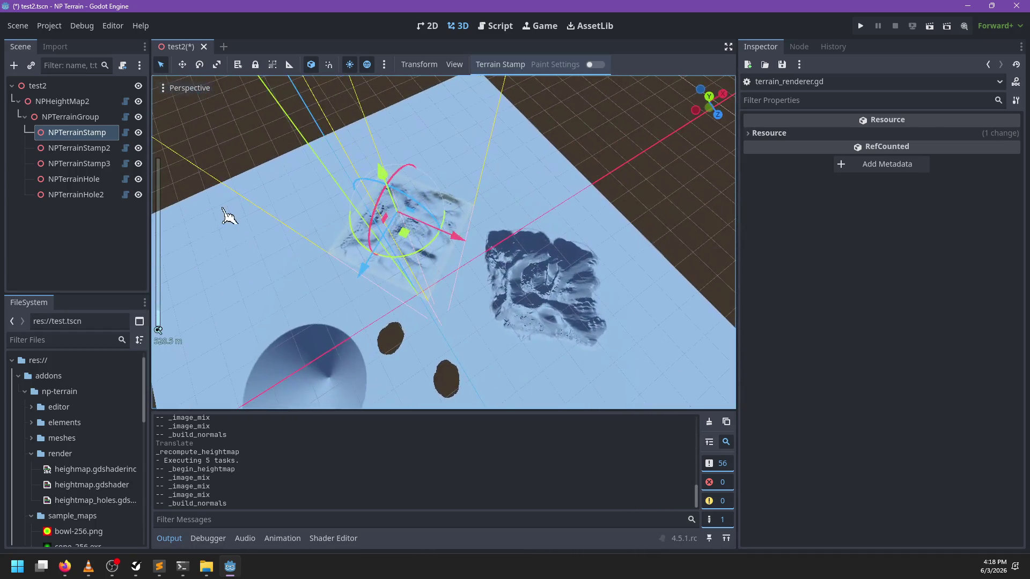
Delete both the NPTerrainHole and NPTerrainHole2 nodes
click(115, 180)
shift+click(115, 194)
key(Delete)
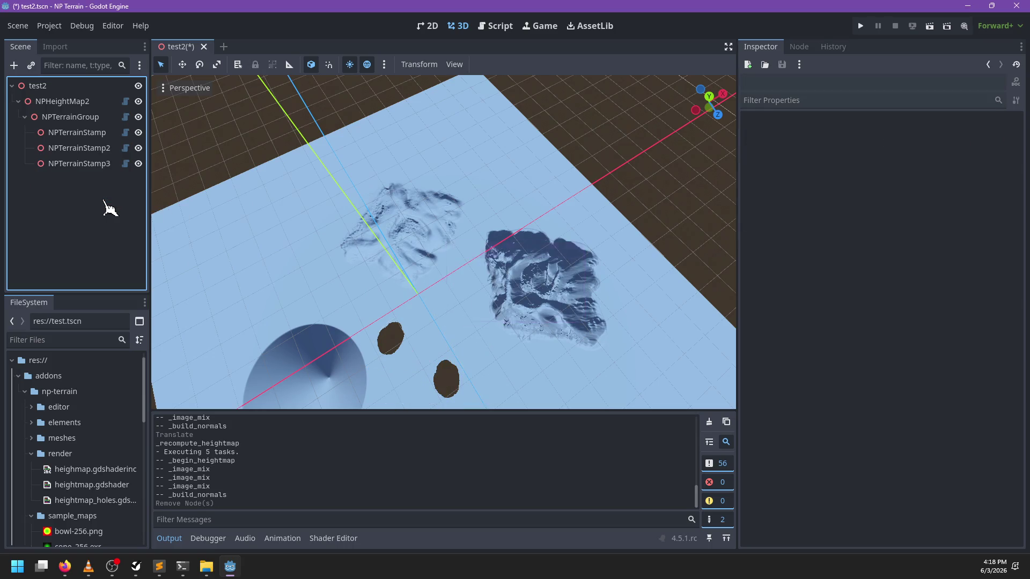
Redraw the terrain from NPTerrainGroup's Terrain Group menu
click(70, 117)
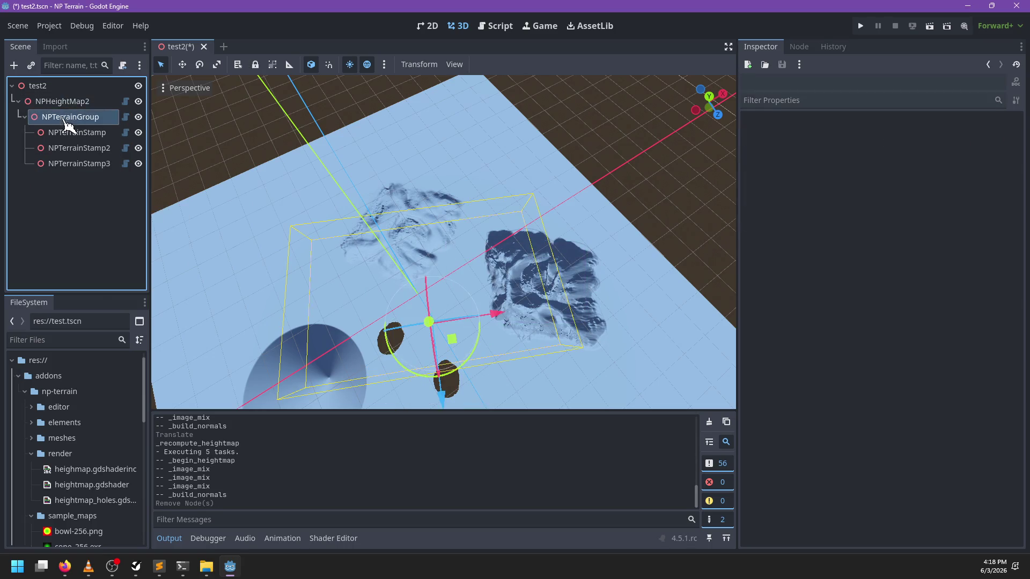
click(501, 65)
click(500, 107)
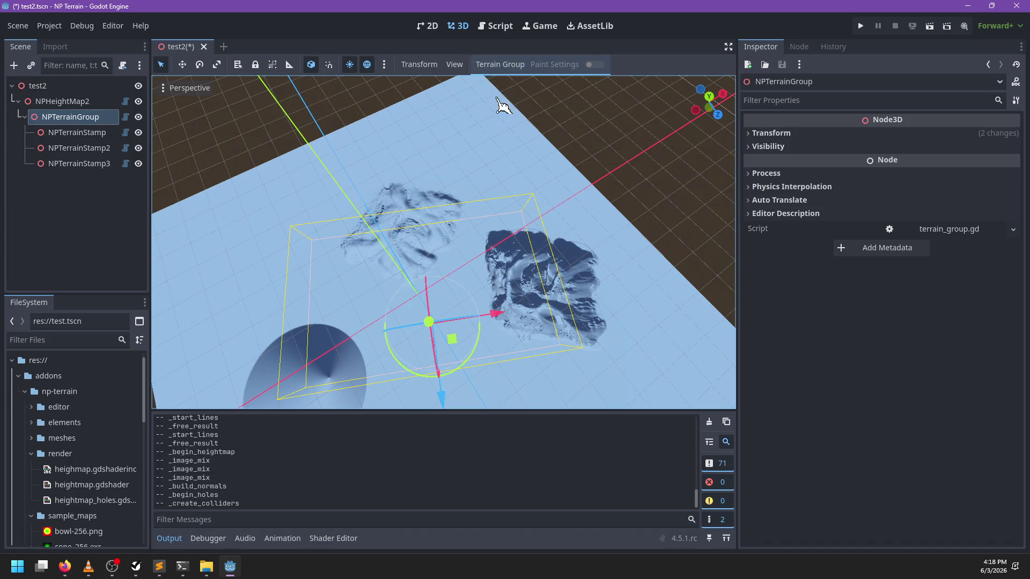
Move NPTerrainStamp slightly across the ground and orbit the view
click(76, 132)
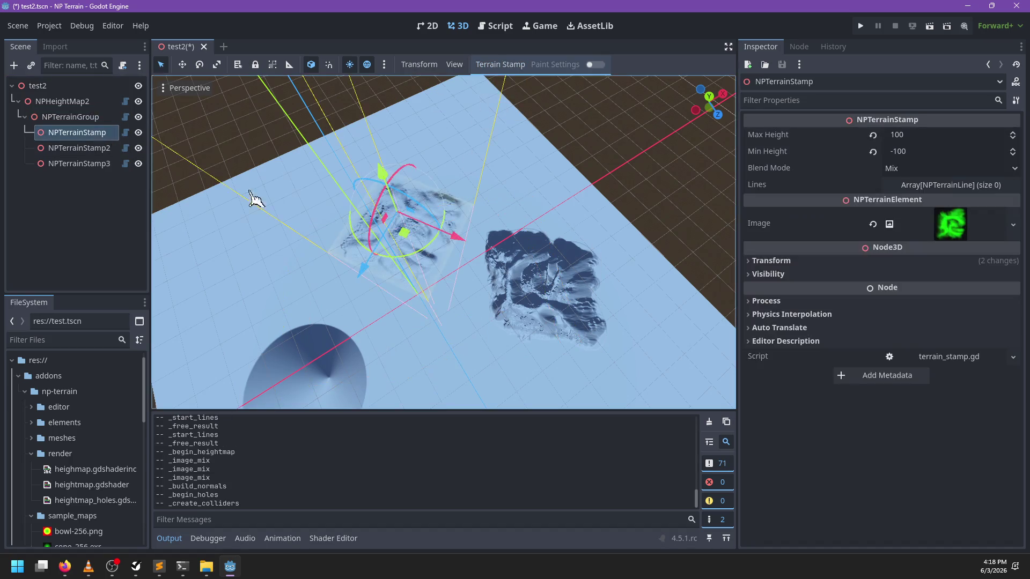
mouse_move(394, 233)
mouse_down()
mouse_move(422, 222)
mouse_move(428, 237)
mouse_move(490, 227)
mouse_move(465, 204)
mouse_move(426, 202)
mouse_move(395, 224)
mouse_move(418, 252)
mouse_move(425, 211)
mouse_move(406, 224)
mouse_up()
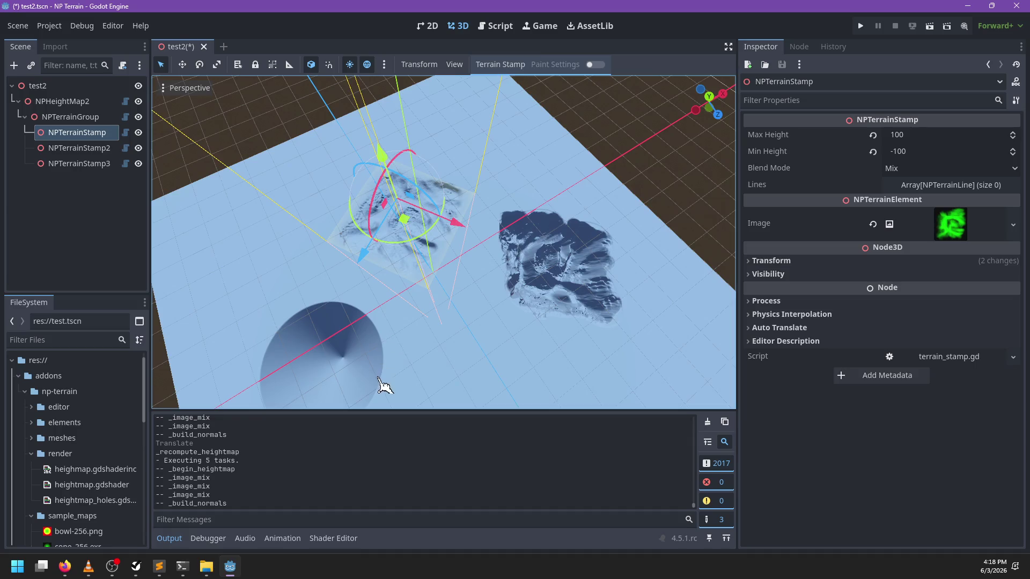
drag(385, 384, 248, 421)
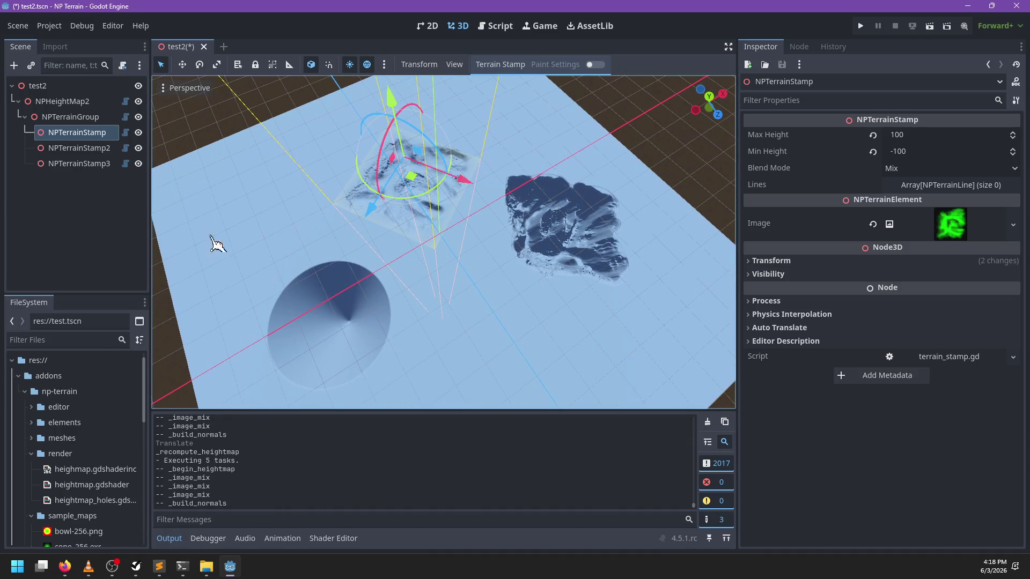
Undo to restore the deleted hole nodes, then move NPTerrainHole up and left
key(ctrl+z)
key(ctrl+z)
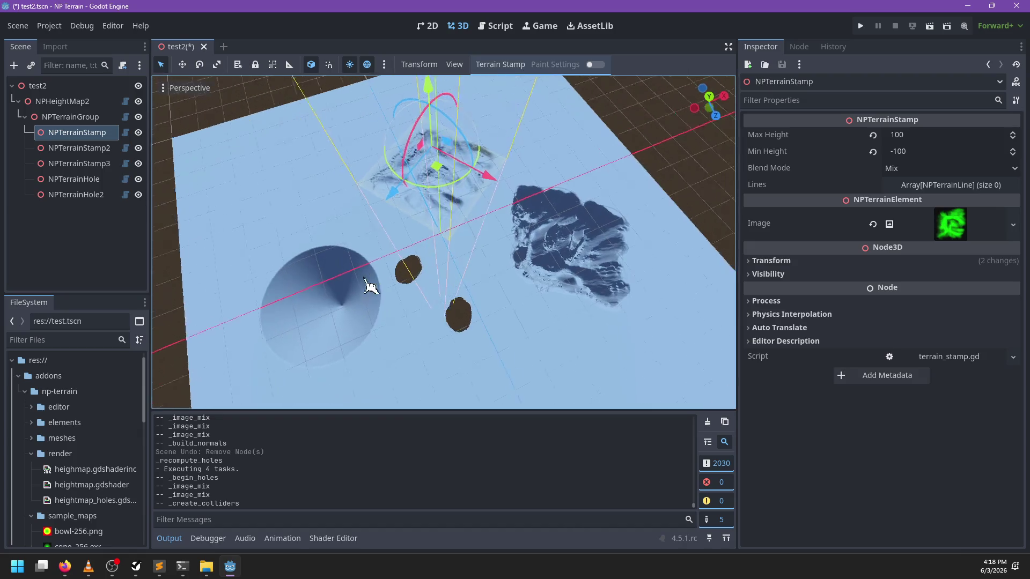
click(97, 180)
drag(486, 326, 483, 282)
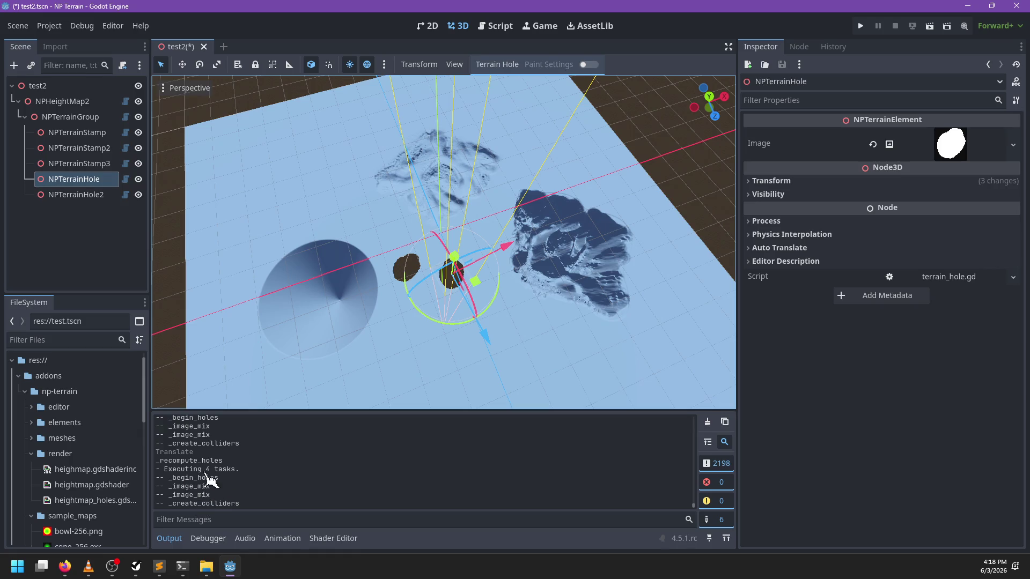
Glance over terrain_renderer.gd, then drag NPTerrainStamp3 to the left in the 3D view
click(494, 26)
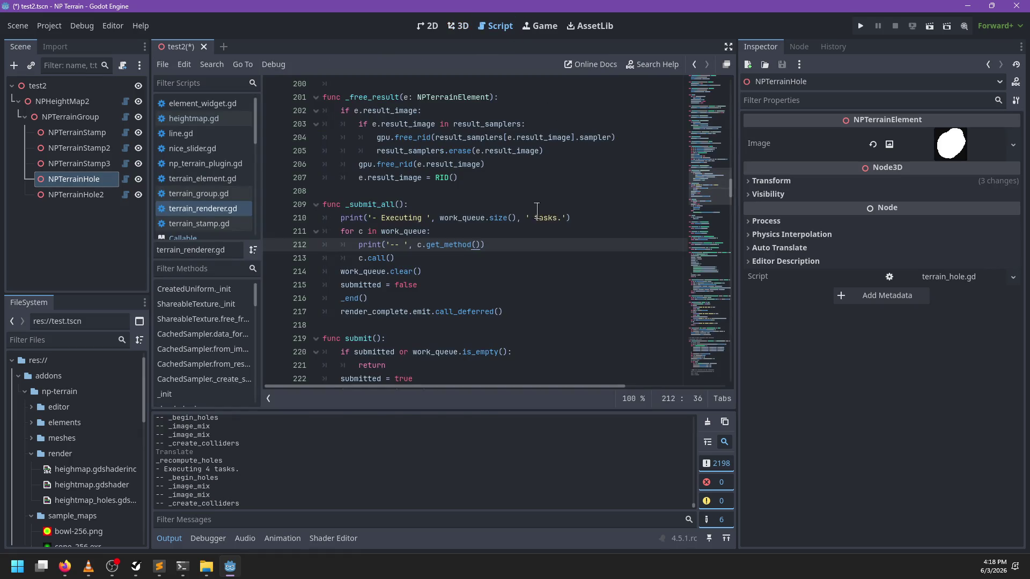
scroll(490, 218, down, 4)
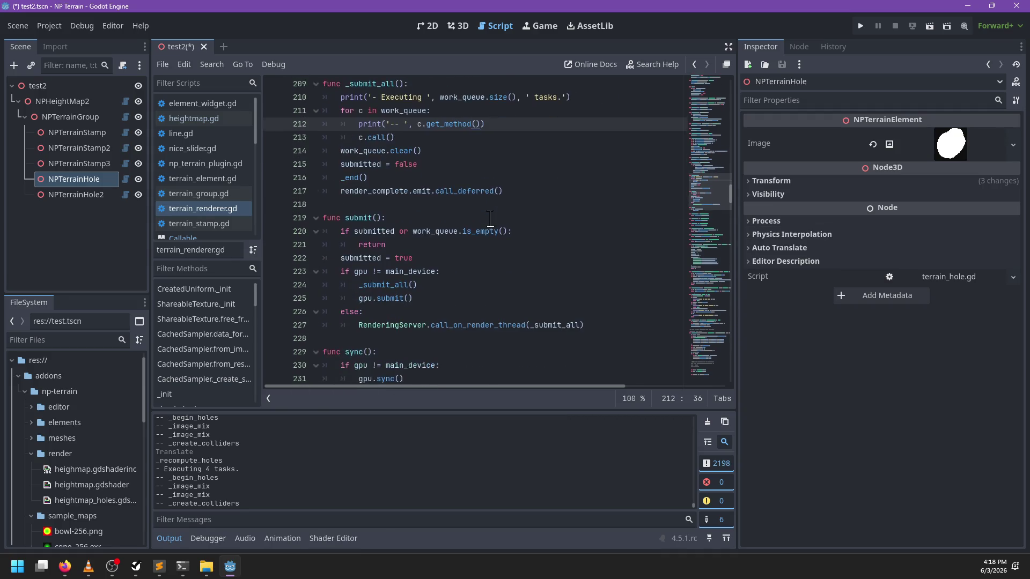
scroll(490, 218, up, 1)
click(459, 26)
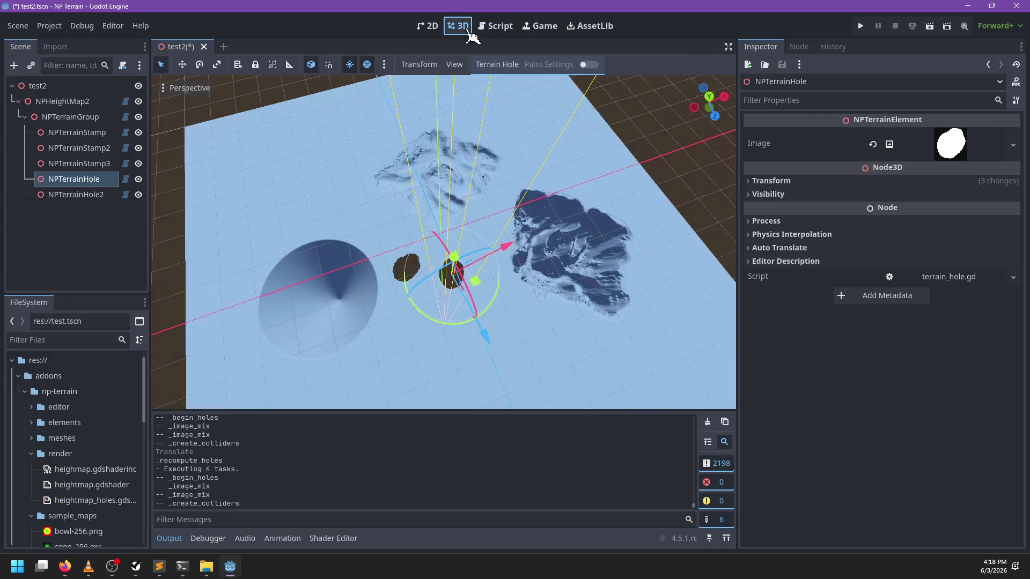
click(80, 163)
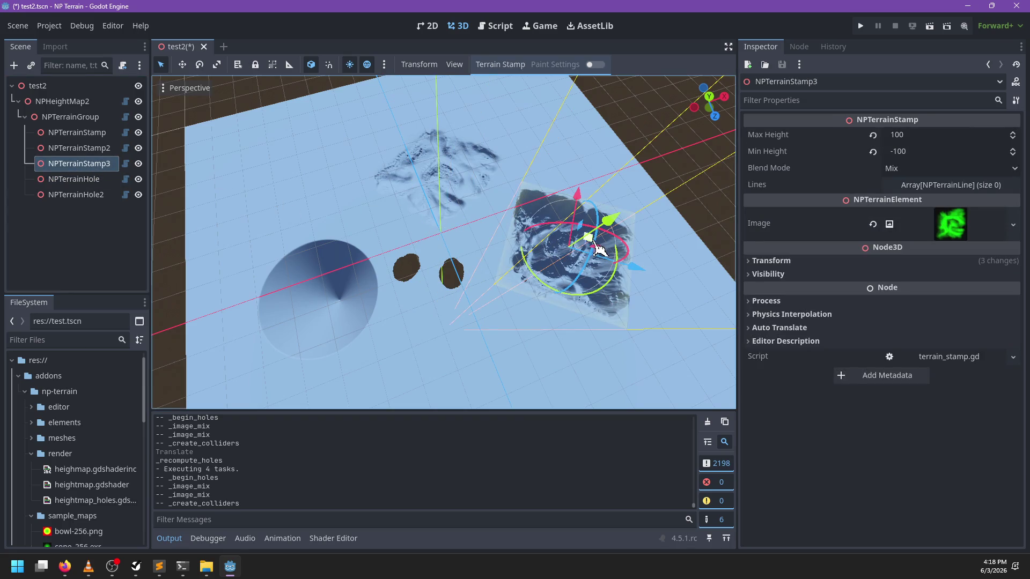
drag(595, 248, 552, 244)
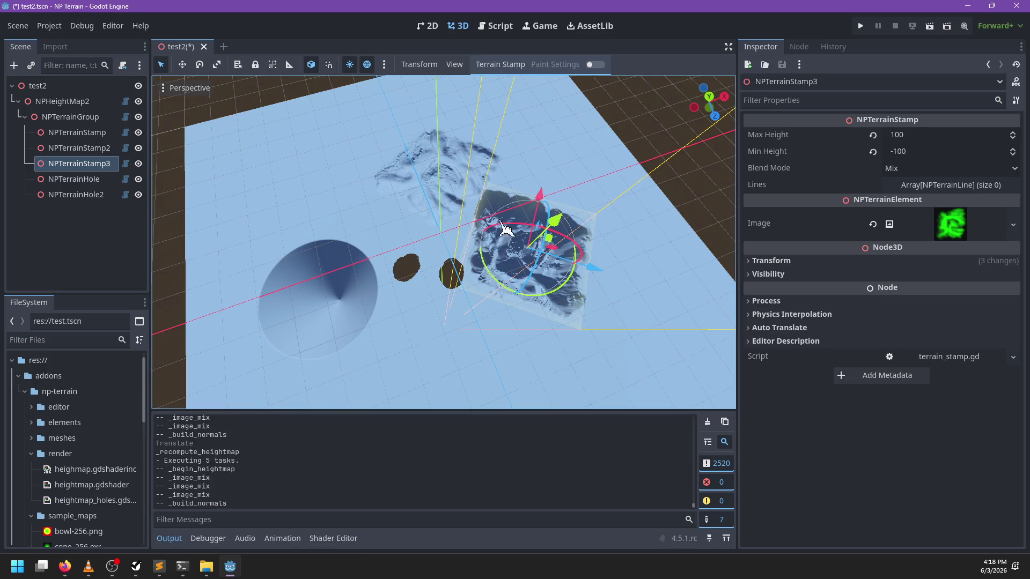
Move NPTerrainHole to a new spot on the terrain
mouse_move(627, 265)
mouse_down()
mouse_move(454, 252)
mouse_move(434, 236)
mouse_move(402, 268)
mouse_move(476, 223)
mouse_up()
click(90, 180)
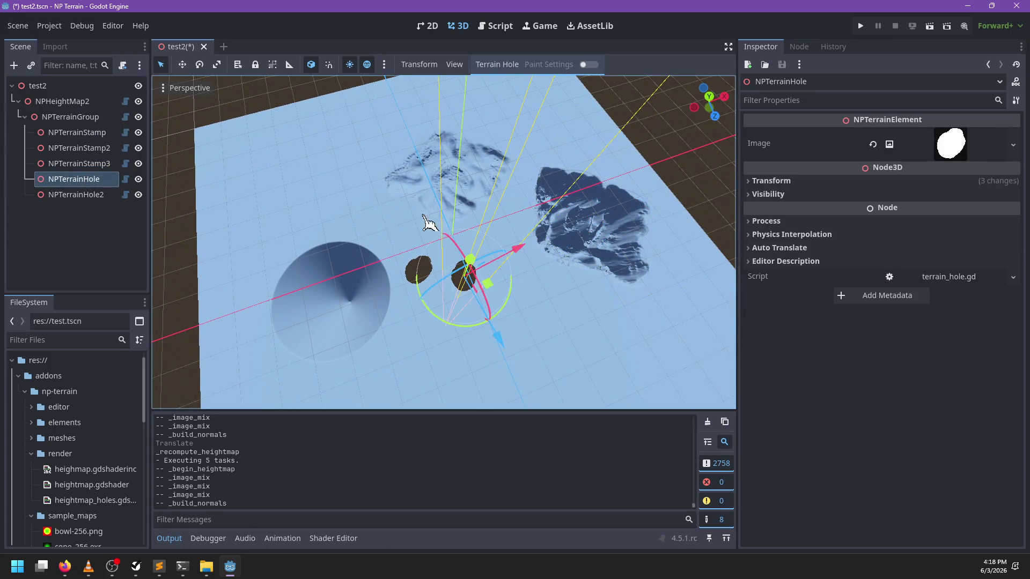
mouse_move(489, 287)
mouse_down()
mouse_move(499, 252)
mouse_move(483, 287)
mouse_move(444, 317)
mouse_move(524, 294)
mouse_move(316, 294)
mouse_up()
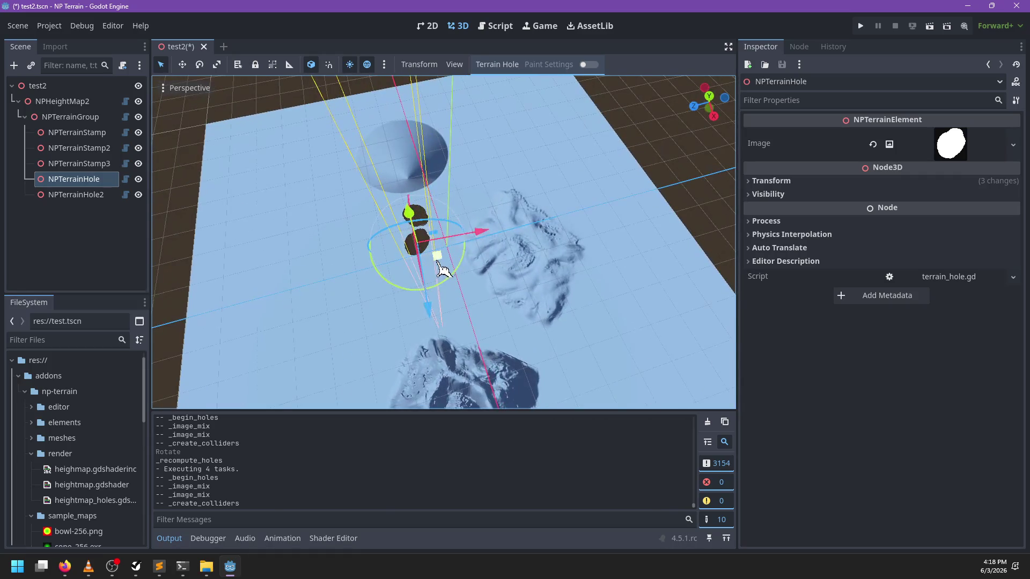
drag(437, 258, 428, 271)
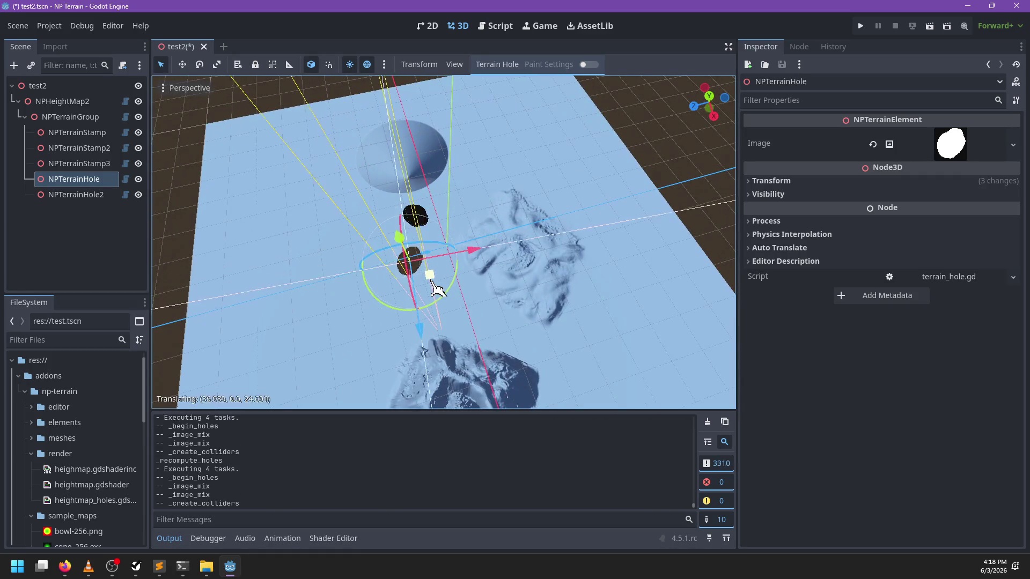
click(70, 117)
Save NPHeightMap2's generated files to res://output, then frame and orbit around NPTerrainStamp3
click(62, 101)
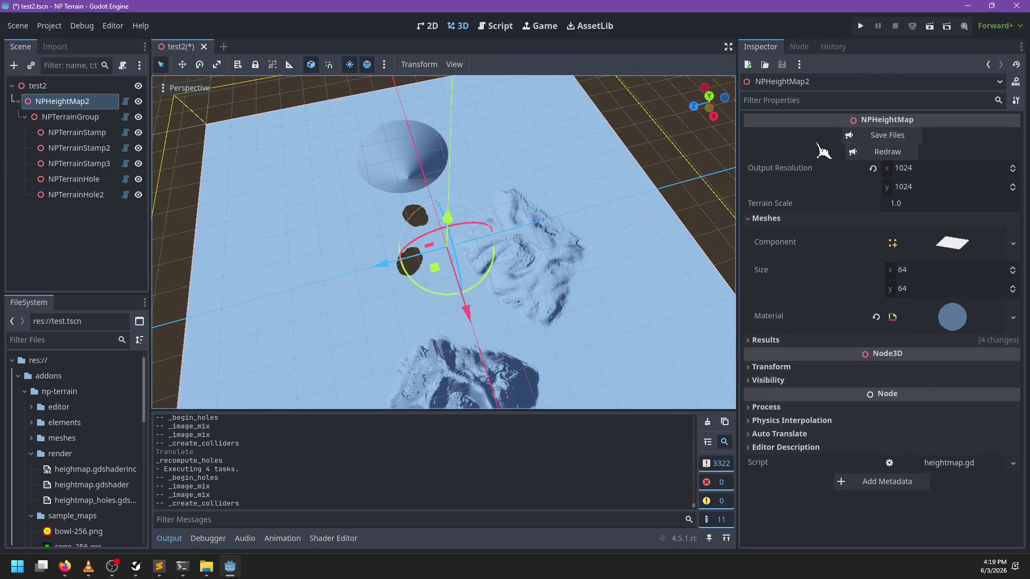
click(879, 143)
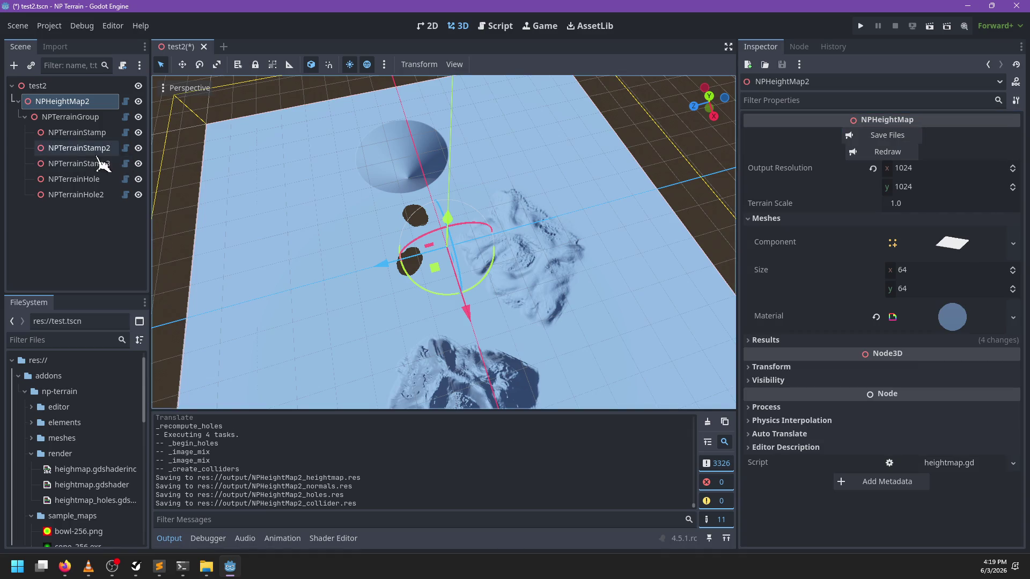
click(79, 163)
key(f)
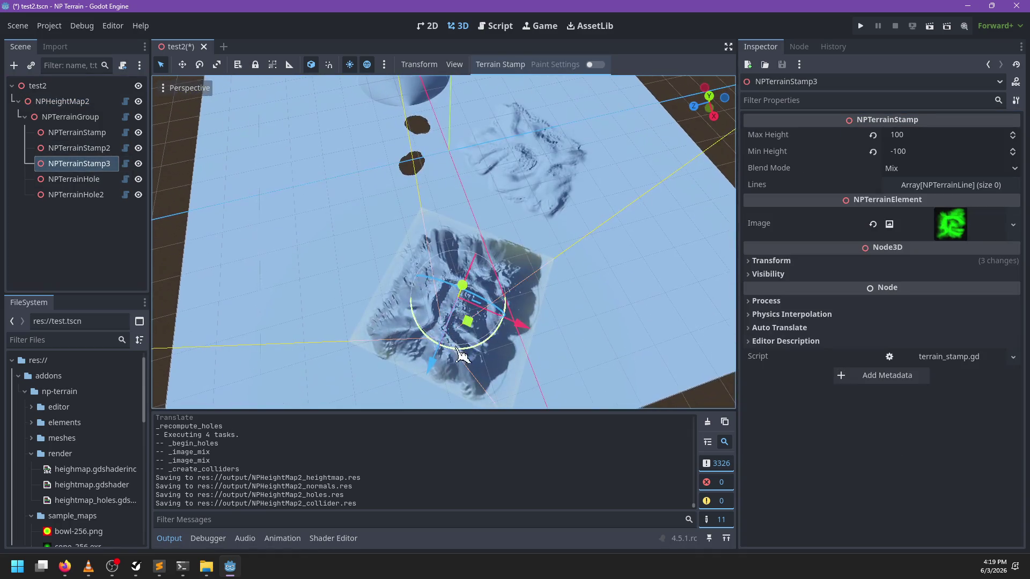
mouse_move(357, 309)
mouse_down()
mouse_move(345, 298)
mouse_move(368, 214)
mouse_up()
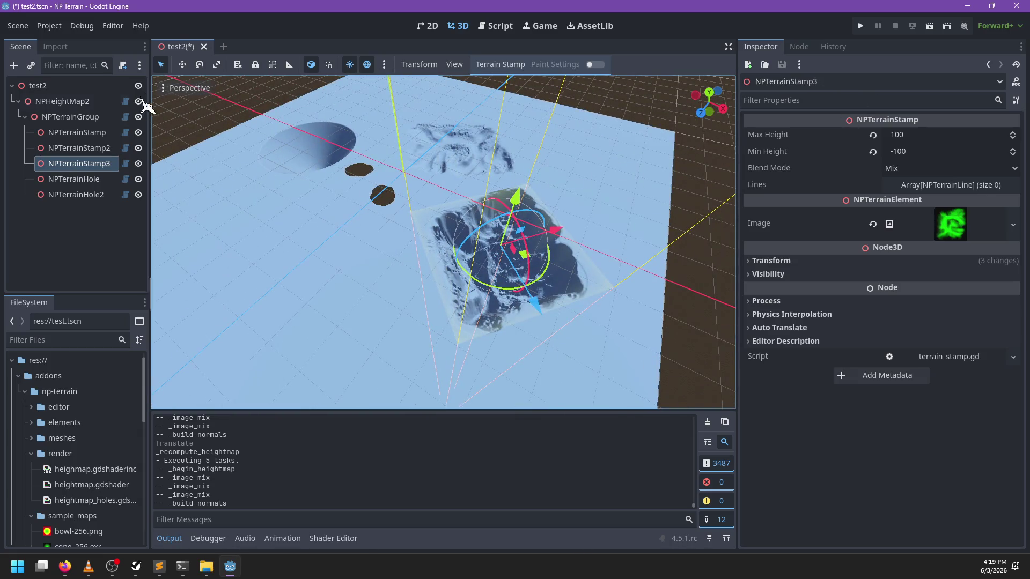
Select the first NPTerrainStamp and bring up its Terrain Stamp actions menu
click(102, 104)
click(101, 133)
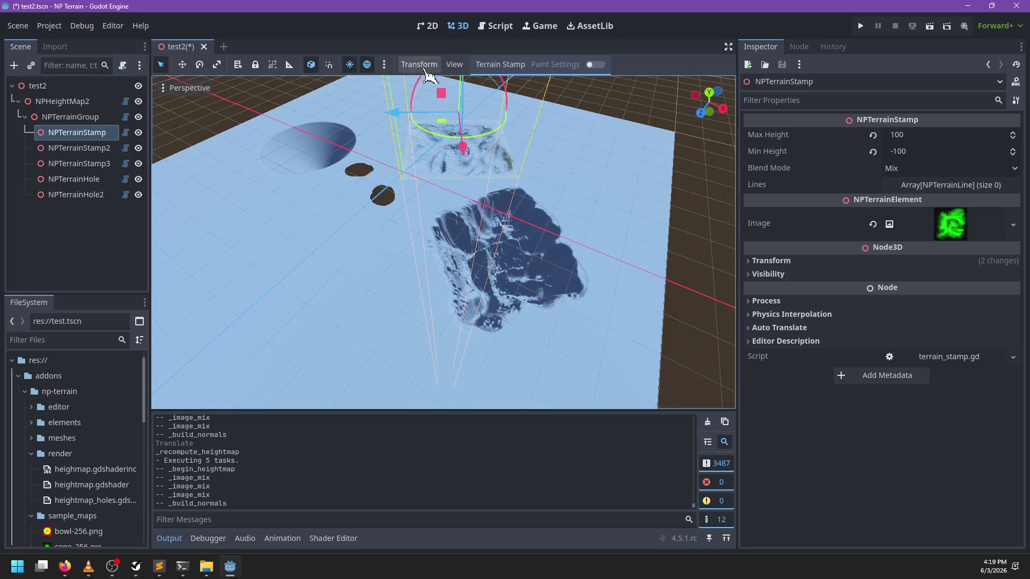
click(513, 65)
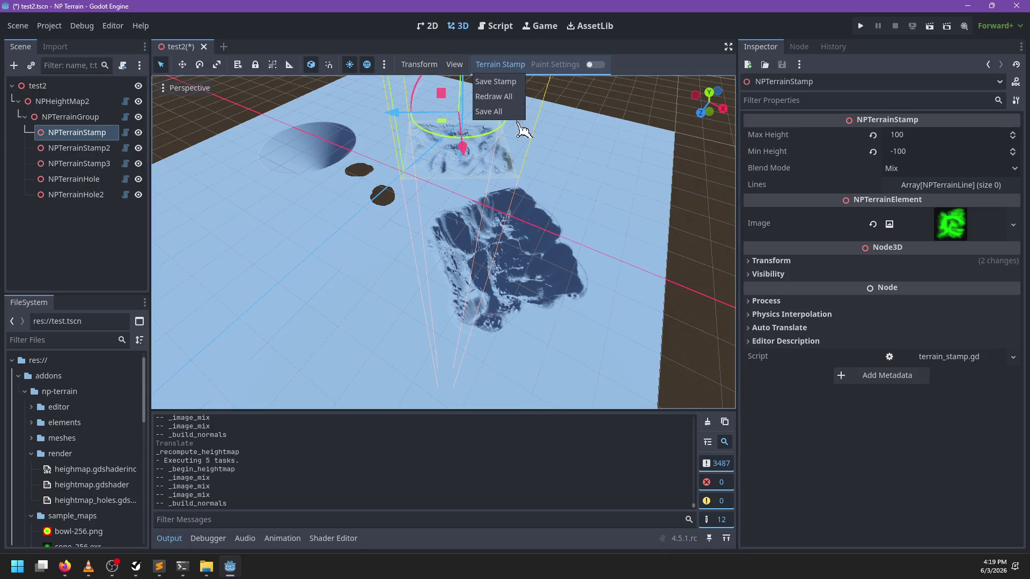
Run Redraw All on the terrain stamps to fully recompute the heightmap
click(507, 124)
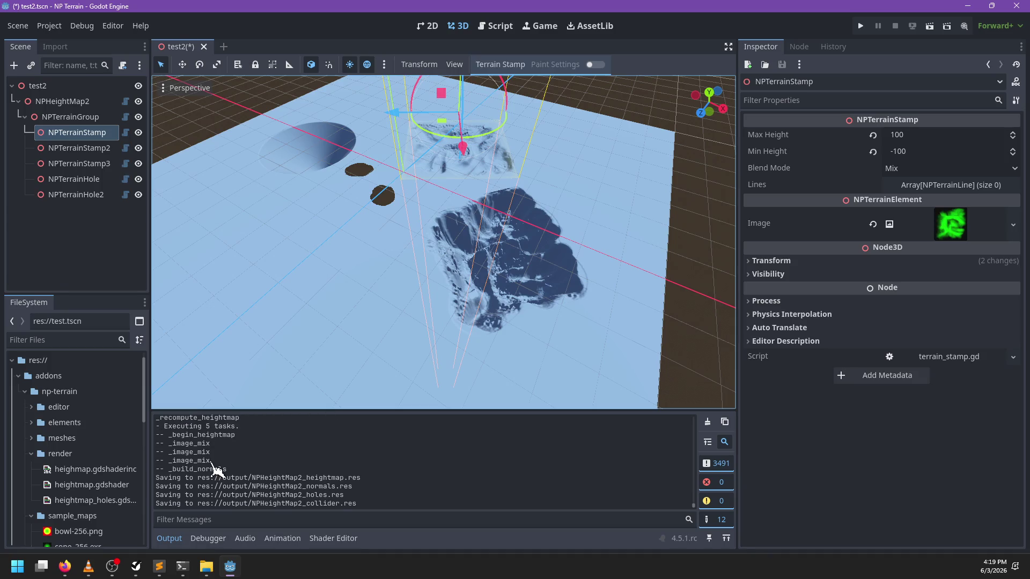
click(491, 65)
click(508, 104)
click(504, 65)
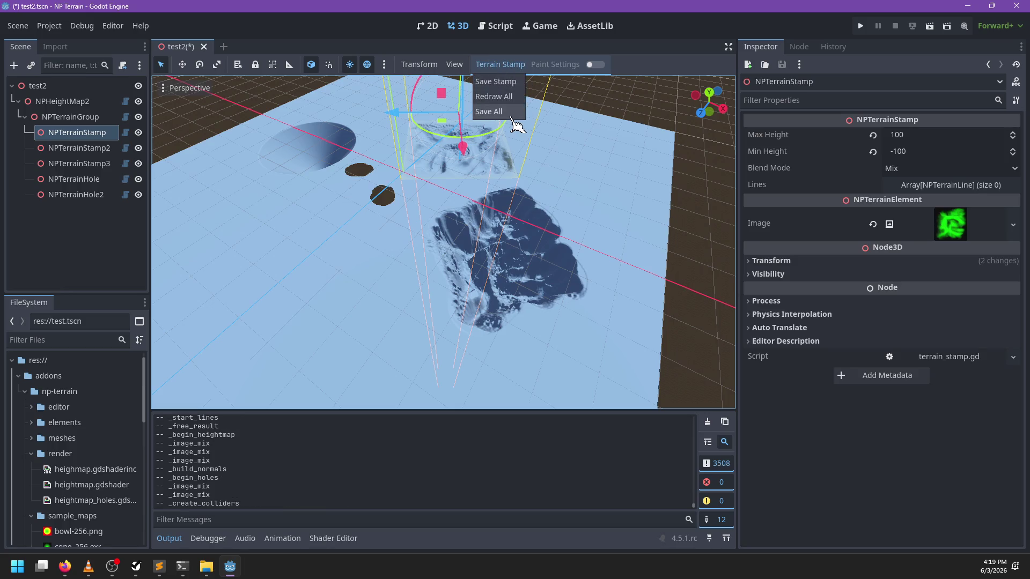
Review the 15 _recompute_all tasks in the Output log and open terrain_stamp.gd
scroll(244, 448, up, 2)
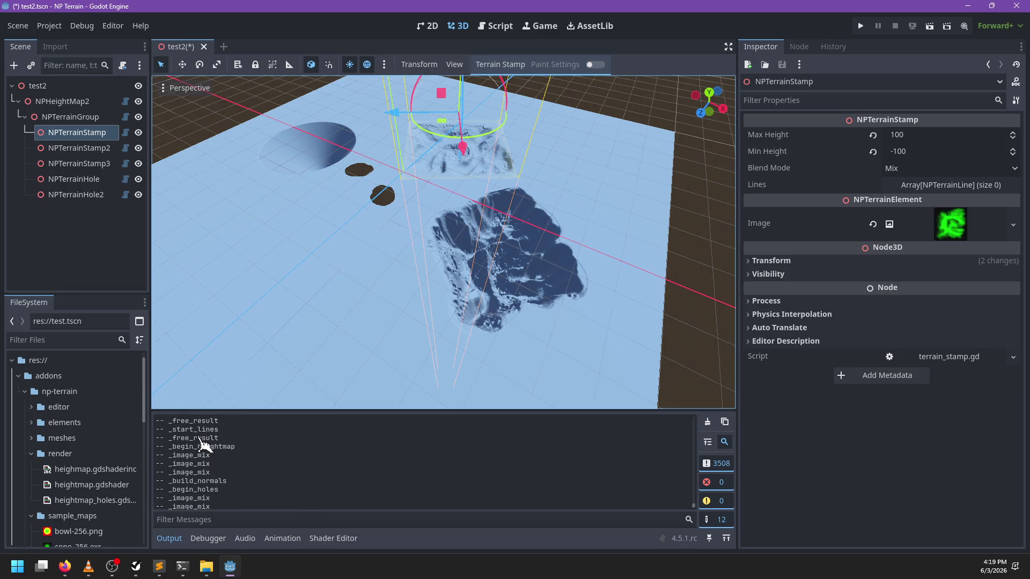
scroll(199, 429, up, 2)
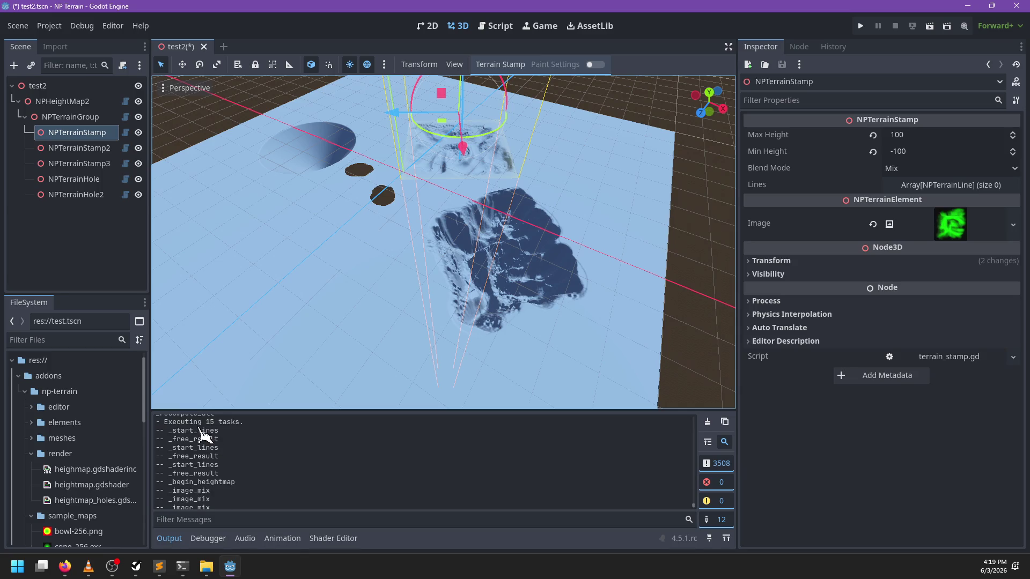
scroll(210, 440, up, 2)
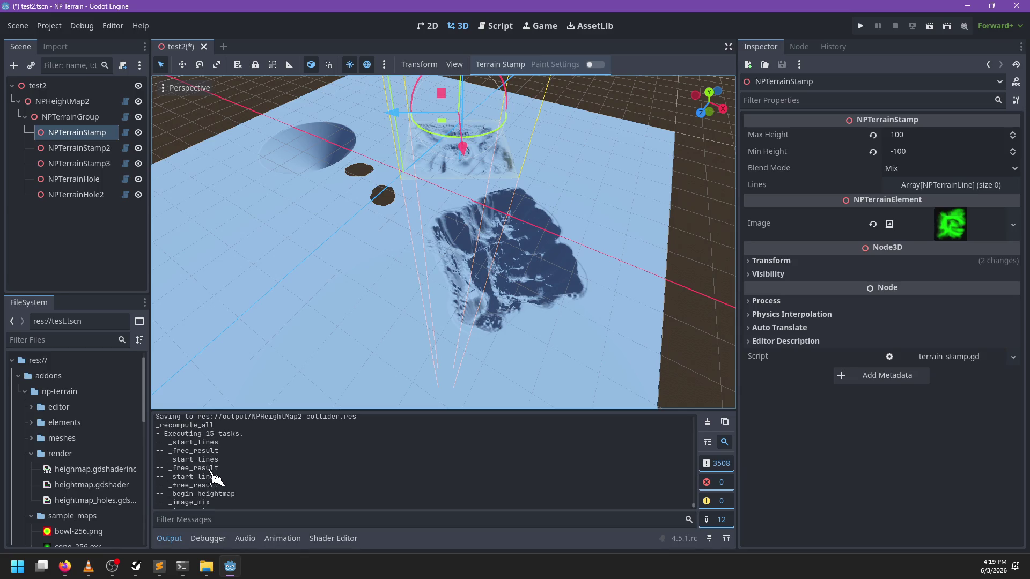
scroll(217, 475, down, 1)
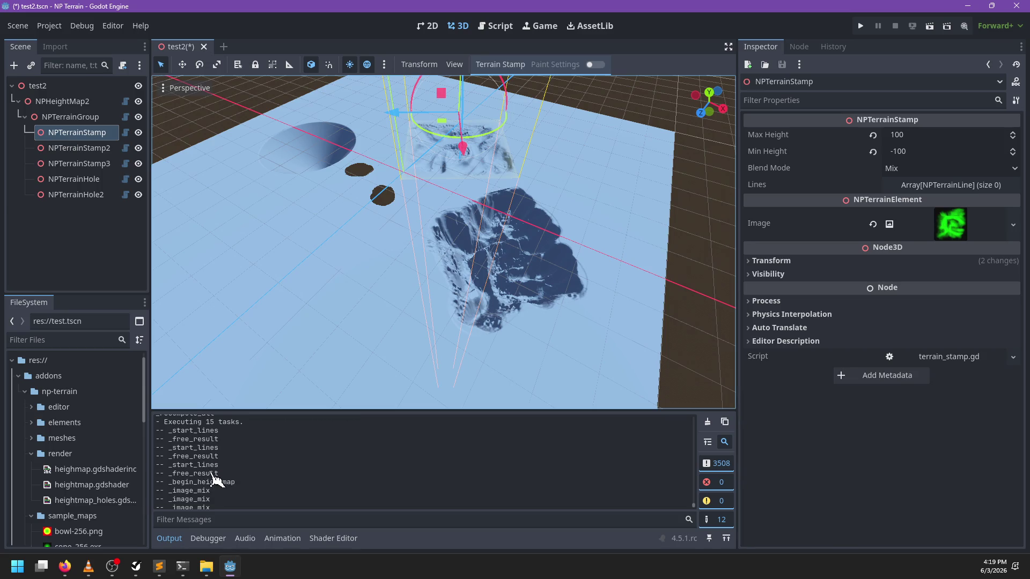
scroll(215, 479, down, 1)
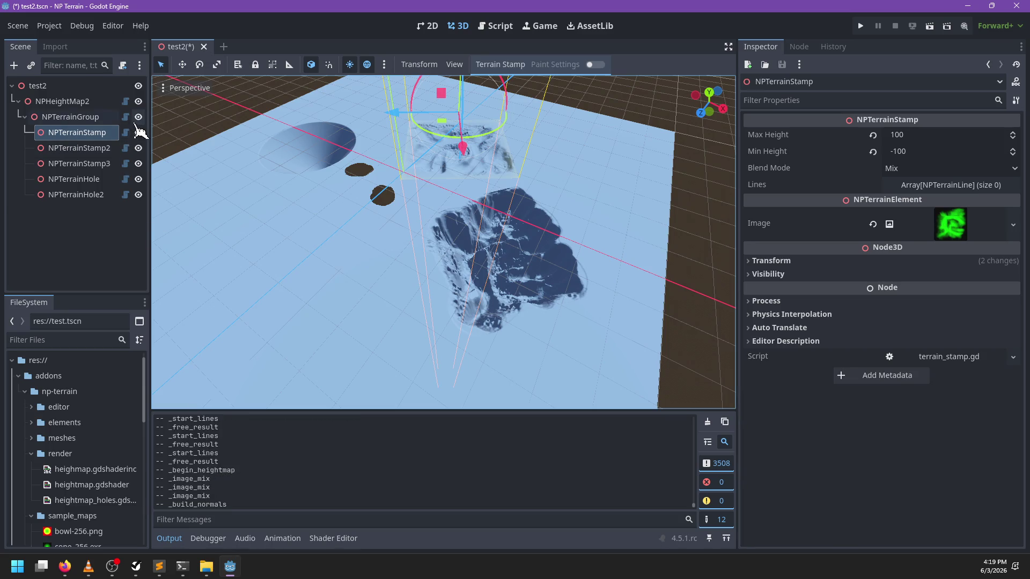
click(125, 133)
click(423, 242)
Open heightmap.gd from the node script icons and find render_lines in it
key(ctrl+f)
text(_start)
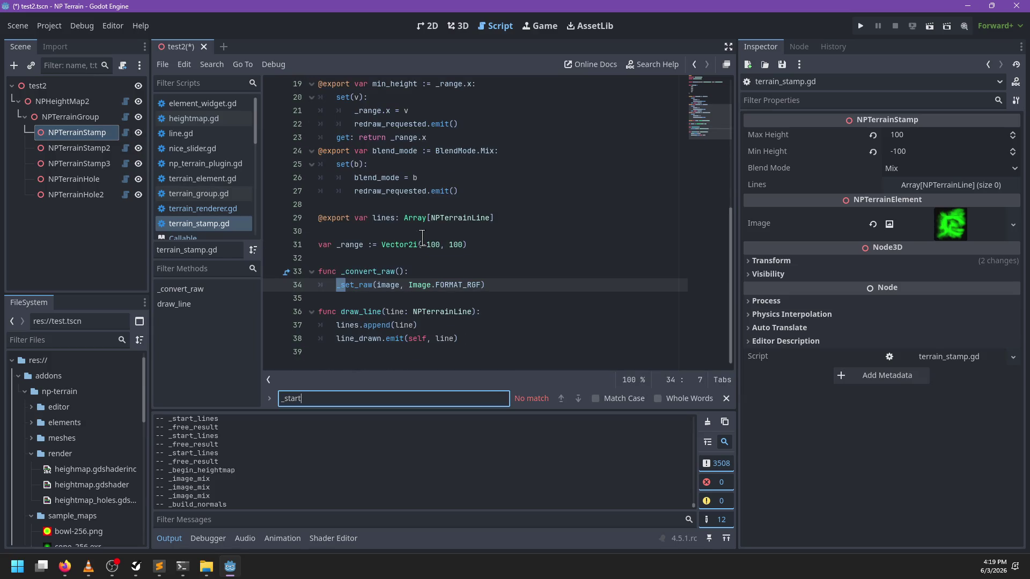
key(Escape)
click(125, 117)
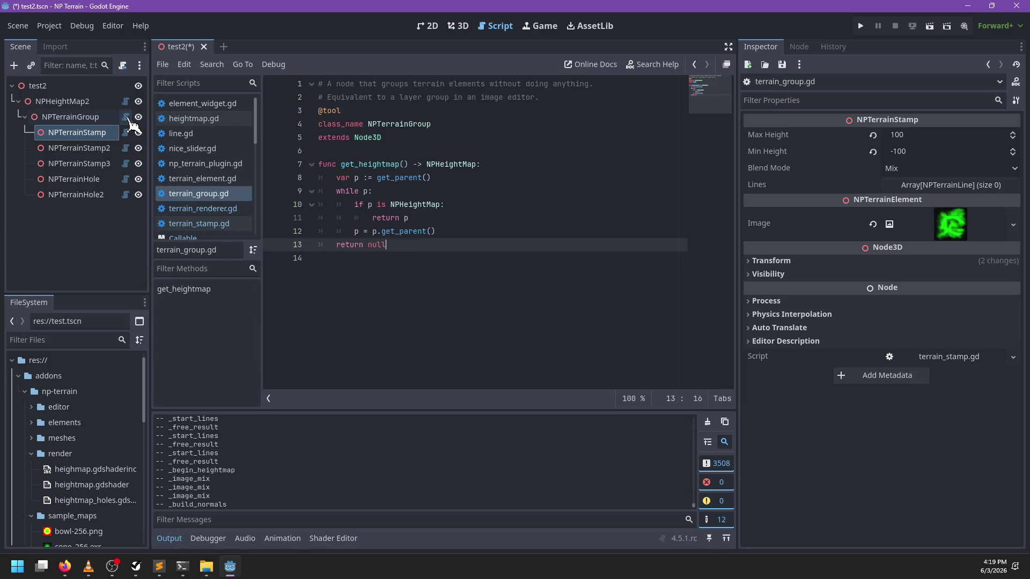
click(125, 102)
key(ctrl+f)
text(r)
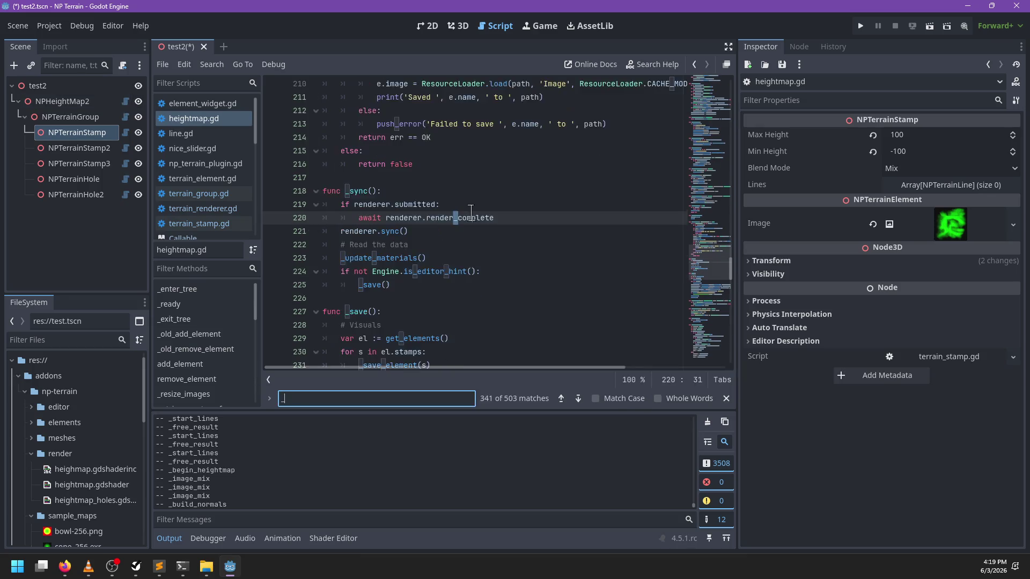
text(t_line)
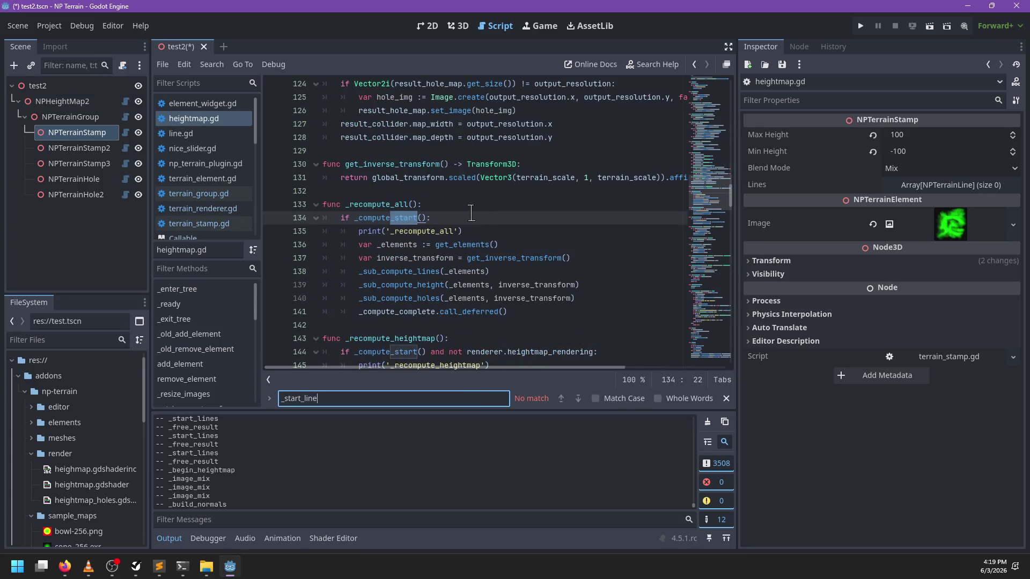
key(ctrl+a)
text(render_line)
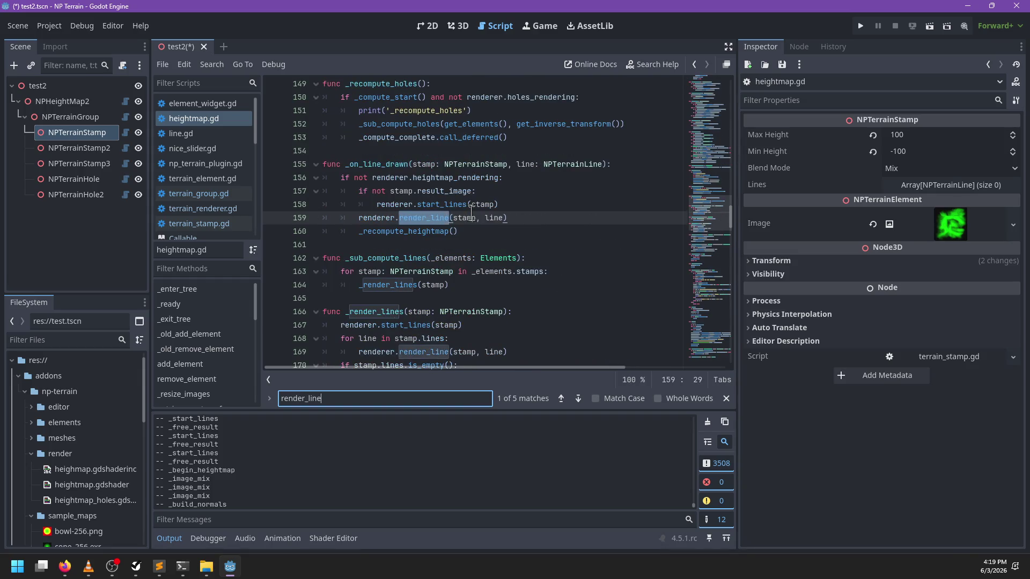
text(s)
key(Escape)
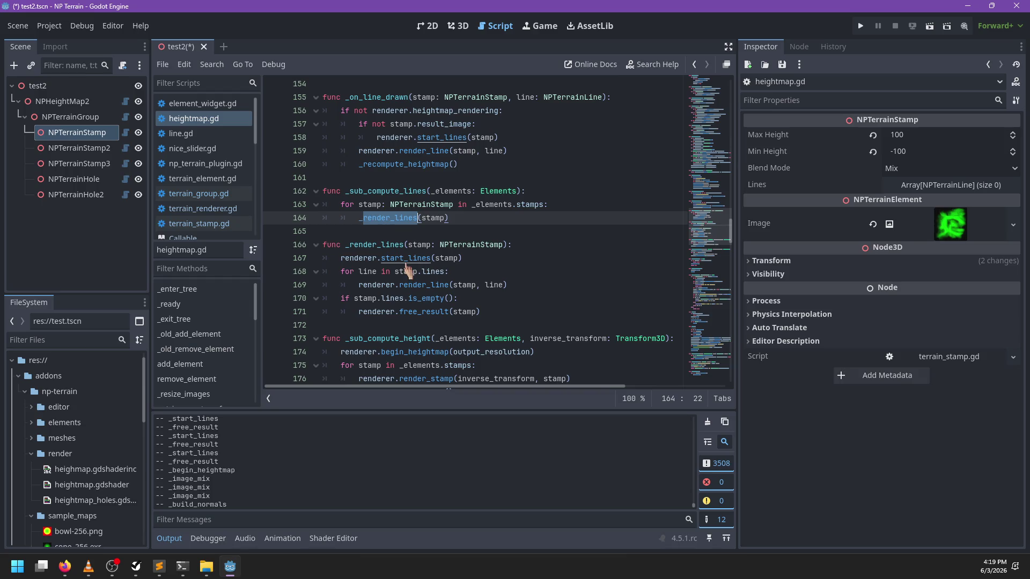
Add 'if stamp.lines.is_empty(): return' to _render_lines, save, and return to 3D
click(544, 245)
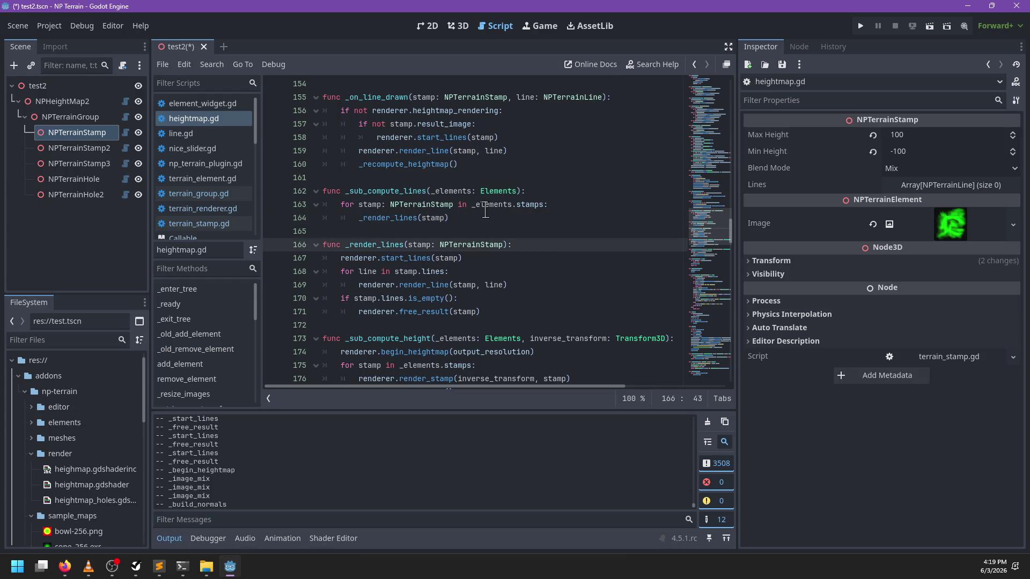
double_click(390, 218)
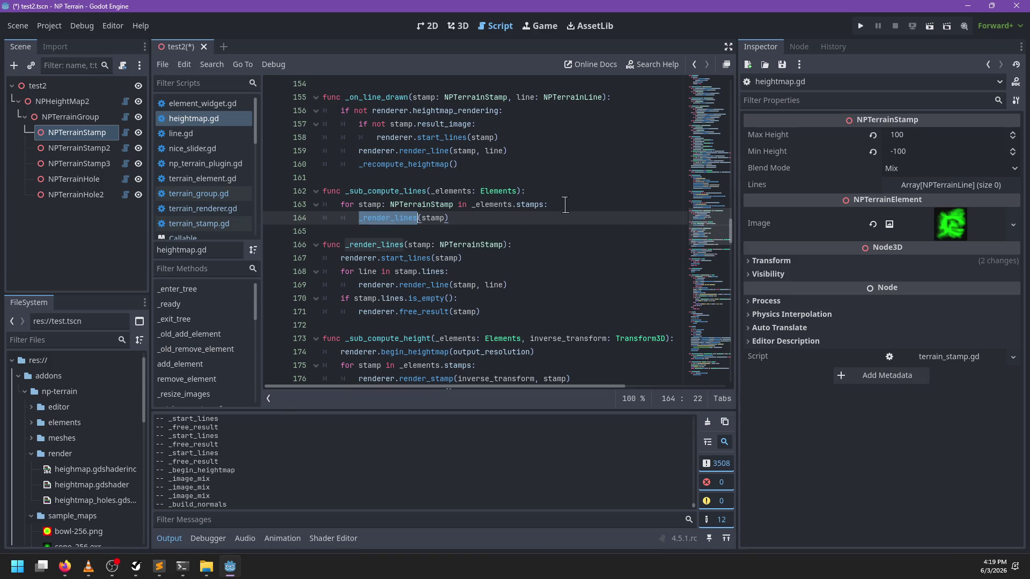
click(537, 244)
key(Return)
text(if stamp.lines.)
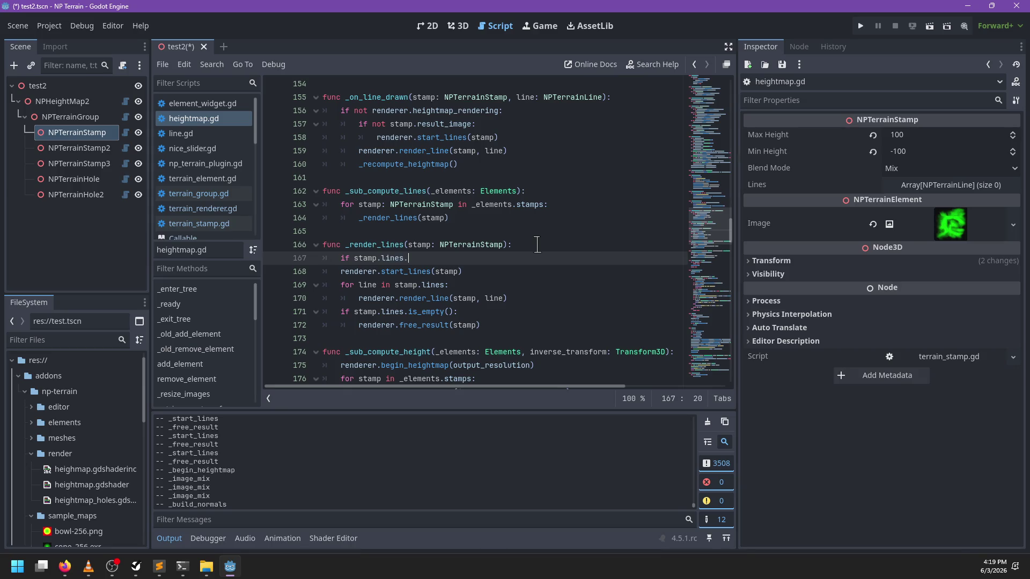
text(is_empty():)
key(Return)
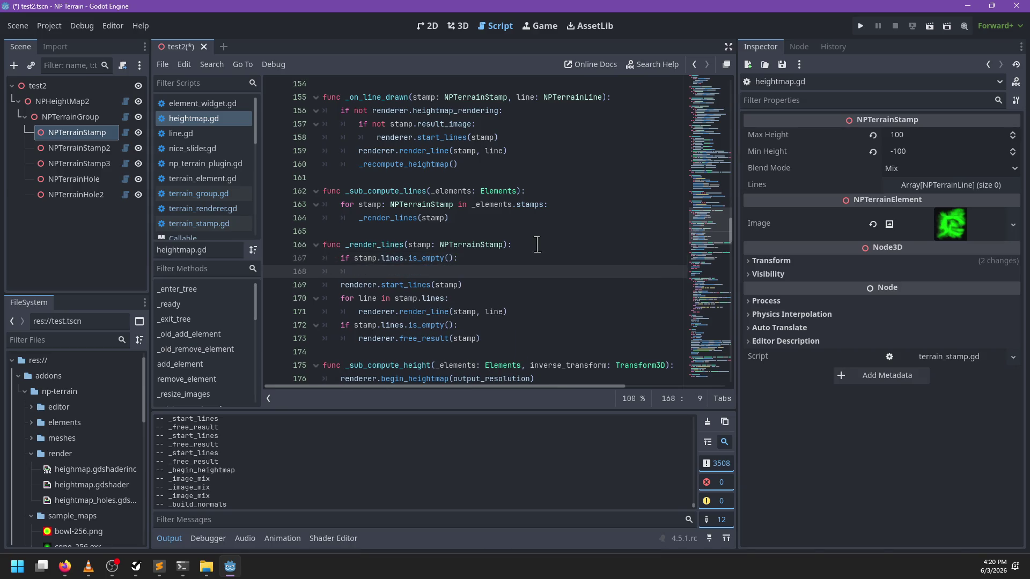
text(return)
key(ctrl+s)
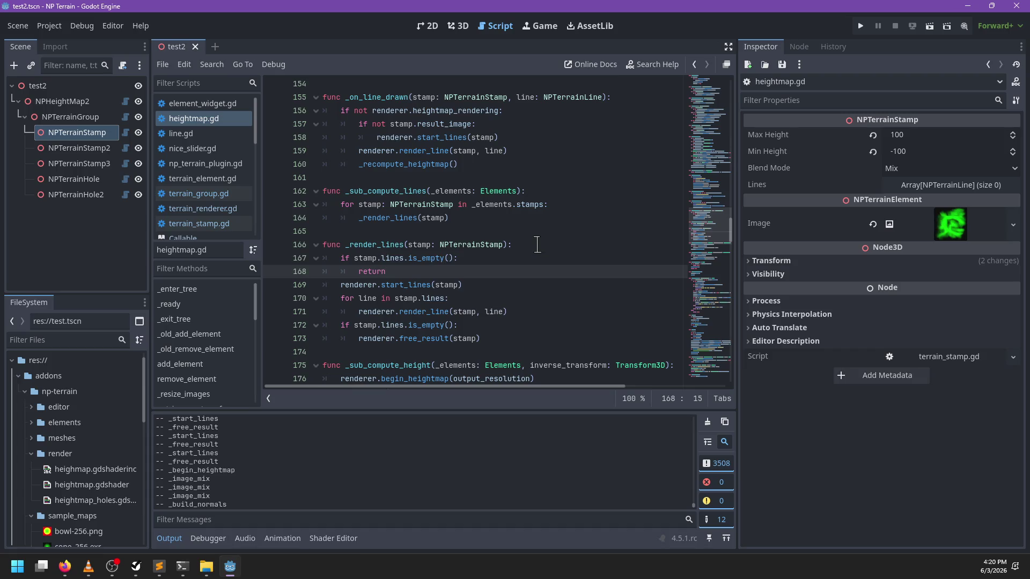
click(458, 25)
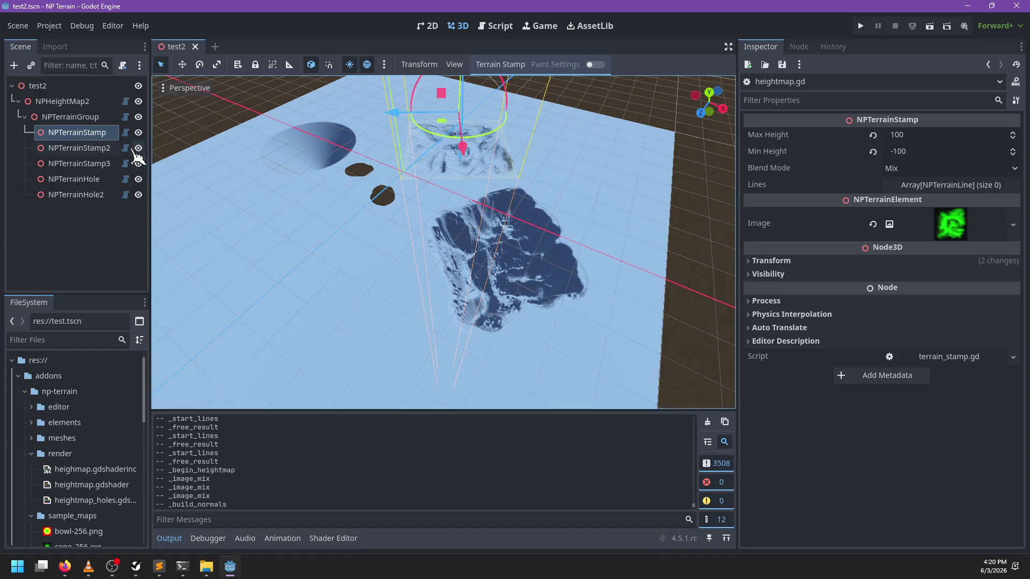
Reselect the NPTerrainStamp node and clear the Output log
click(86, 134)
click(86, 117)
click(75, 133)
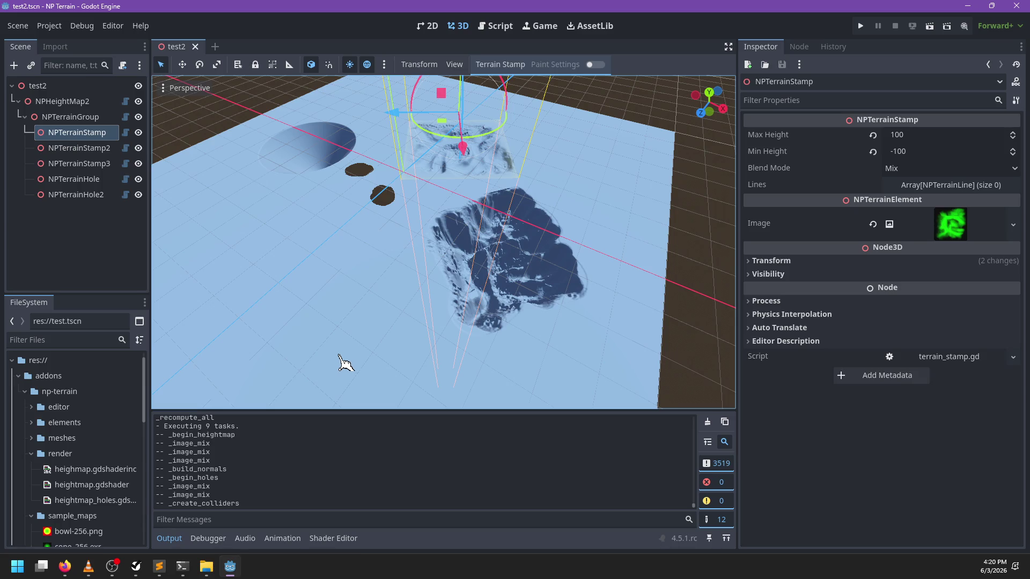
click(708, 422)
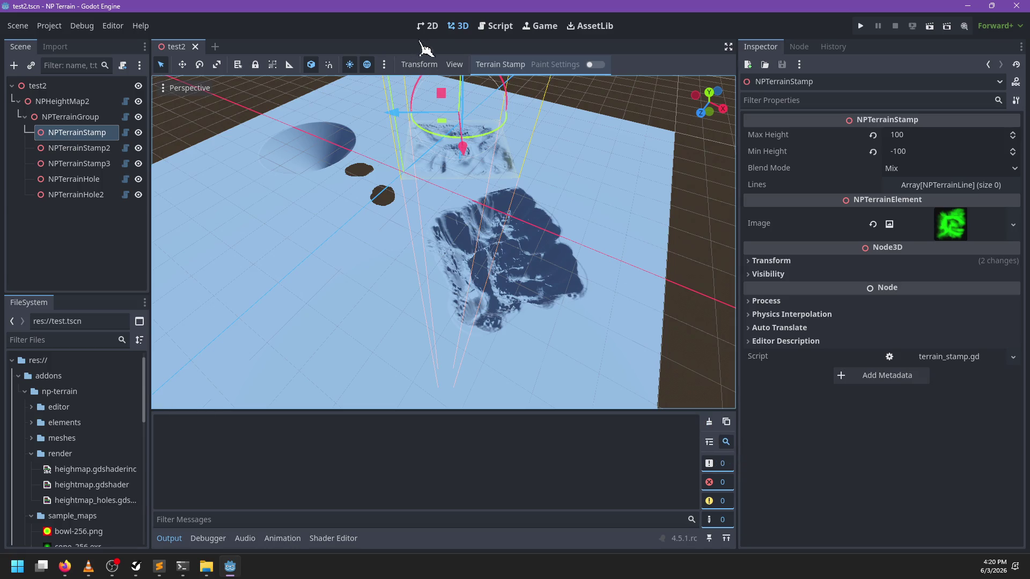
Search heightmap.gd for call_o to revisit the call_deferred completion call, then switch to Firefox
click(496, 26)
key(ctrl+f)
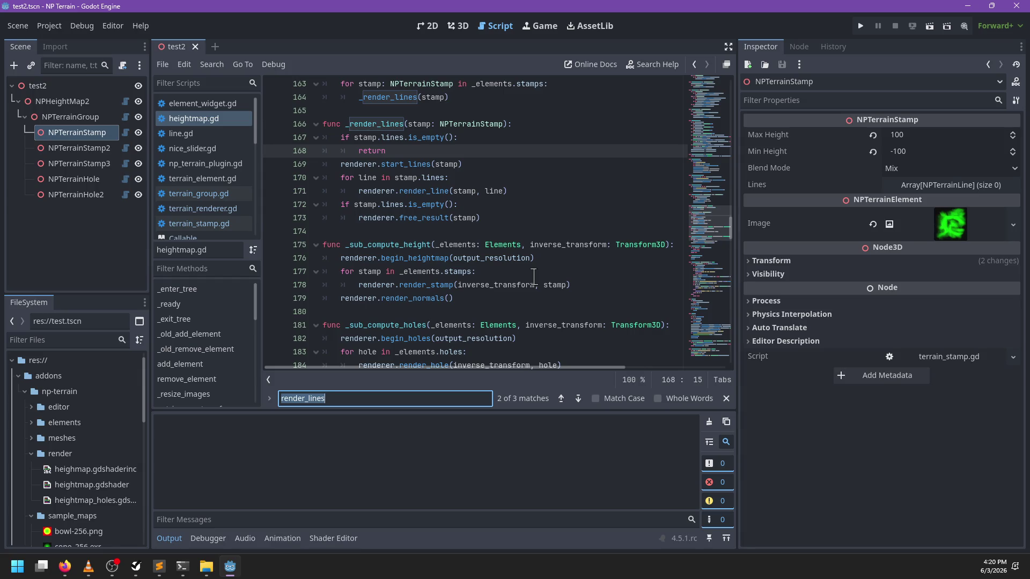
text(call_on)
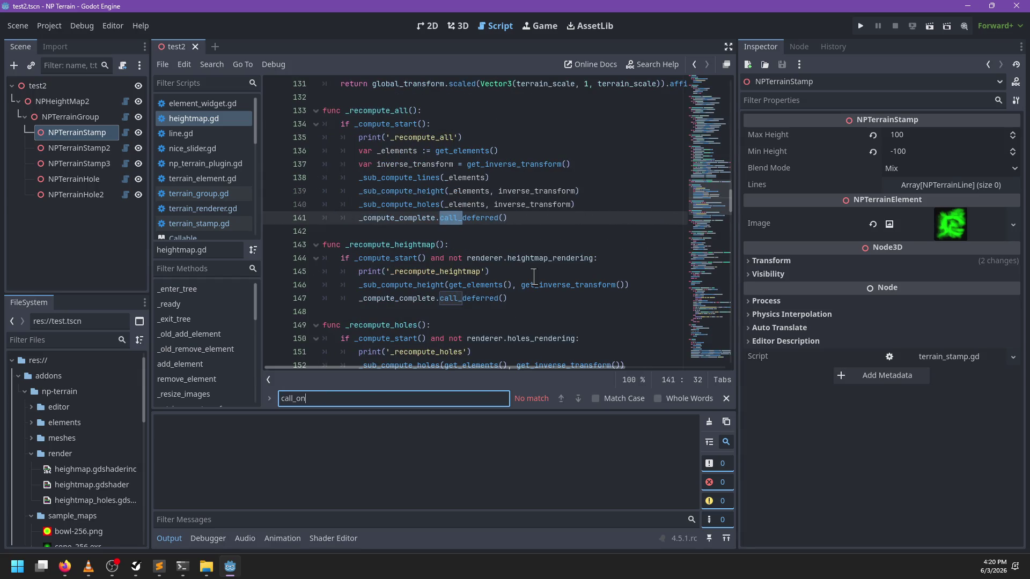
key(Escape)
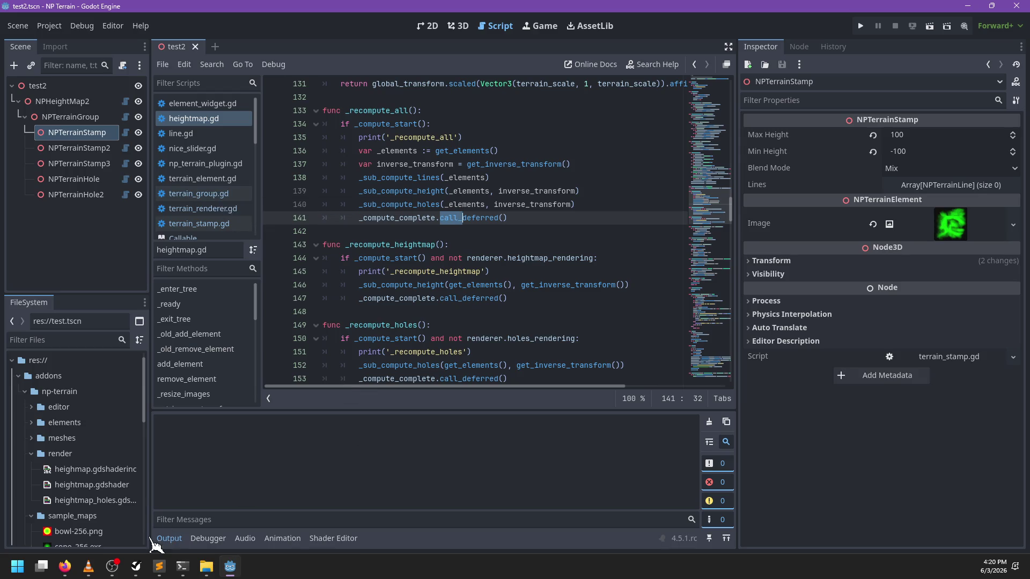
click(65, 567)
Web-search 'godot call_on_render_thread' and check the Thread-safe APIs documentation result
click(214, 507)
click(475, 36)
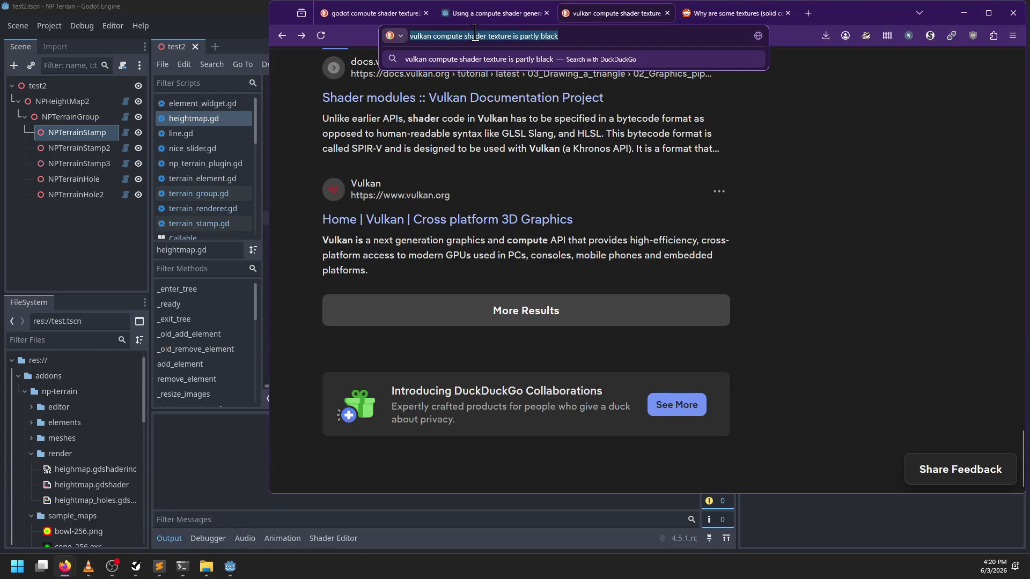
text(godot call_)
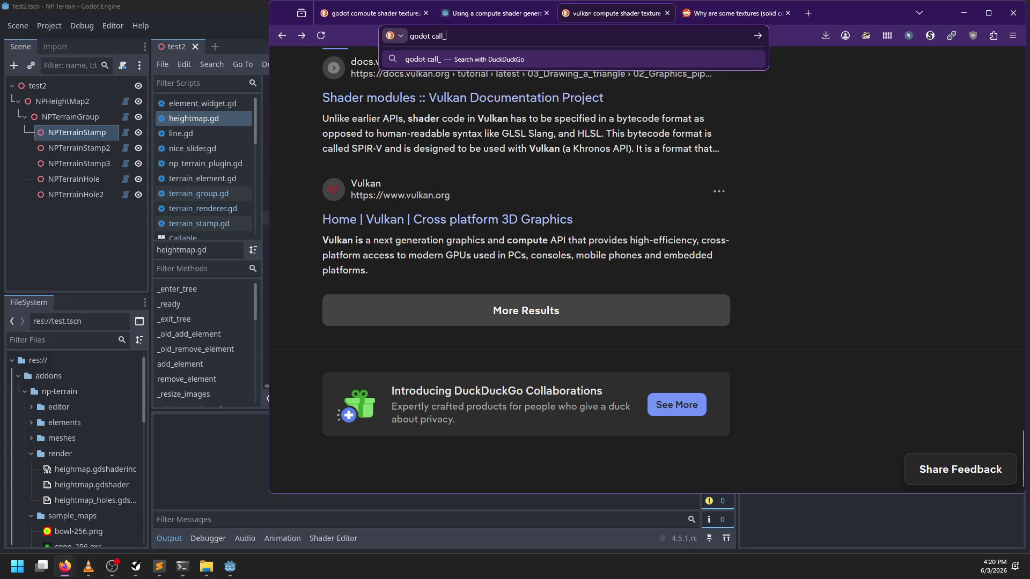
text(on_render_thread)
key(Return)
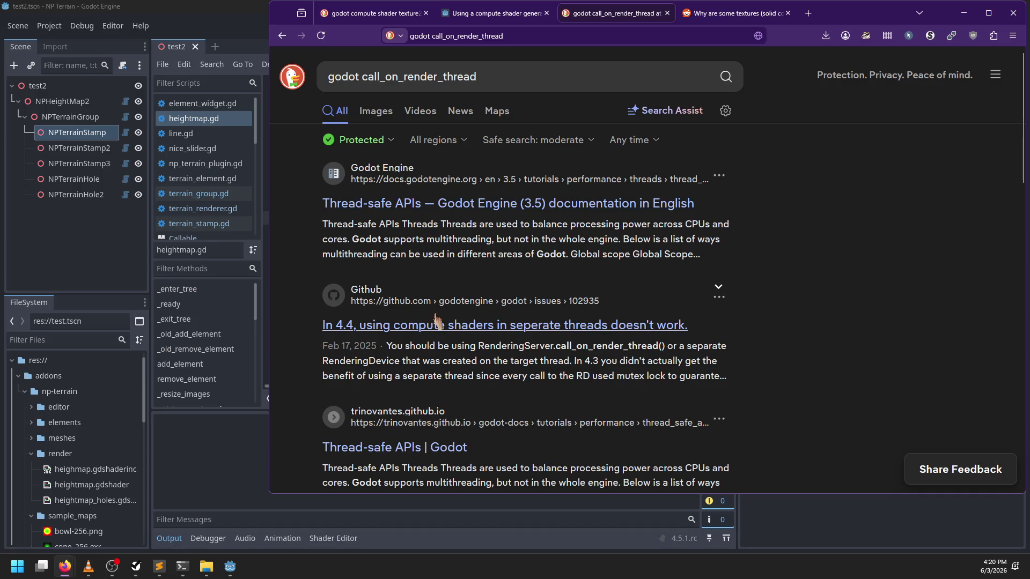
click(421, 207)
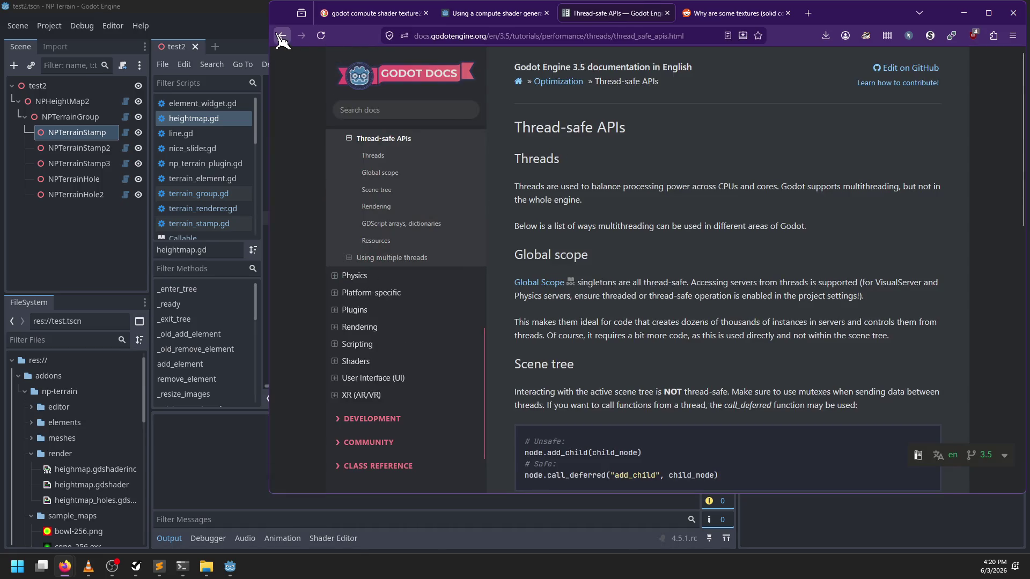
middle_click(281, 35)
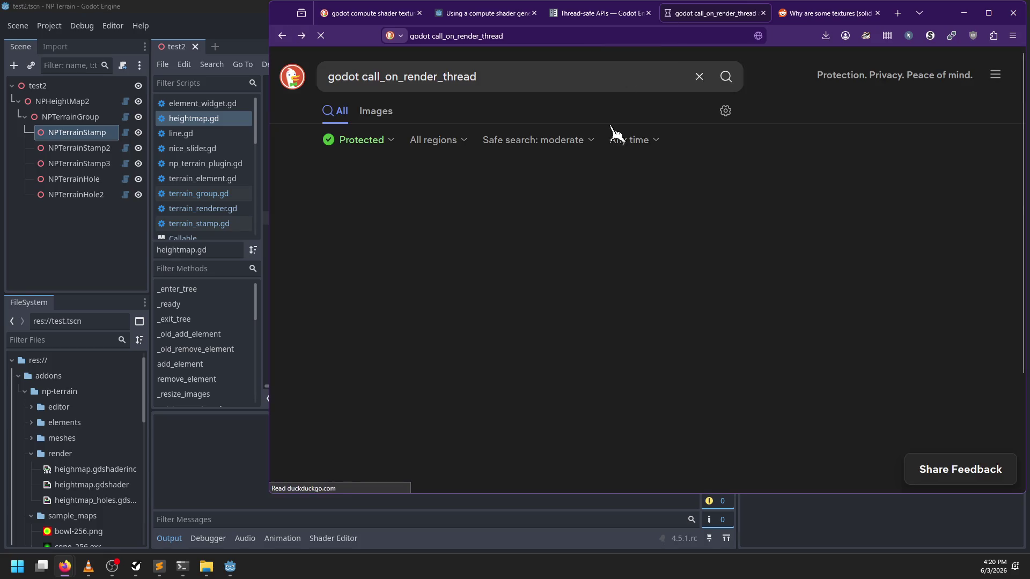
scroll(486, 311, down, 15)
click(486, 311)
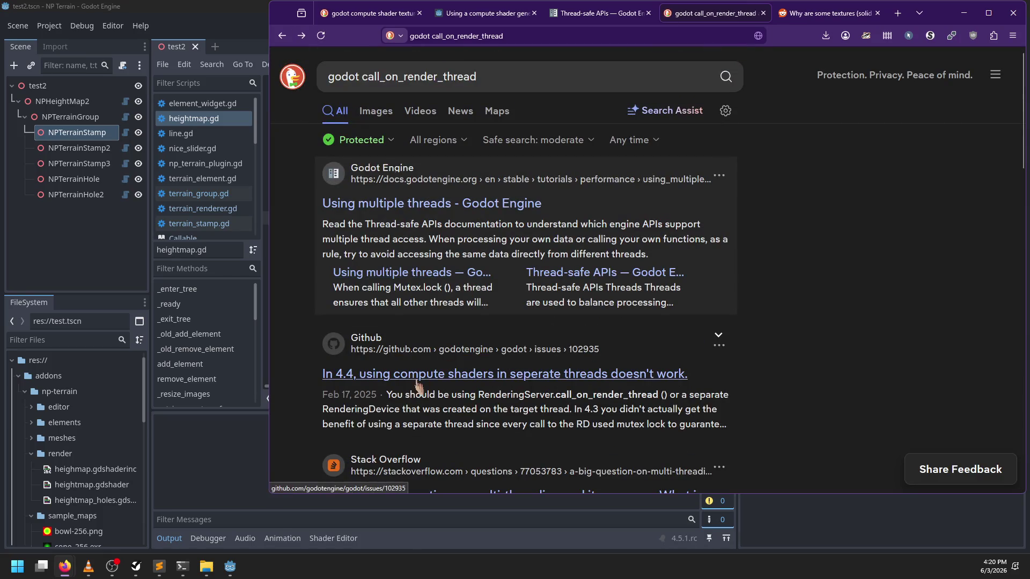
Open GitHub issue #102935 and find 'call_on_render_thread' in its replies
click(457, 378)
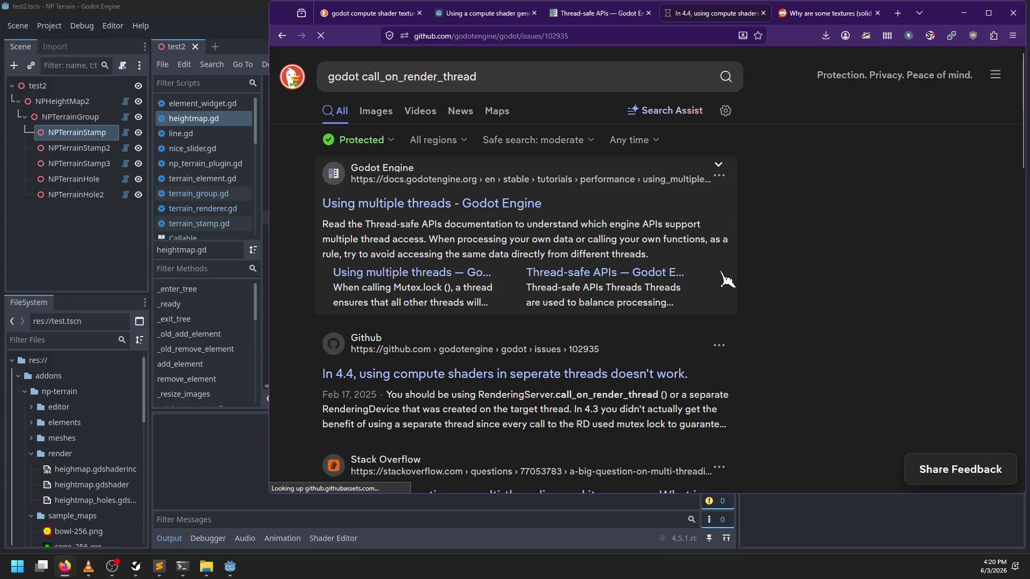
key(ctrl+f)
text(call_)
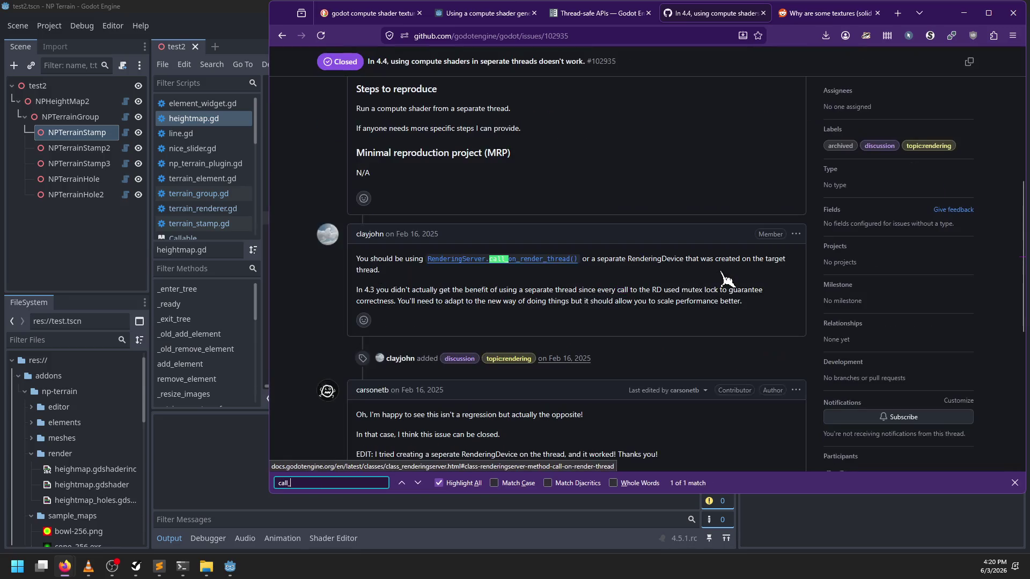
text(on-read)
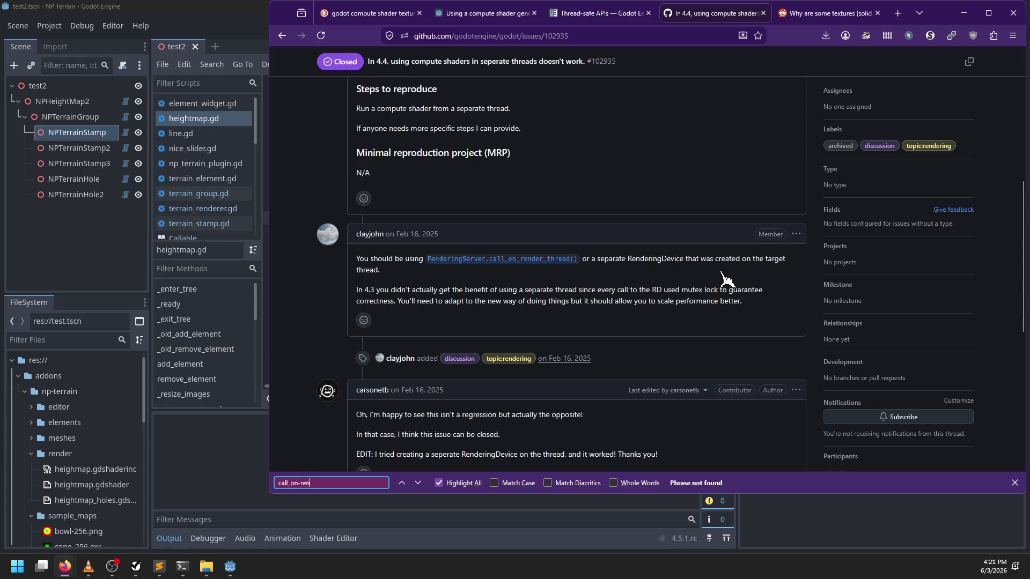
key(BackSpace)
key(BackSpace)
key(BackSpace)
text(_render_thread)
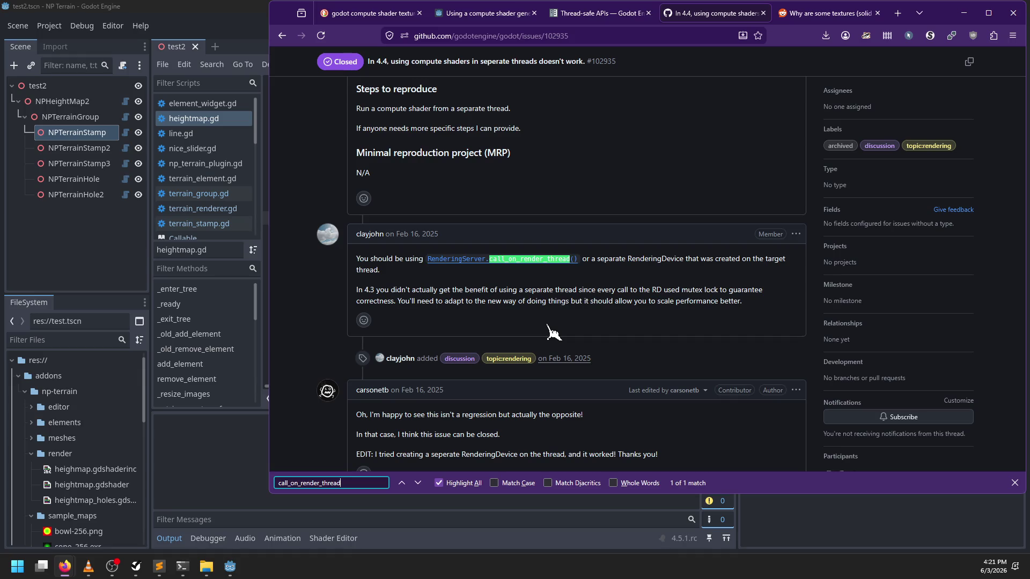
key(Return)
key(Escape)
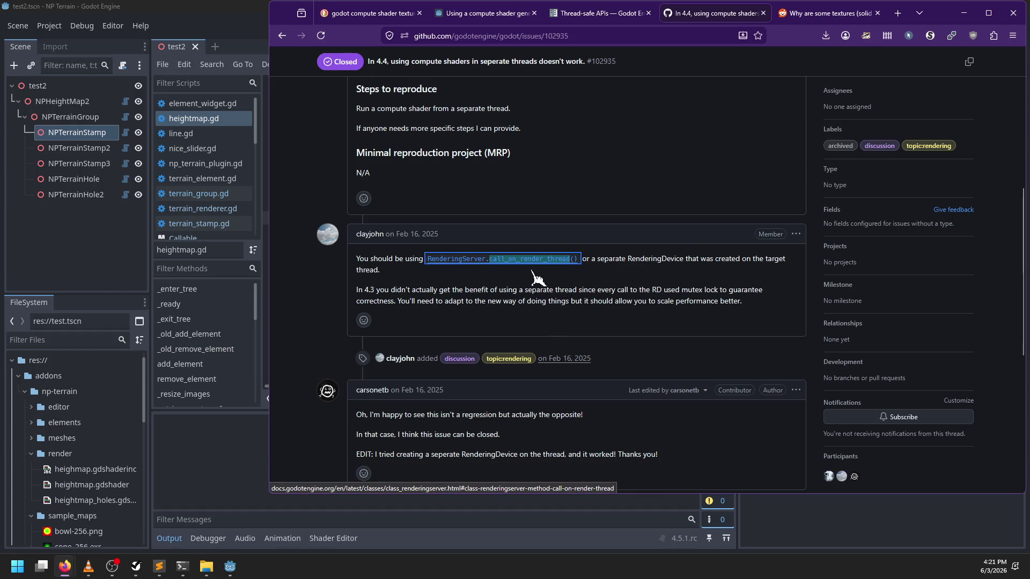
Read the RenderingServer documentation entry for call_on_render_thread
click(520, 259)
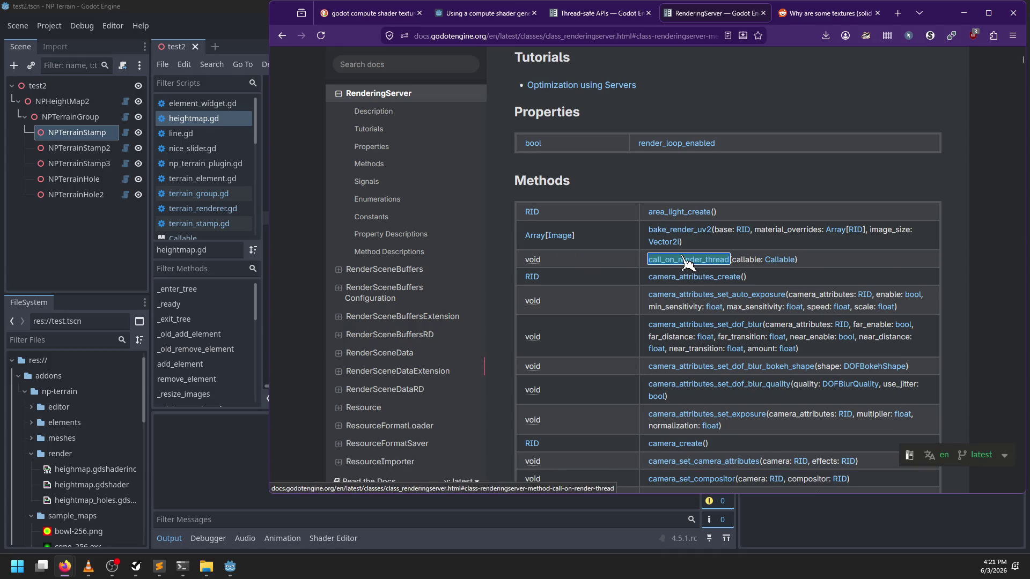
click(686, 261)
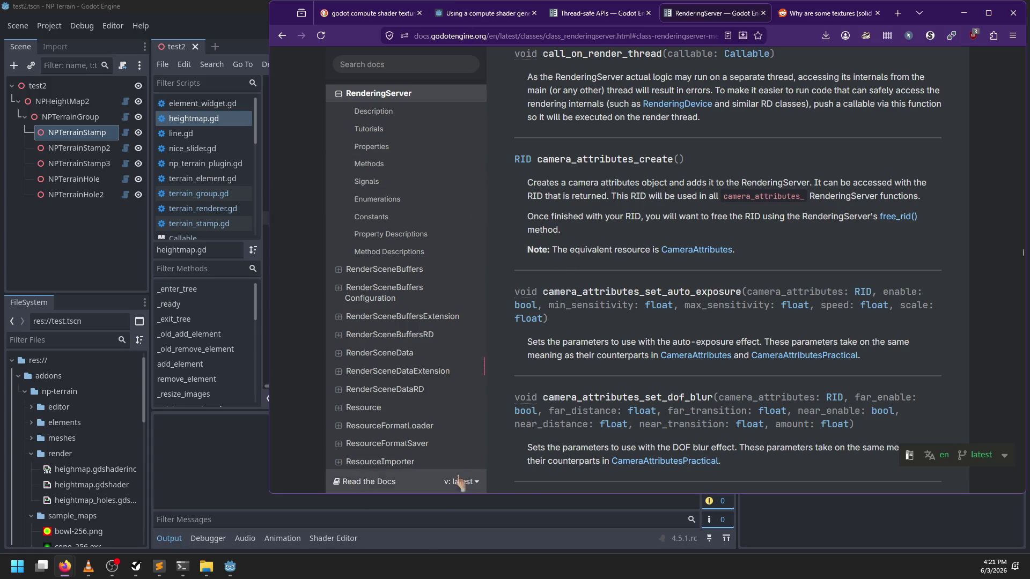
click(411, 68)
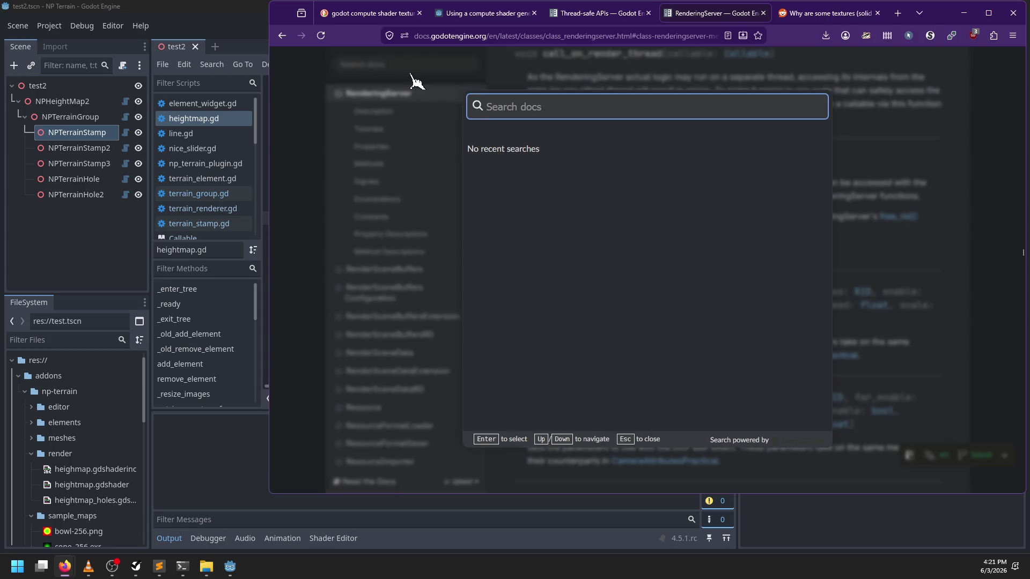
click(506, 75)
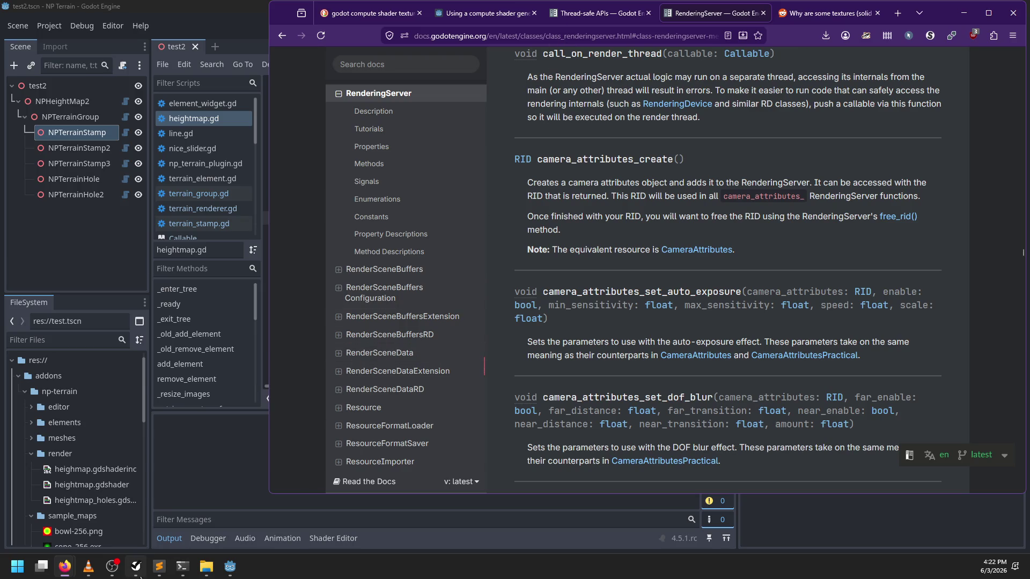
Open C:\tools\godot in Sublime Text from recent folders and start Find in Files for call_on_render_thread
click(159, 566)
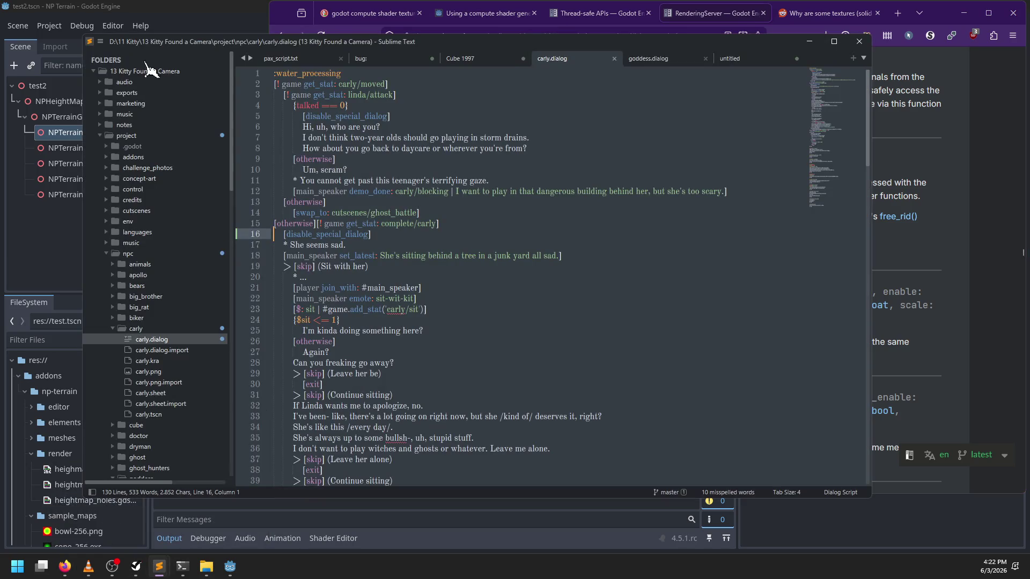
key(alt+f)
key(r)
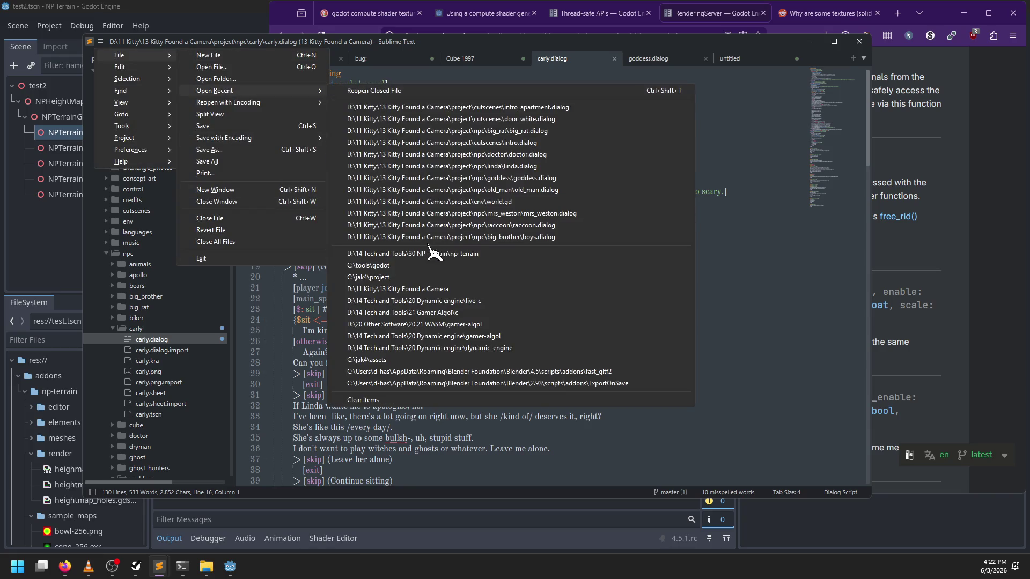
click(434, 265)
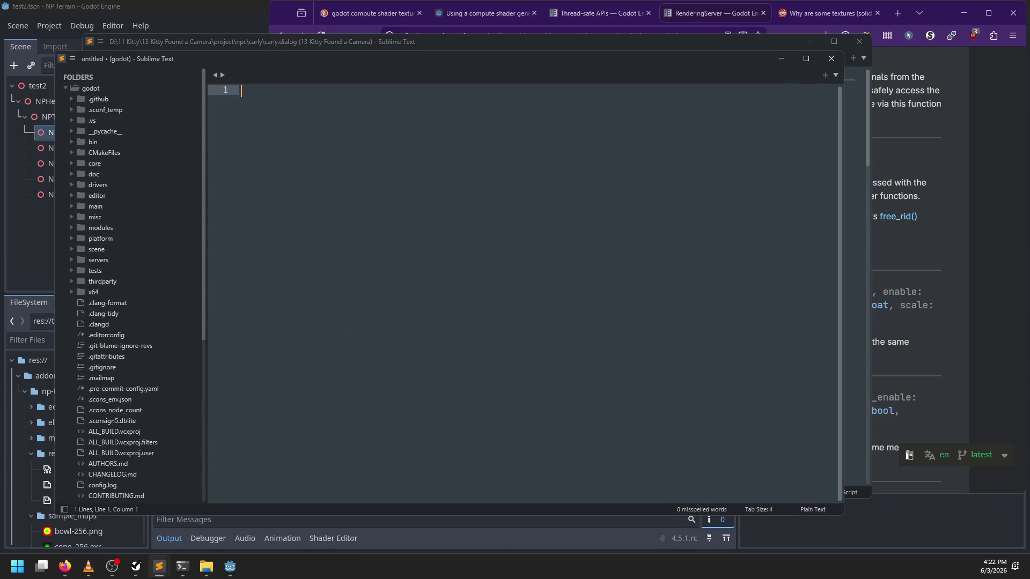
key(ctrl+shift+f)
text(call_)
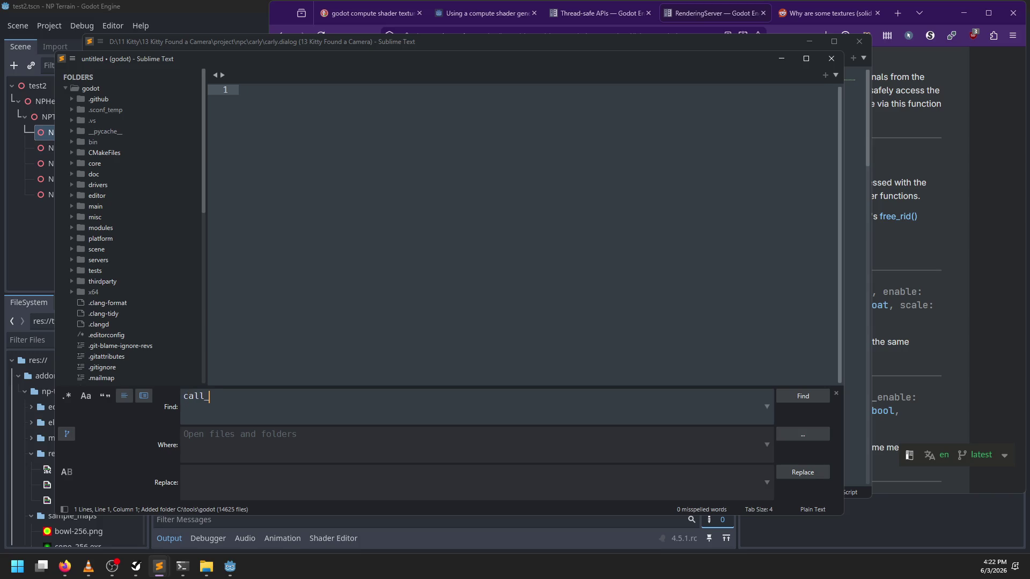
text(on_render_thread)
Find call_on_render_thread in *.cpp files and open the rendering_server_default.cpp match at line 440
key(Tab)
text(*)
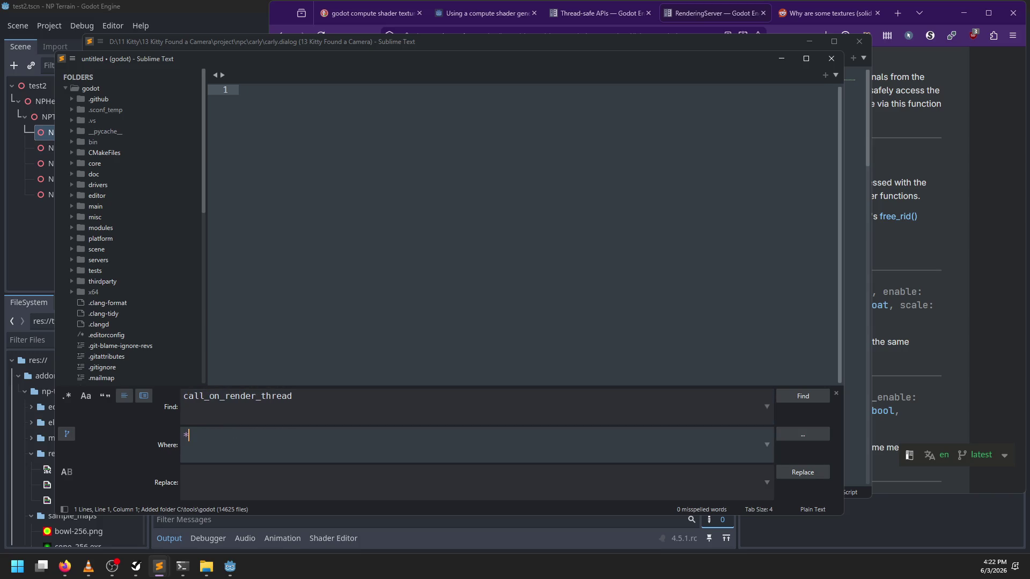
text(.cpp)
key(BackSpace)
key(BackSpace)
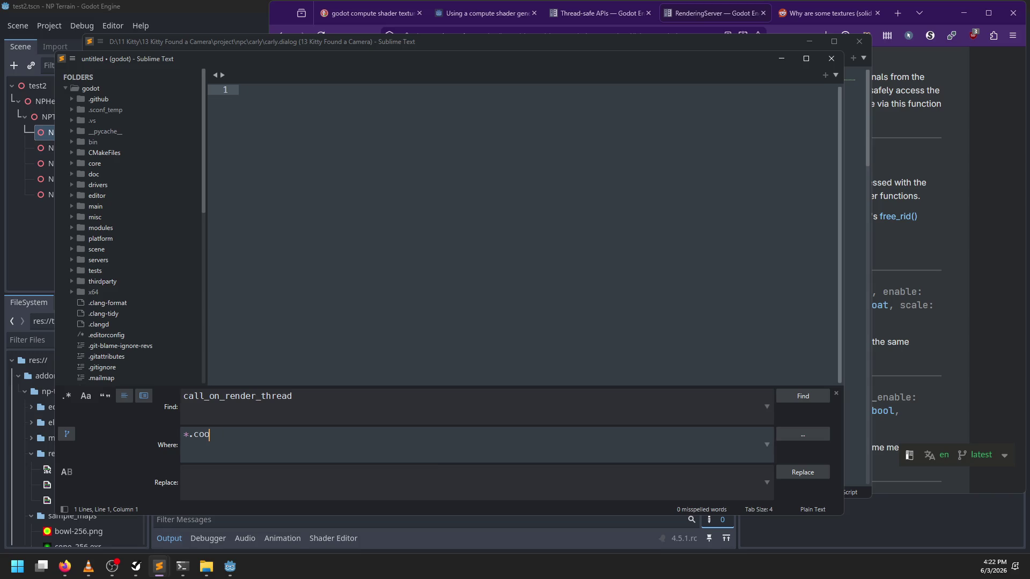
key(BackSpace)
key(BackSpace)
text(pp)
key(Return)
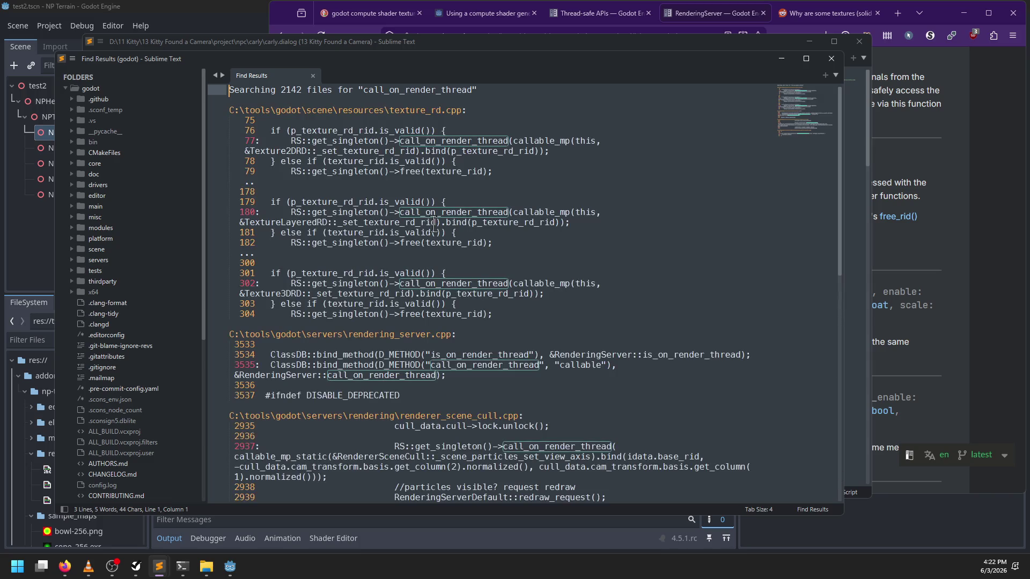
scroll(543, 236, down, 5)
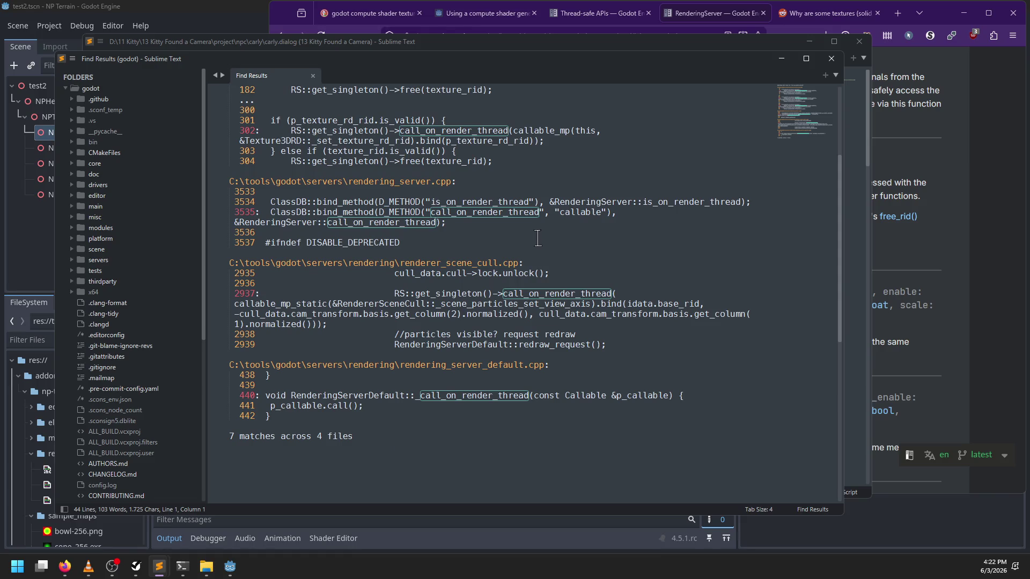
double_click(435, 395)
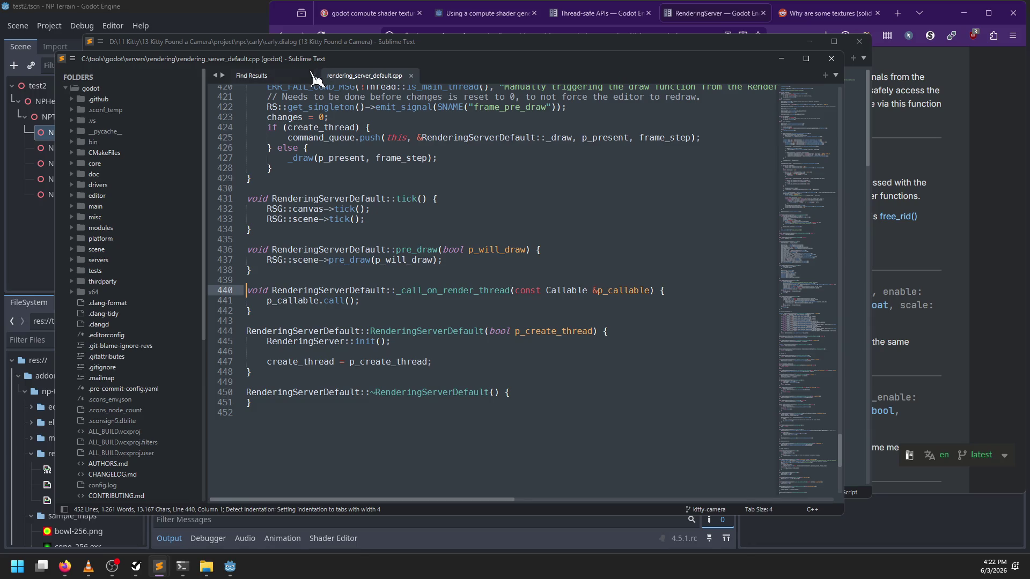
click(266, 75)
scroll(516, 293, up, 5)
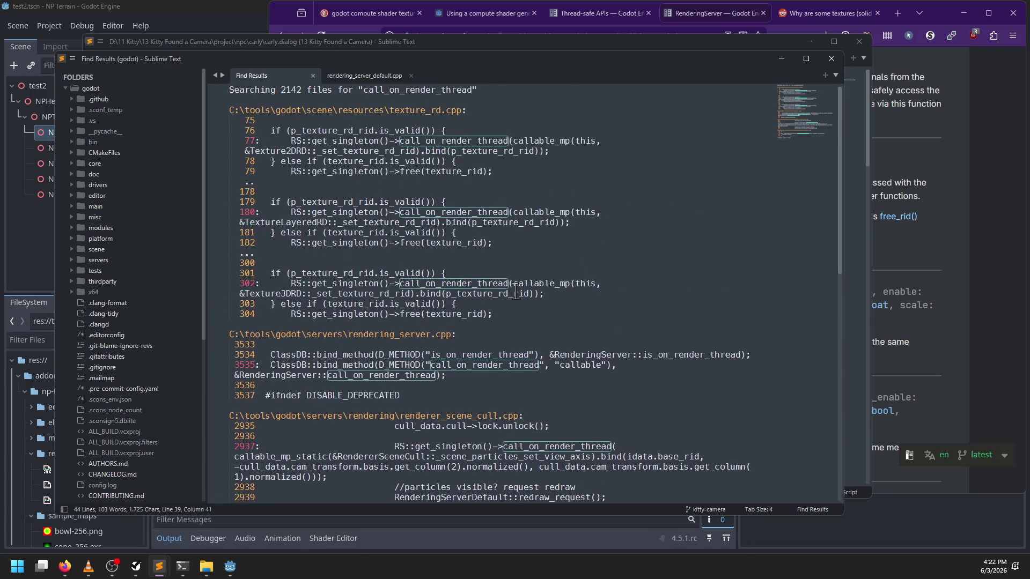
Narrow the search to ::call_on_render_thread across *.cpp and *.h files
key(ctrl+shift+f)
key(Home)
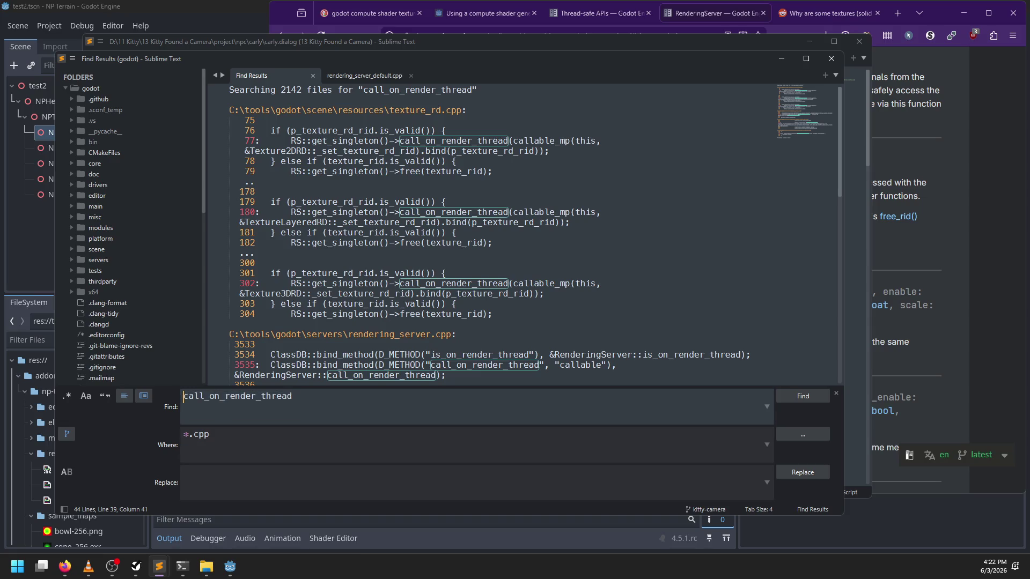
text(::)
key(Tab)
text(, *.h)
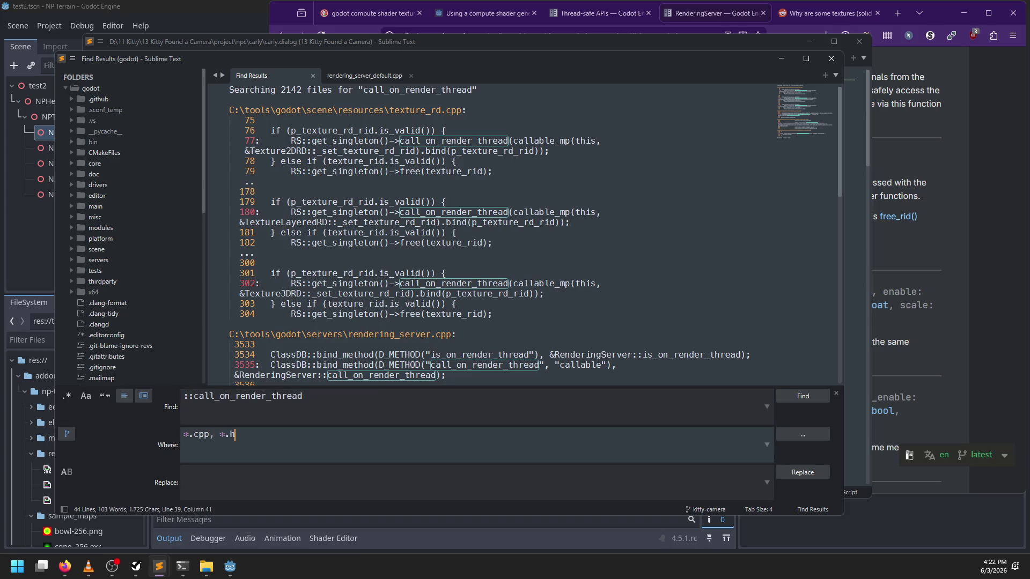
key(Return)
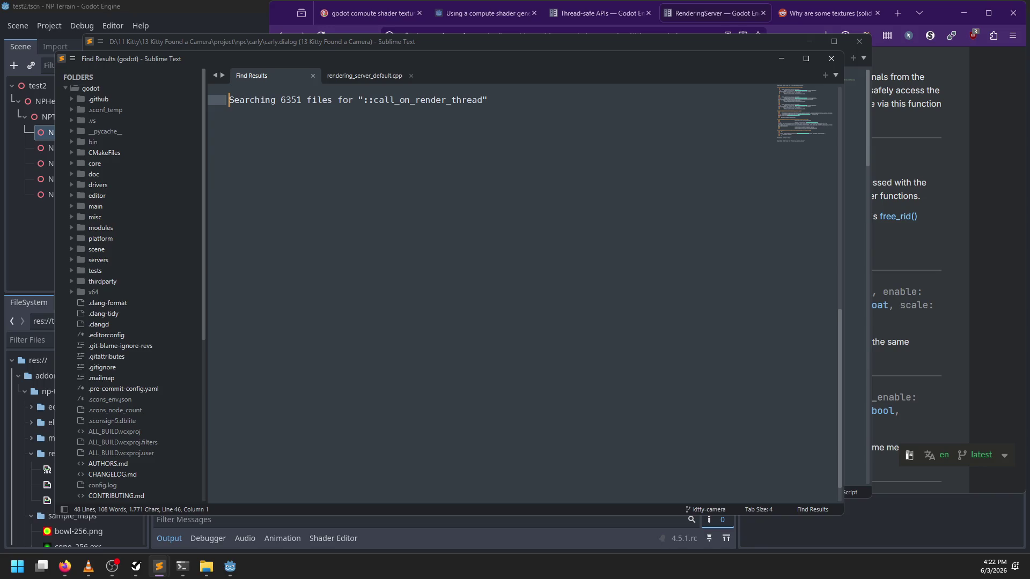
key(ctrl+shift+f)
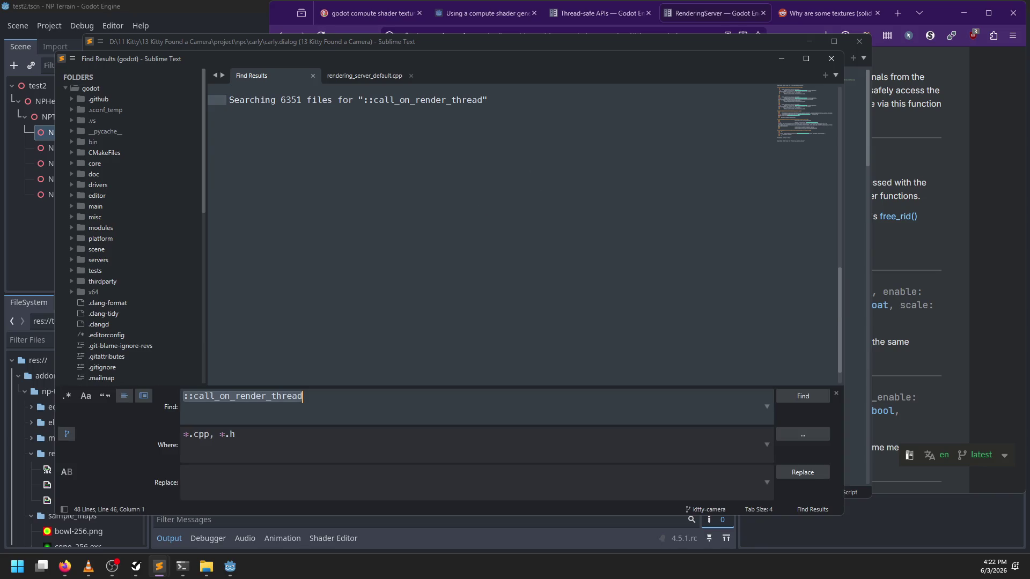
key(Home)
click(194, 396)
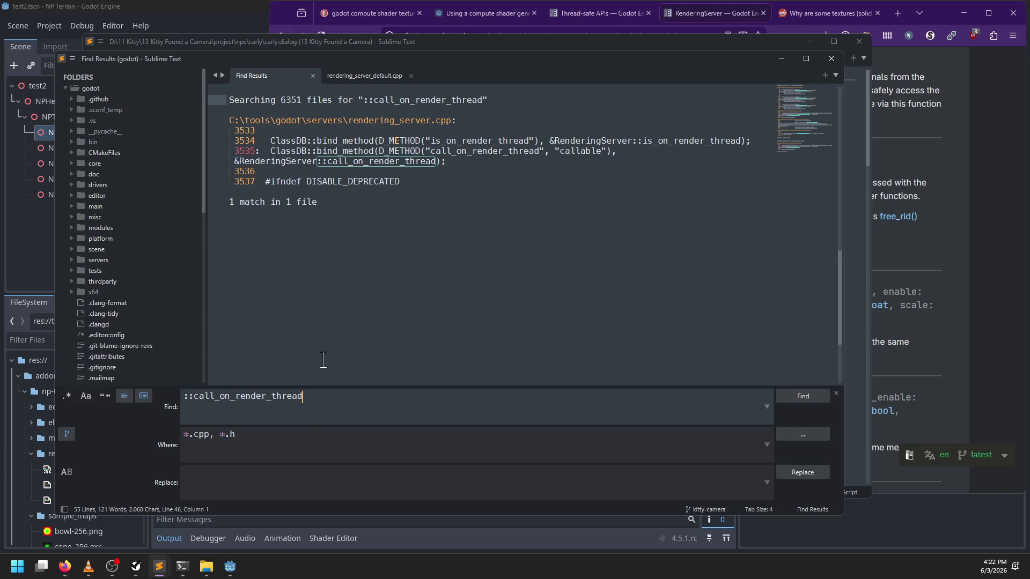
Search the project for _call_on_render_thread, taken from line 440
click(364, 77)
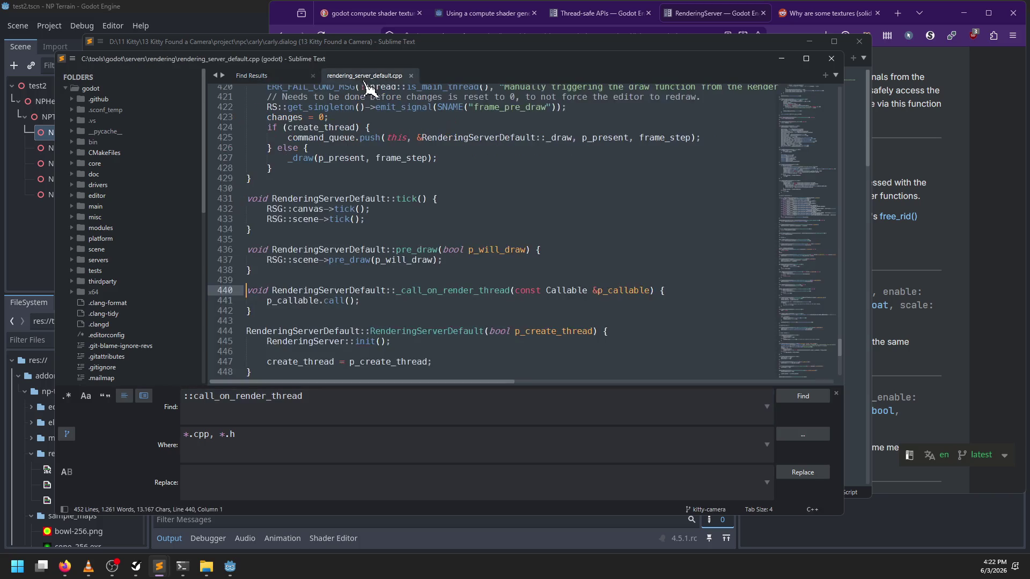
double_click(424, 290)
key(ctrl+shift+f)
key(Return)
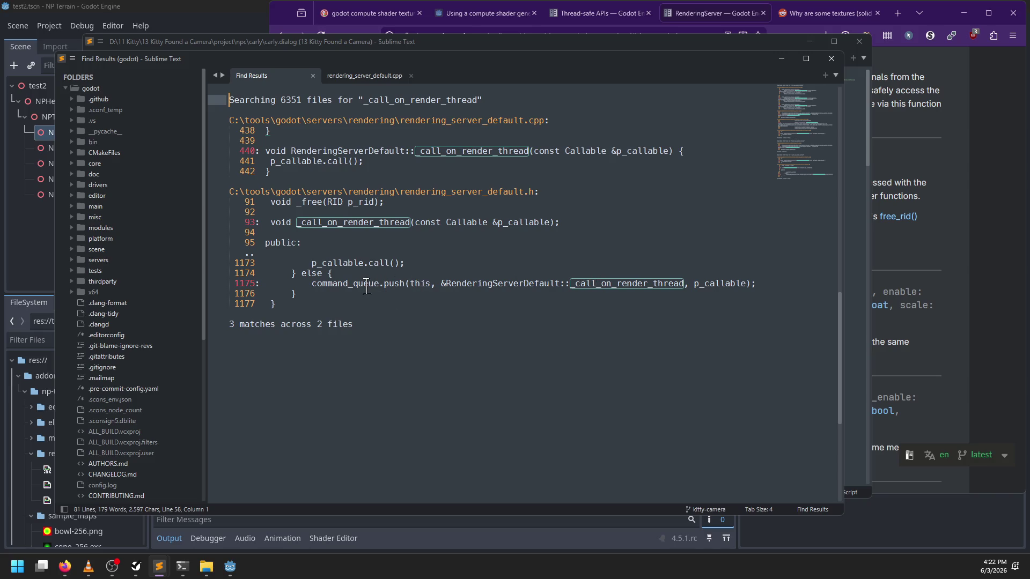
Open rendering_server_default.h at line 1175 and search it for command_queue
double_click(625, 283)
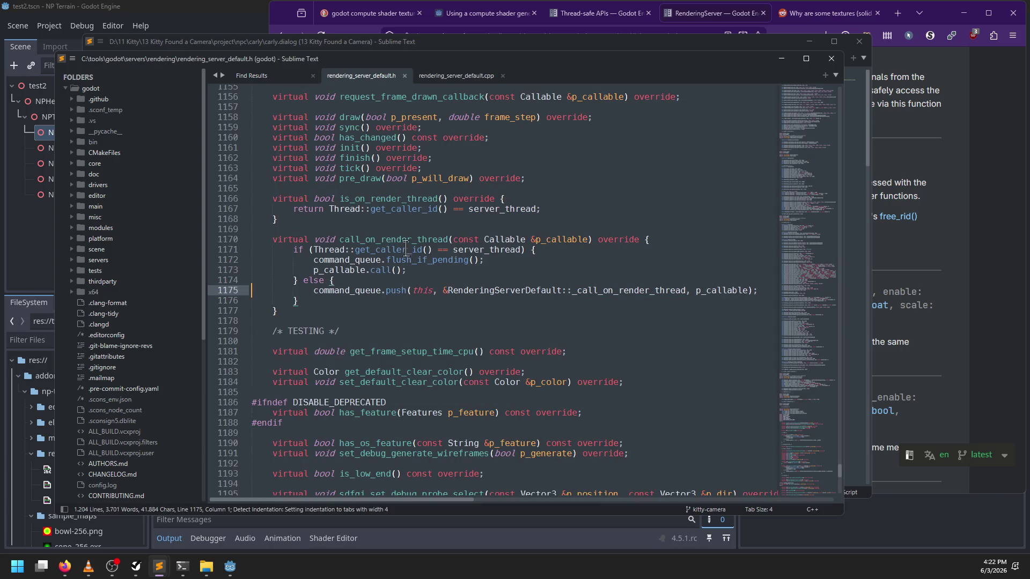
double_click(402, 242)
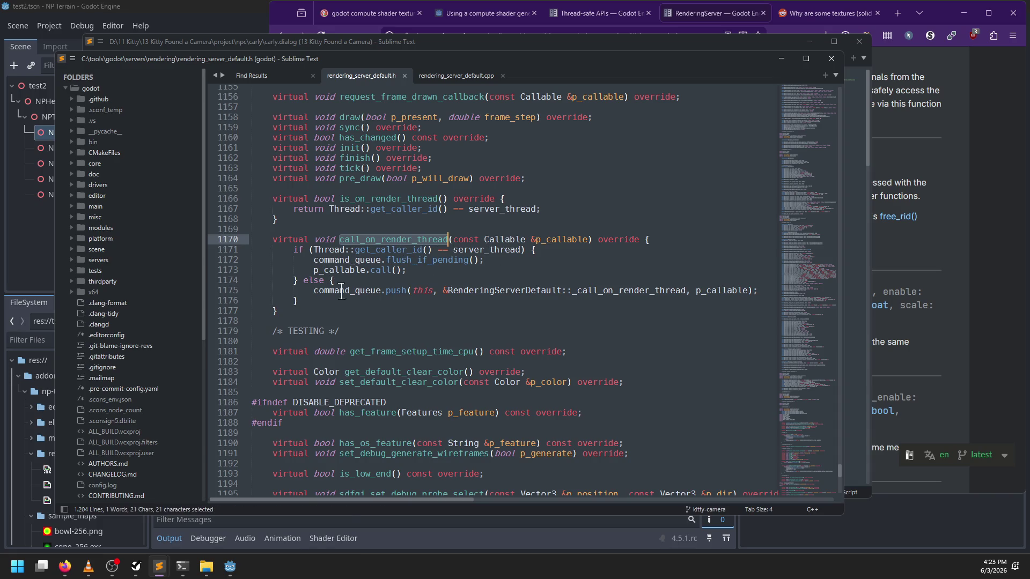
double_click(343, 290)
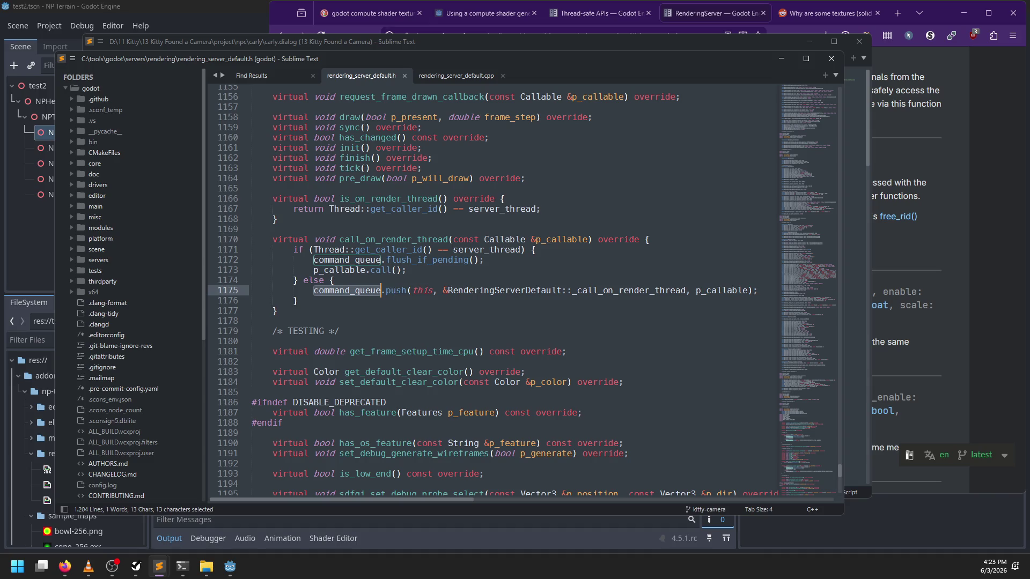
key(ctrl+f)
key(Return)
key(Return)
key(Return)
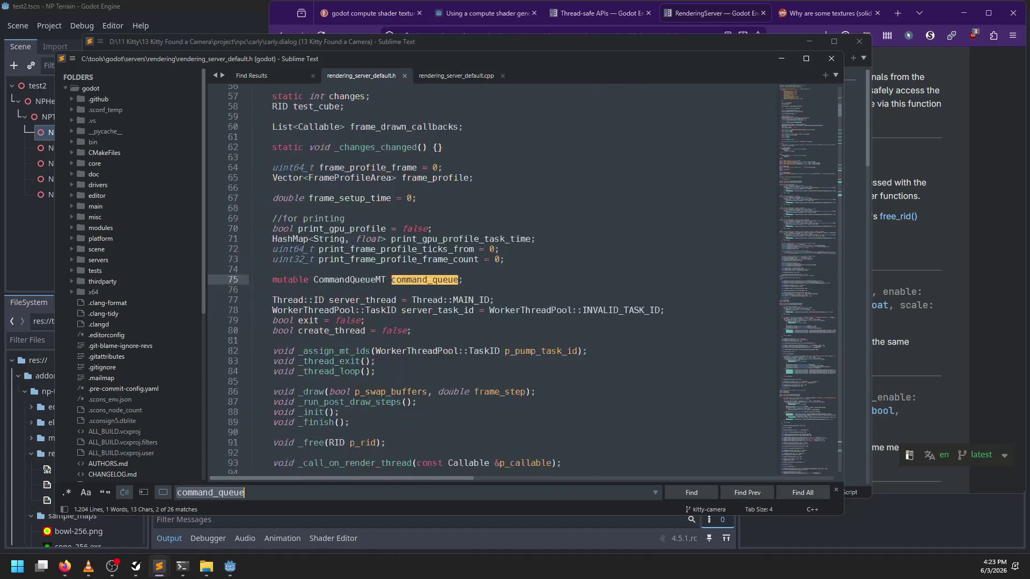
key(Return)
key(Return)
key(Return)
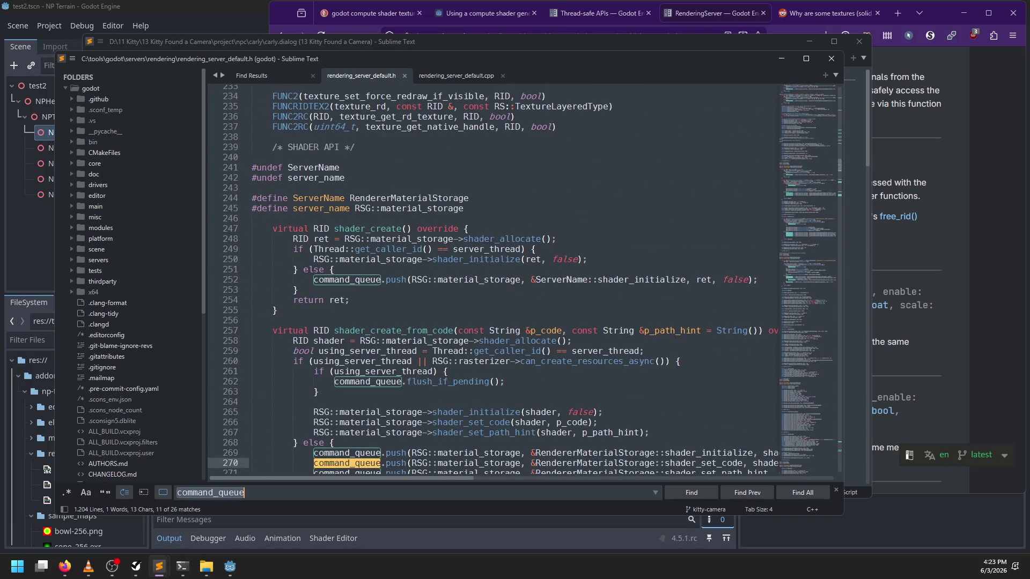
Step through further command_queue matches down to line 352
scroll(392, 279, down, 4)
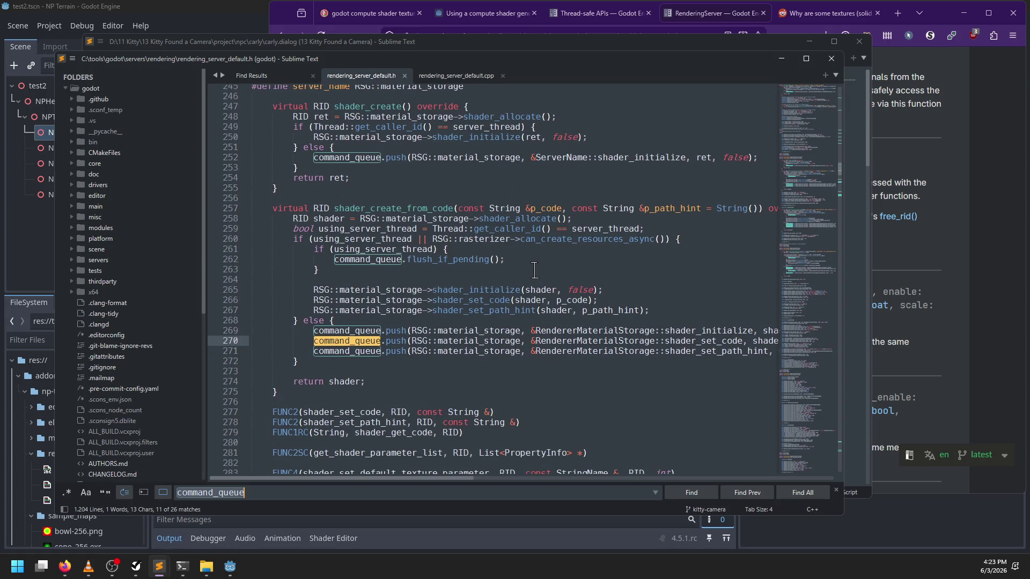
key(Return)
key(Return)
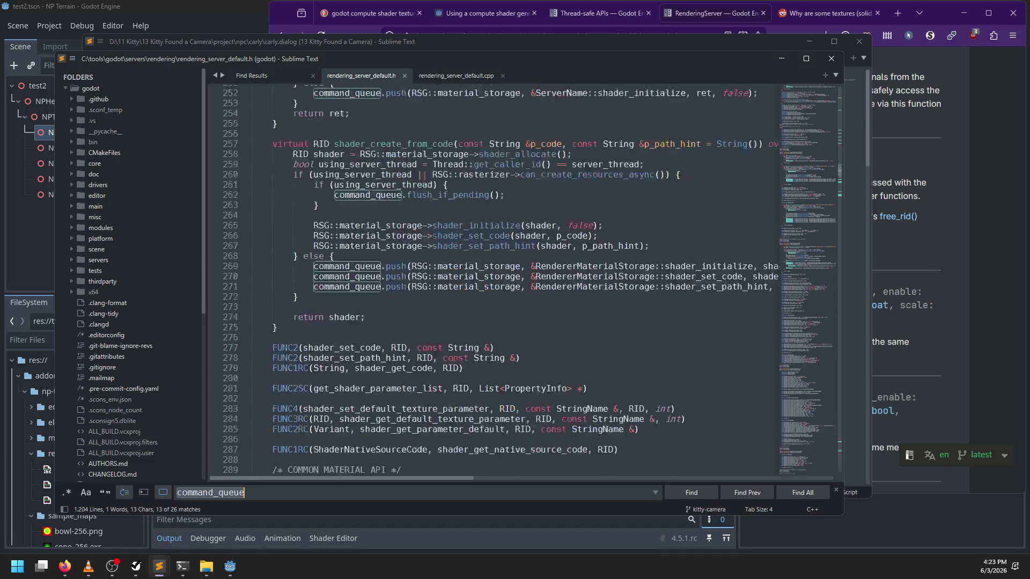
key(Return)
key(Return)
key(Return)
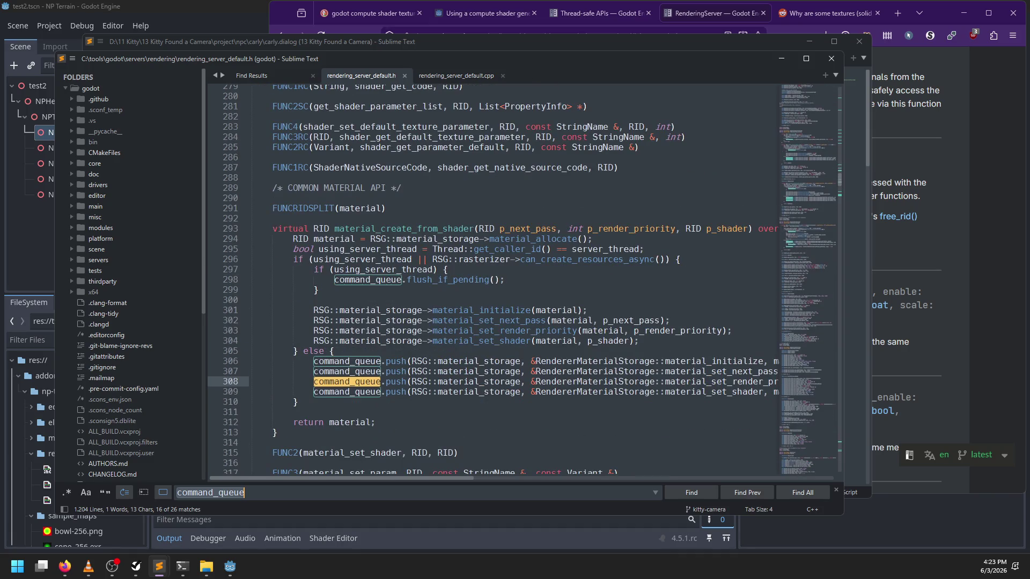
key(Return)
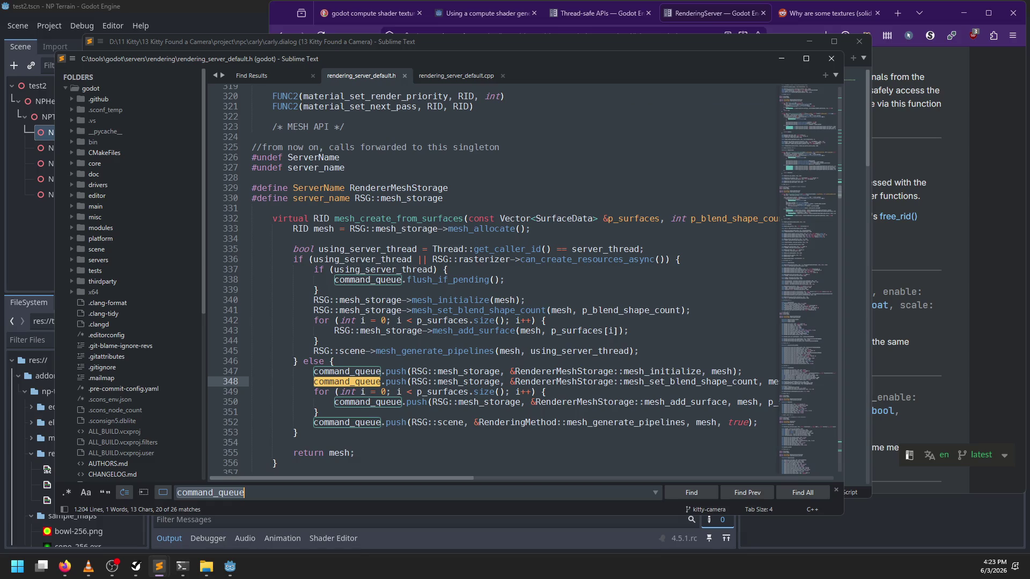
key(Return)
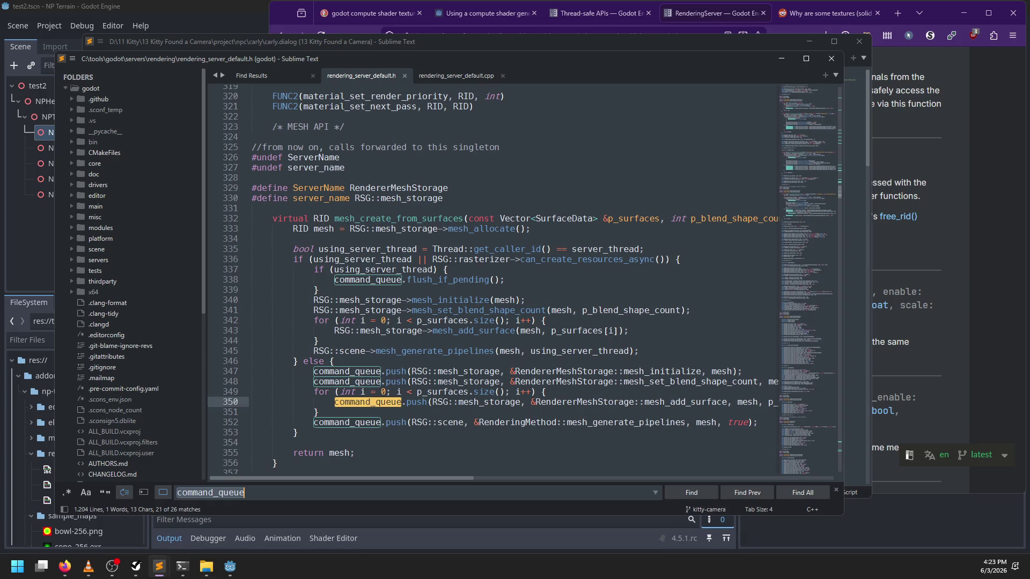
key(Return)
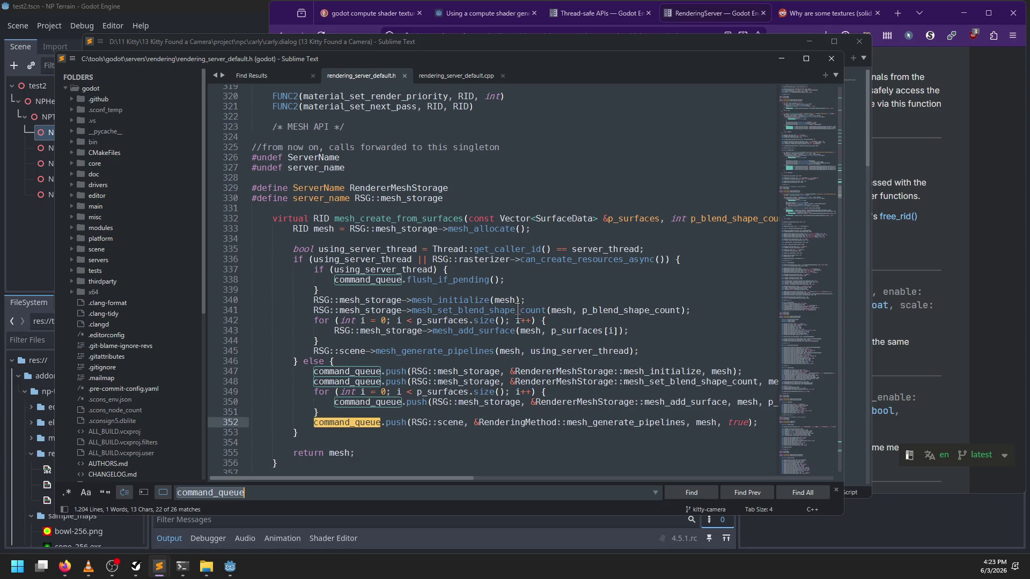
Try jumping to the definitions of flush_if_pending and command_queue on line 338
click(412, 279)
key(F12)
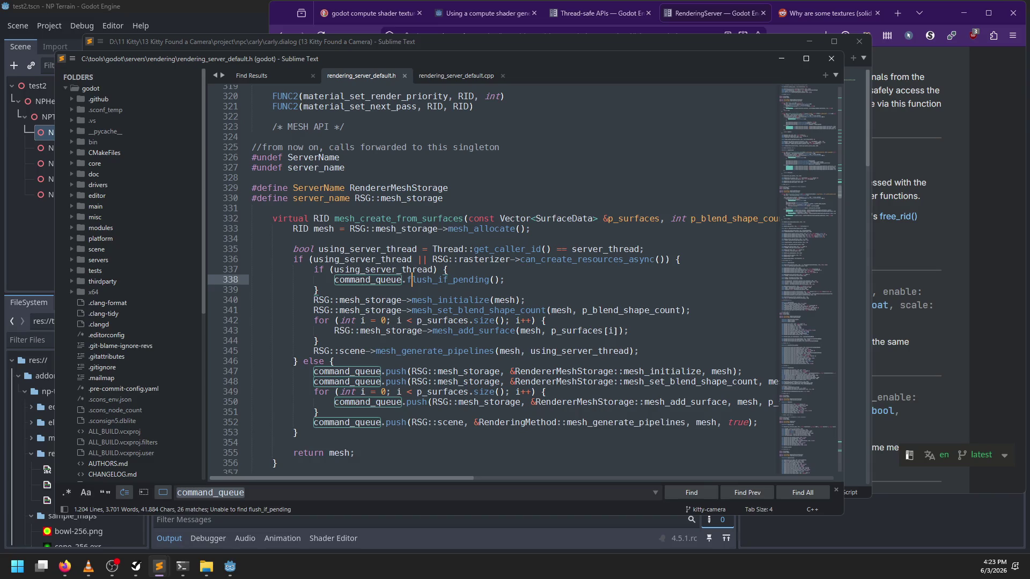
double_click(436, 279)
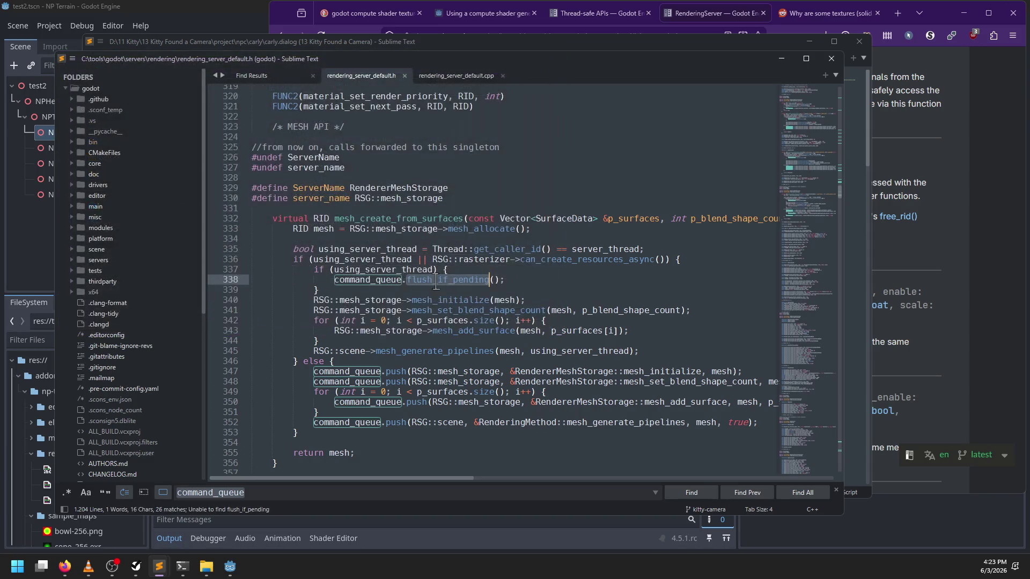
key(Escape)
double_click(369, 280)
key(F12)
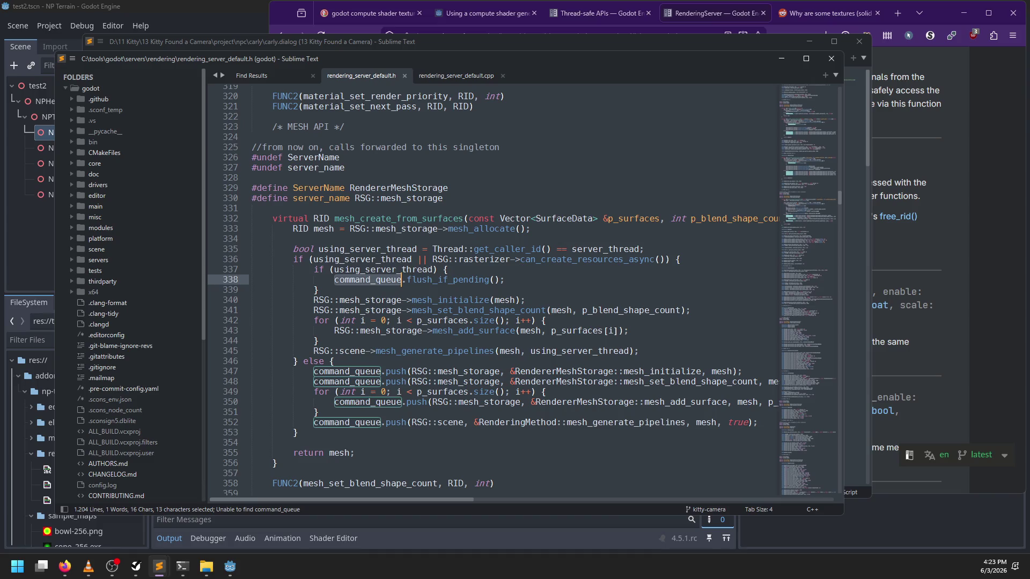
Cycle command_queue matches back to its declaration
key(ctrl+f)
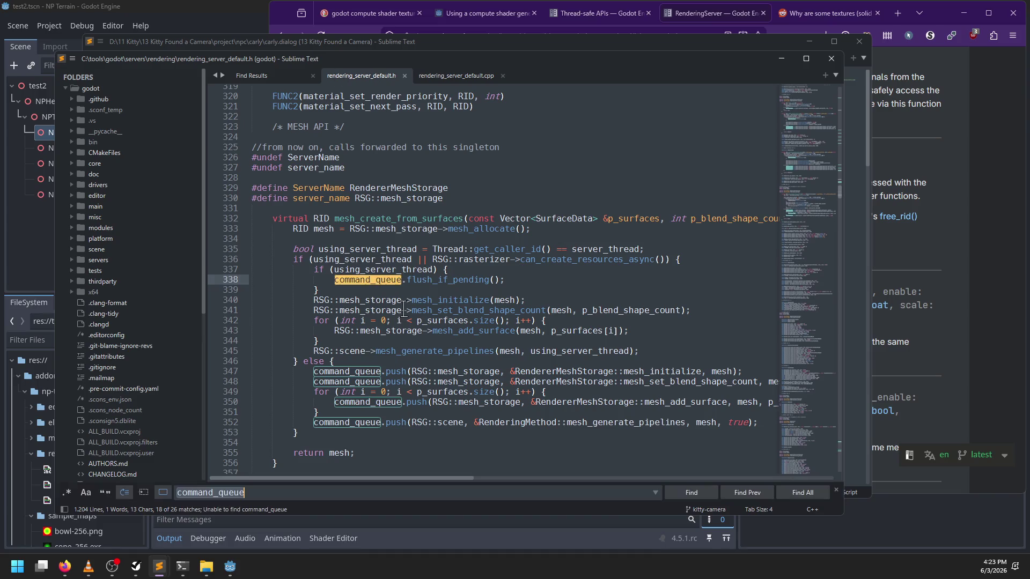
key(Return)
key(Right)
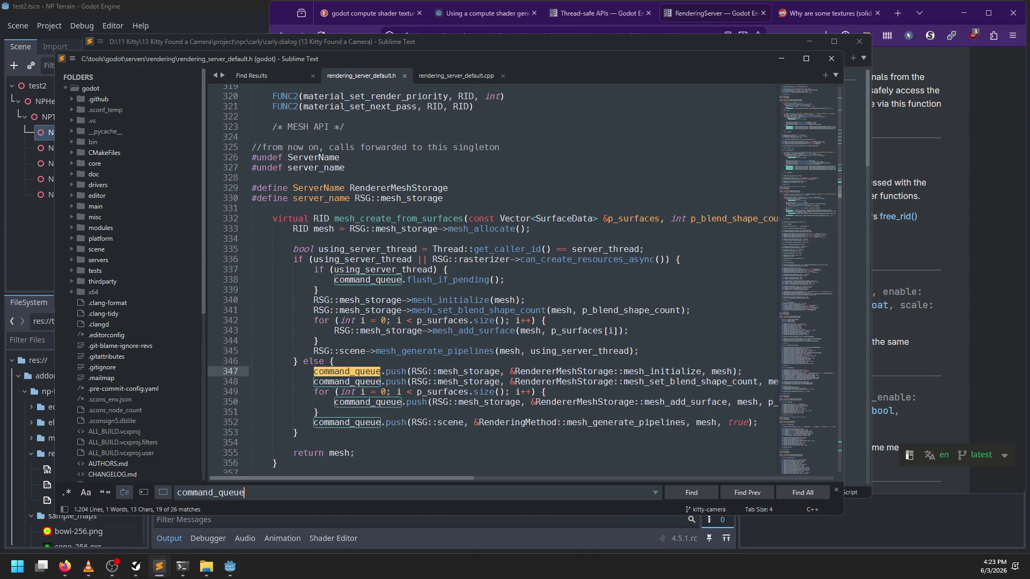
key(Return)
key(Return)
key(Return)
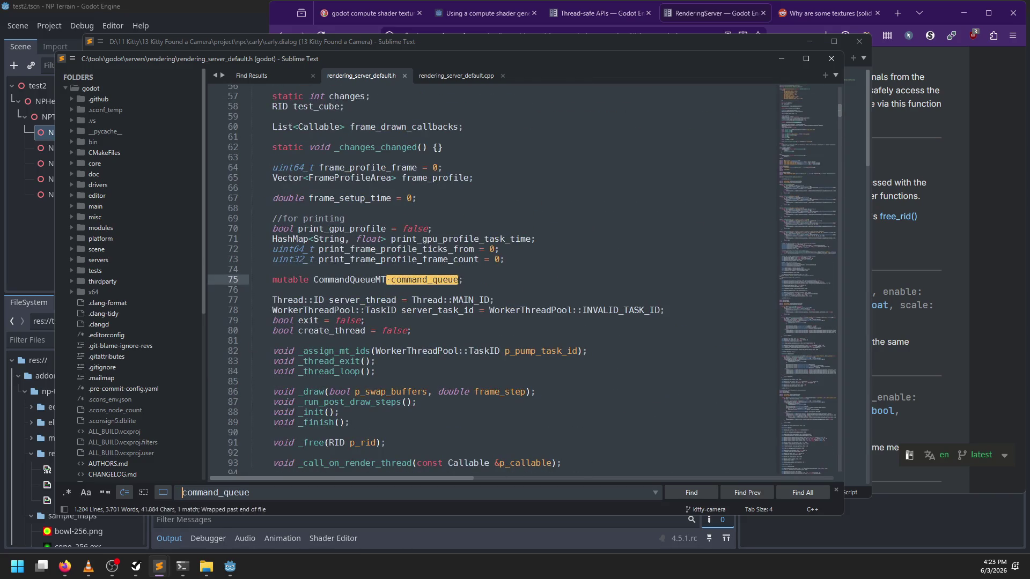
key(Escape)
Select the CommandQueueMT type name on line 75 and try jumping to its definition
double_click(341, 279)
key(ctrl+shift+f)
key(Escape)
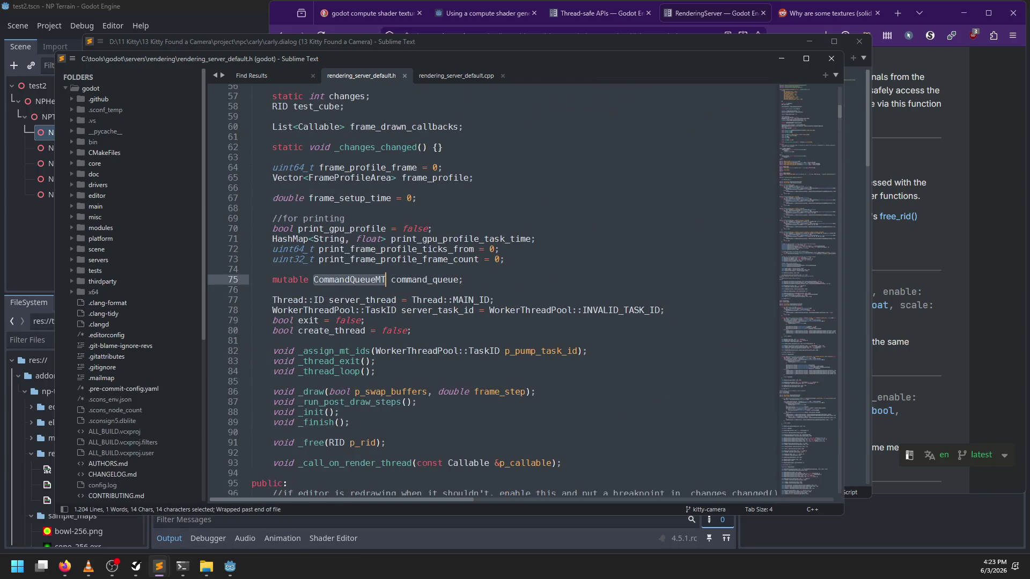
key(F12)
key(F11)
key(F11)
Find CommandQueueMT across all *.h files in the project
key(ctrl+shift+f)
key(Tab)
drag(224, 434, 183, 434)
key(BackSpace)
key(Return)
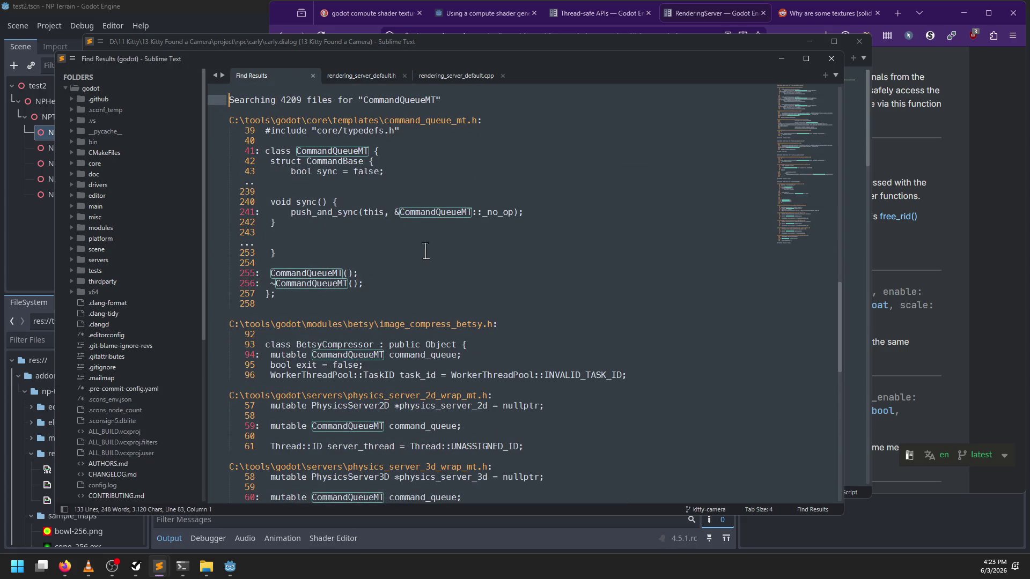
Open the CommandQueueMT class in command_queue_mt.h from Find Results line 41 and read through it
double_click(354, 152)
scroll(506, 246, down, 7)
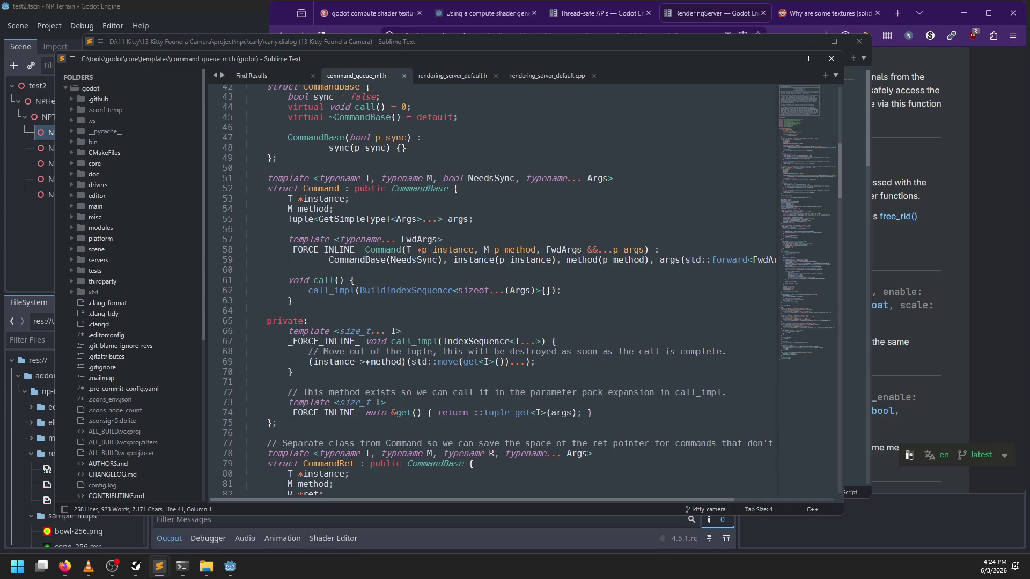
scroll(378, 294, right, 4)
scroll(378, 294, left, 4)
scroll(378, 268, down, 6)
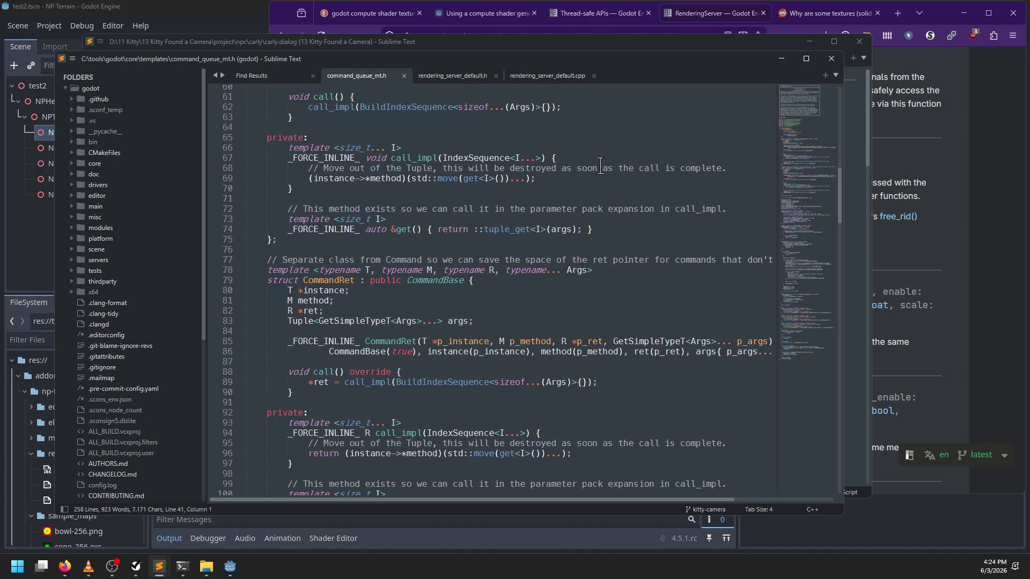
scroll(595, 168, down, 9)
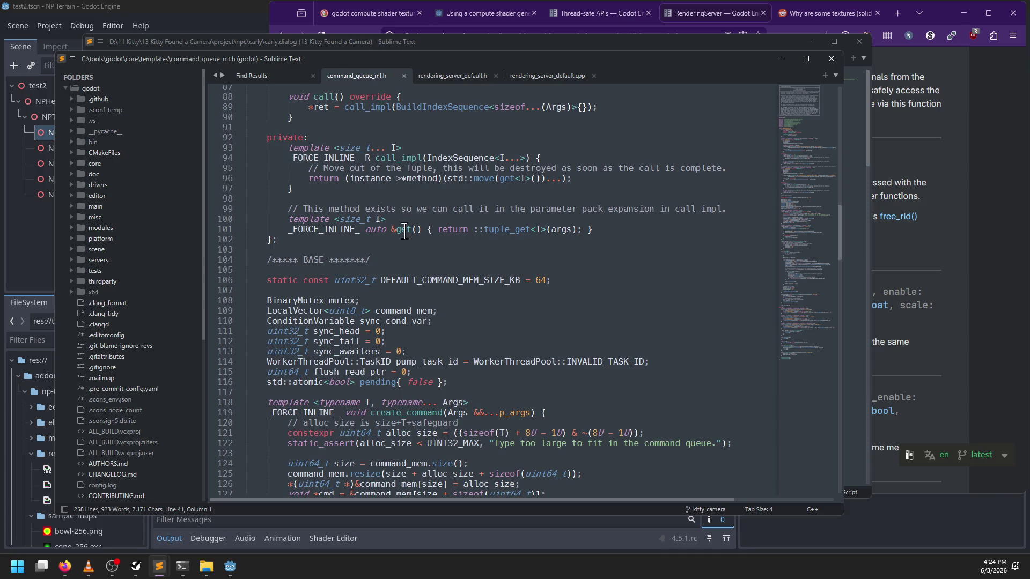
scroll(405, 232, down, 3)
scroll(488, 204, down, 6)
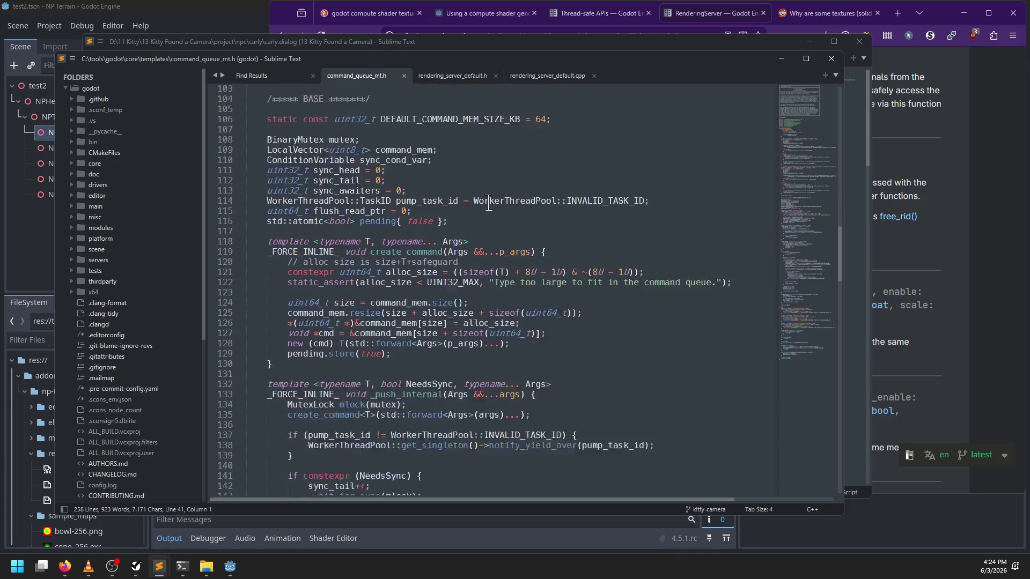
scroll(487, 202, down, 7)
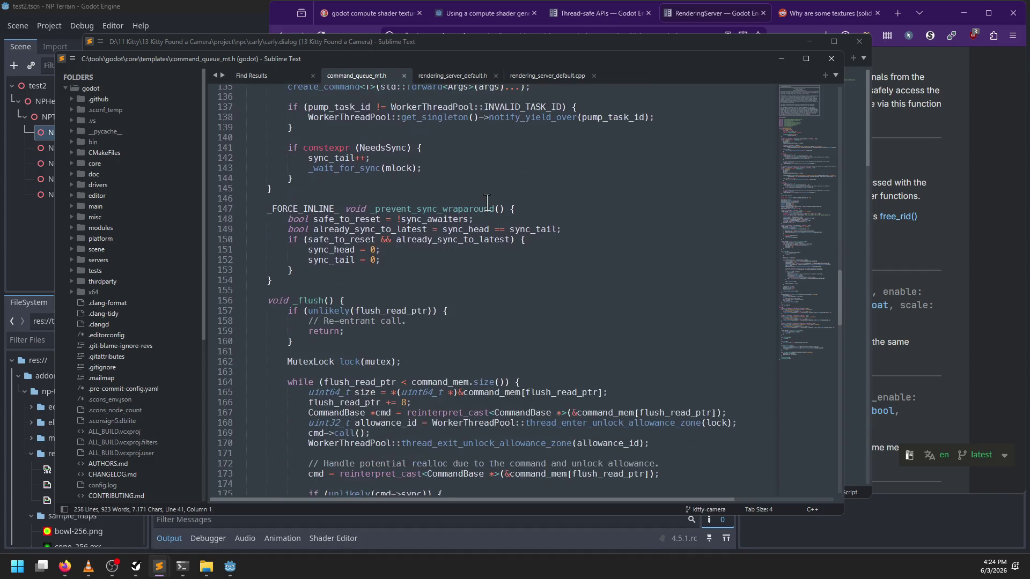
scroll(487, 202, up, 8)
Back in rendering_server_default.h, search 'flush_' and select flush_if_pending on line 262
click(251, 76)
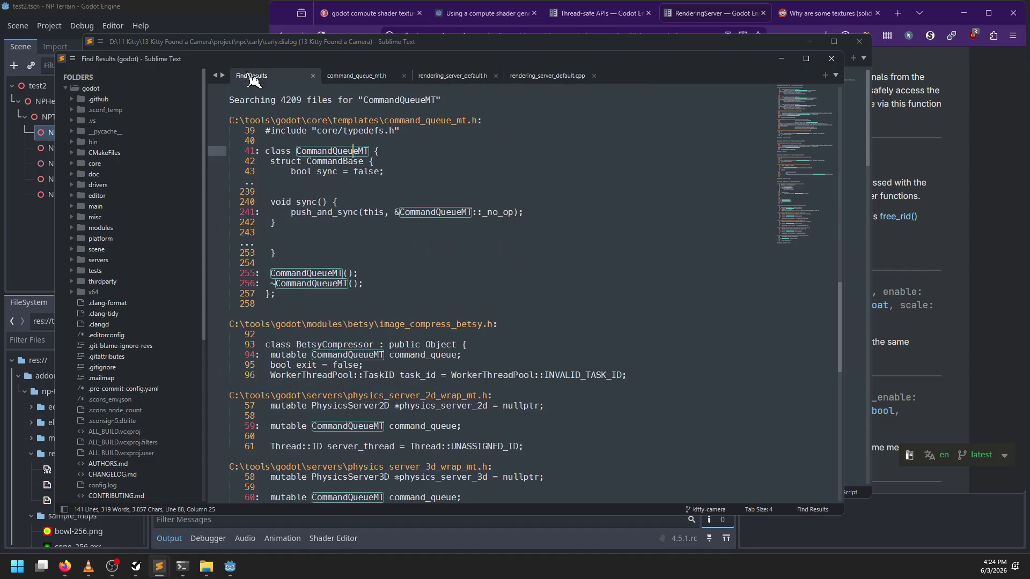
click(455, 76)
click(536, 76)
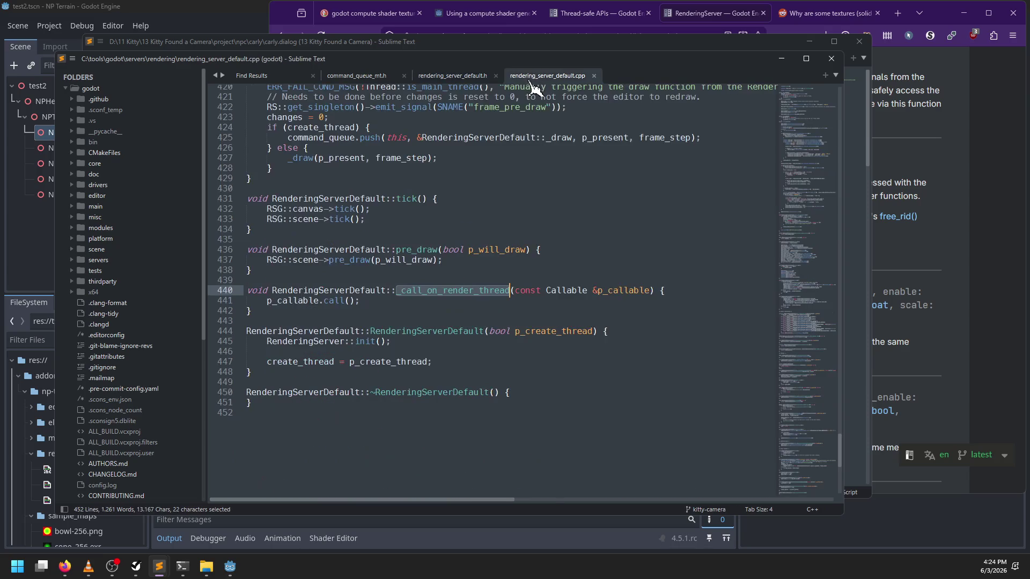
click(454, 76)
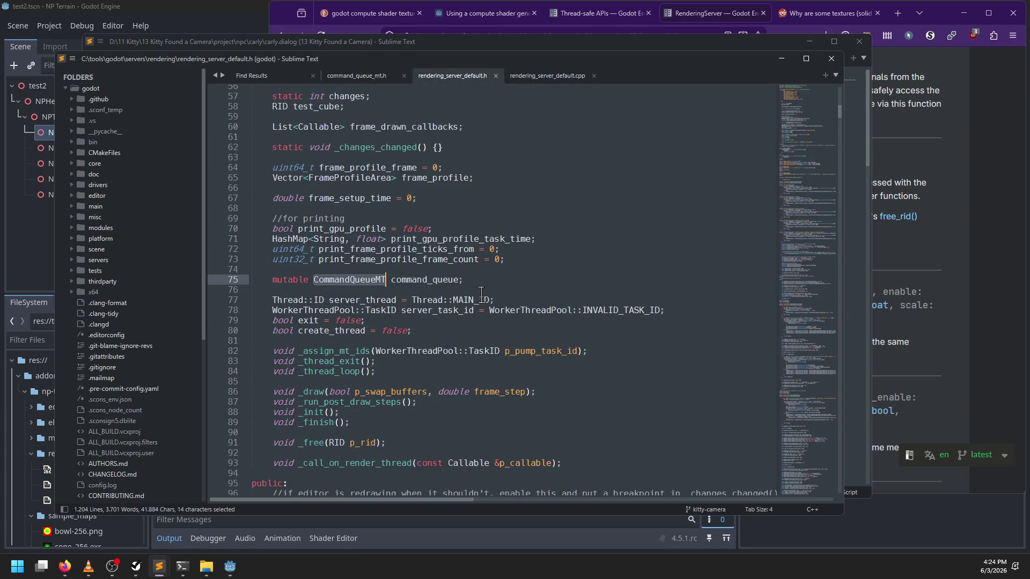
key(ctrl+f)
text(flush_)
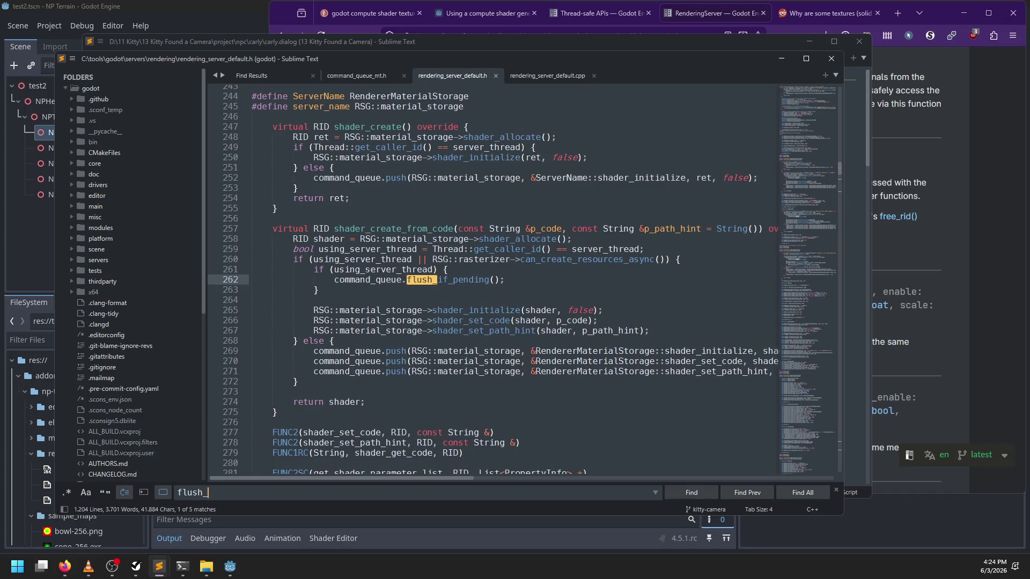
key(Escape)
double_click(470, 281)
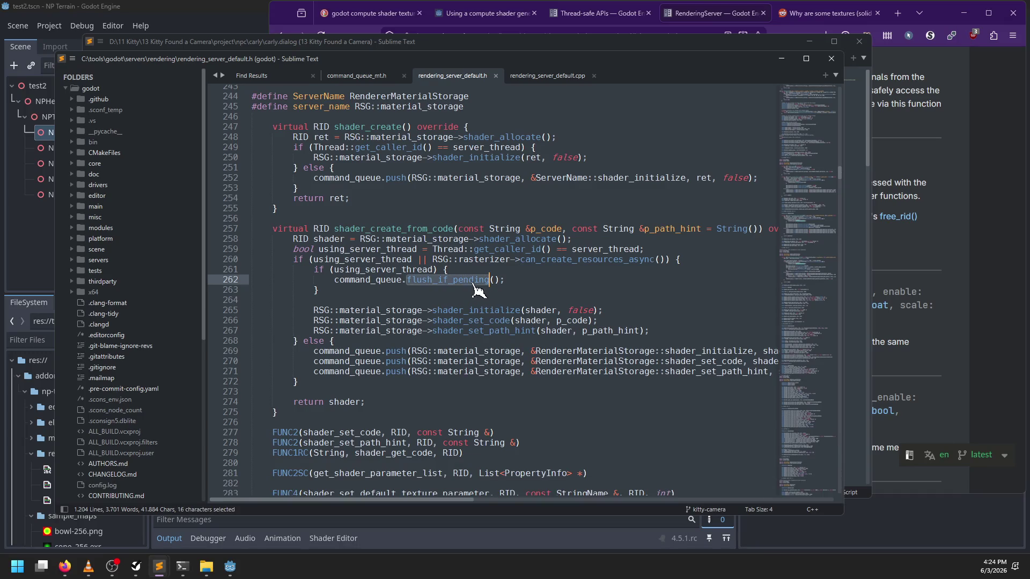
scroll(522, 280, up, 6)
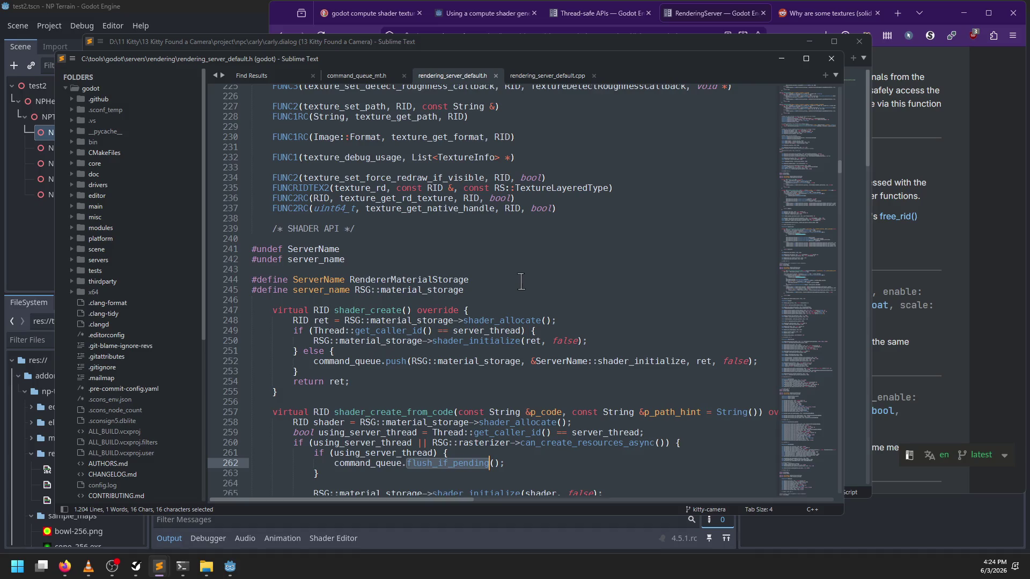
Run a Find in Files search for flush_if_pending over .h and .cpp files
scroll(521, 281, down, 5)
scroll(520, 284, down, 15)
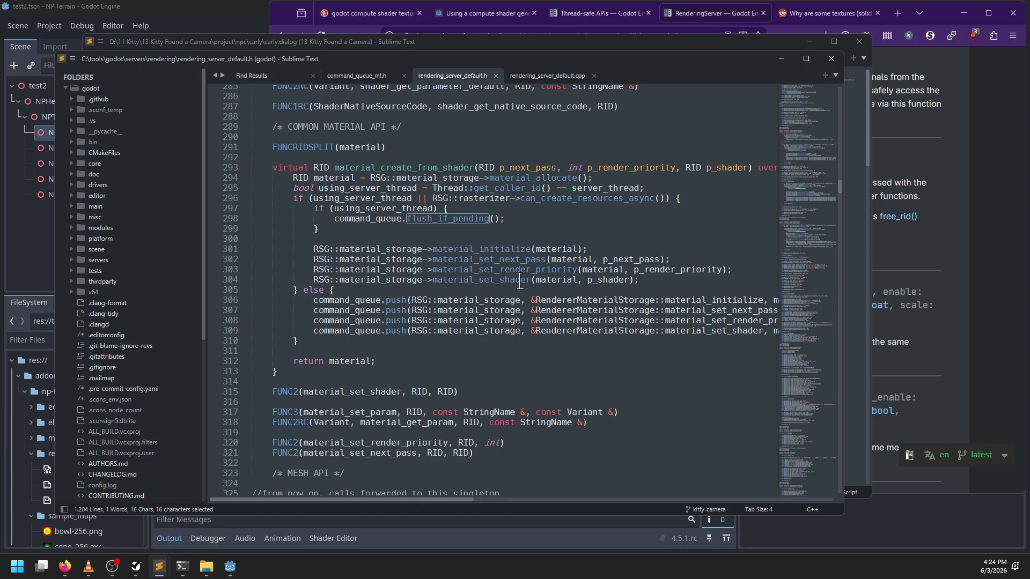
key(ctrl+f)
key(ctrl+shift+f)
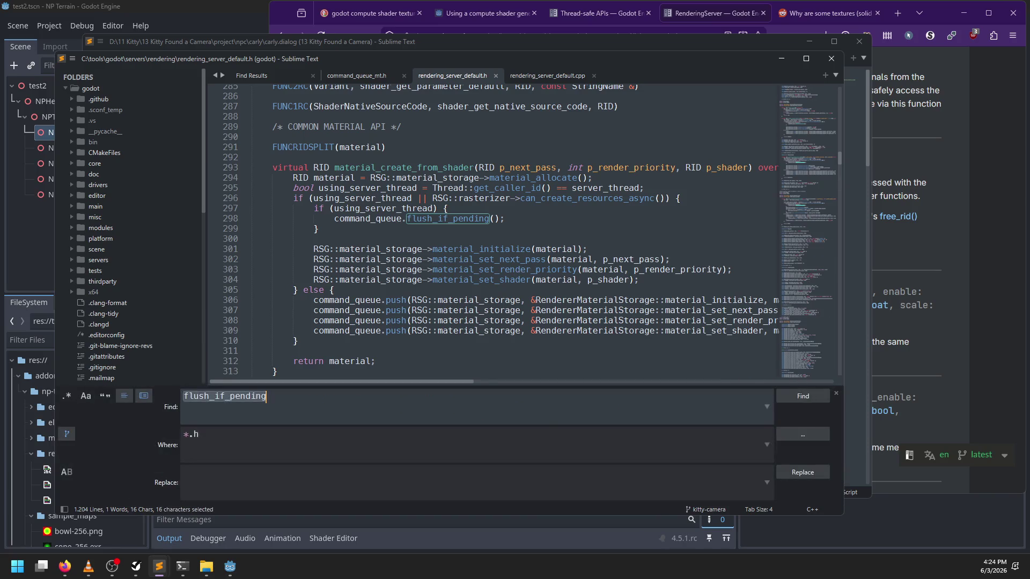
click(183, 434)
text(, *)
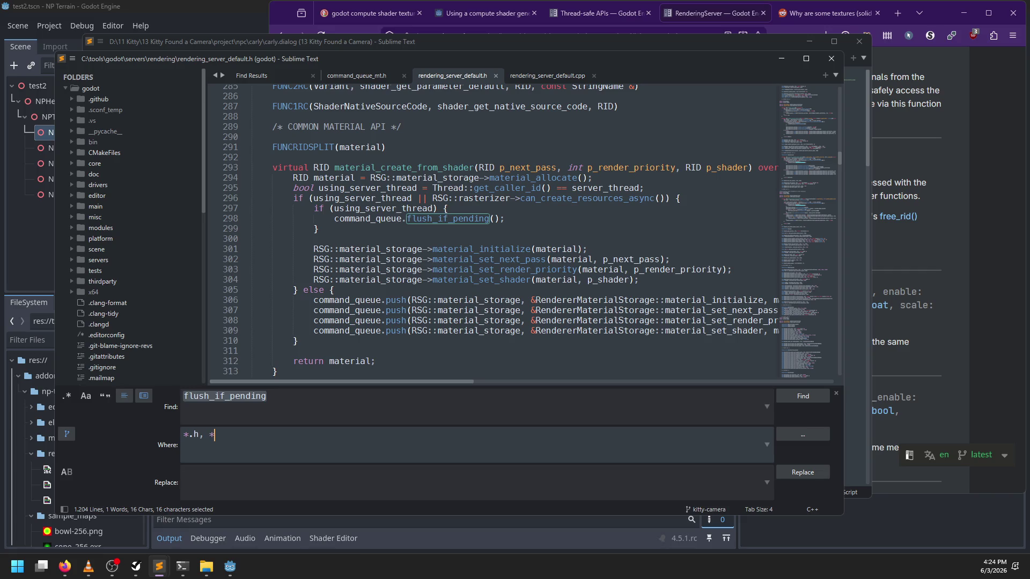
text(.cpp)
key(Return)
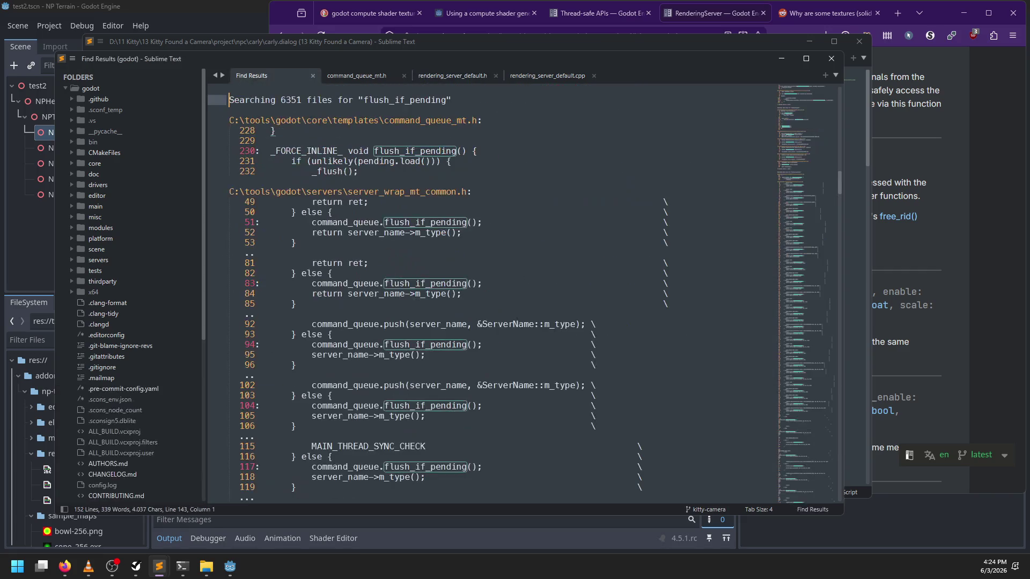
Open the flush_if_pending definition at line 230 of command_queue_mt.h from the results
scroll(474, 299, down, 15)
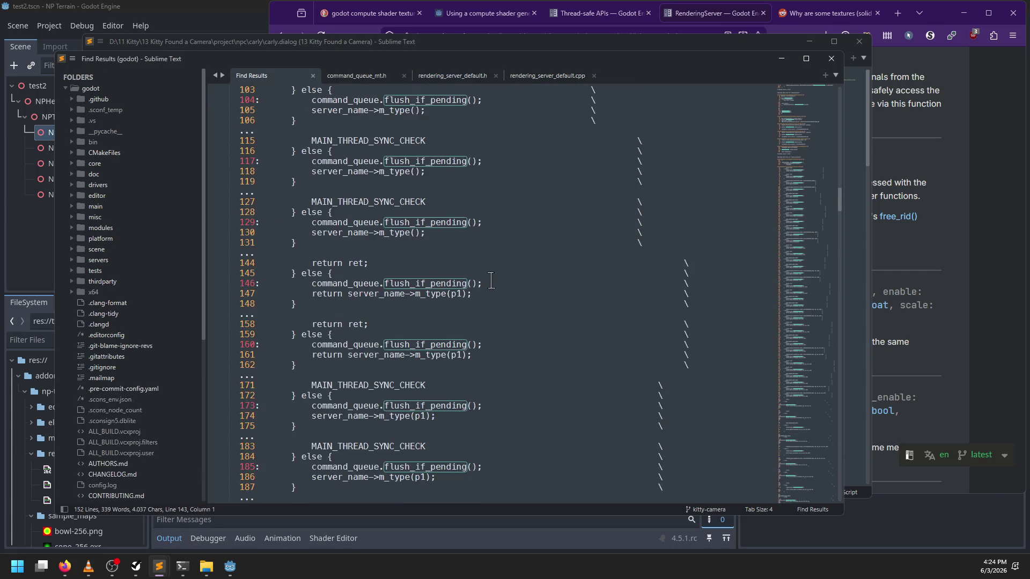
scroll(491, 280, down, 9)
scroll(483, 284, up, 20)
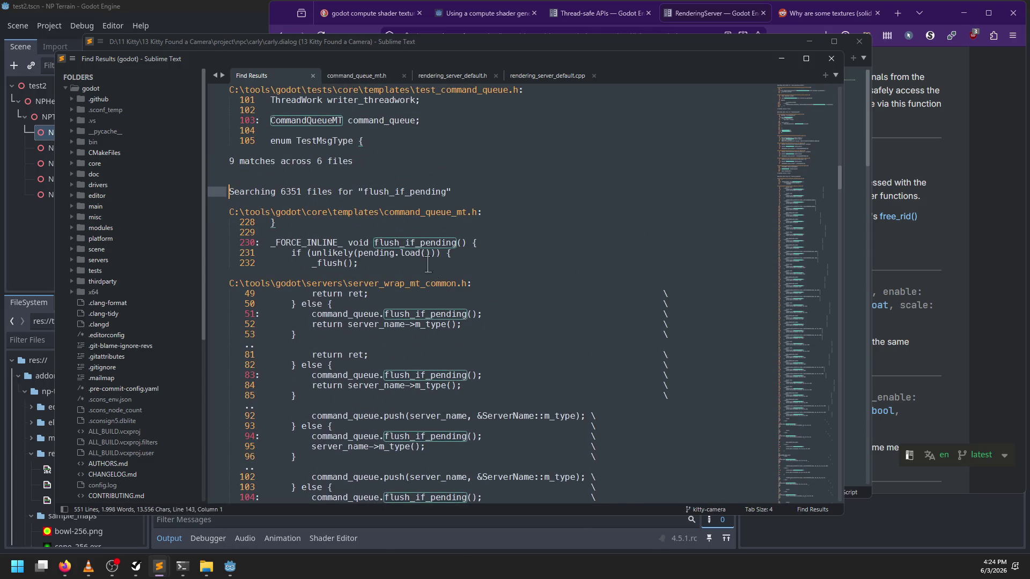
double_click(417, 244)
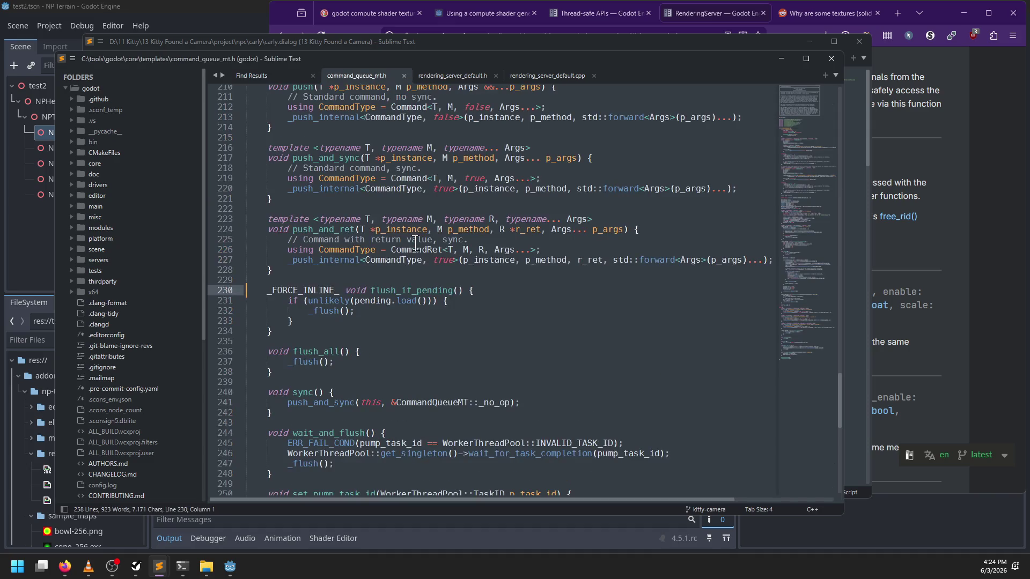
Jump from _flush on line 232 to its definition at line 156, read it, then return to rendering_server_default.h
double_click(325, 312)
scroll(435, 305, down, 3)
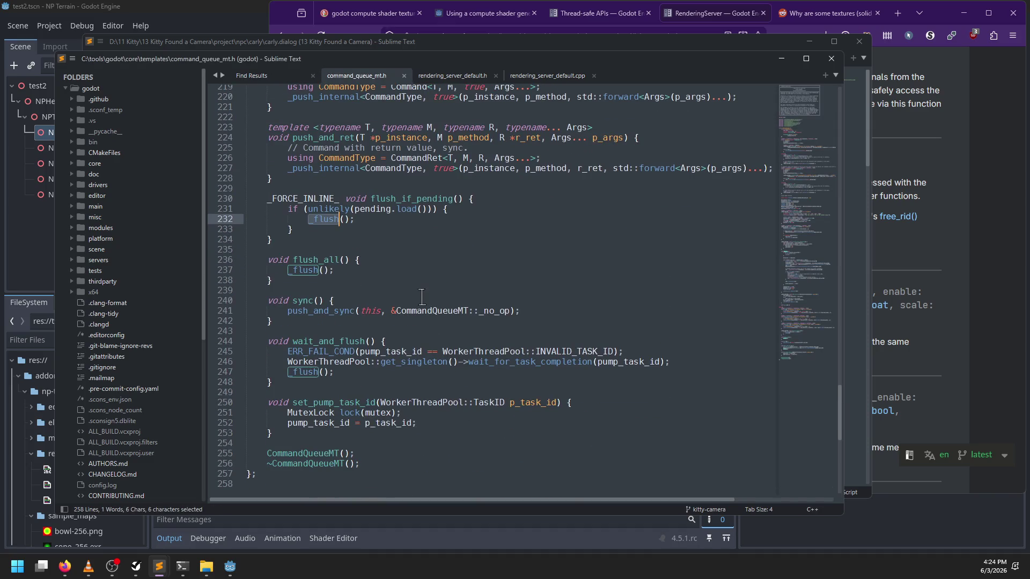
scroll(422, 297, down, 1)
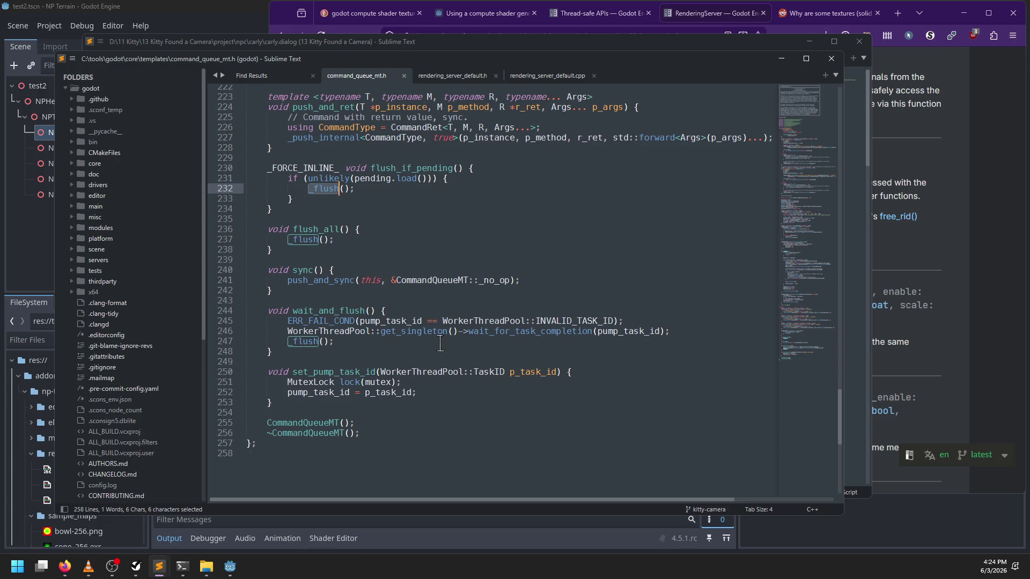
scroll(342, 282, up, 10)
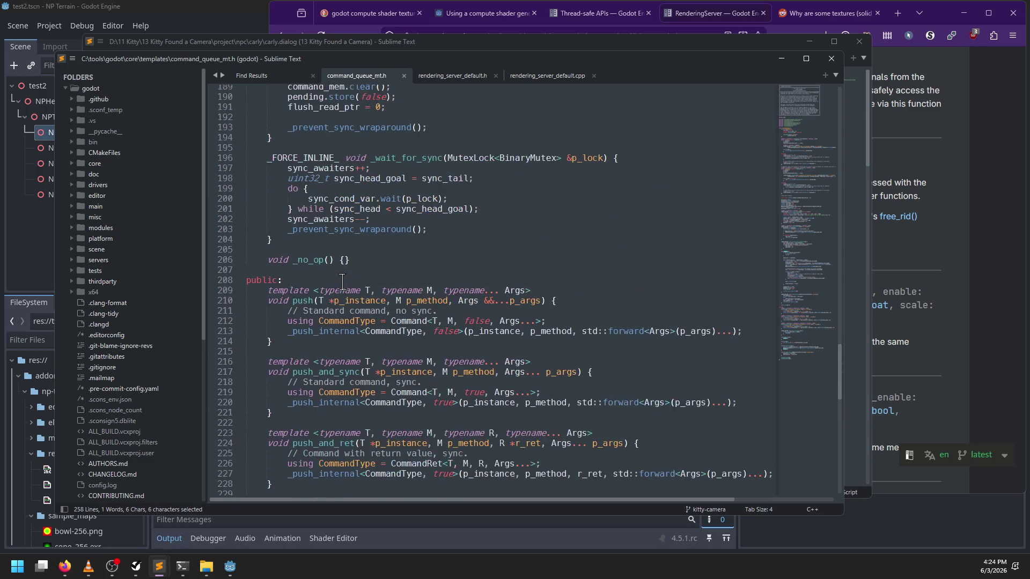
key(F12)
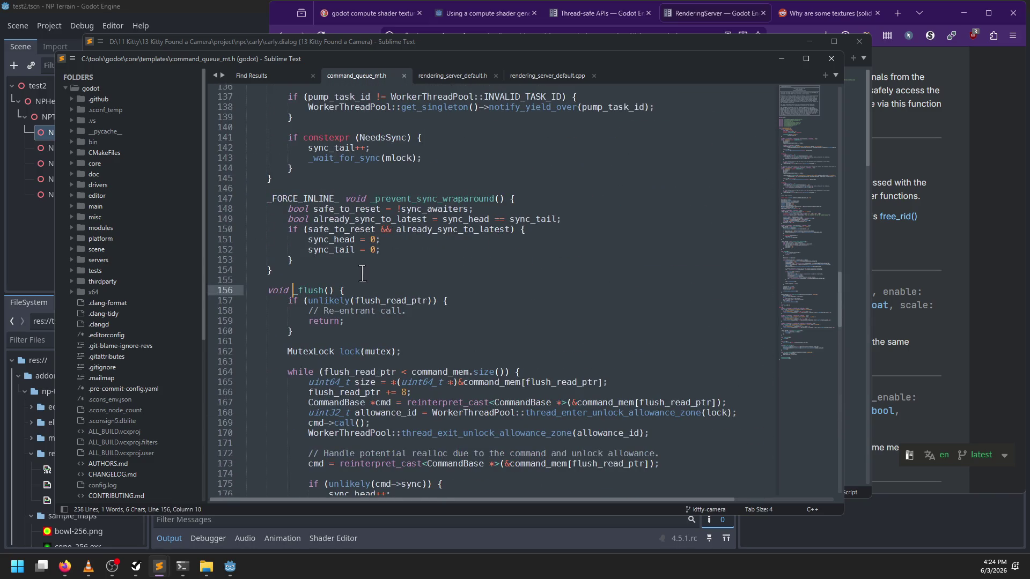
scroll(361, 277, down, 2)
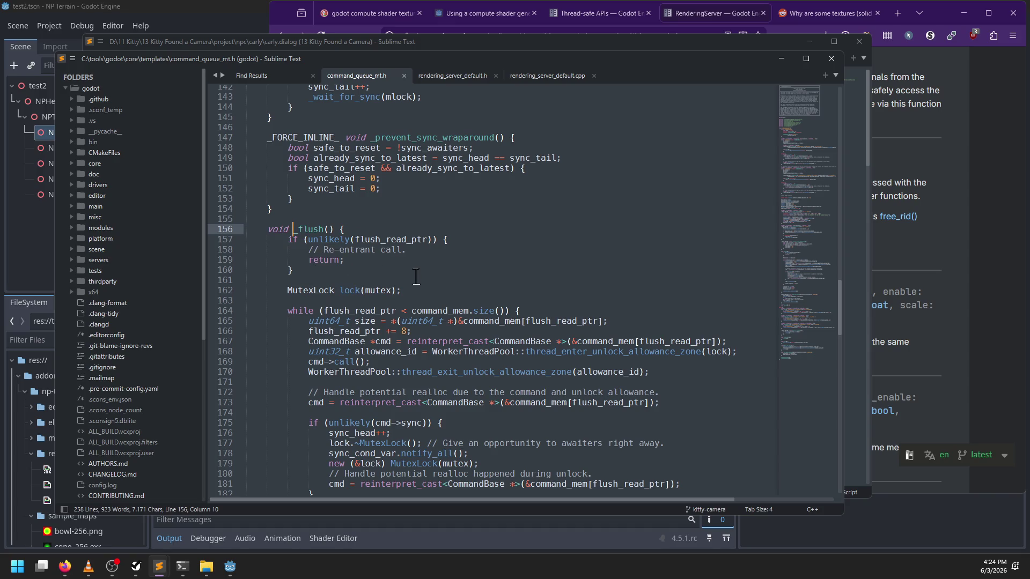
scroll(417, 268, down, 4)
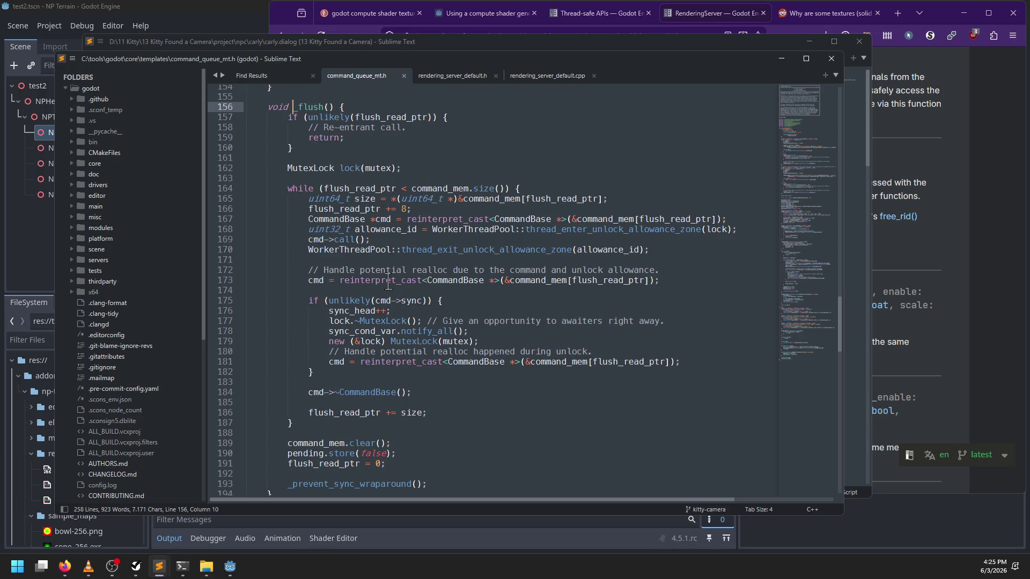
scroll(387, 280, down, 1)
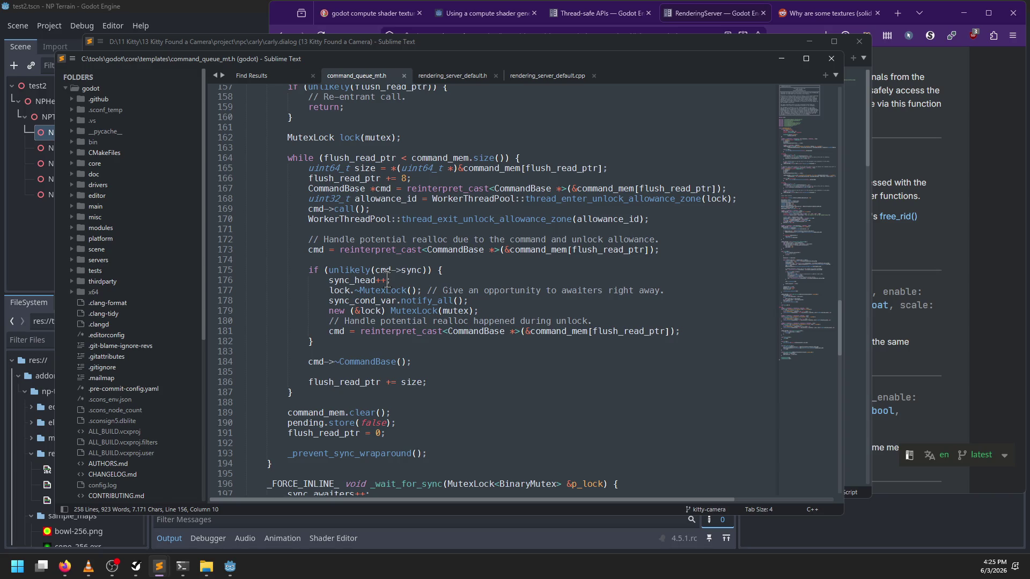
click(452, 75)
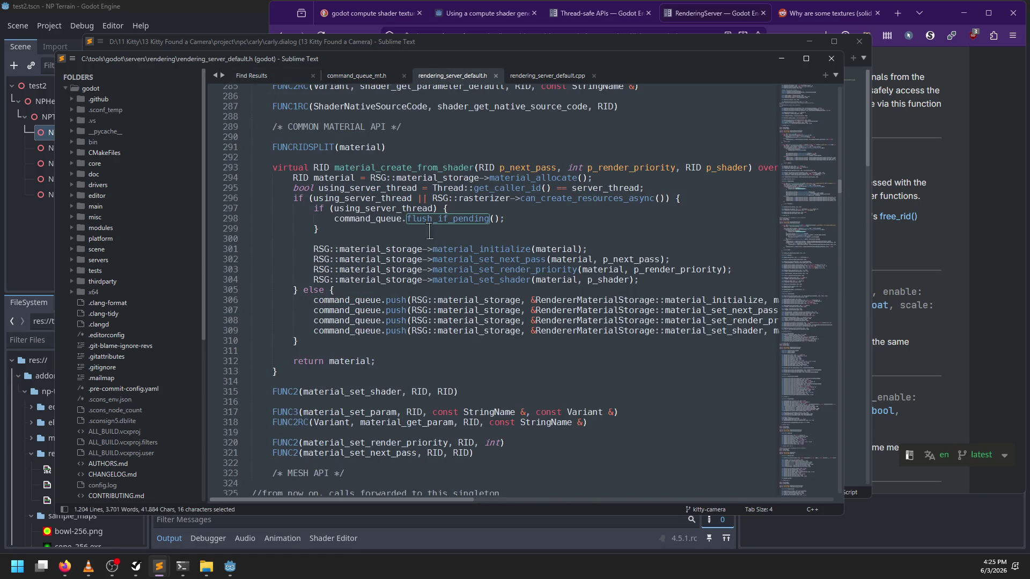
Check rendering_server_default.cpp and cancel a project-wide search without running it
click(539, 78)
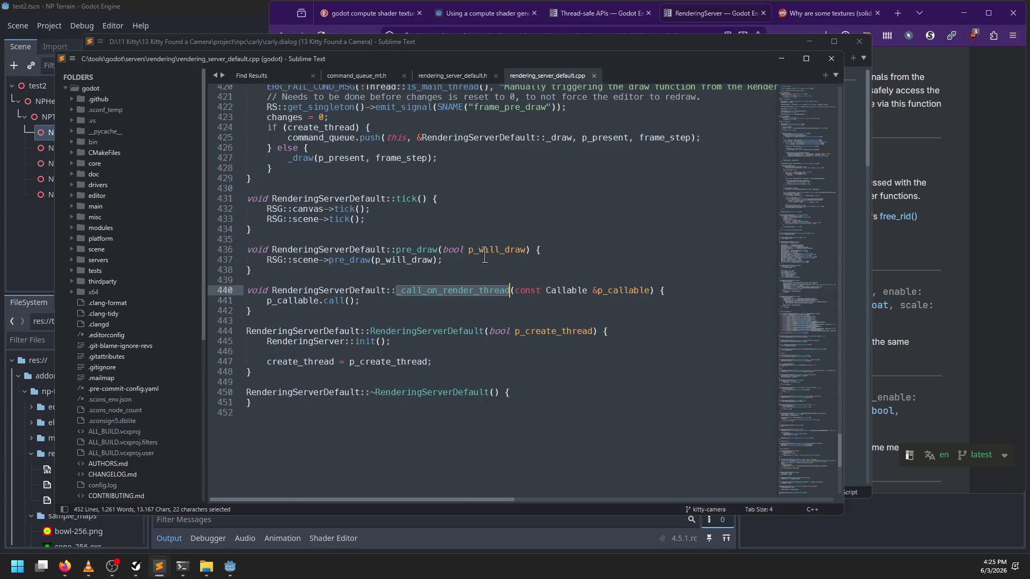
key(ctrl+shift+f)
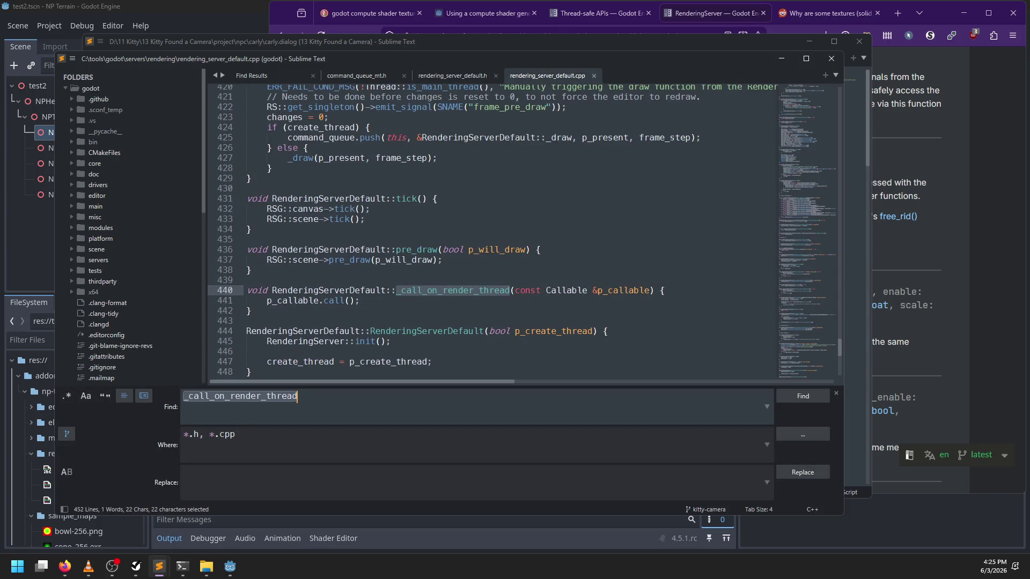
key(Escape)
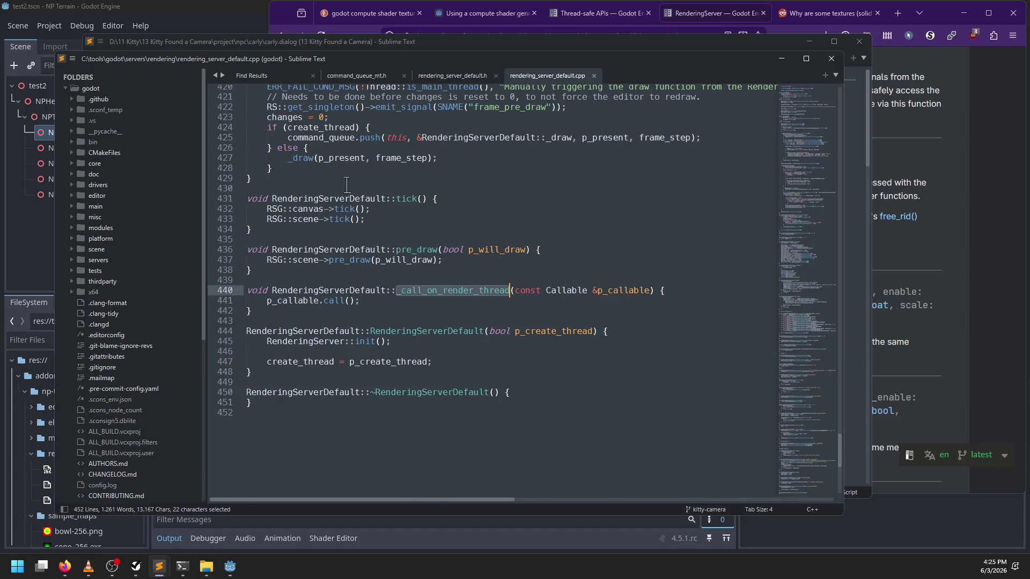
Scroll the flush_if_pending Find Results to the end and open the FUNC15 match at line 808
click(257, 77)
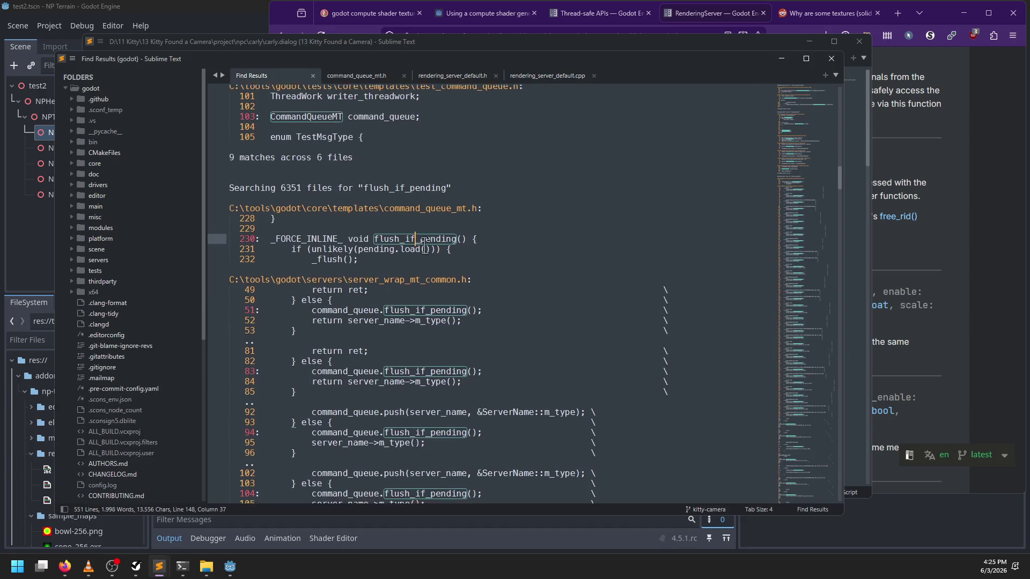
scroll(423, 244, down, 20)
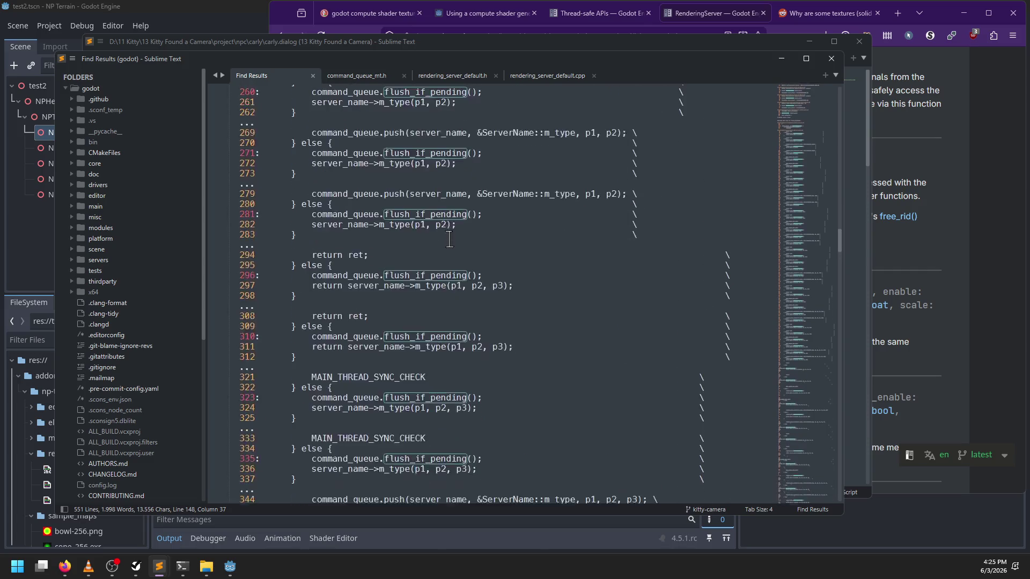
scroll(450, 238, down, 20)
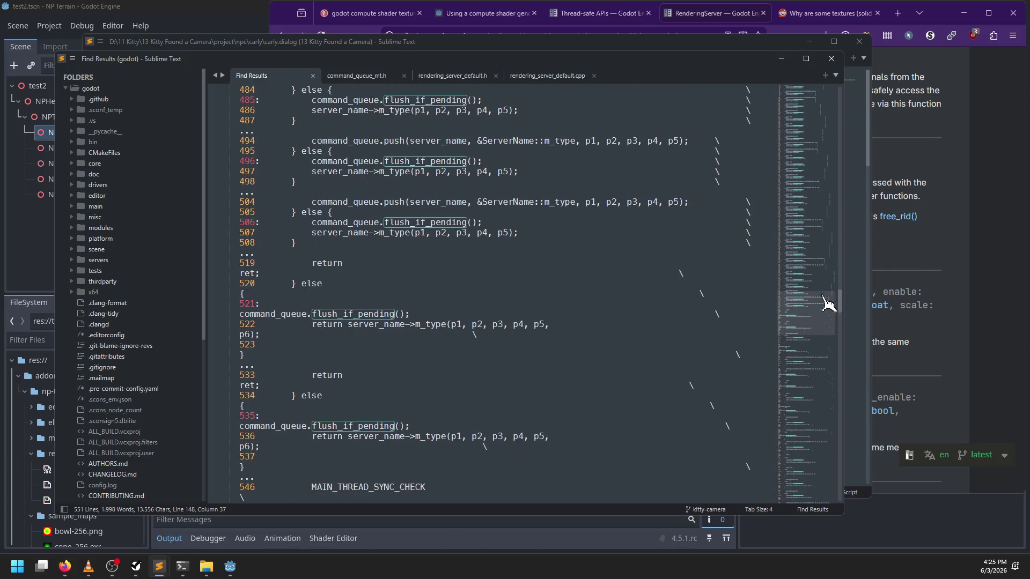
mouse_move(826, 304)
mouse_down()
mouse_move(816, 322)
mouse_move(809, 494)
mouse_move(802, 154)
mouse_move(803, 196)
mouse_move(793, 197)
mouse_up()
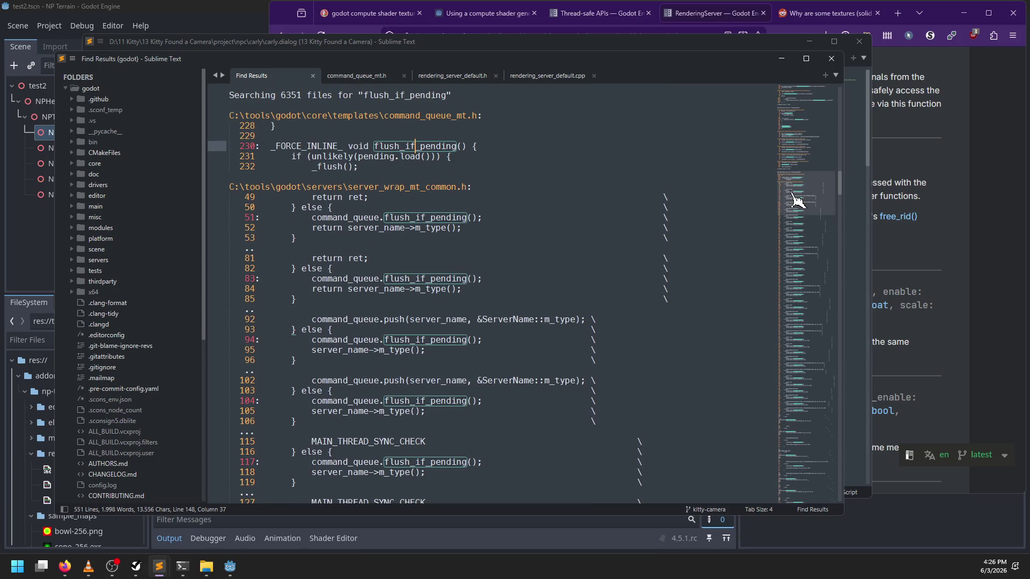
mouse_move(818, 231)
mouse_down()
mouse_move(809, 165)
mouse_move(811, 487)
mouse_up()
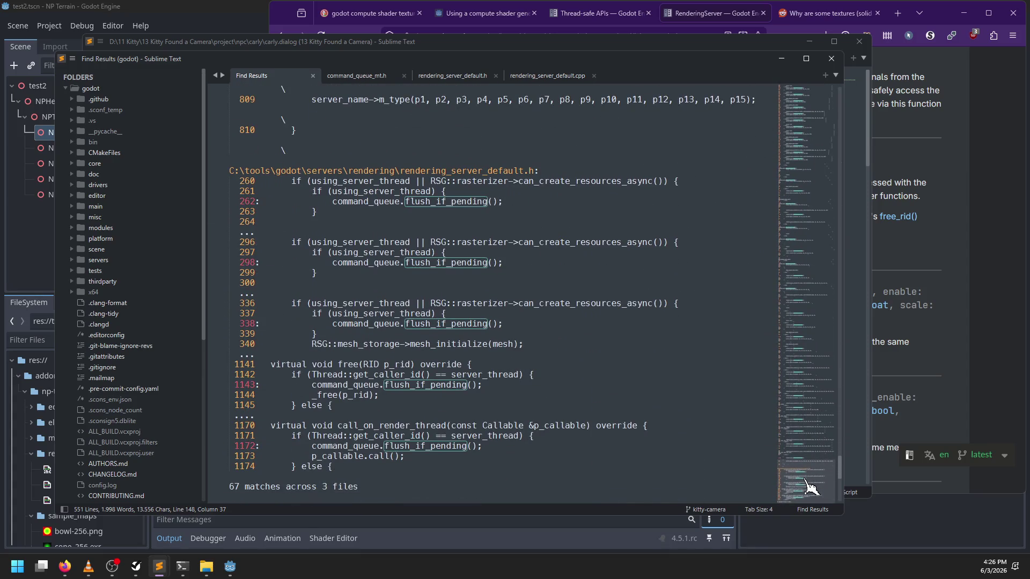
scroll(806, 480, down, 2)
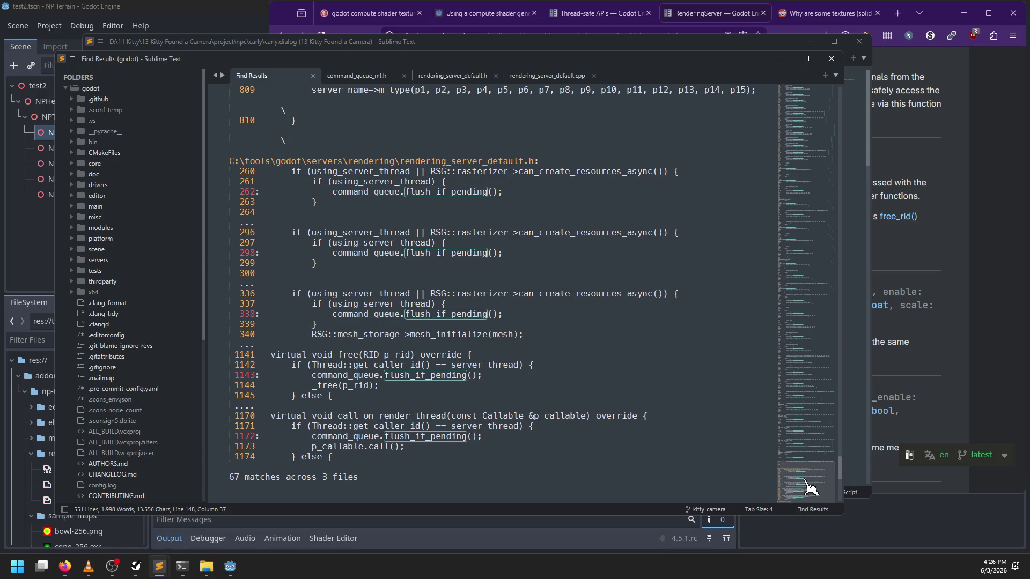
scroll(808, 488, up, 3)
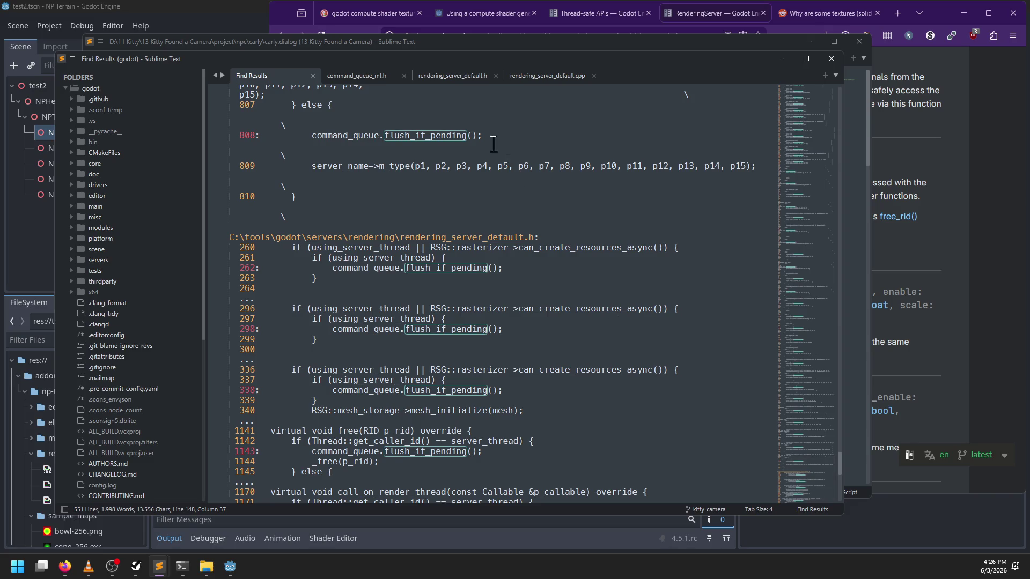
double_click(451, 136)
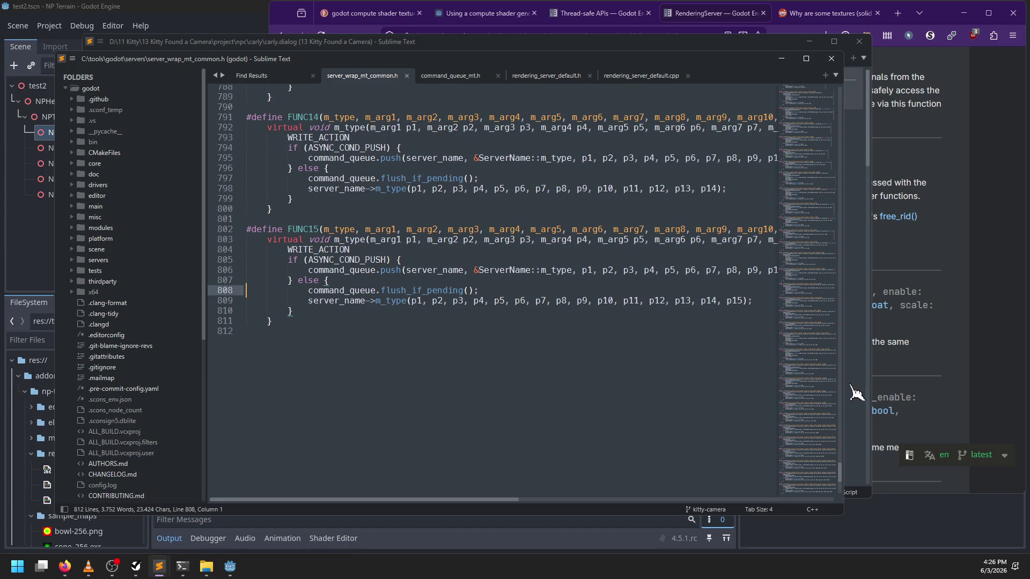
Open rendering_server_default.h from its line 262 match and scroll down to the SKELETON and Light APIs
mouse_move(810, 462)
mouse_down()
mouse_move(811, 104)
mouse_move(791, 475)
mouse_up()
click(274, 76)
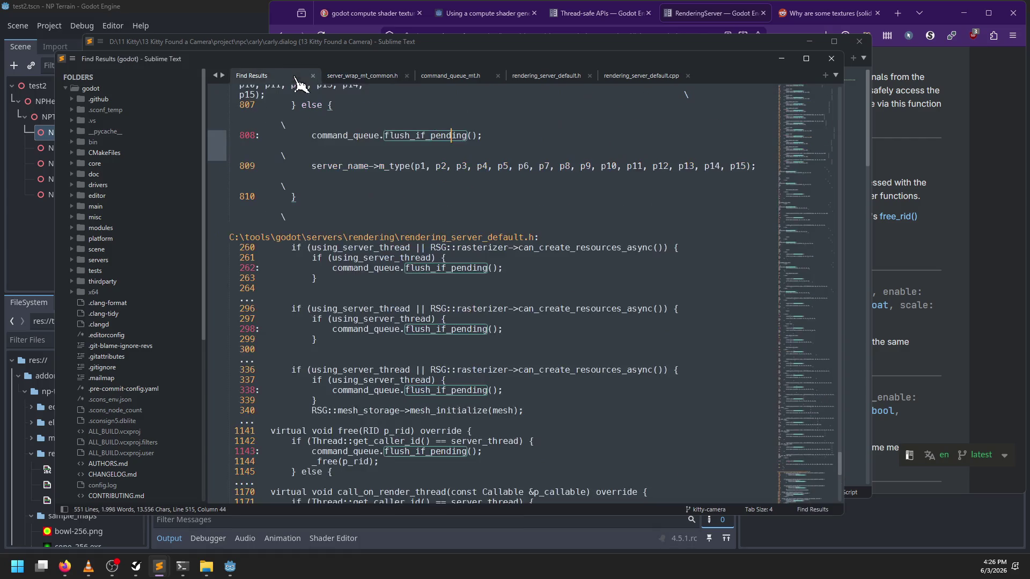
scroll(539, 301, down, 4)
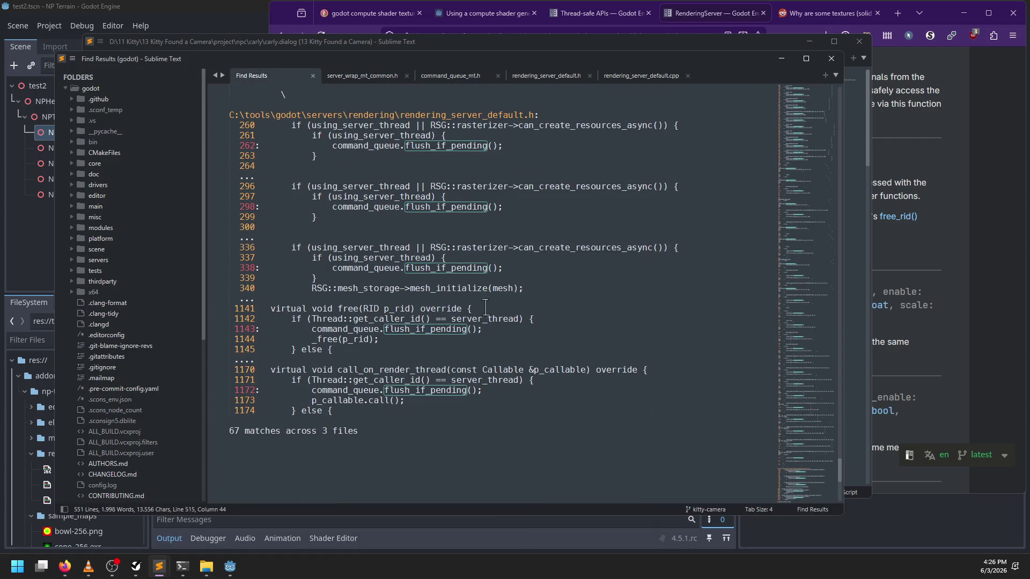
double_click(459, 150)
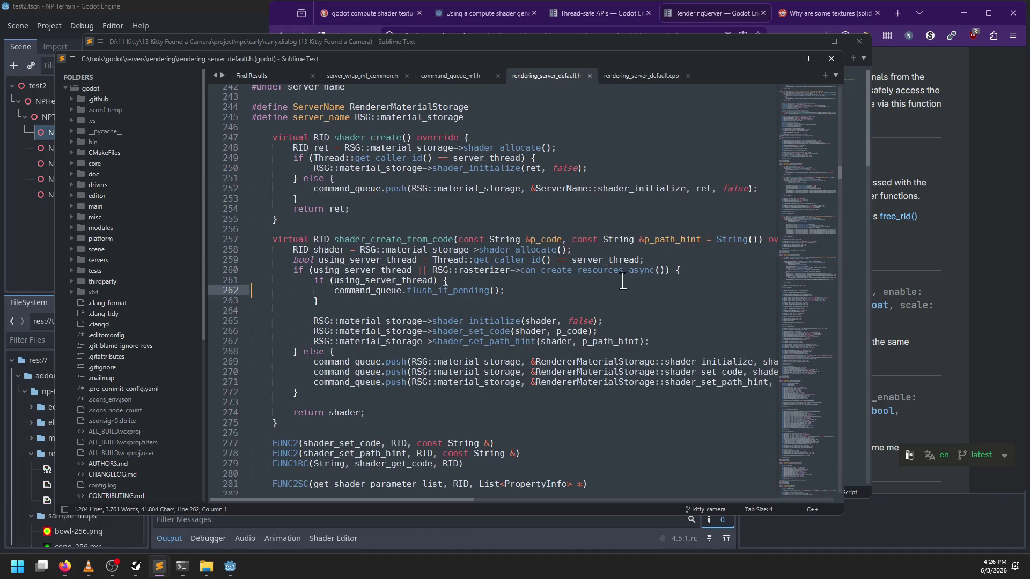
scroll(645, 281, down, 19)
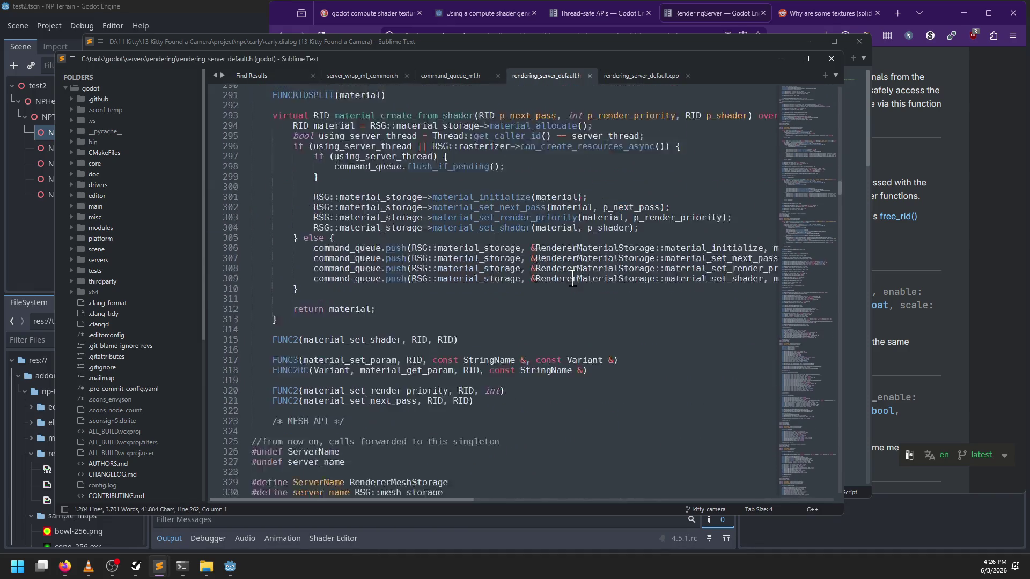
scroll(572, 280, down, 20)
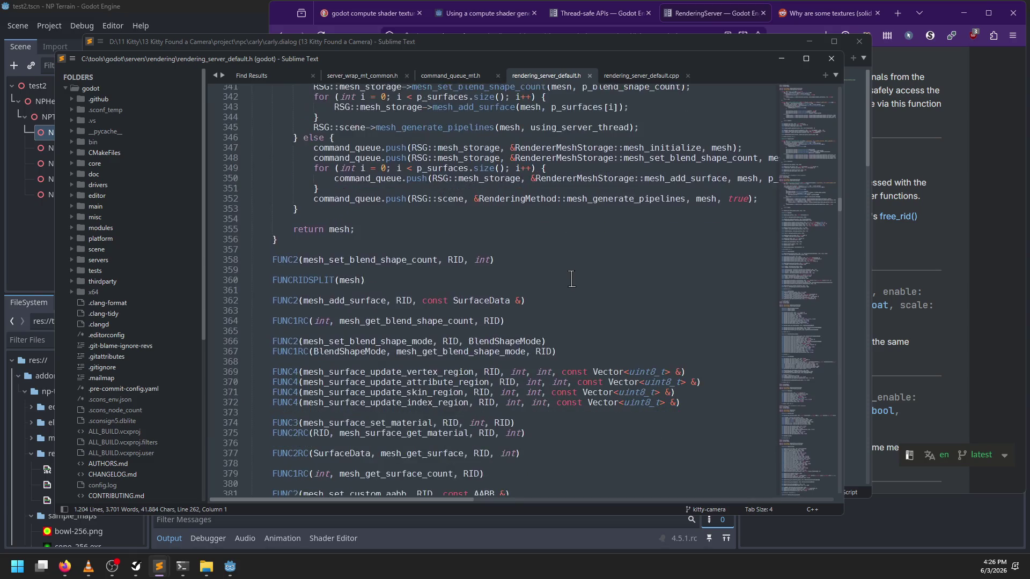
scroll(572, 279, down, 19)
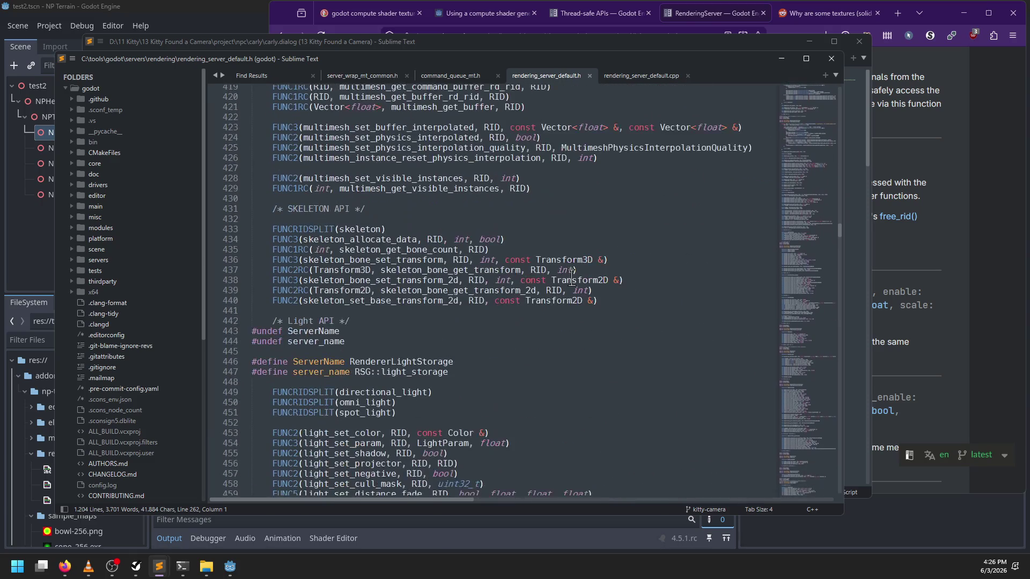
Search the header for flush_if_pending and step through its matches at lines 262 and 338
key(ctrl+f)
text(fli)
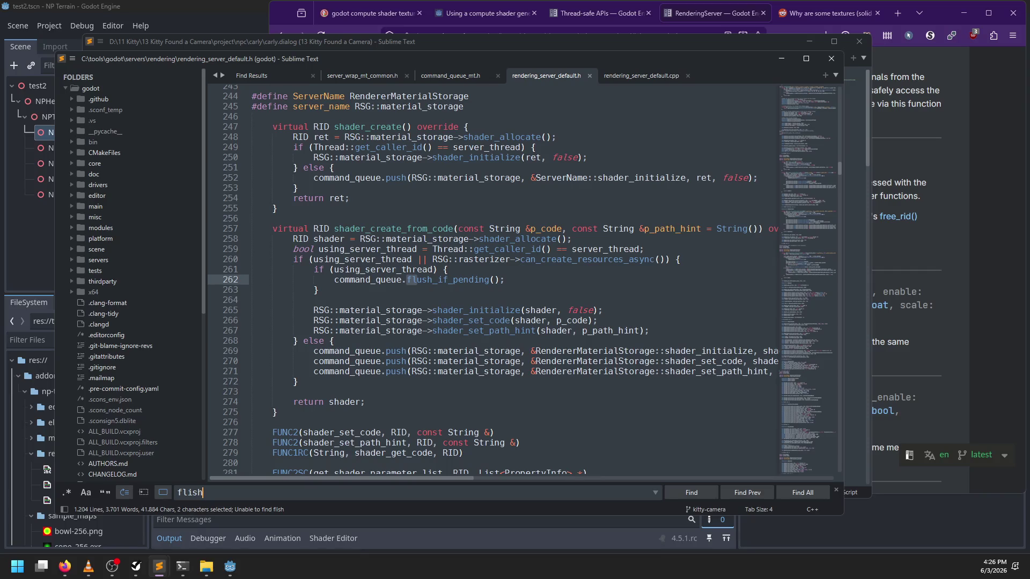
key(BackSpace)
text(ush)
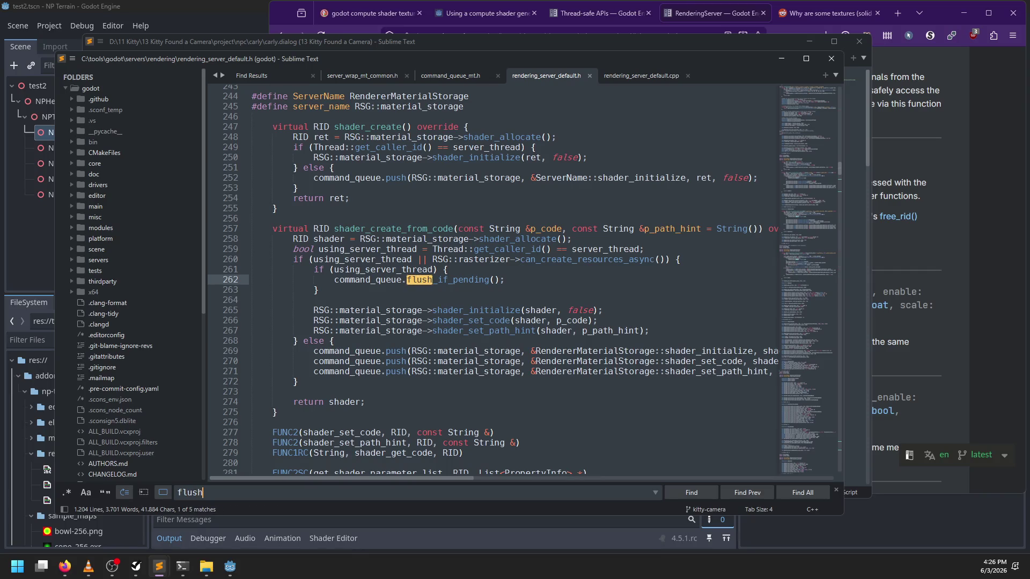
text(_if_pending)
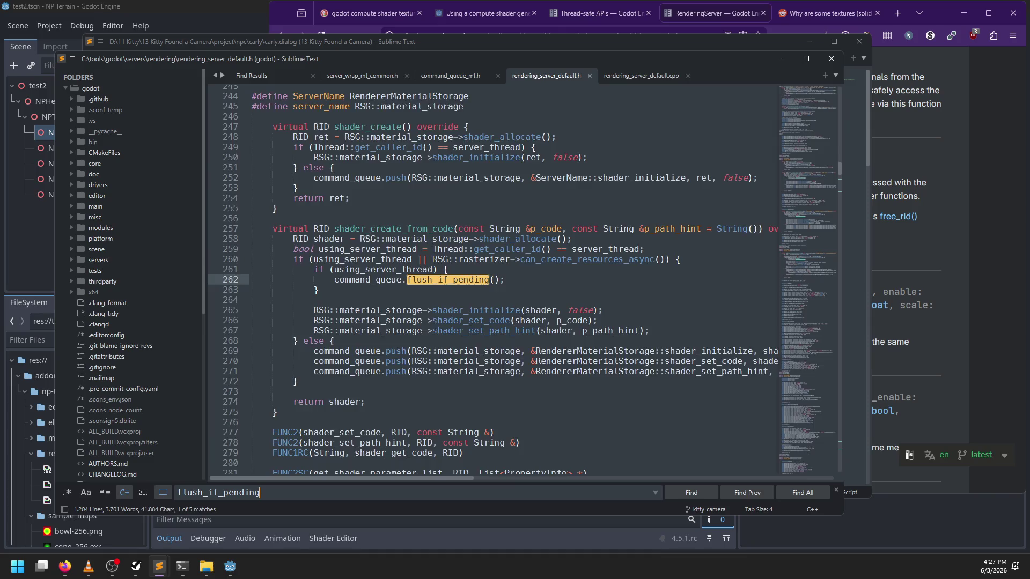
key(Return)
key(Return)
key(Return)
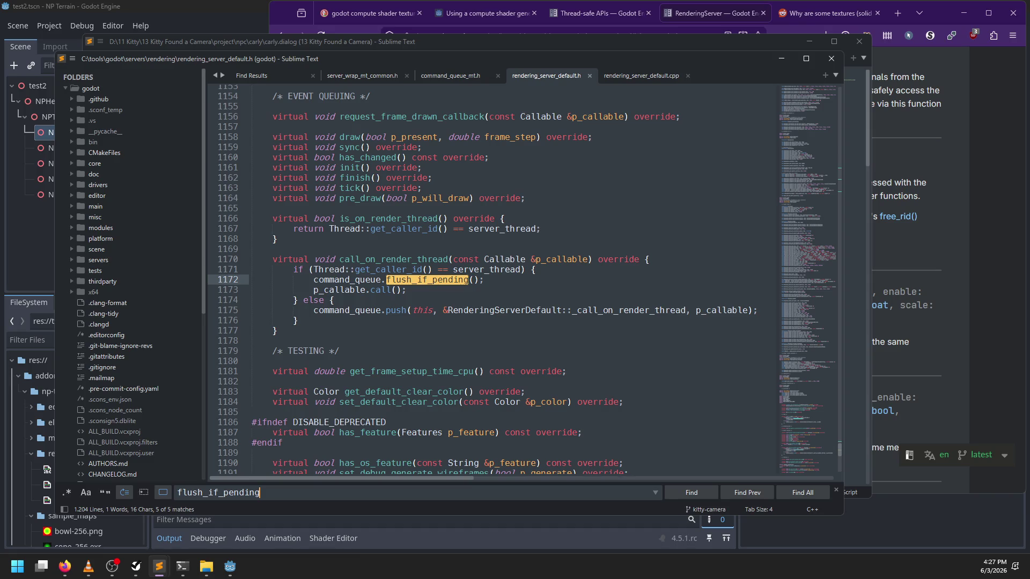
key(Return)
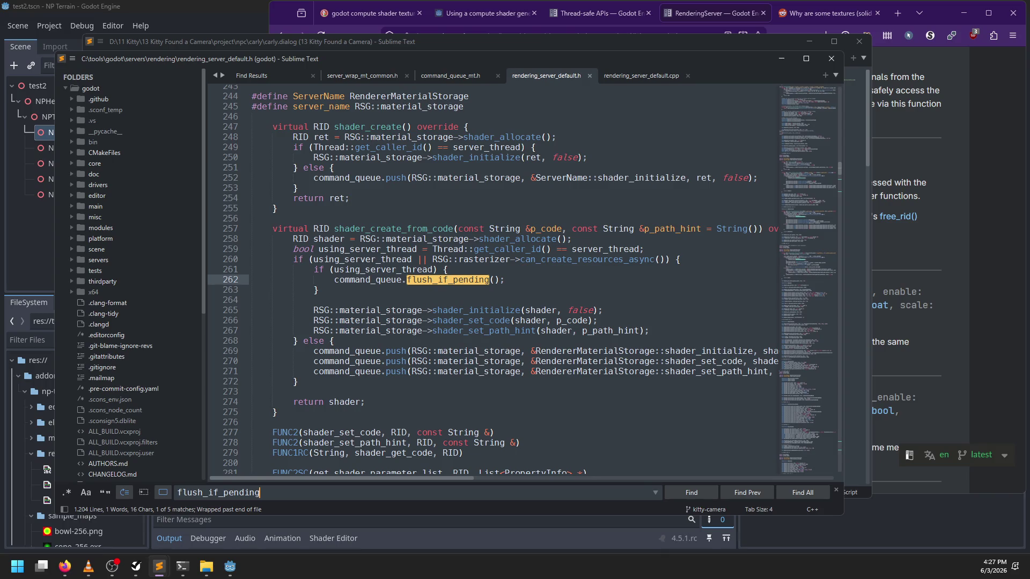
key(Return)
key(Return)
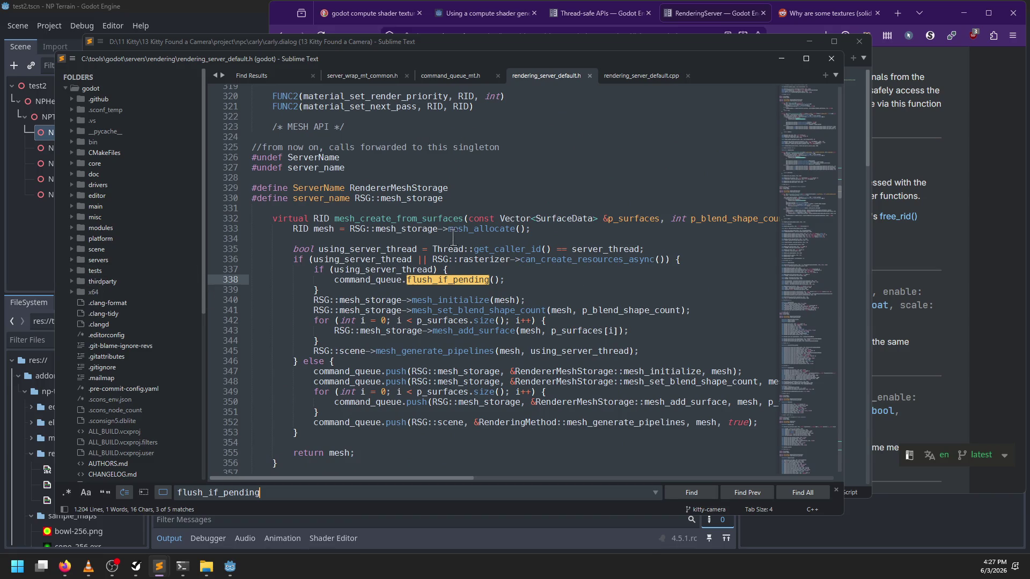
In rendering_server_default.cpp, search 'draw' and select the begin_frame call on line 69 in _draw
click(633, 75)
key(ctrl+f)
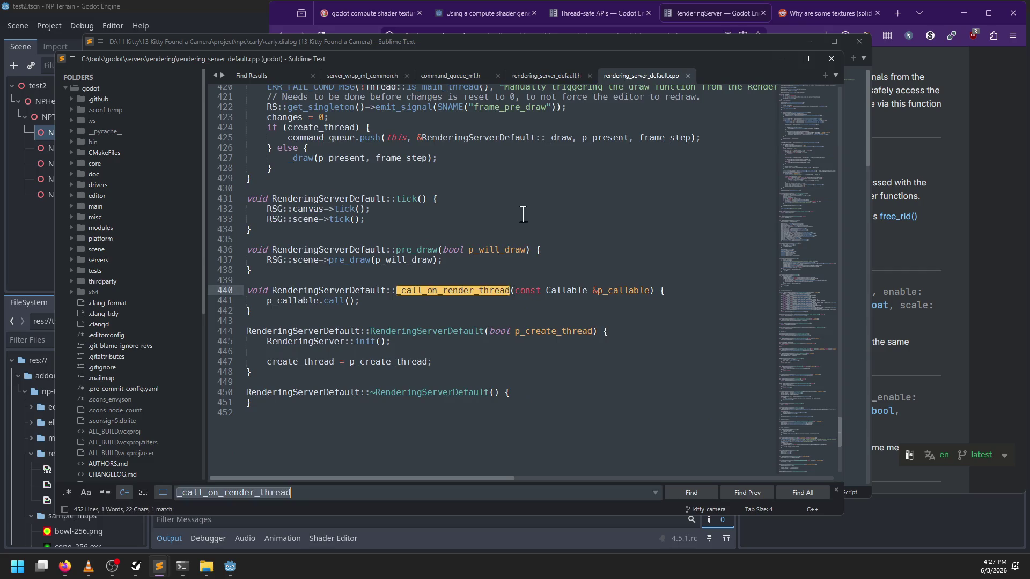
text(draw)
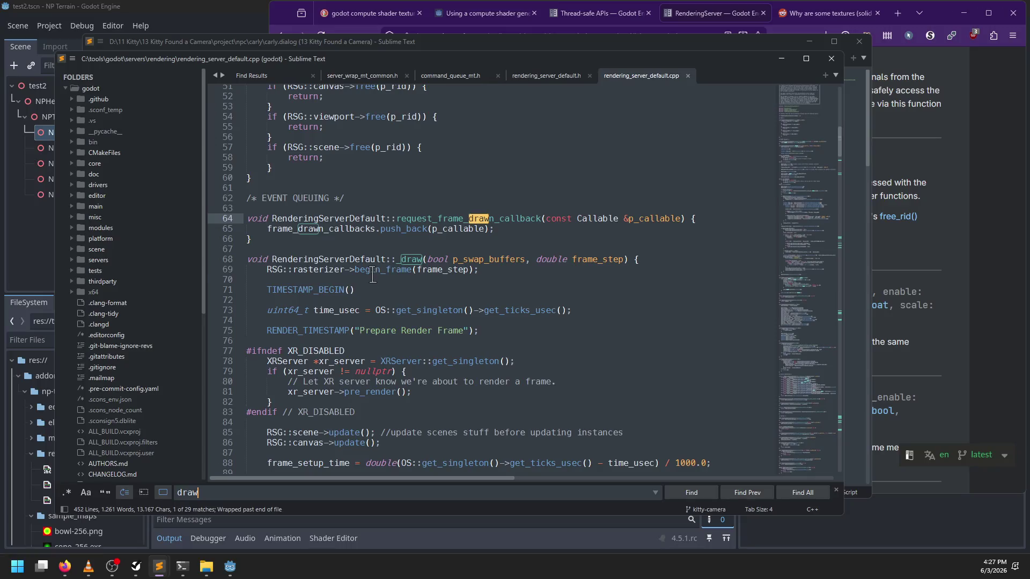
double_click(383, 269)
key(Escape)
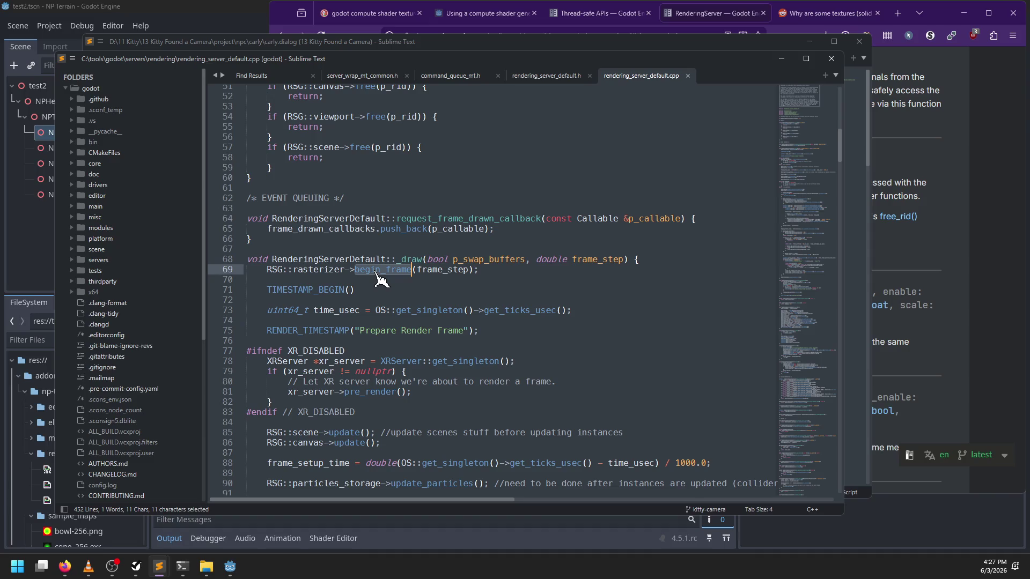
key(ctrl+f)
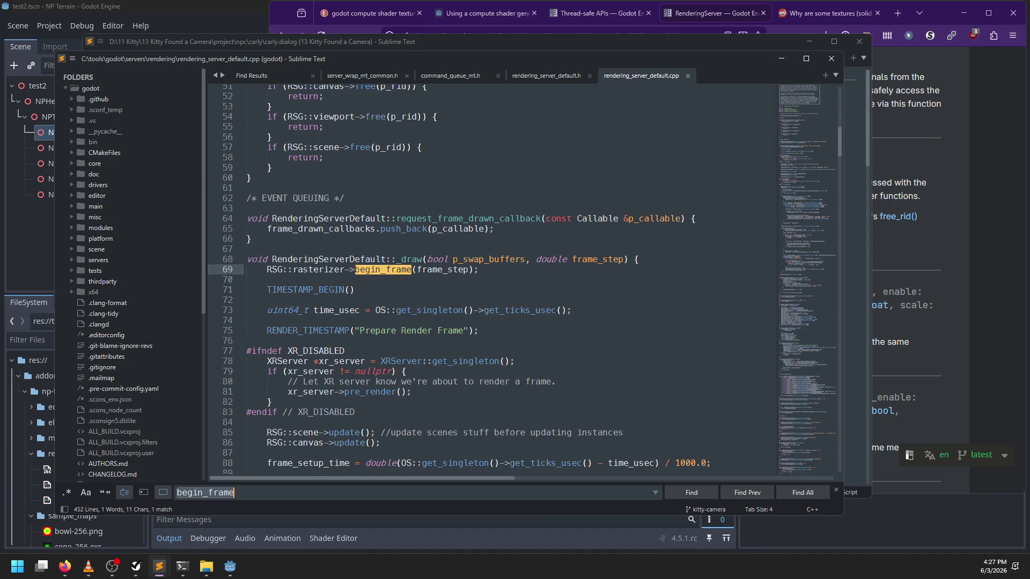
key(Escape)
click(374, 269)
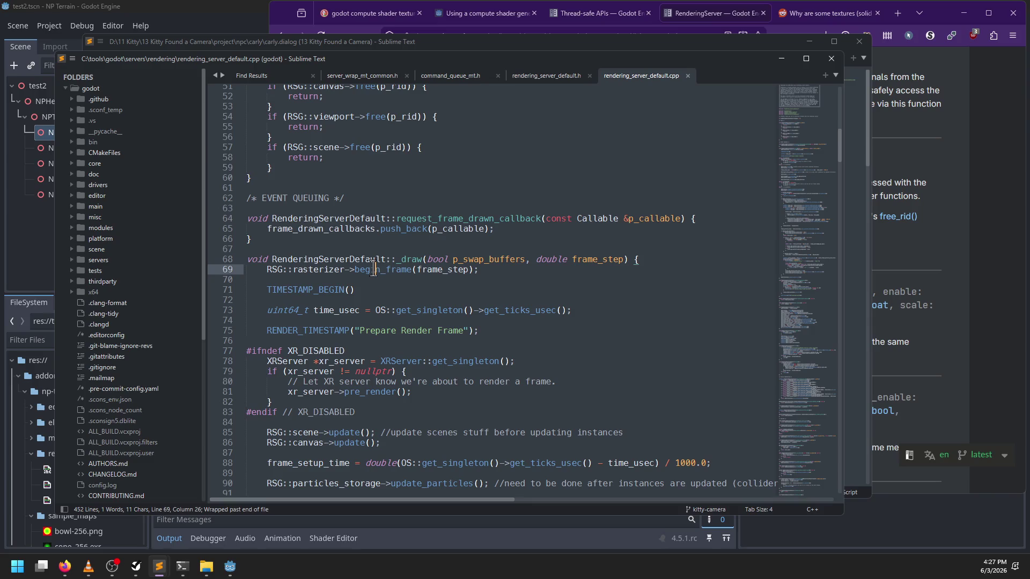
Try Goto Definition on begin_frame and on RSG at line 69
key(F12)
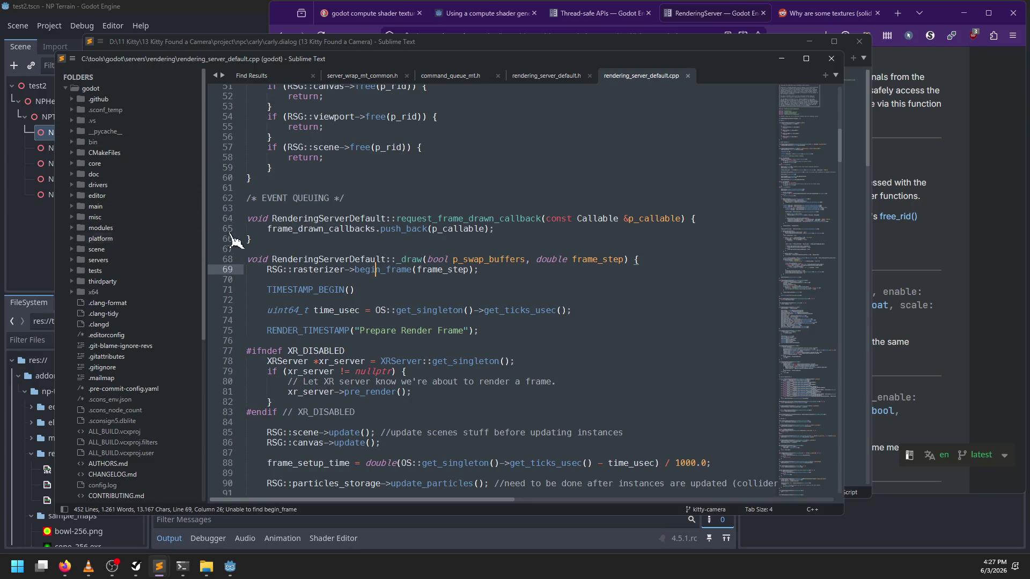
click(275, 268)
key(F12)
scroll(284, 261, up, 15)
scroll(294, 254, down, 5)
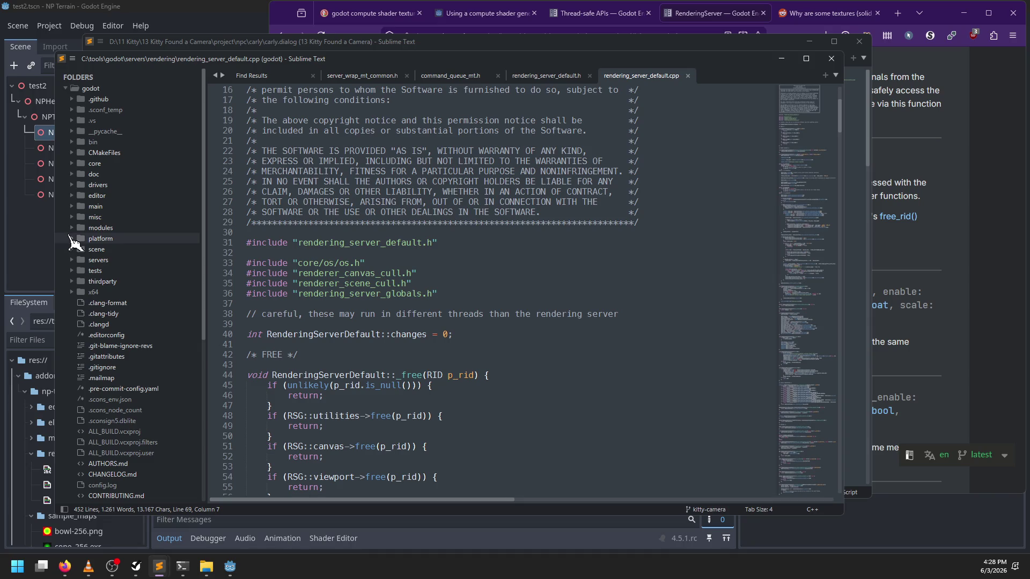
Expand servers > rendering in the sidebar and open rendering_server_globals.h
click(84, 260)
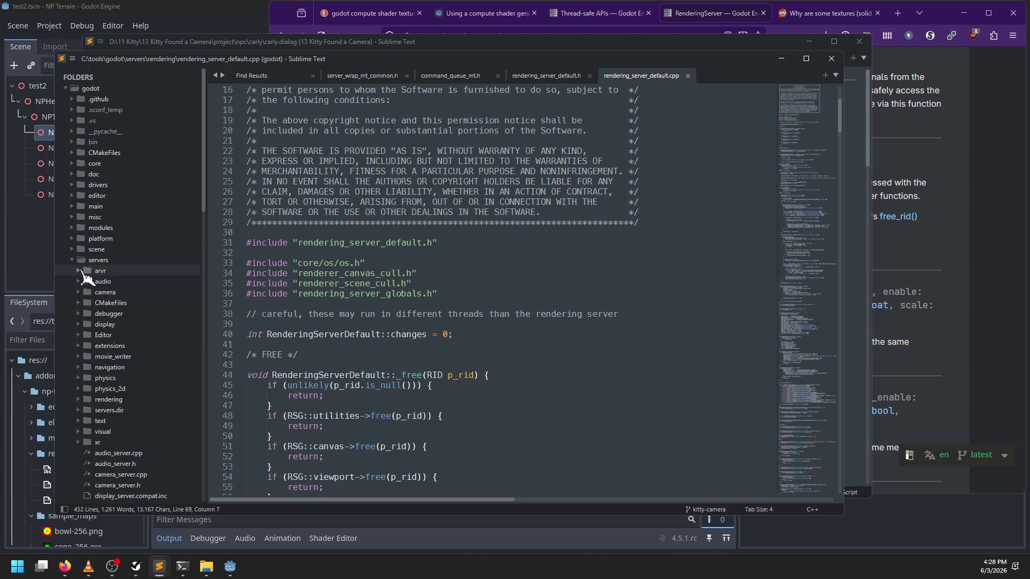
click(81, 400)
scroll(150, 356, down, 10)
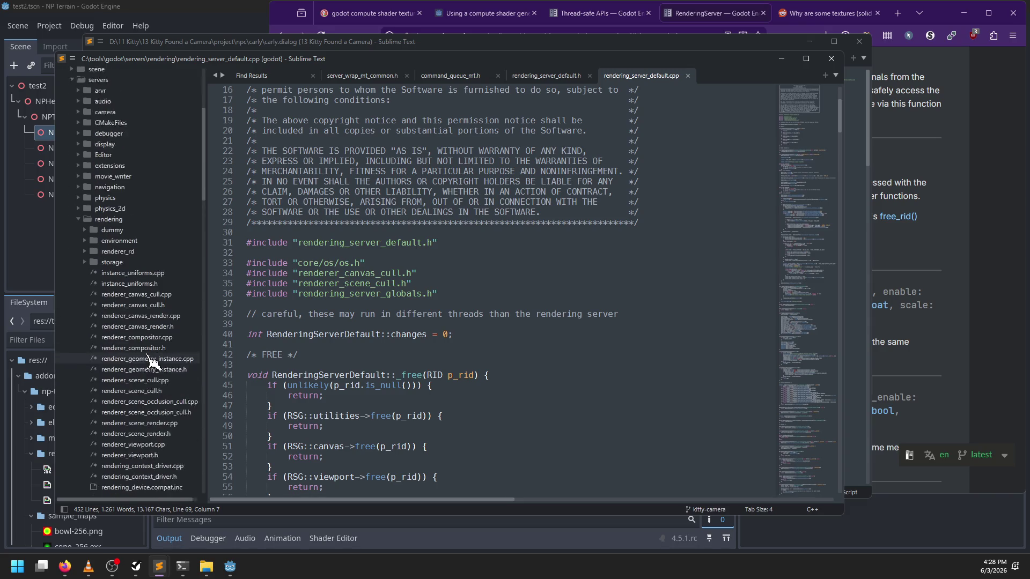
scroll(160, 357, down, 5)
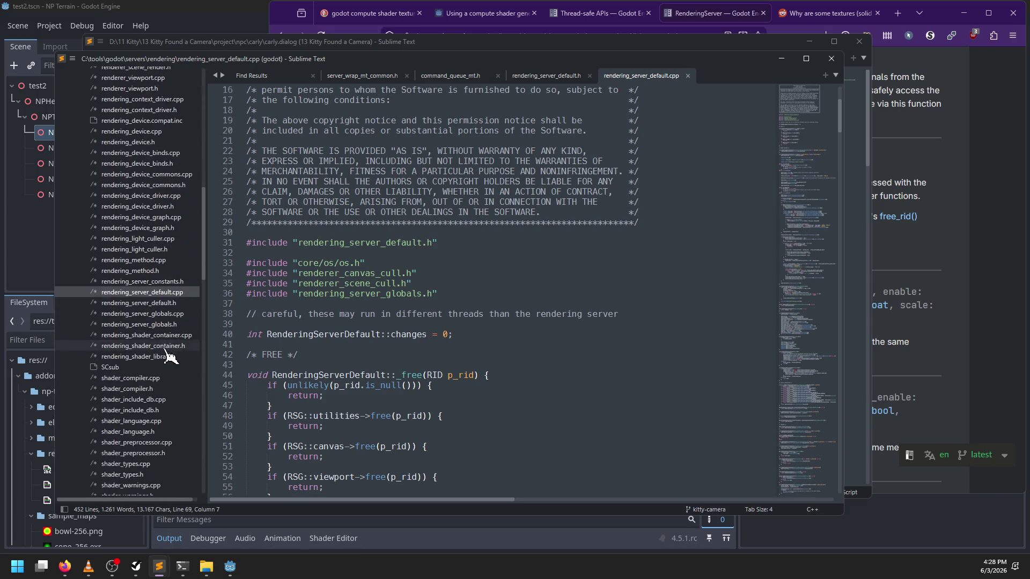
scroll(167, 355, up, 9)
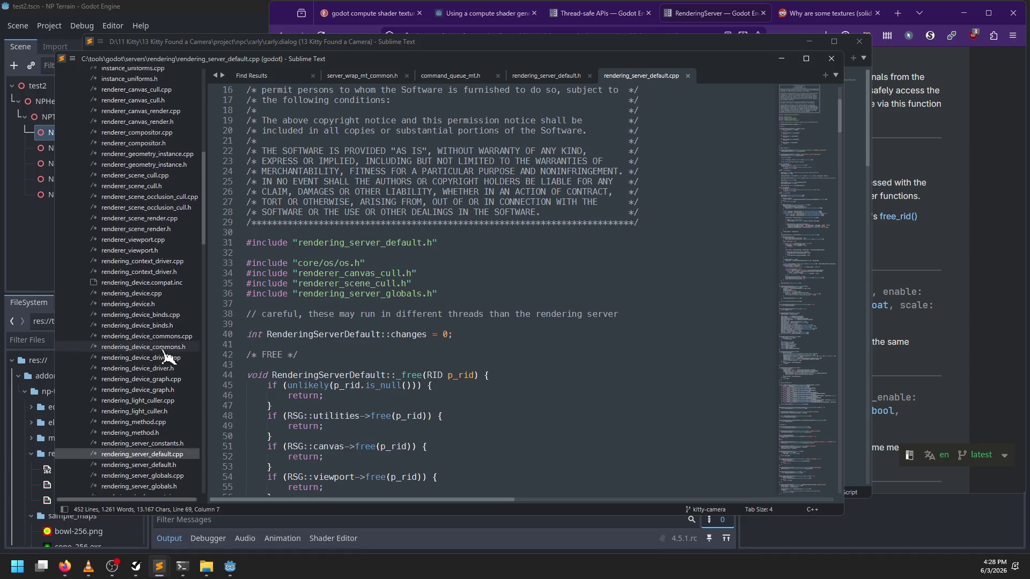
scroll(161, 343, down, 3)
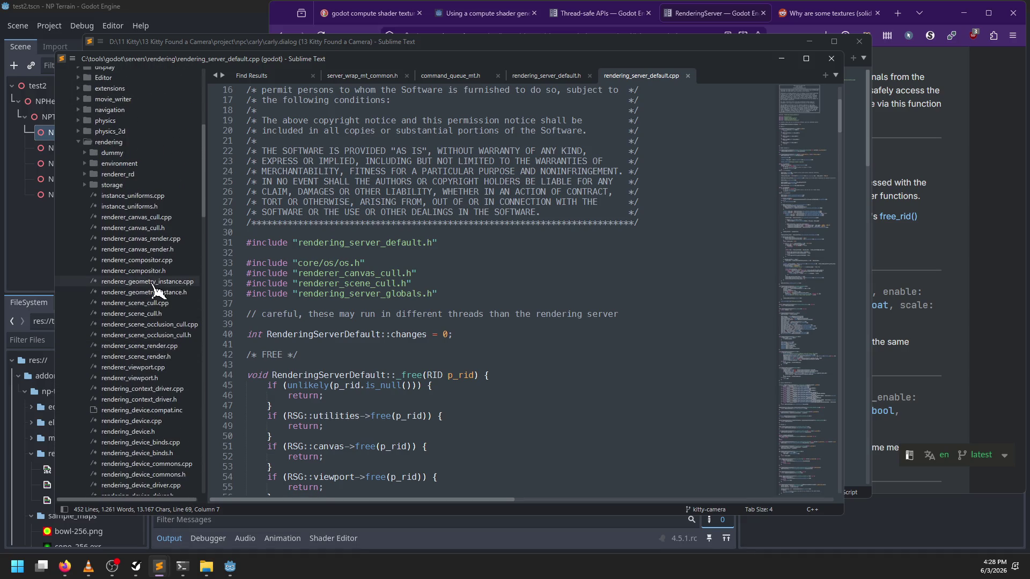
scroll(171, 322, down, 6)
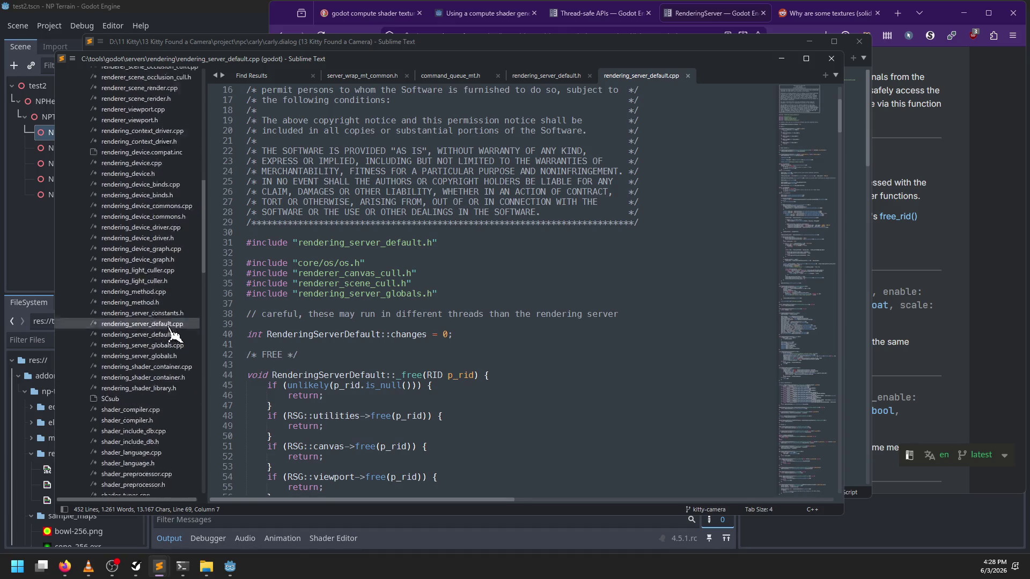
click(161, 324)
scroll(496, 292, down, 10)
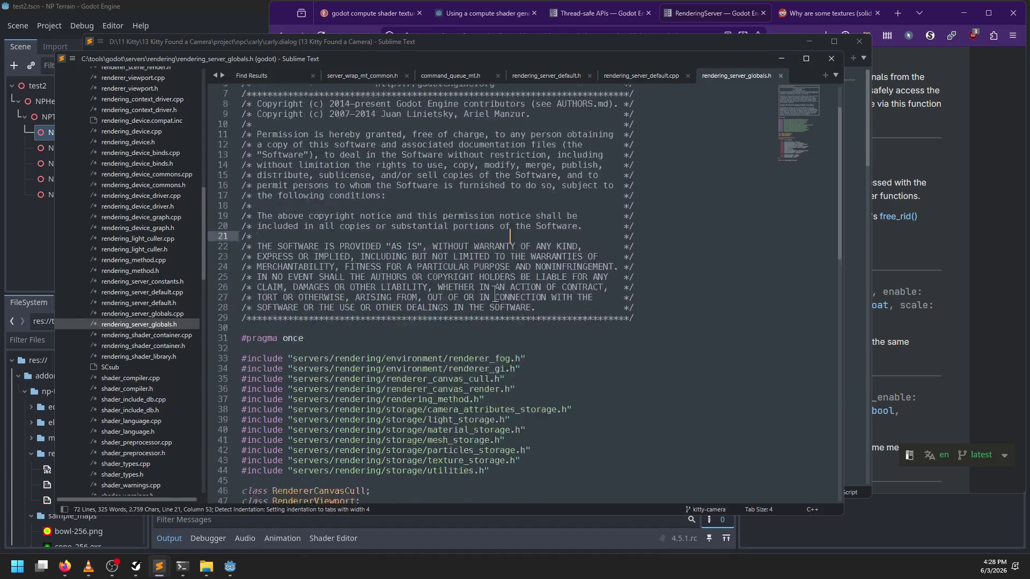
Select RendererViewport on line 67, open renderer_viewport.h and search it for 'begin_fr'
key(ctrl+f)
key(Escape)
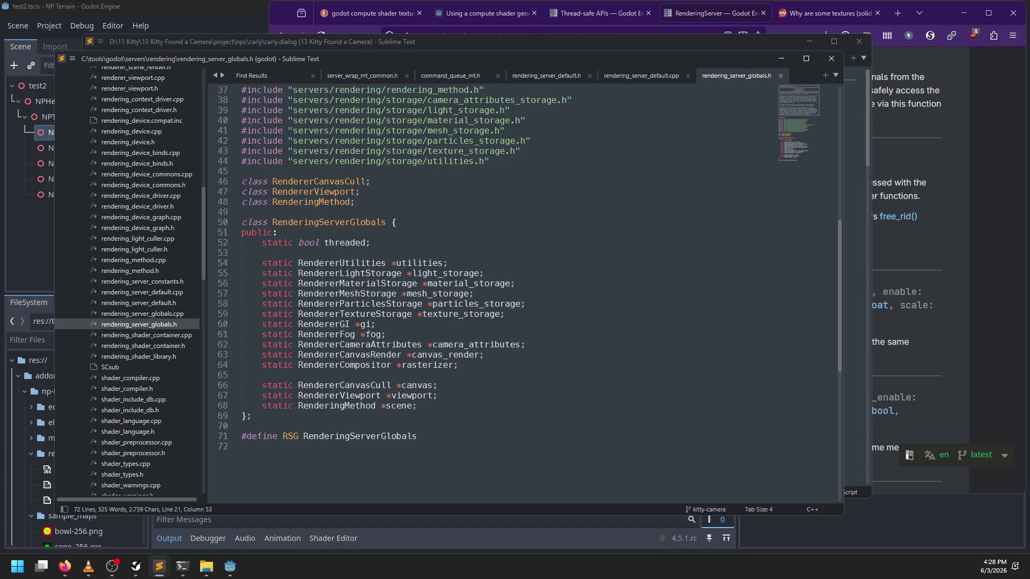
double_click(332, 396)
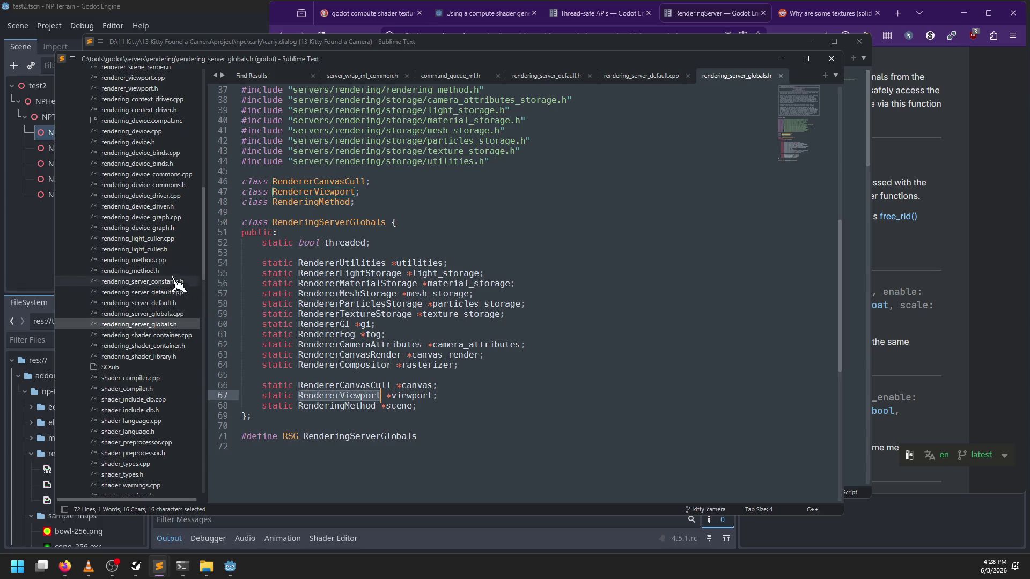
scroll(177, 284, up, 8)
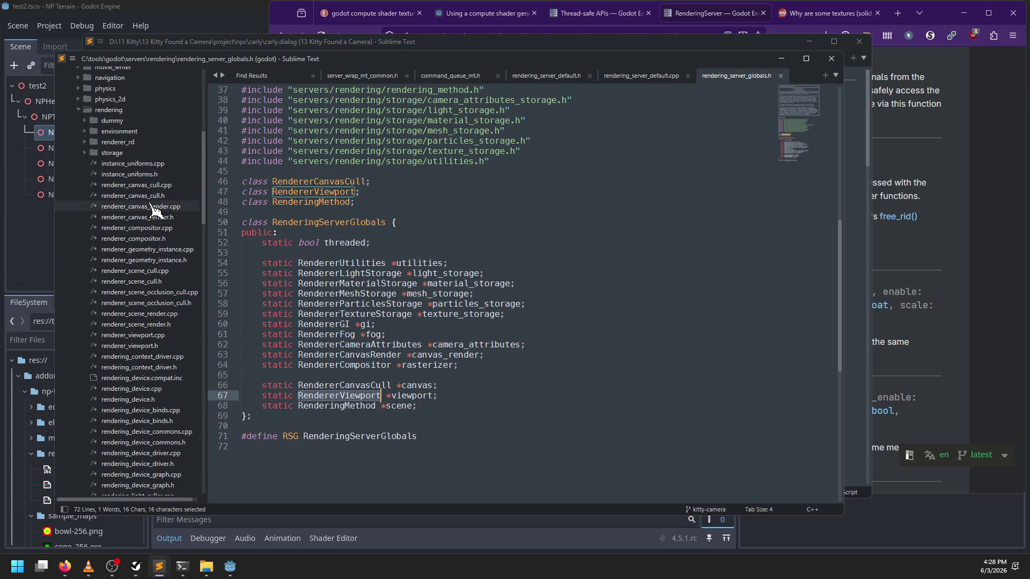
scroll(170, 316, down, 3)
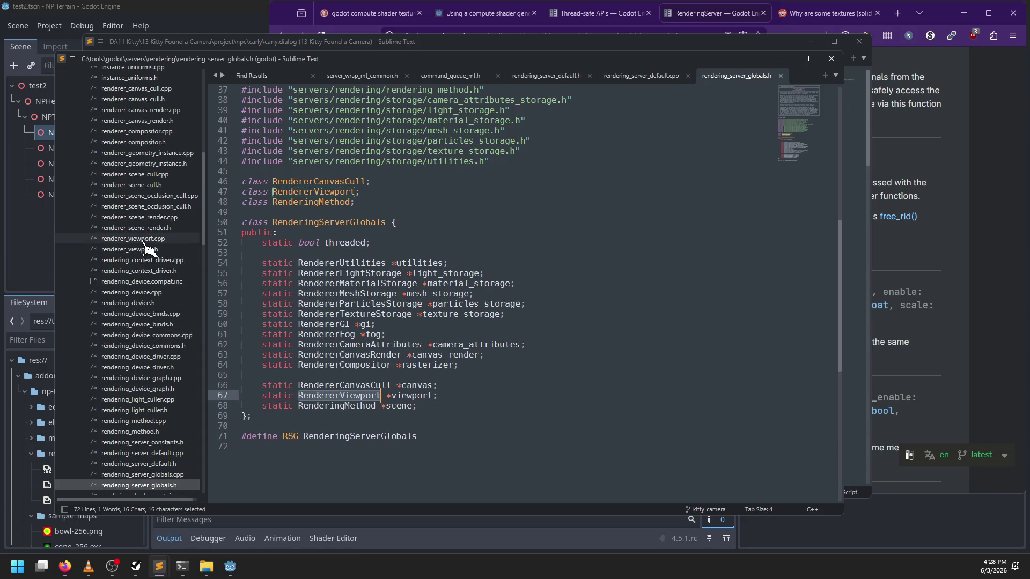
click(145, 250)
double_click(148, 260)
click(146, 249)
click(400, 262)
key(ctrl+f)
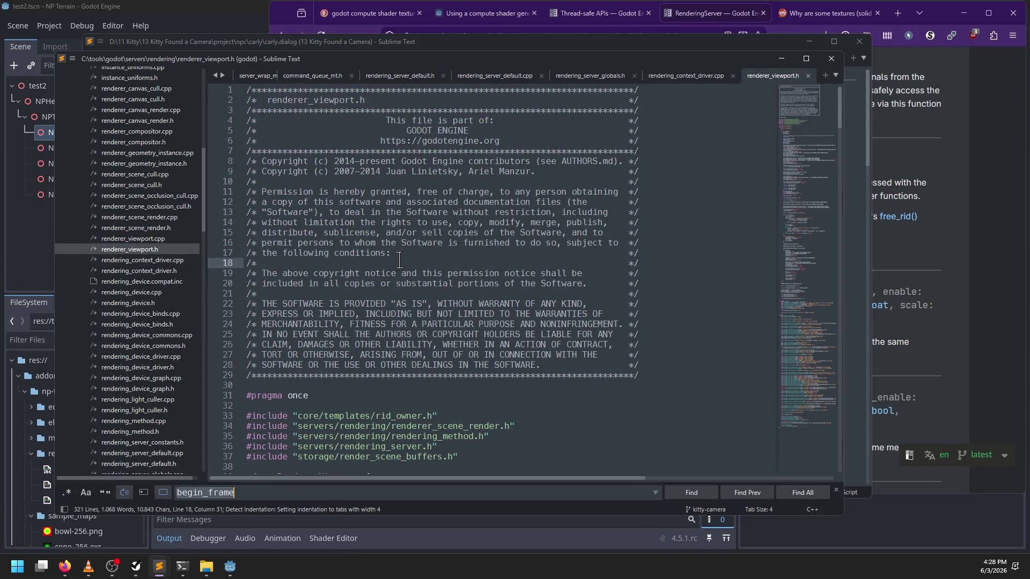
text(begin_fr)
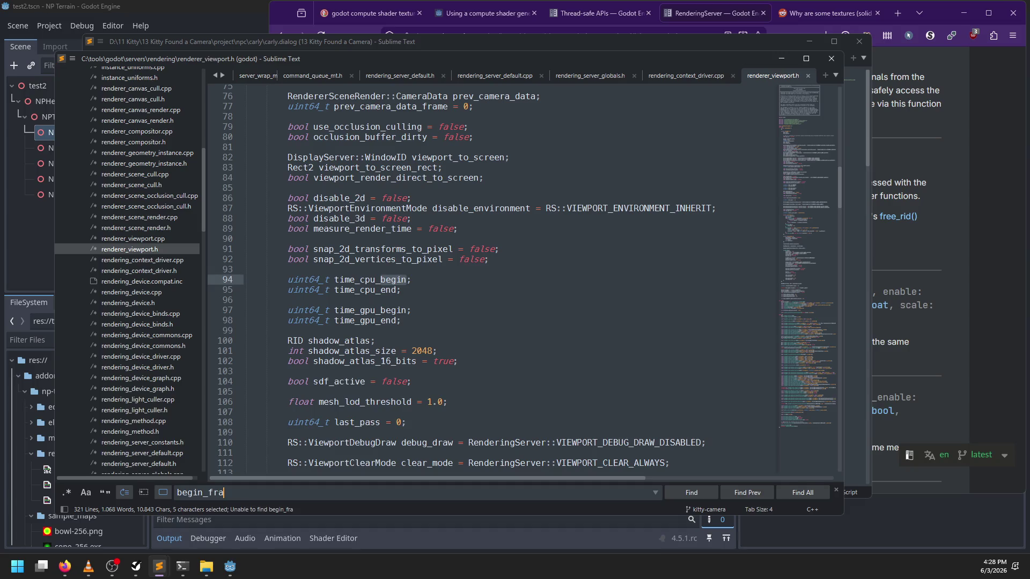
Find '::begin_frame' across all files, read RendererCompositorRD::begin_frame, then return to rendering_server_default.cpp
key(ctrl+shift+f)
text(begin_frame)
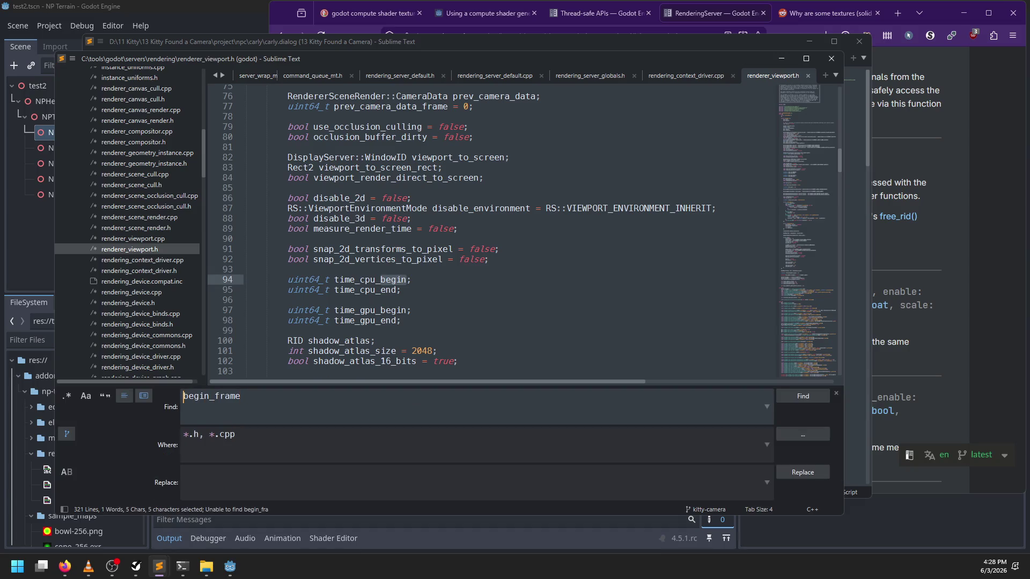
text(::)
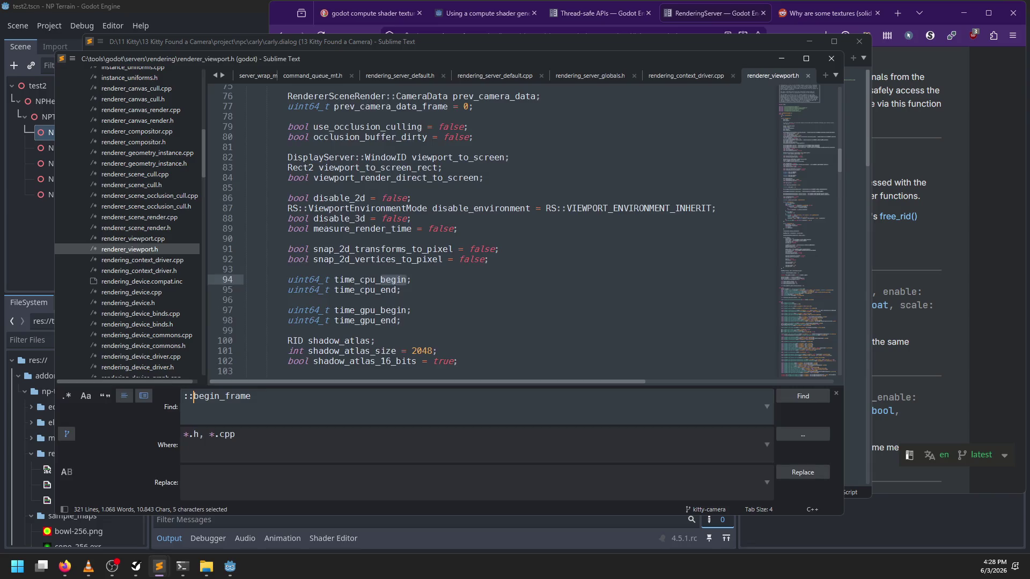
key(Return)
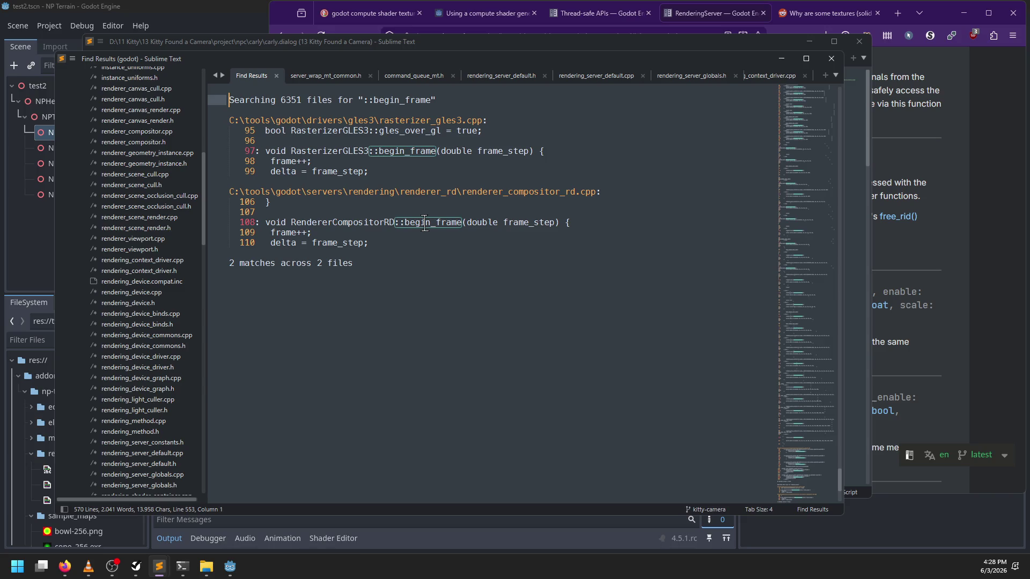
double_click(425, 224)
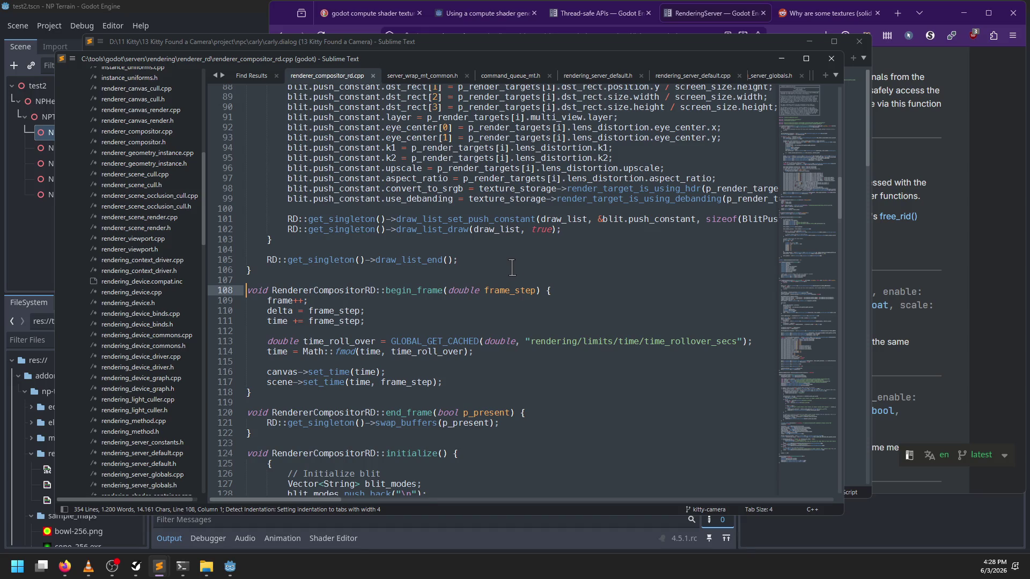
scroll(509, 268, down, 2)
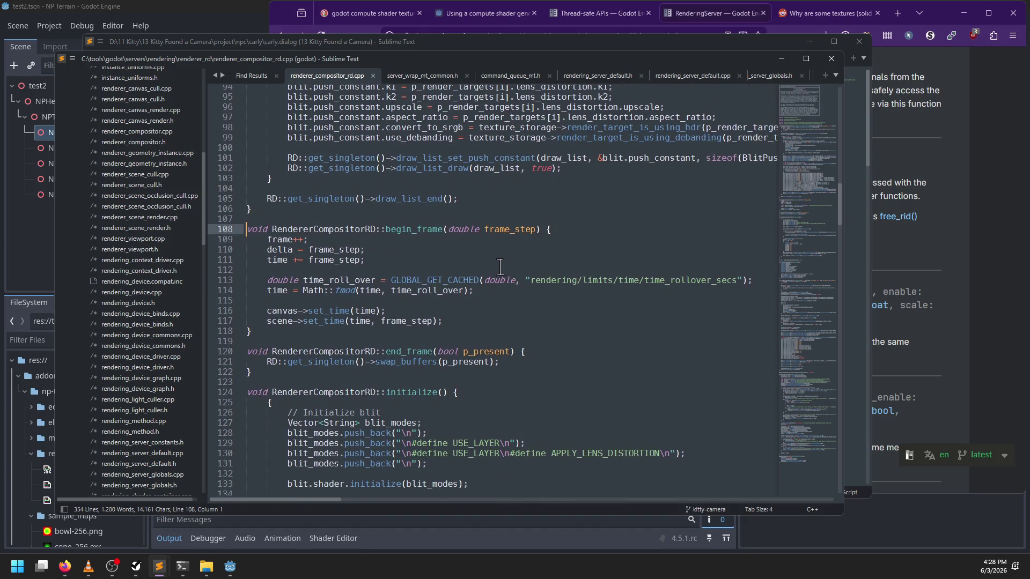
scroll(499, 279, down, 3)
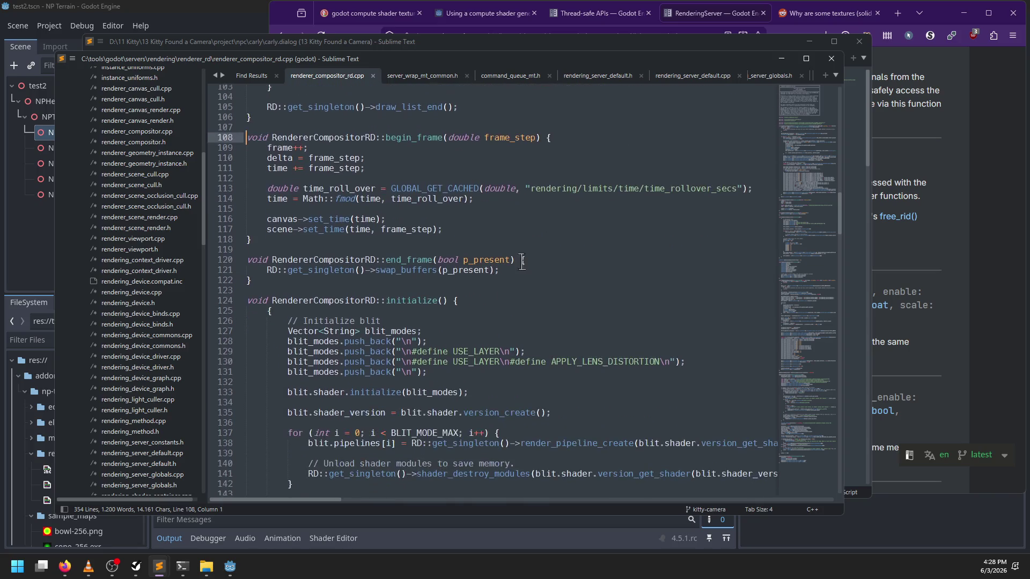
click(598, 77)
click(691, 77)
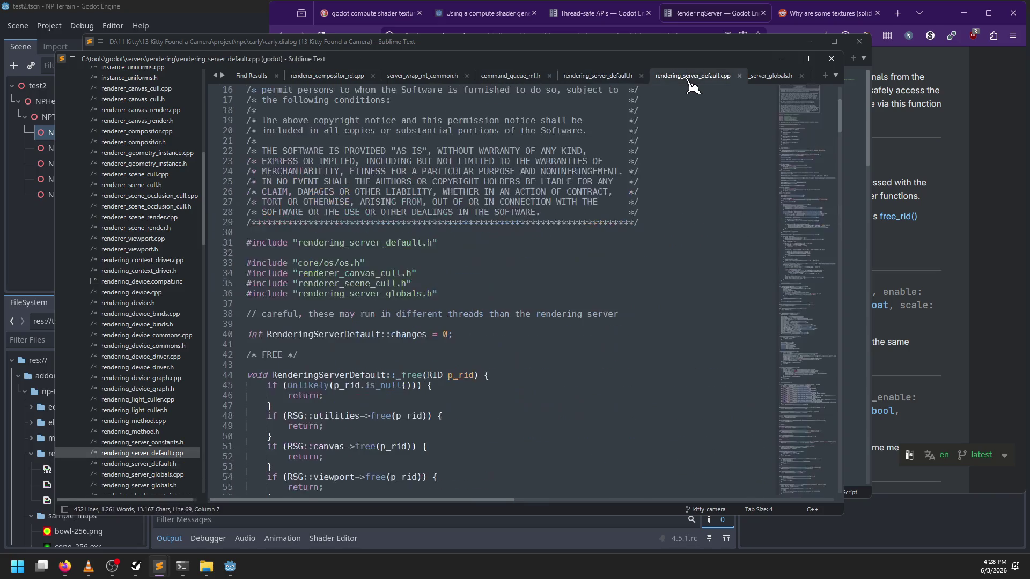
Search rendering_server_default.cpp for '_draw' and land on the RenderingServerDefault::_draw definition at line 68
click(773, 77)
click(650, 77)
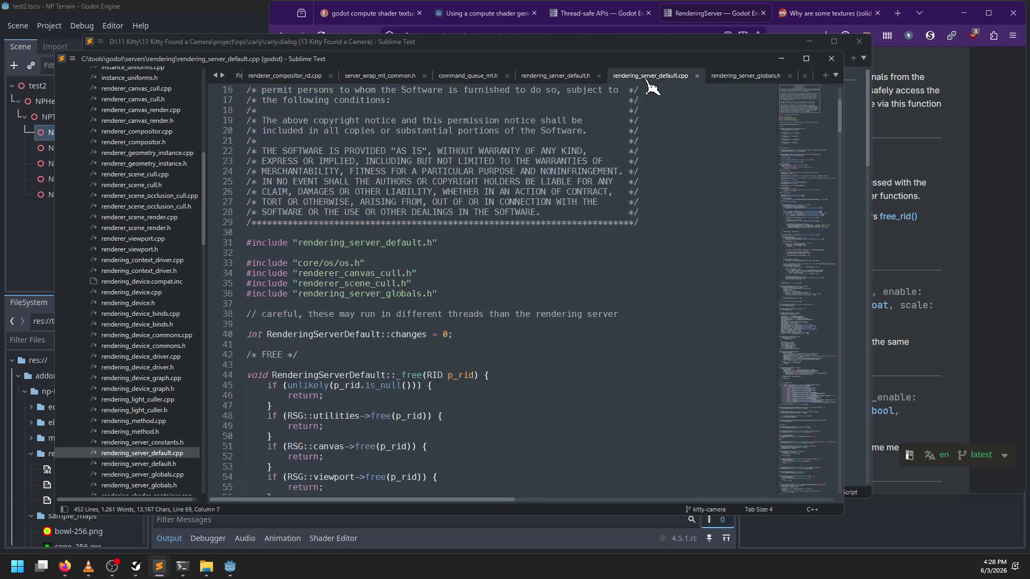
scroll(546, 220, down, 4)
click(546, 221)
key(ctrl+f)
text(::)
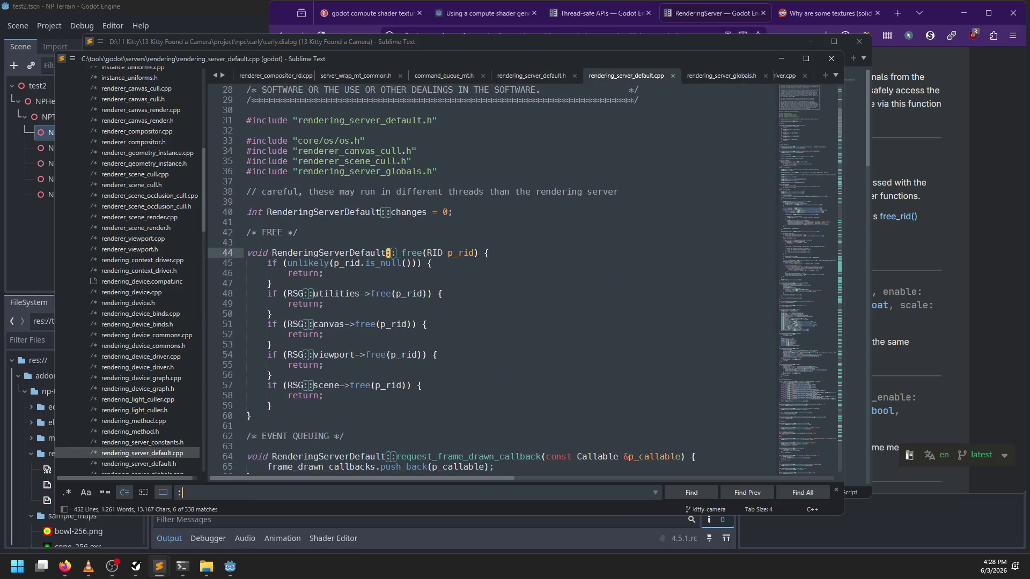
key(BackSpace)
key(BackSpace)
text(_draw)
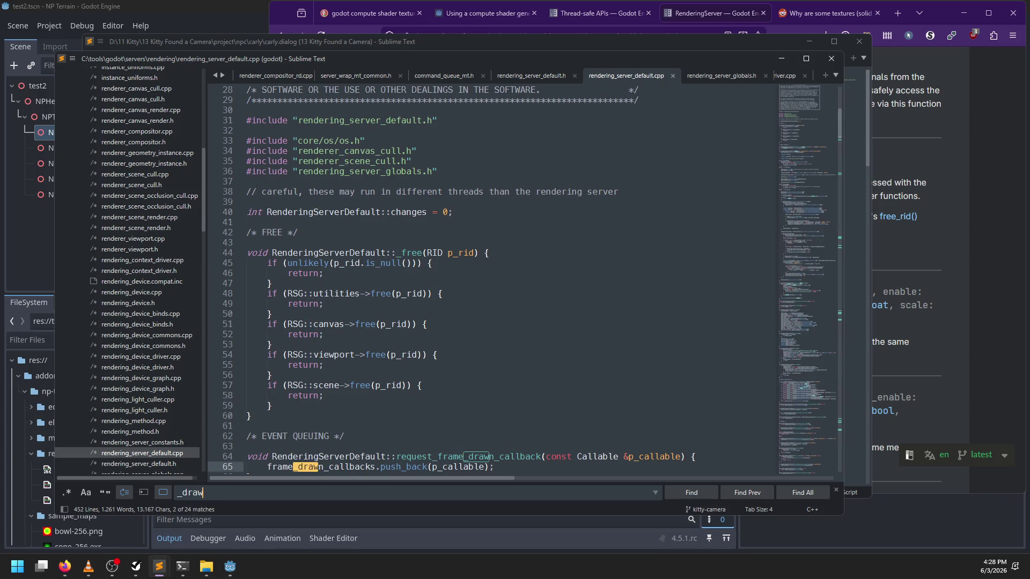
key(Return)
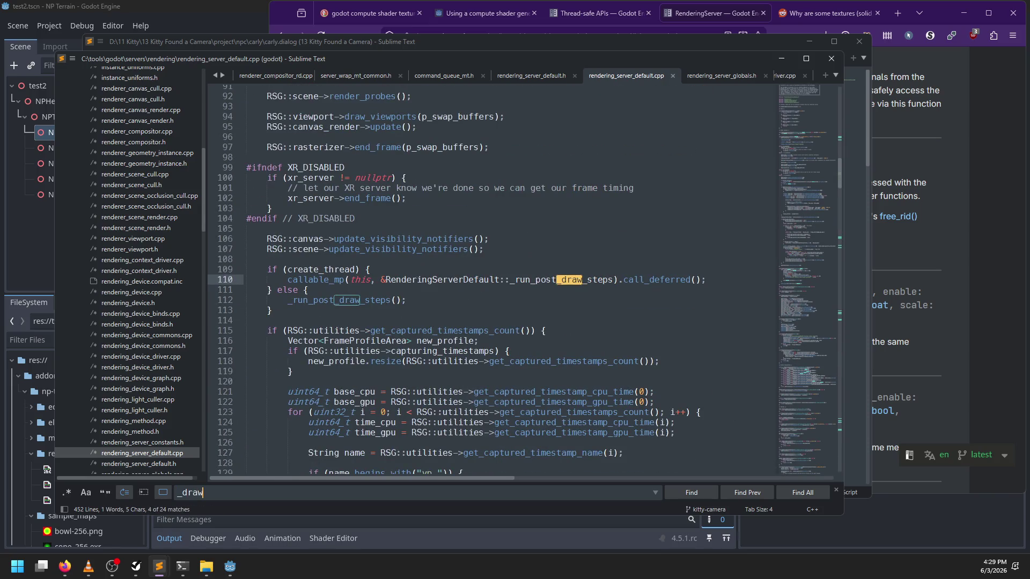
click(747, 493)
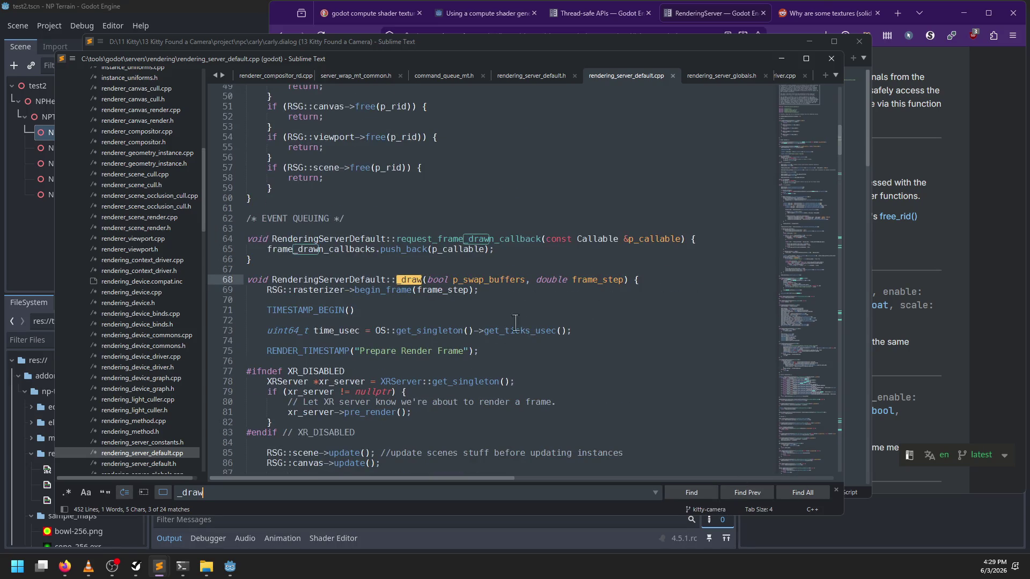
click(483, 300)
key(Escape)
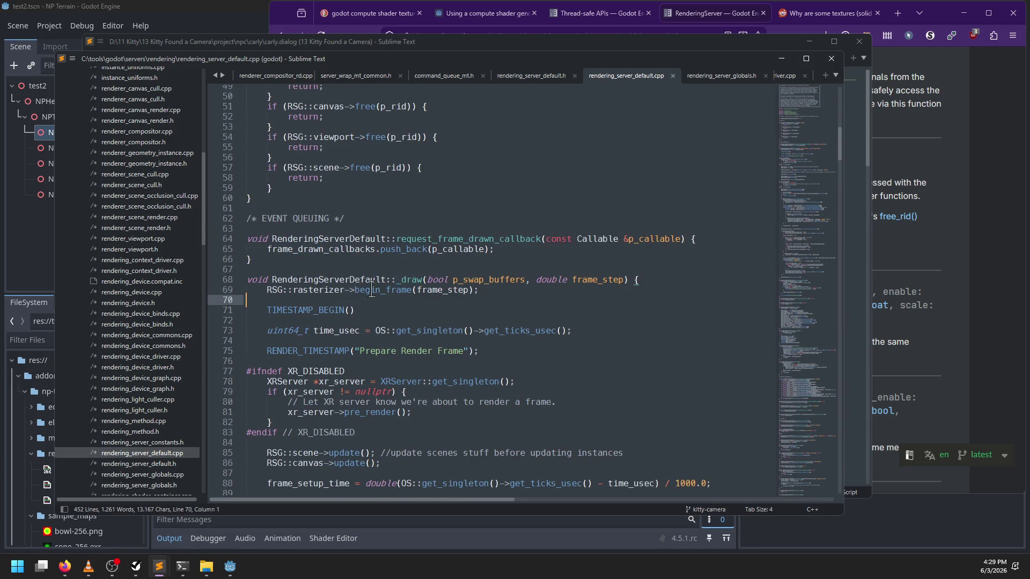
Highlight begin_frame, TIMESTAMP_BEGIN, get_singleton and RENDER_TIMESTAMP, then select the XR_DISABLED block
double_click(371, 290)
double_click(308, 310)
double_click(435, 330)
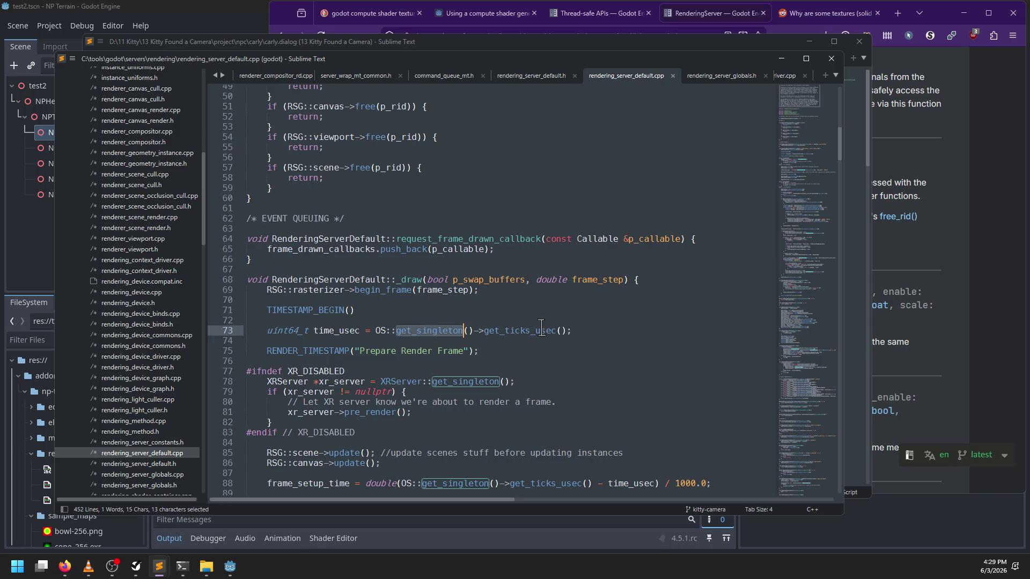
double_click(328, 350)
scroll(432, 221, down, 5)
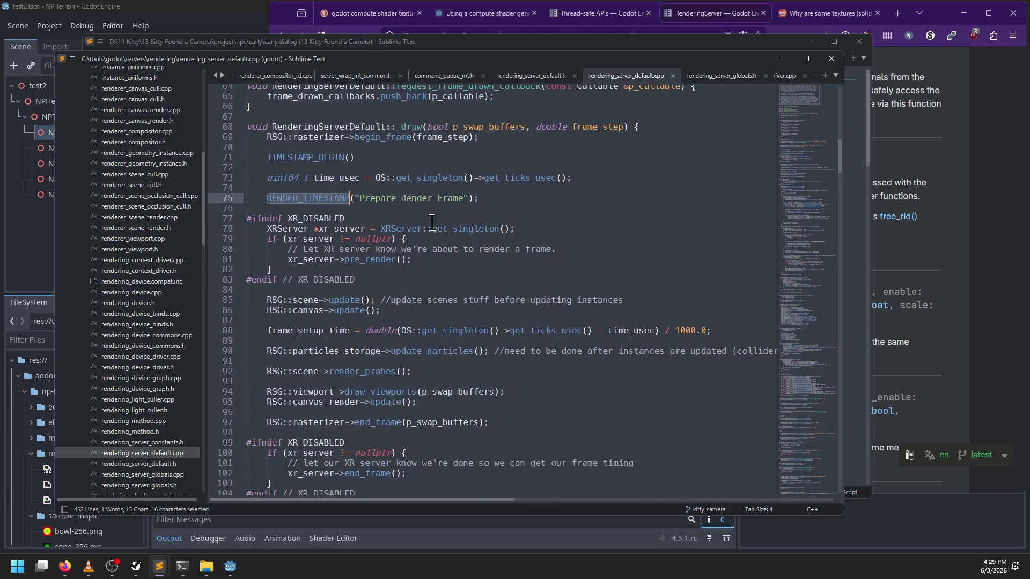
drag(248, 209, 333, 280)
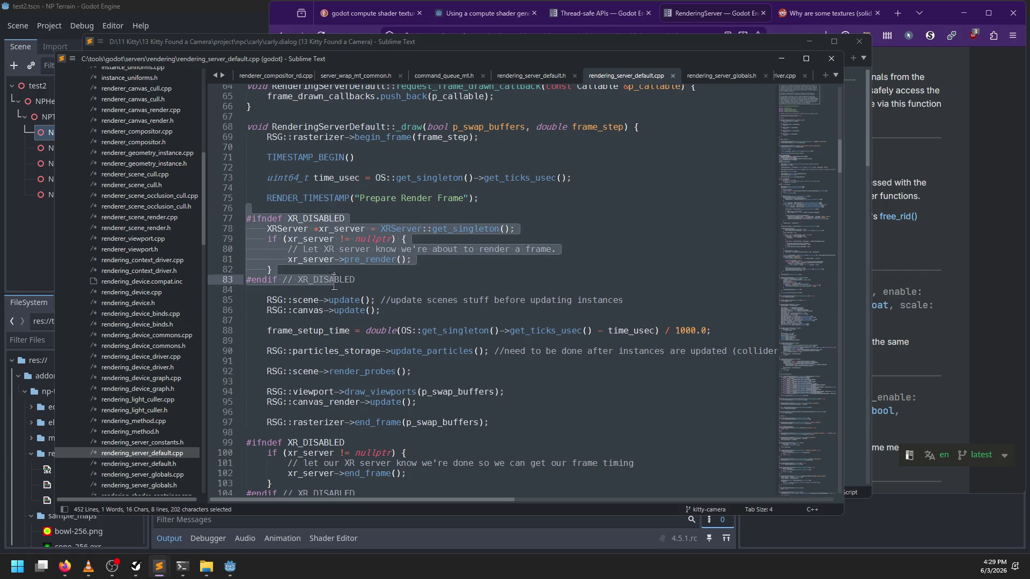
Indent the #ifndef XR_DISABLED and #endif lines and the code inside the XR block
key(Up)
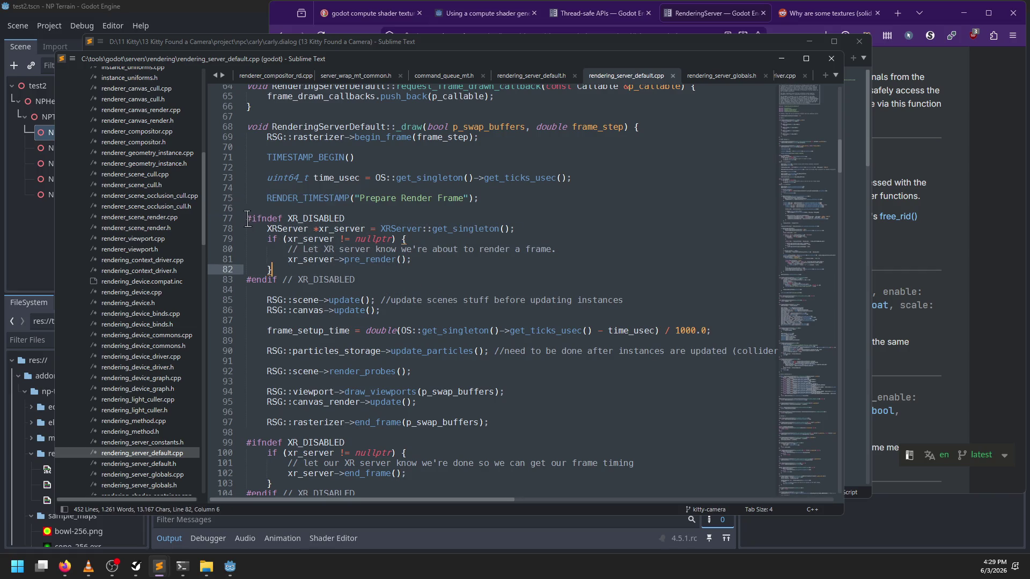
click(248, 219)
key(Tab)
click(248, 279)
key(Tab)
key(End)
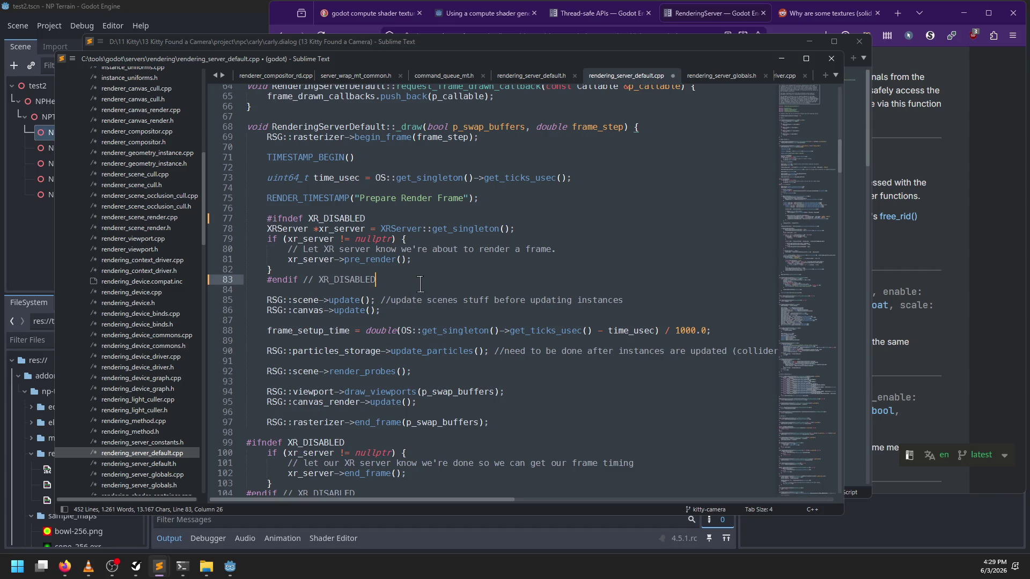
drag(301, 270, 267, 229)
key(Tab)
click(423, 279)
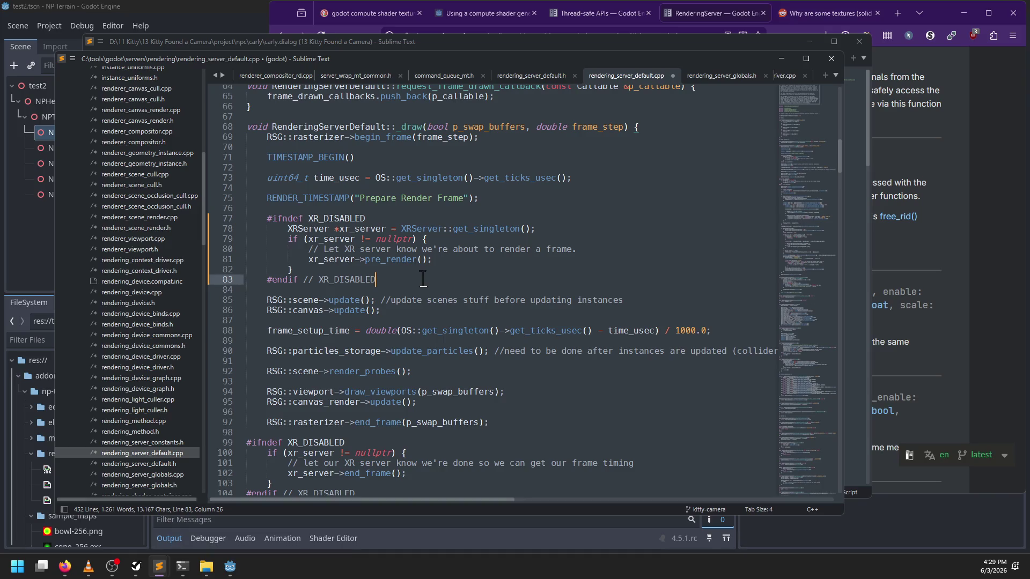
Revert the XR block indentation and save rendering_server_default.cpp
key(ctrl+z)
key(ctrl+z)
key(ctrl+z)
key(ctrl+s)
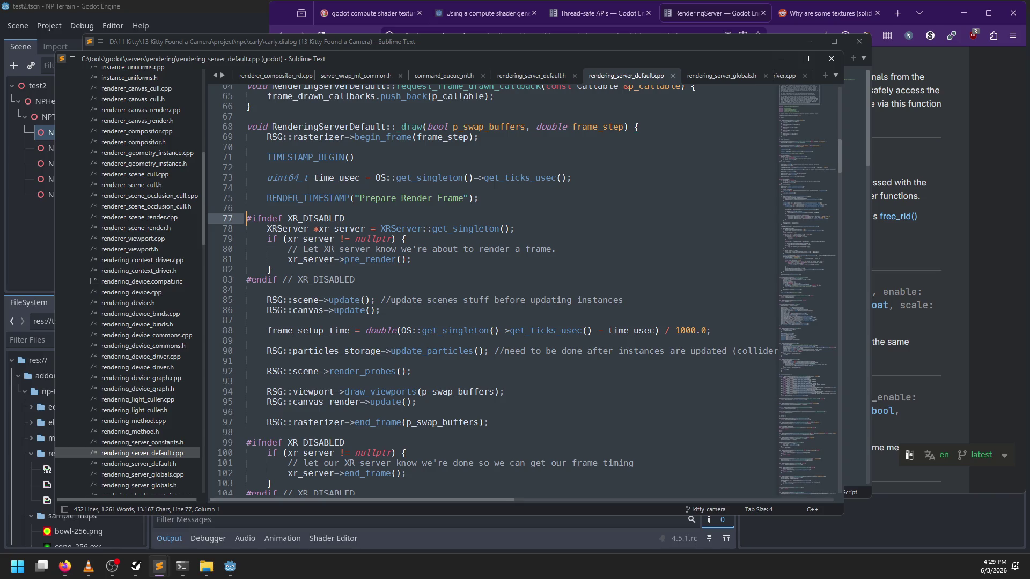
scroll(247, 332, down, 4)
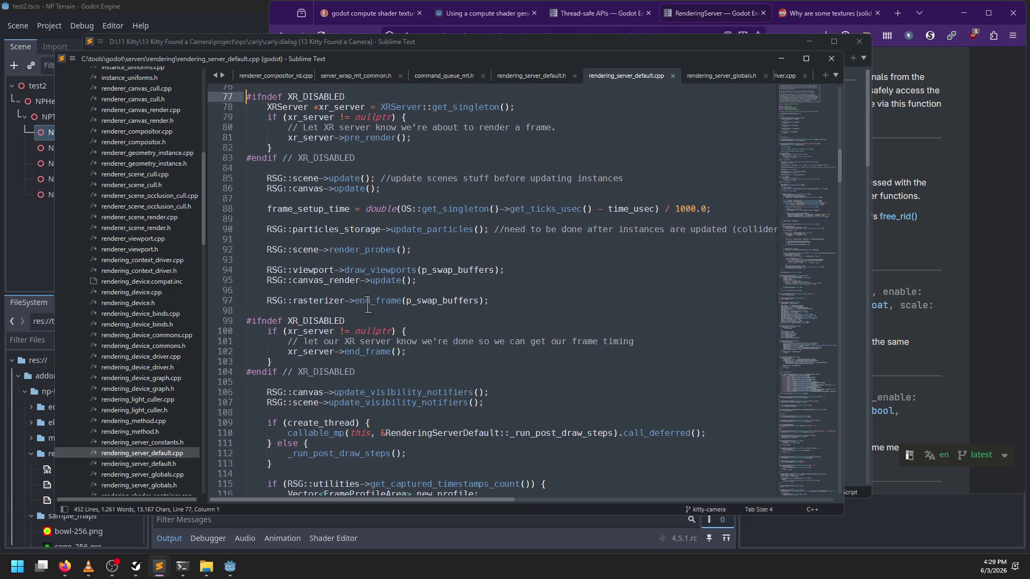
scroll(419, 257, up, 3)
scroll(406, 273, down, 6)
scroll(397, 279, up, 3)
scroll(395, 279, up, 2)
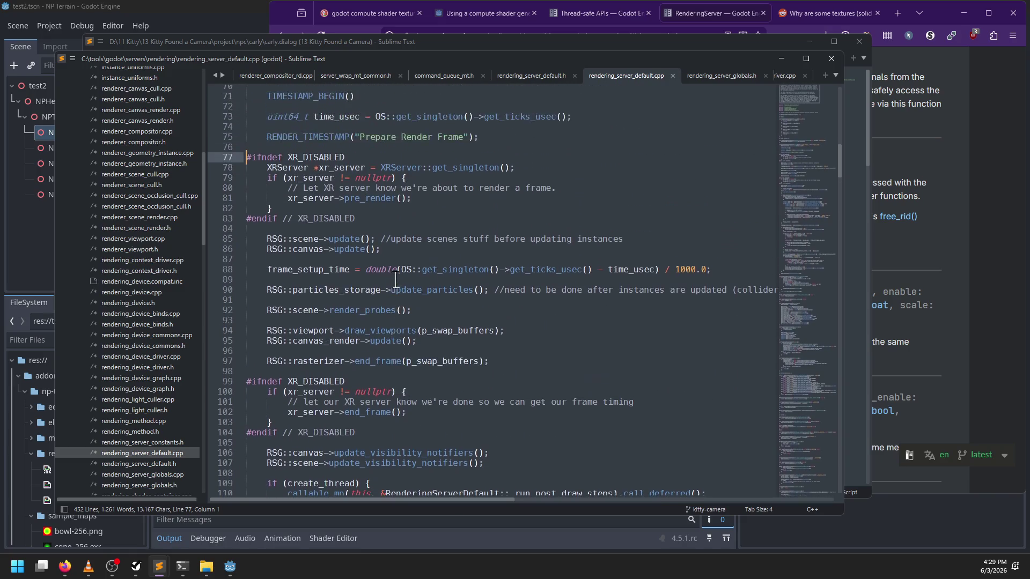
Highlight every occurrence of 'update' among the update calls in _draw, then clear the selection
double_click(335, 239)
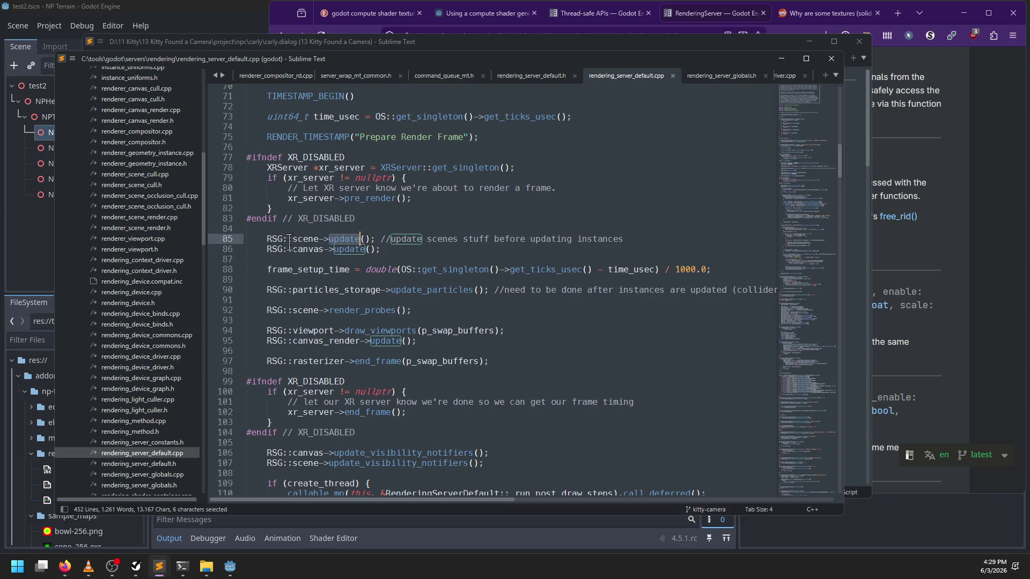
double_click(349, 249)
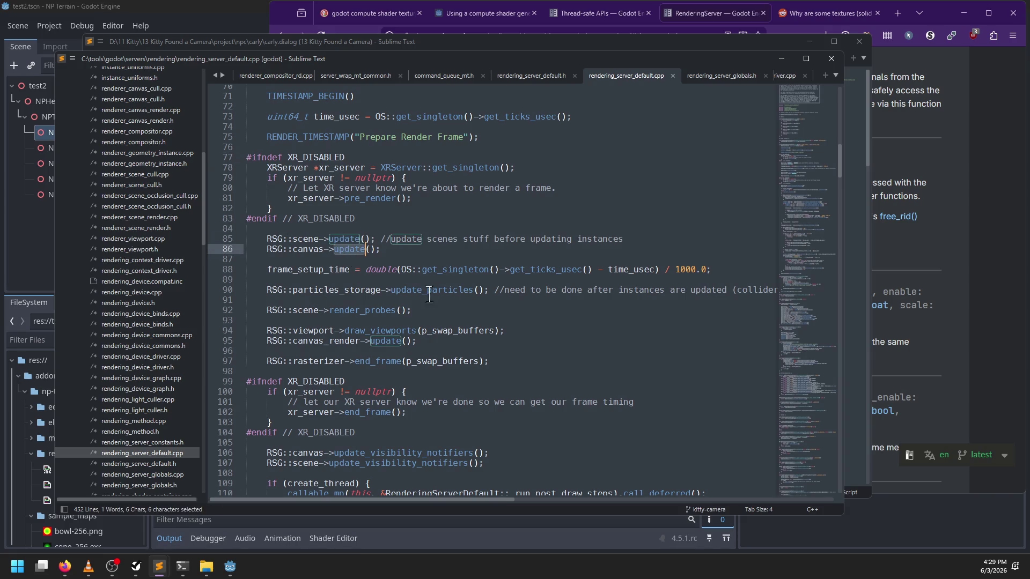
scroll(426, 295, up, 4)
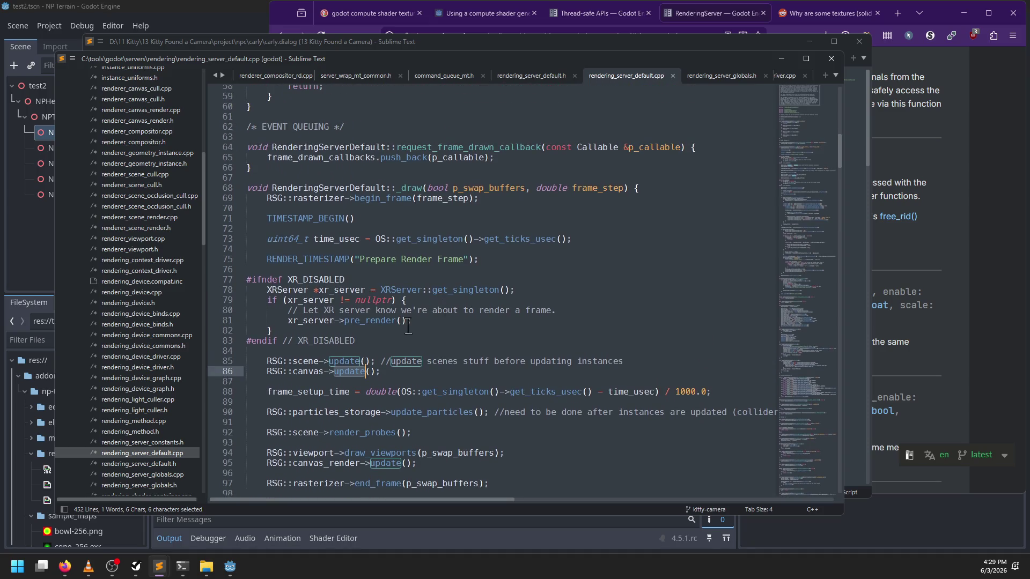
click(413, 339)
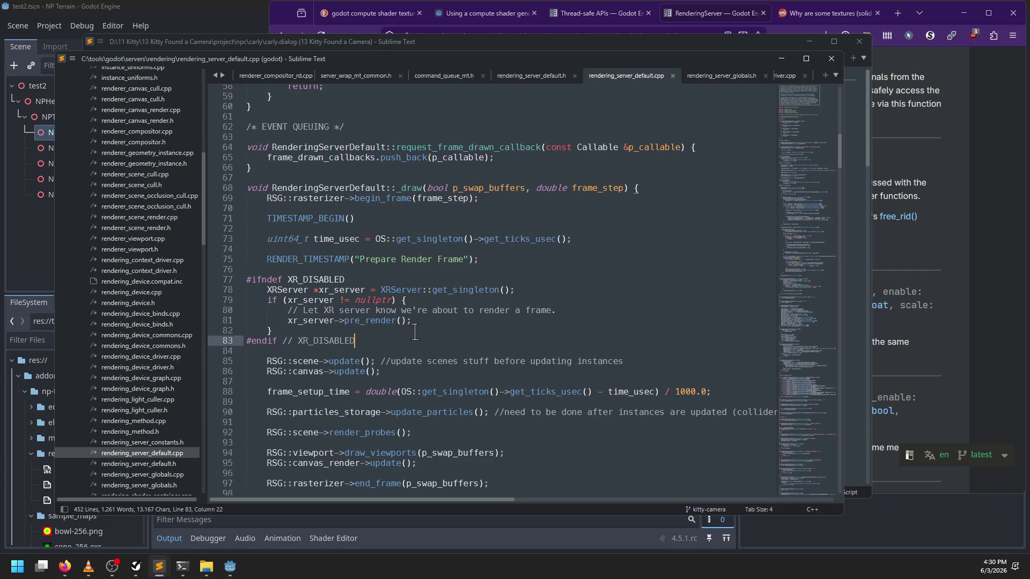
Search all files for flush_if_pending and open its line 51 match in server_wrap_mt_common.h
key(ctrl+shift+f)
text(fli)
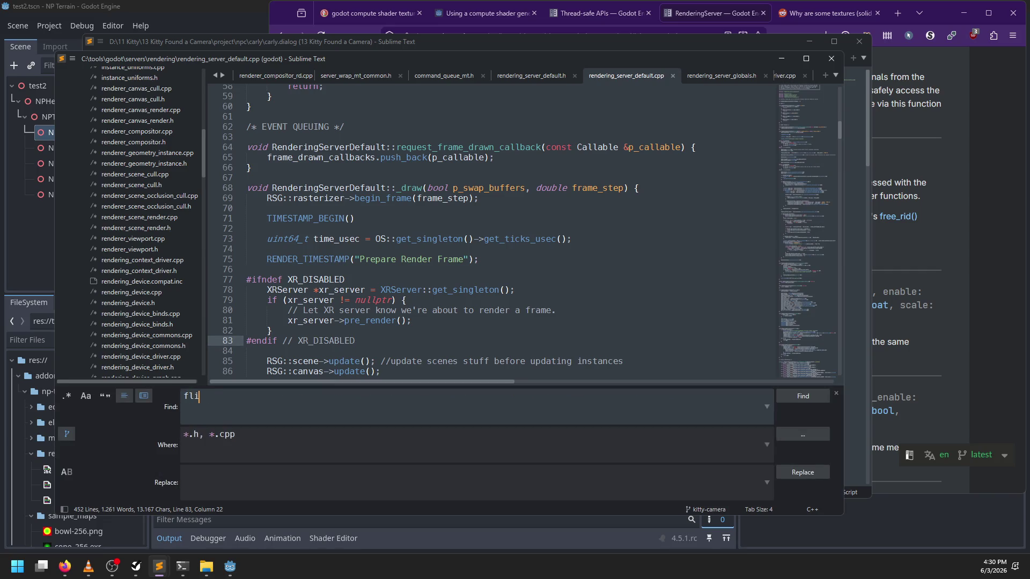
key(BackSpace)
text(ush_if_pending)
key(Return)
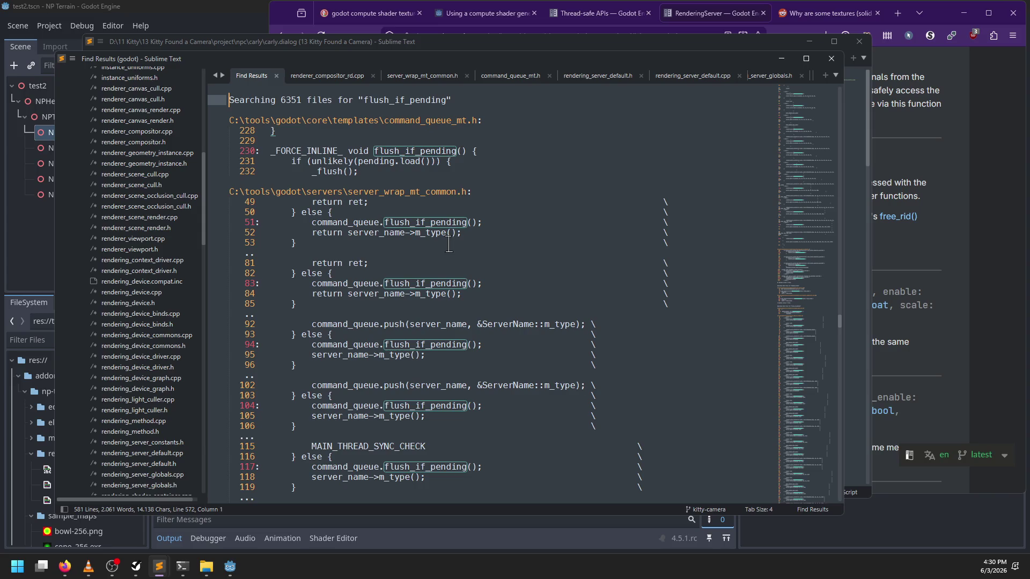
scroll(561, 217, down, 3)
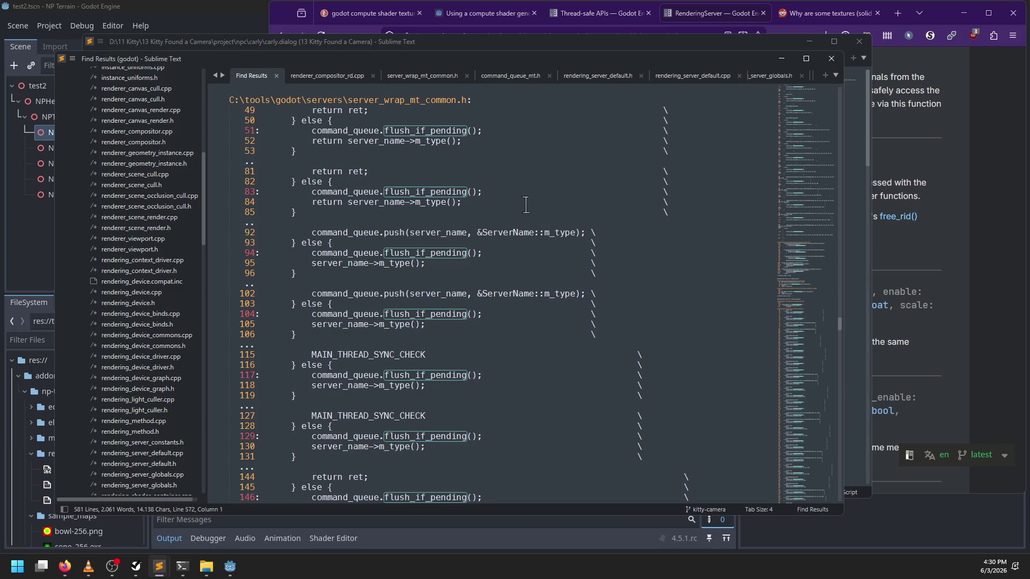
double_click(429, 132)
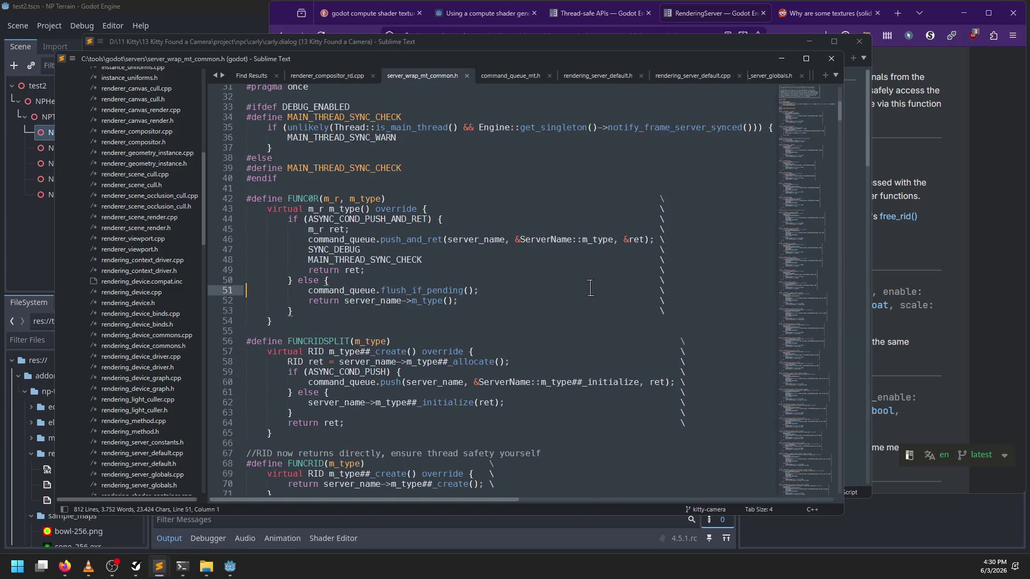
Scroll through server_wrap_mt_common.h's FUNC macros and highlight every flush_if_pending occurrence
scroll(588, 288, up, 4)
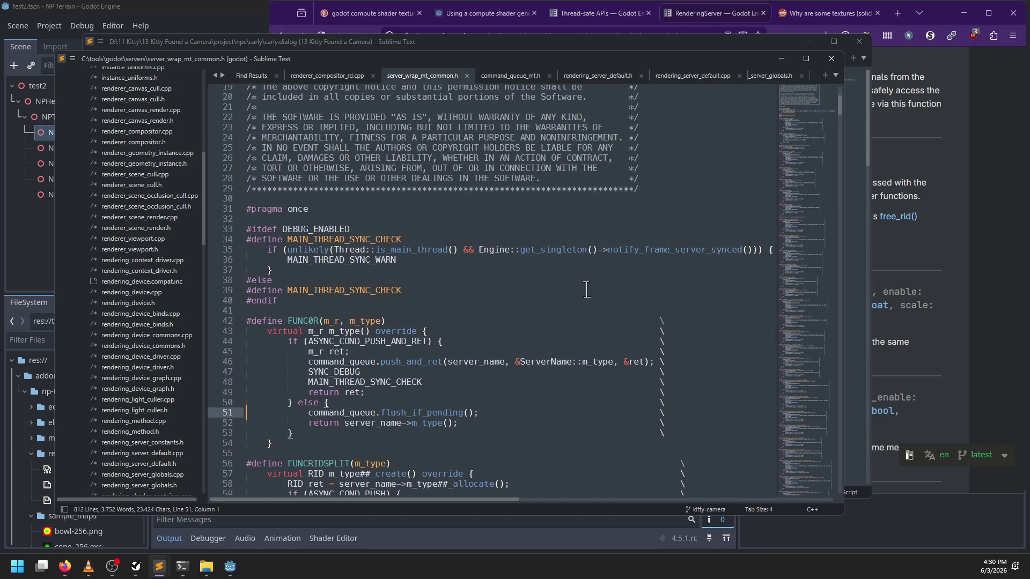
scroll(587, 290, down, 2)
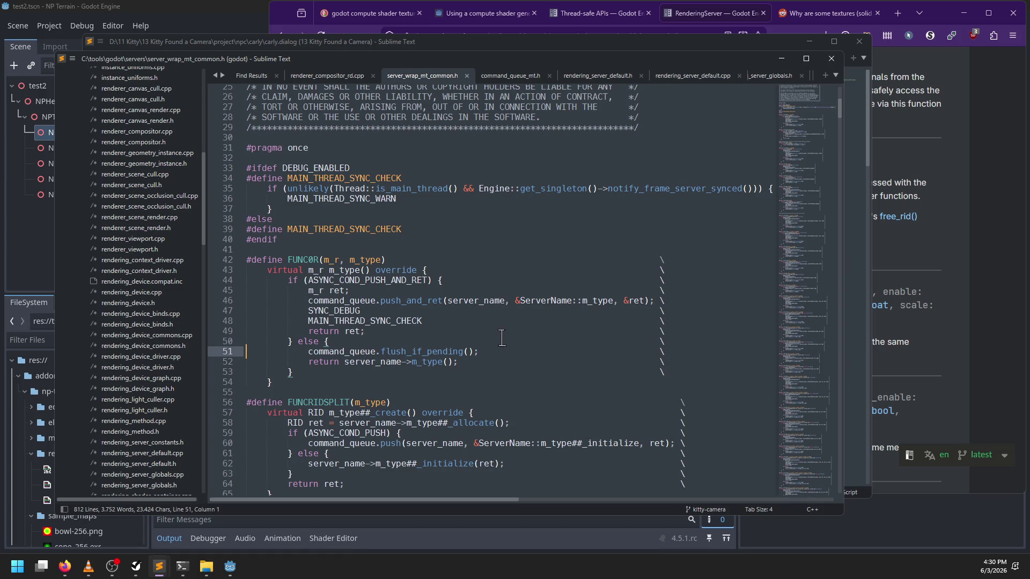
scroll(502, 336, down, 5)
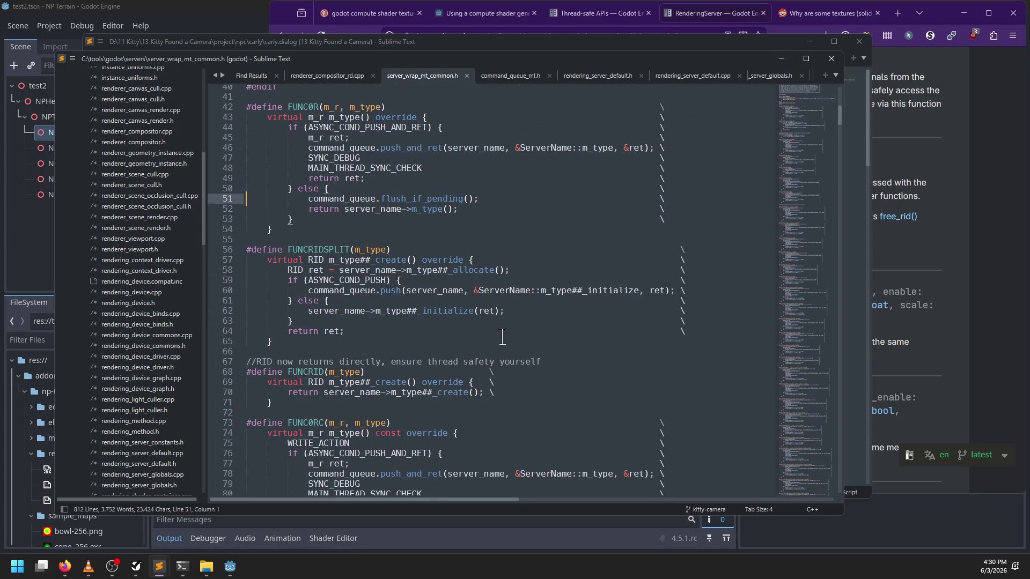
scroll(502, 336, down, 4)
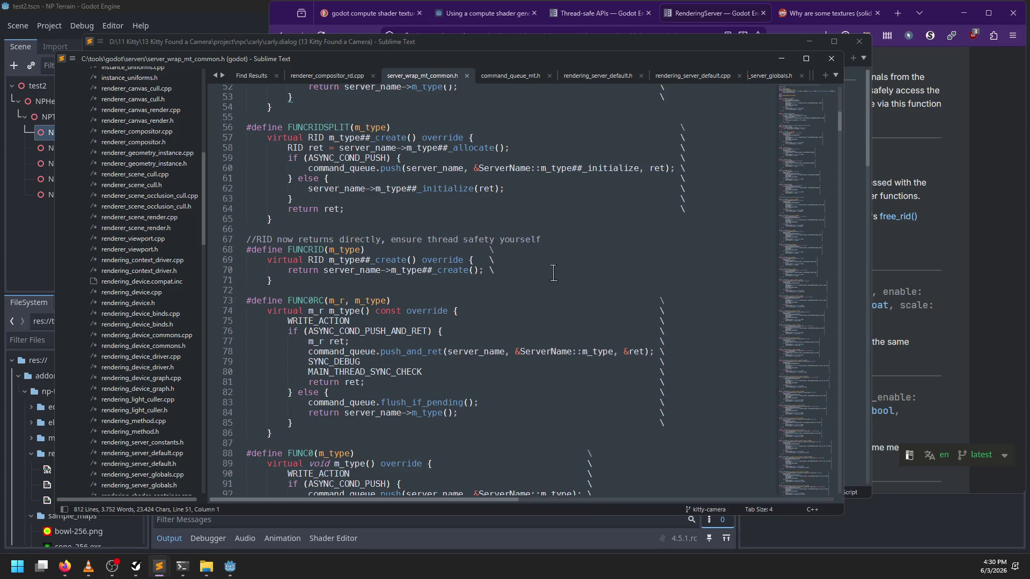
scroll(553, 273, down, 2)
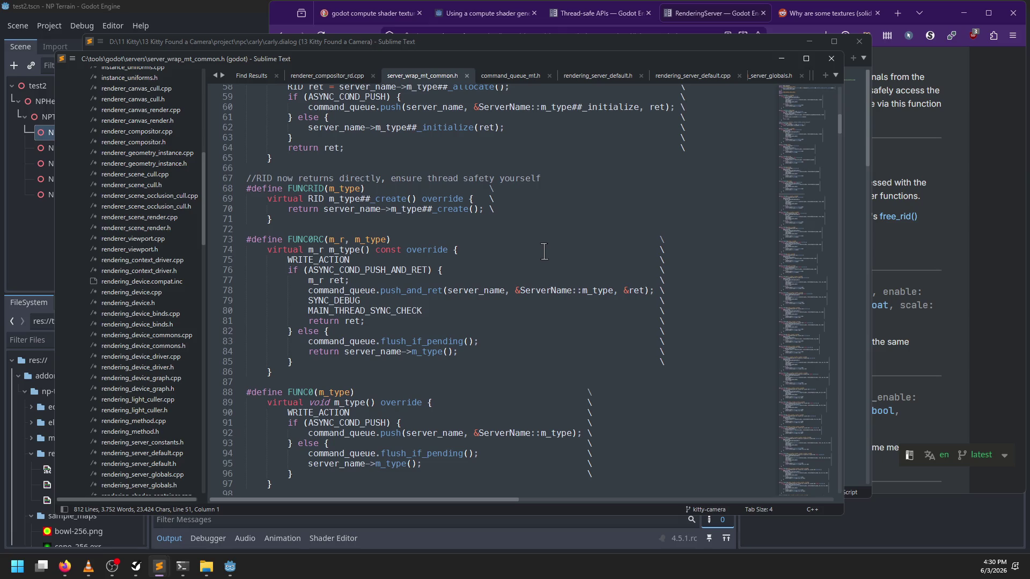
scroll(544, 251, down, 20)
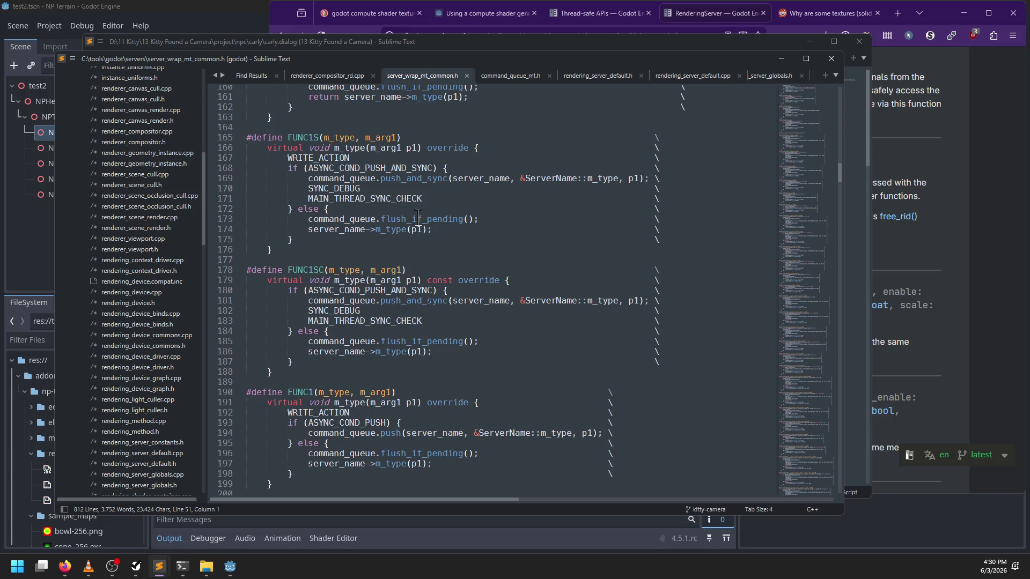
double_click(418, 218)
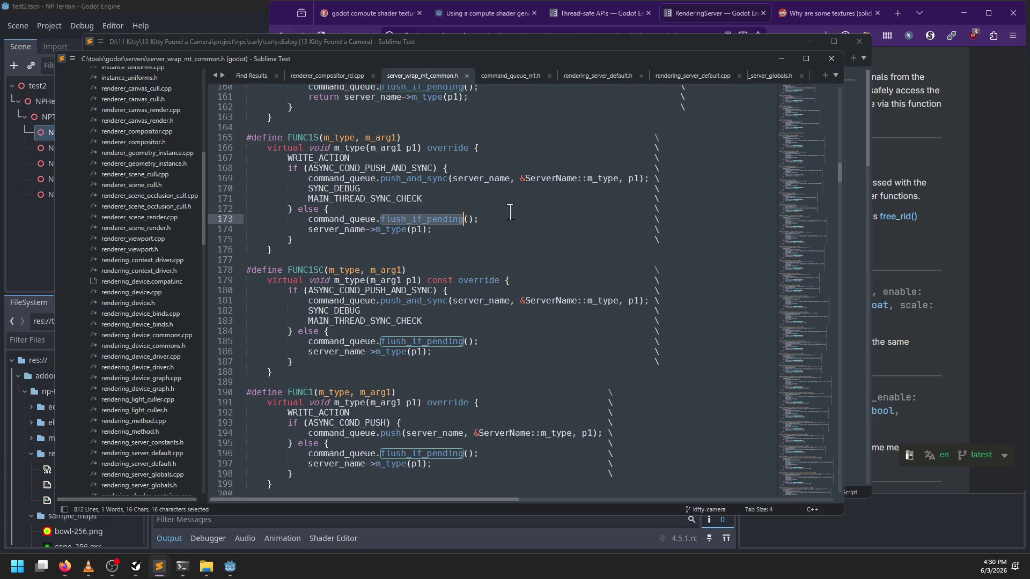
Inspect the FUNC2C macro, then return to renderer_compositor_rd.cpp at RendererCompositorRD::begin_frame
scroll(513, 260, down, 16)
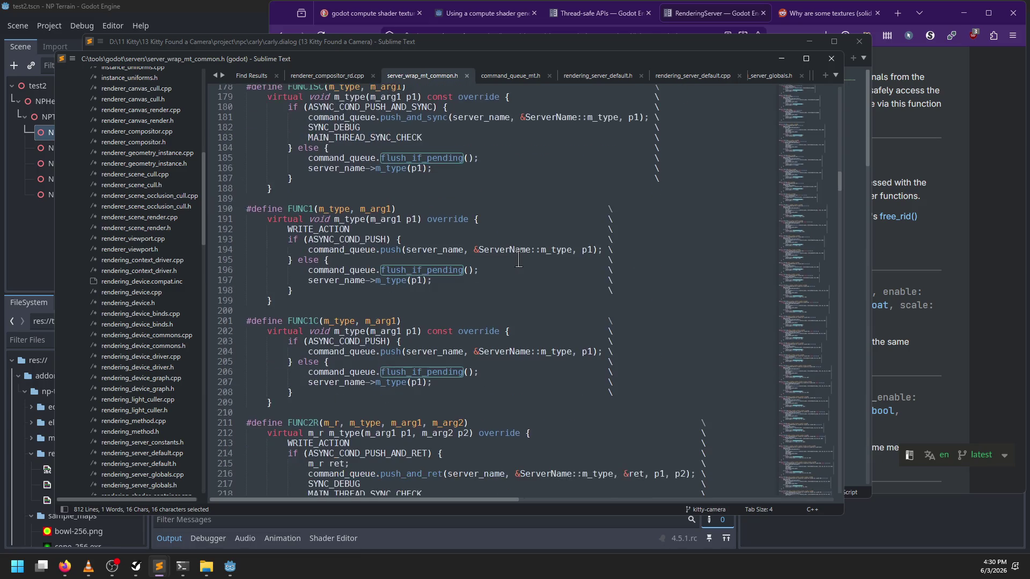
scroll(513, 260, down, 19)
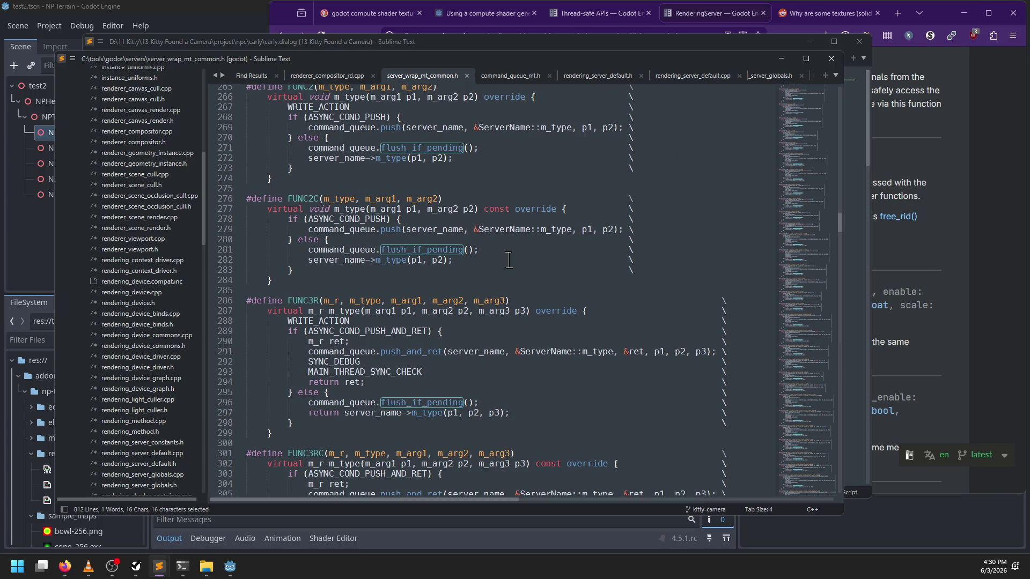
double_click(305, 199)
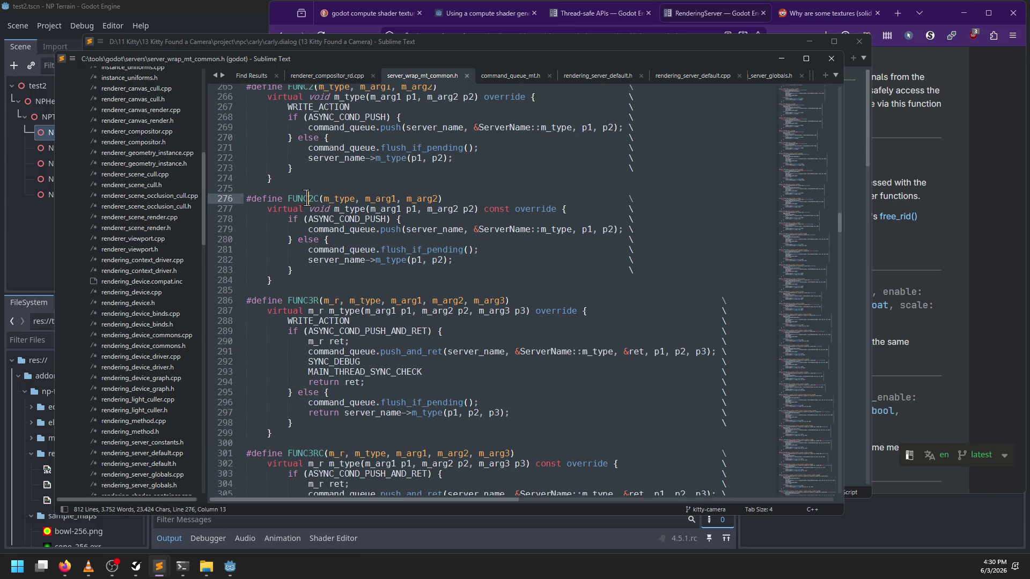
click(343, 76)
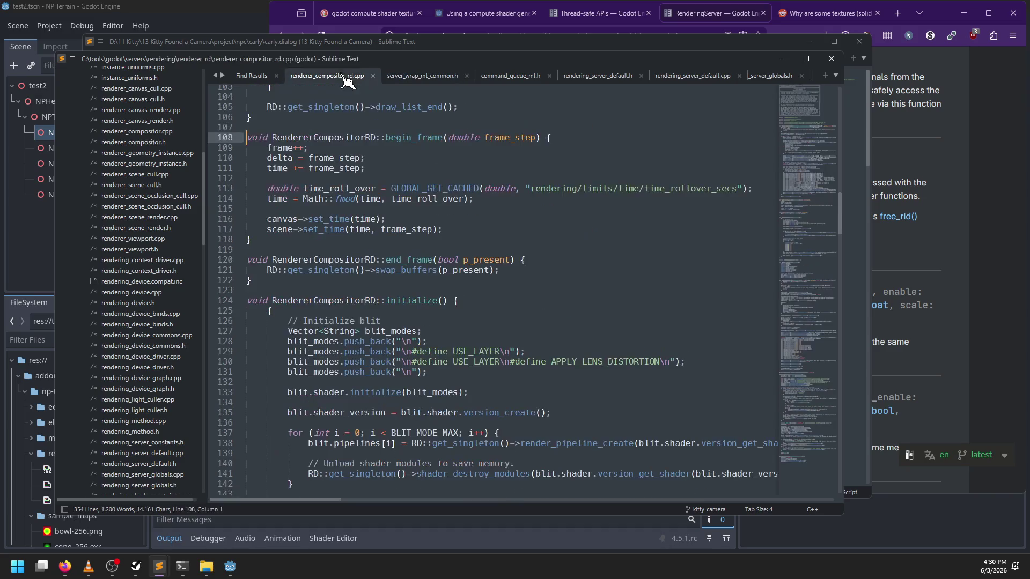
Start an in-file search for '_daw' in renderer_compositor_rd.cpp, then dismiss it
scroll(472, 241, up, 12)
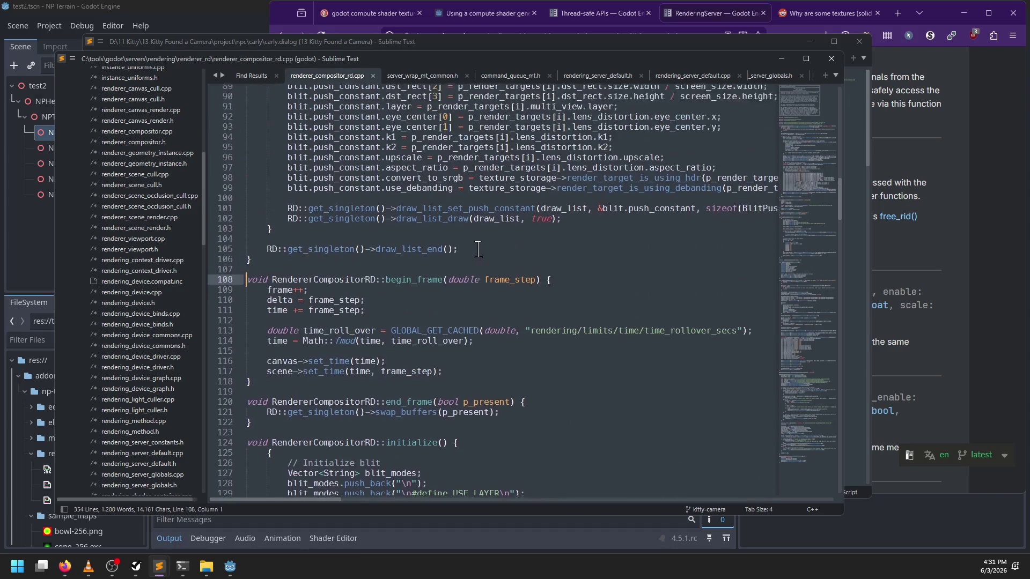
scroll(474, 249, up, 12)
key(ctrl+f)
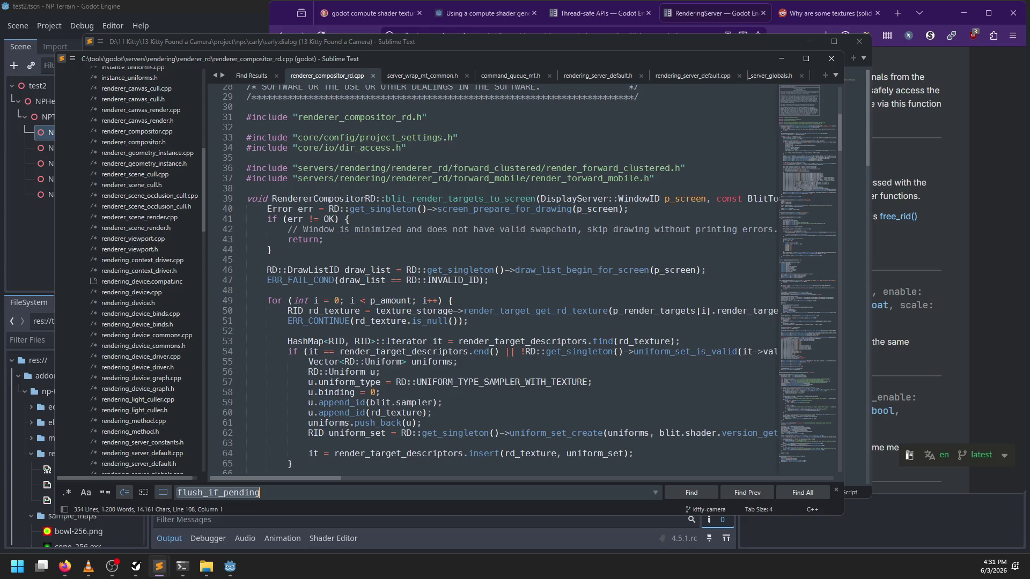
text(_daw)
key(Escape)
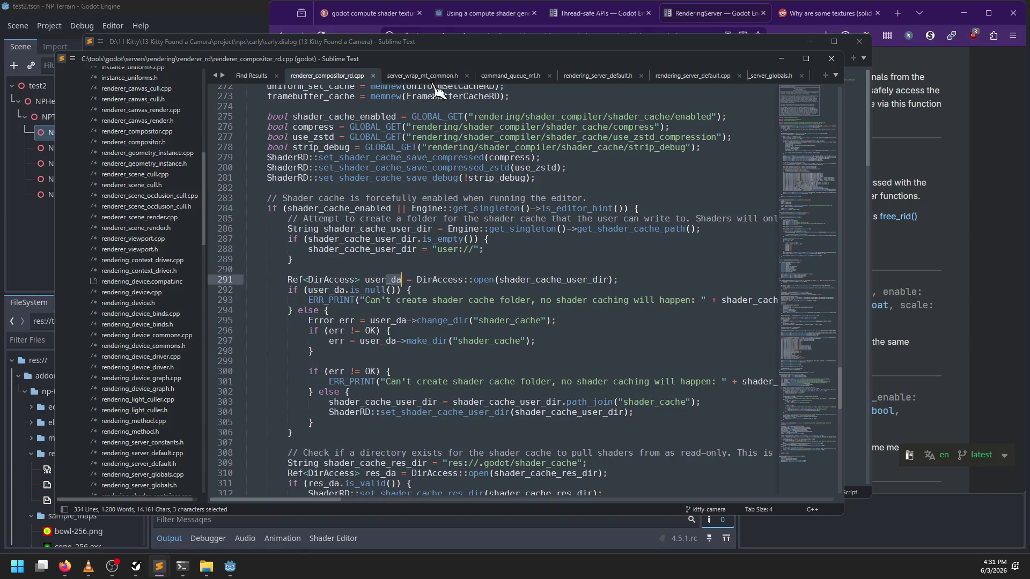
Compare the open files, ending on rendering_server_default.h at mesh_create_from_surfaces
click(424, 76)
scroll(331, 131, down, 5)
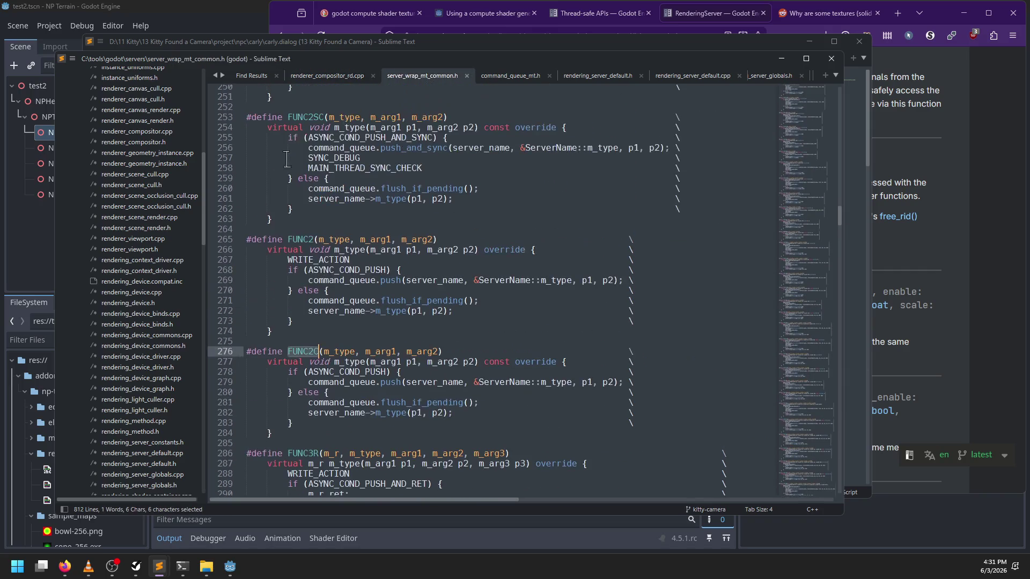
click(335, 76)
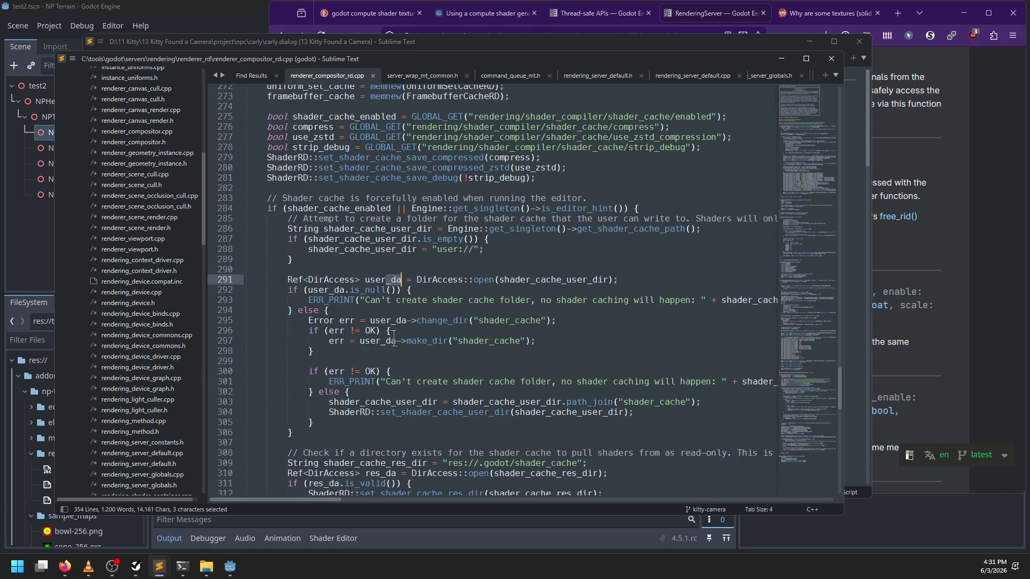
scroll(416, 289, up, 5)
click(616, 76)
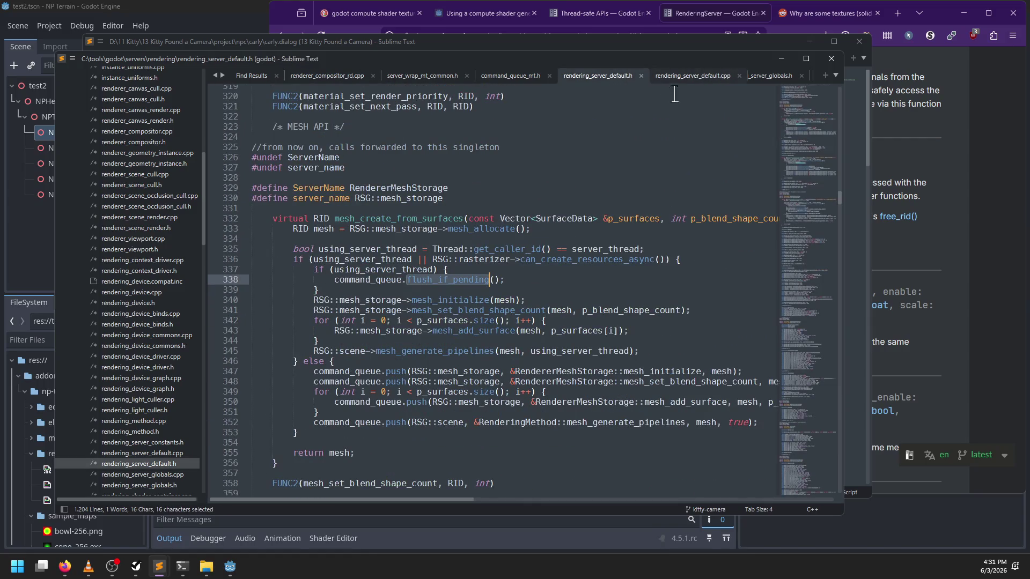
In rendering_server_default.cpp, find the _draw( call on line 427 and select the draw function
click(690, 77)
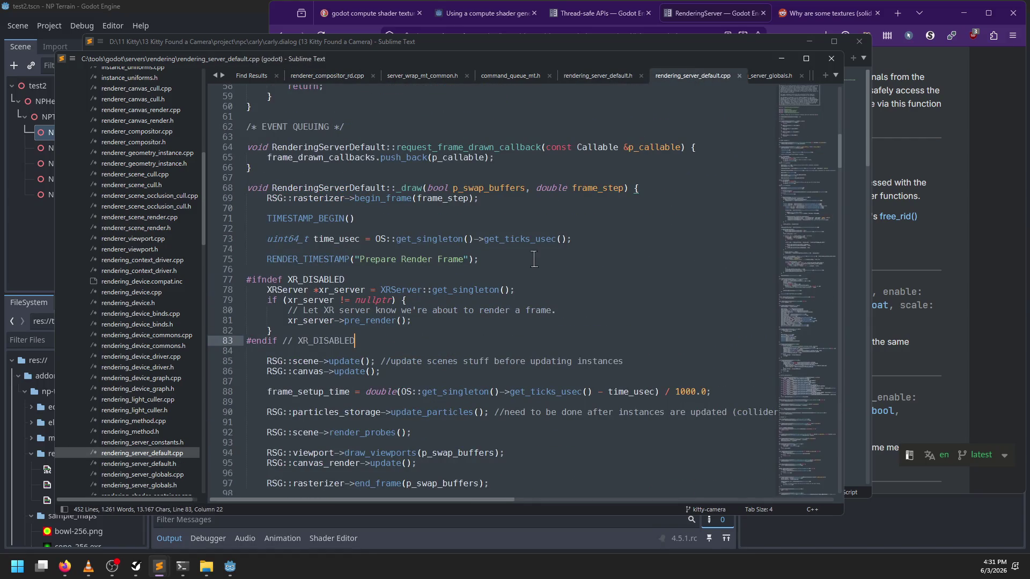
key(ctrl+f)
key(Escape)
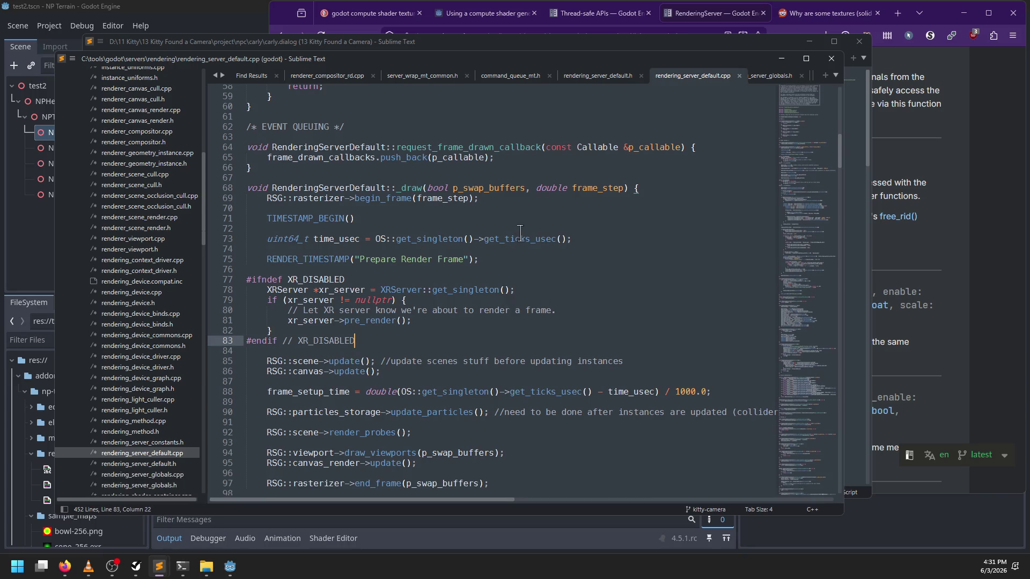
double_click(446, 150)
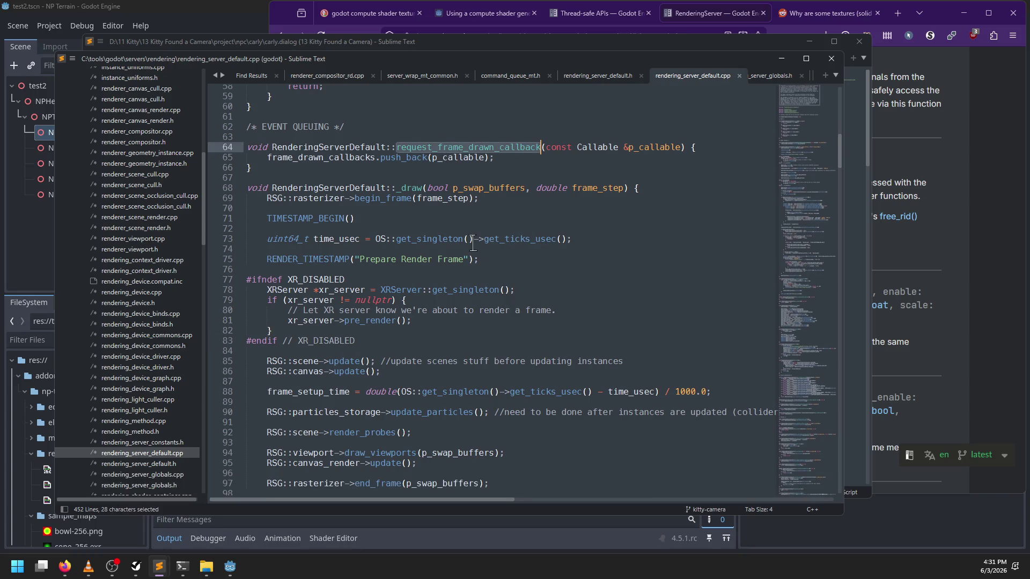
key(ctrl+f)
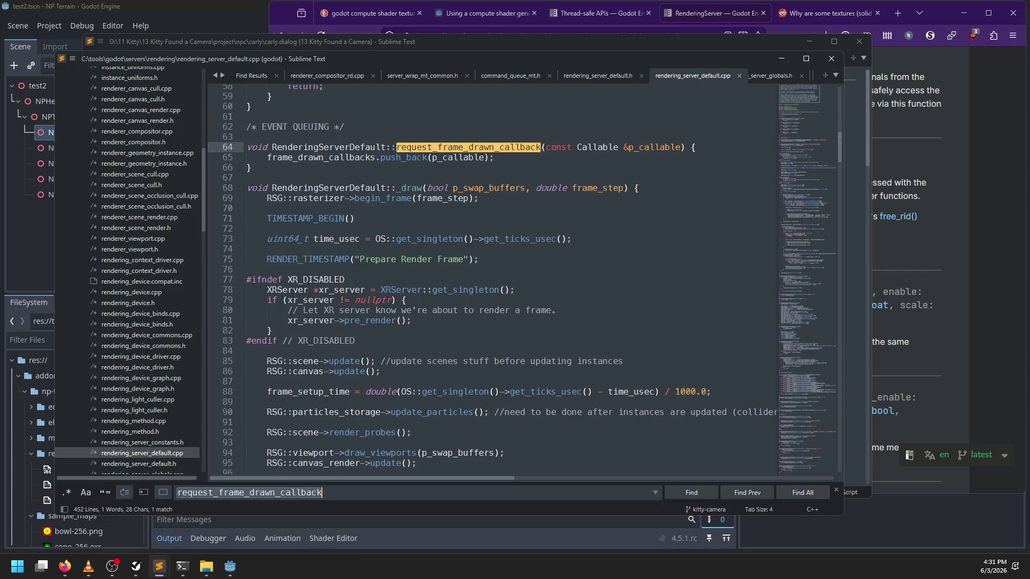
key(Return)
key(ctrl+a)
key(BackSpace)
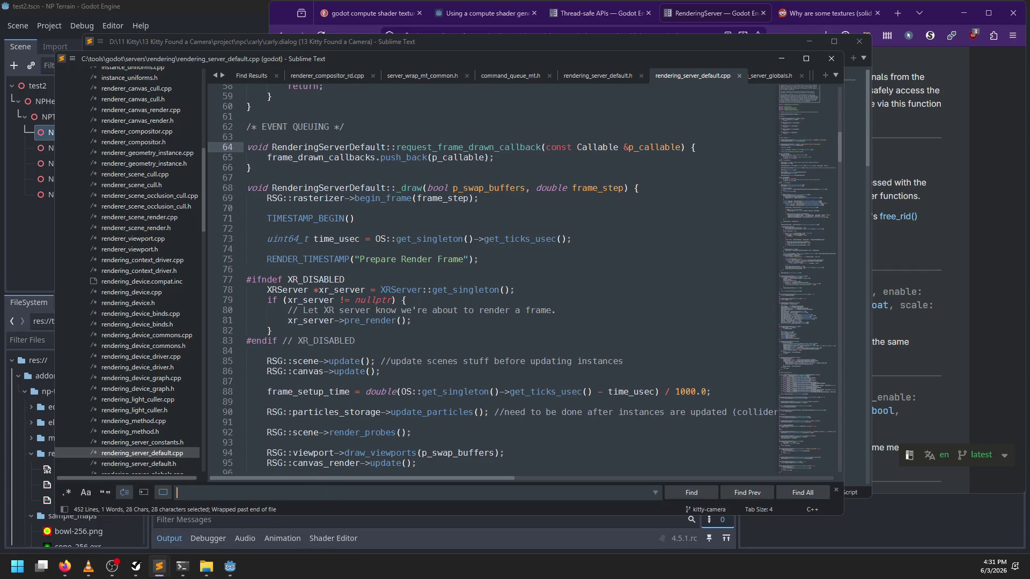
text(_draw()
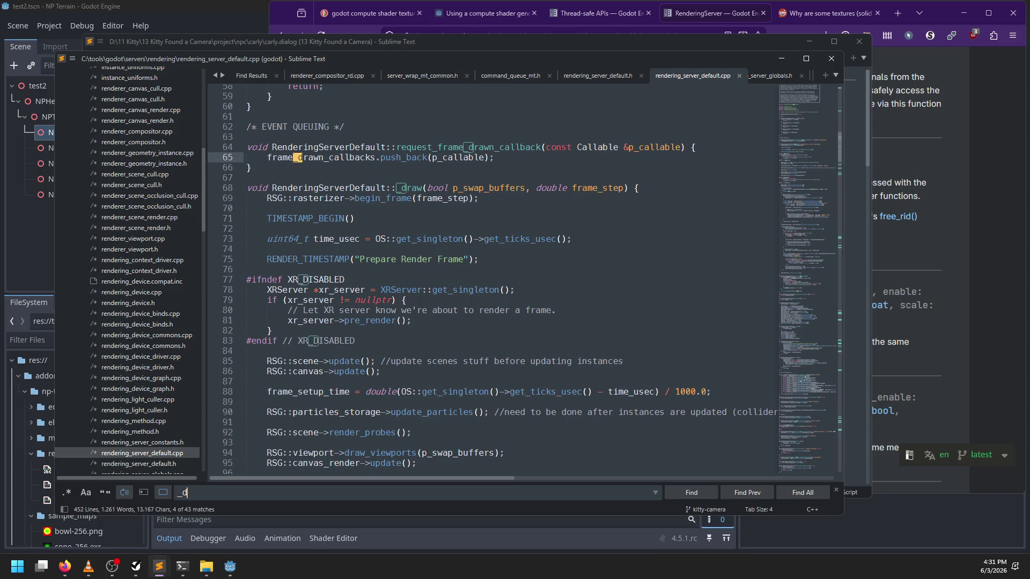
key(Return)
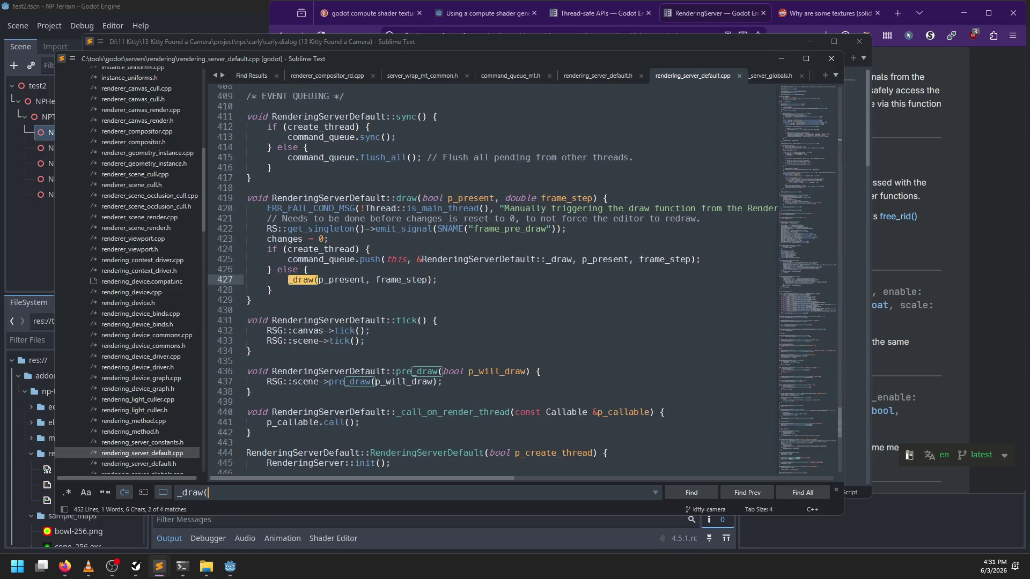
key(Escape)
double_click(408, 199)
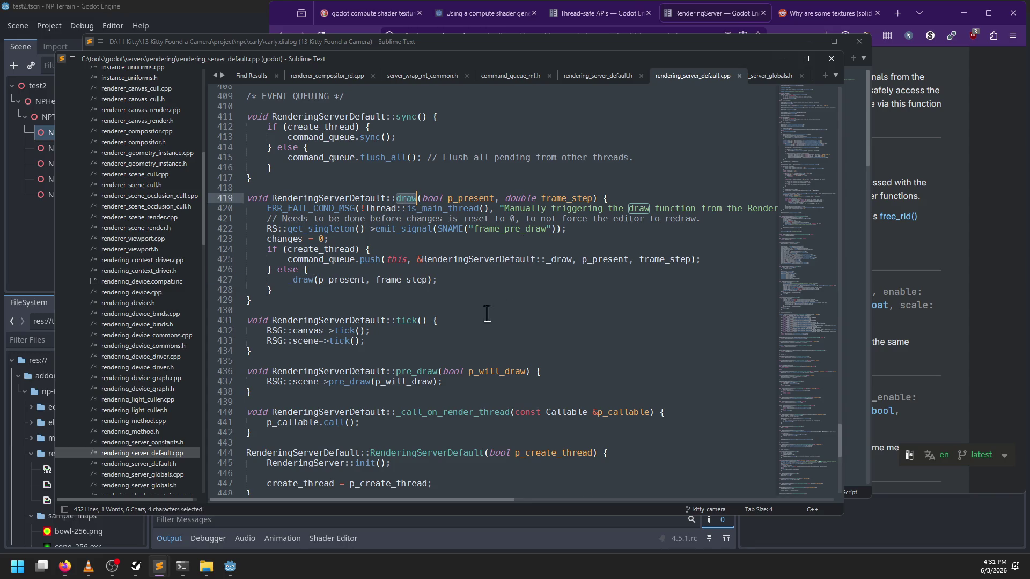
In rendering_server_default.h, locate the 'void draw' declaration and the sync declaration below it
click(601, 76)
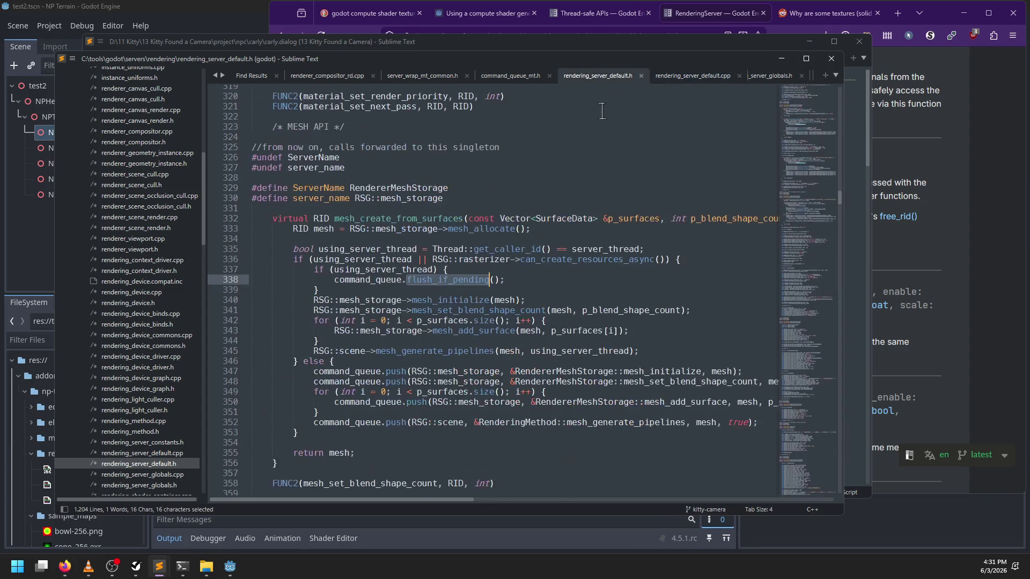
key(ctrl+f)
text(d)
key(BackSpace)
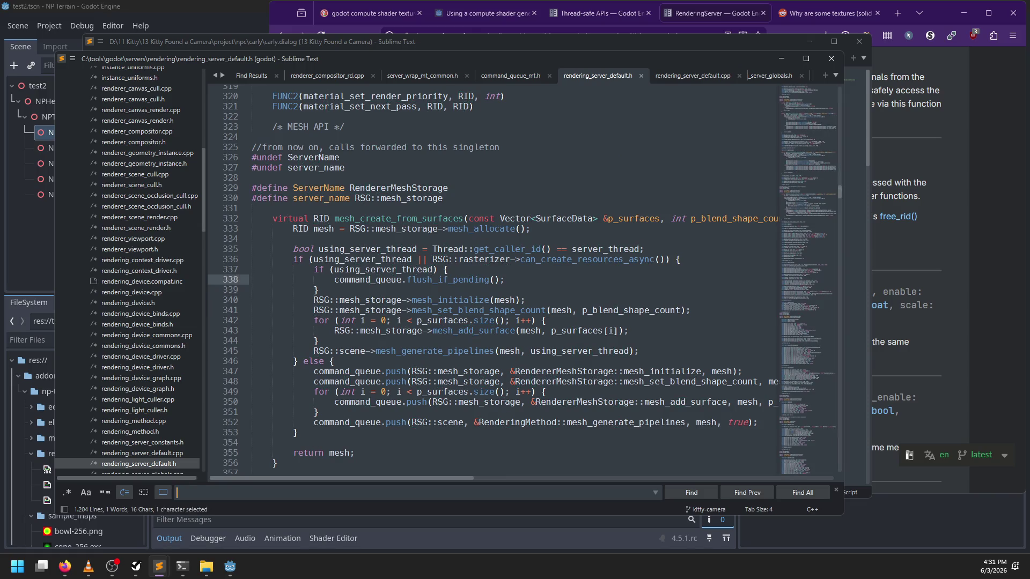
text(void draw)
key(Escape)
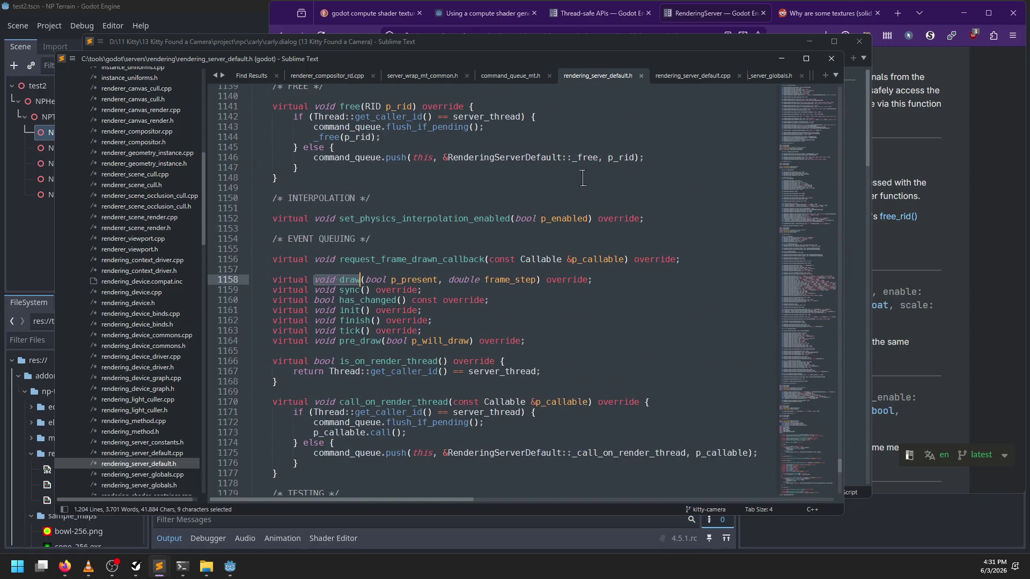
click(351, 279)
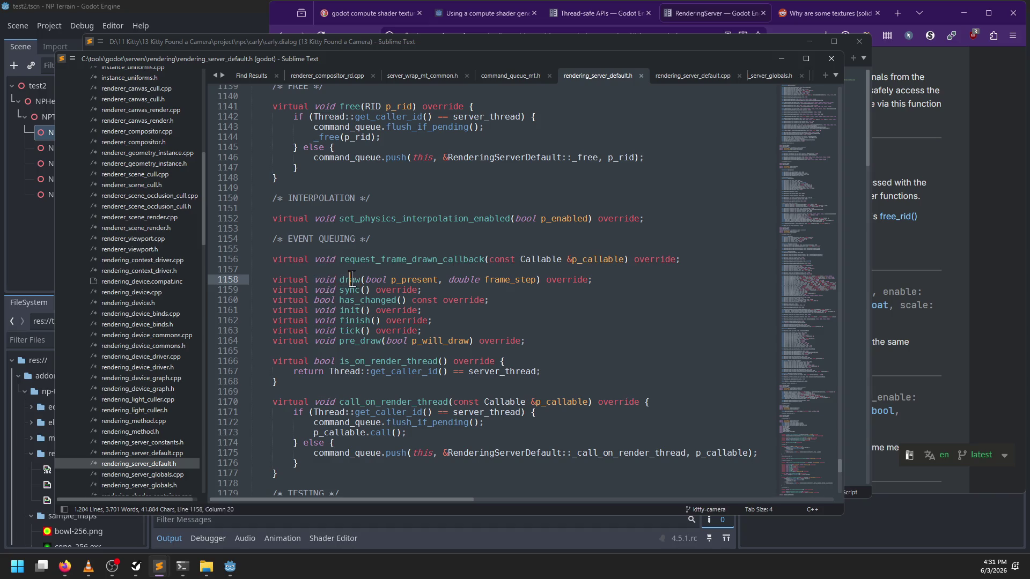
double_click(351, 279)
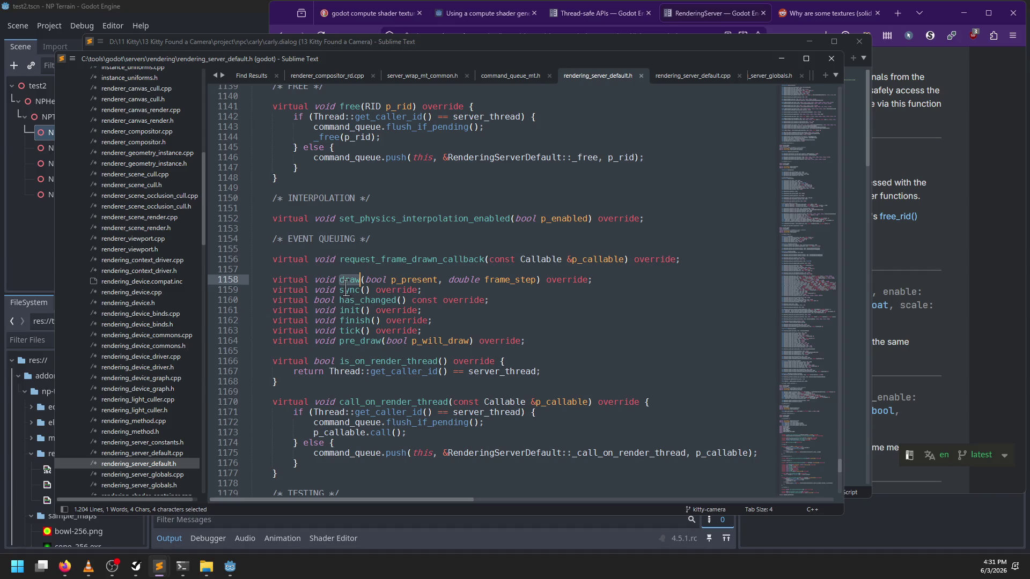
double_click(350, 289)
Search rendering_server_default.cpp for '::sync' to reach RenderingServerDefault::sync()
click(684, 77)
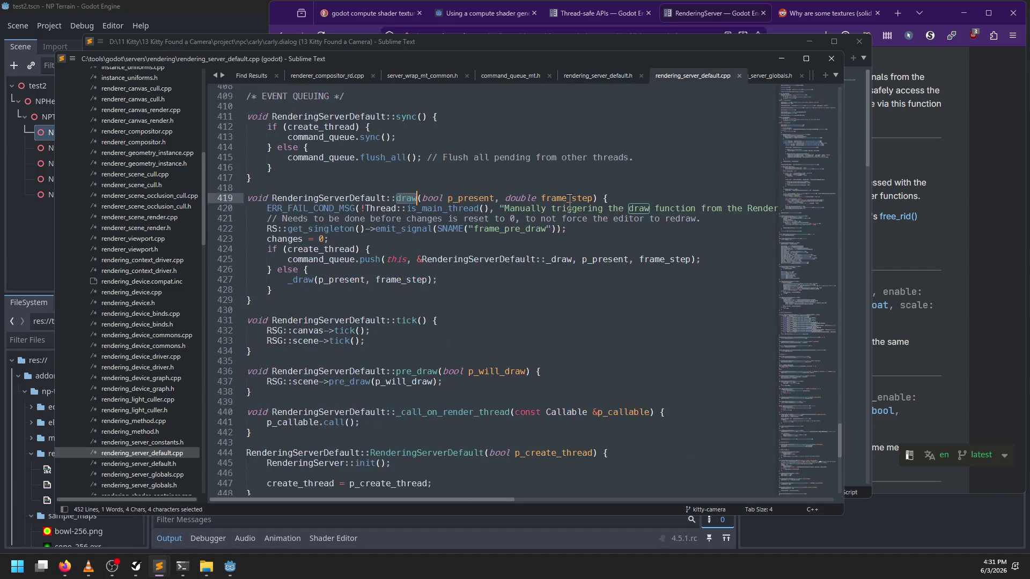
scroll(432, 319, down, 5)
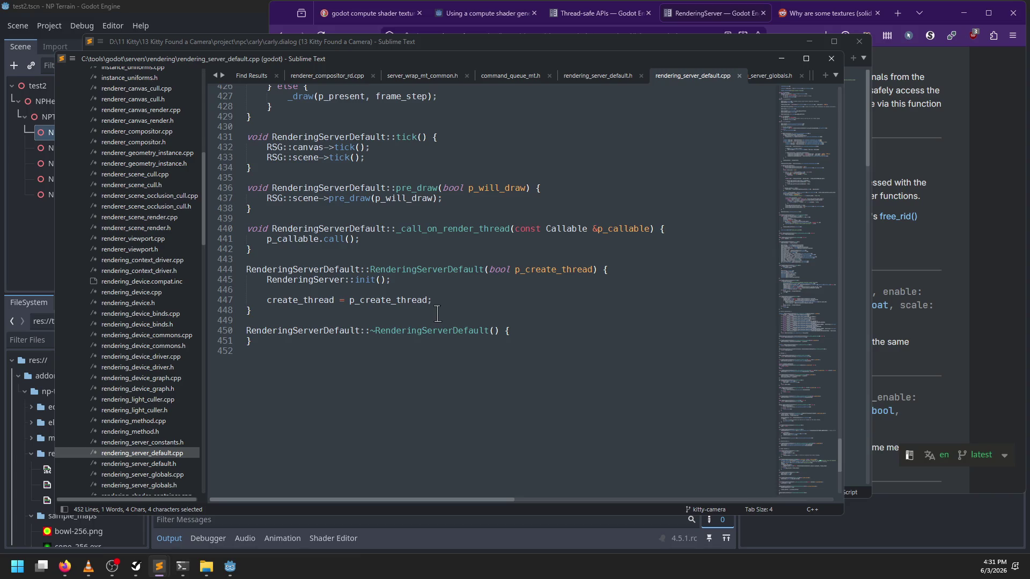
key(ctrl+f)
text(::suy)
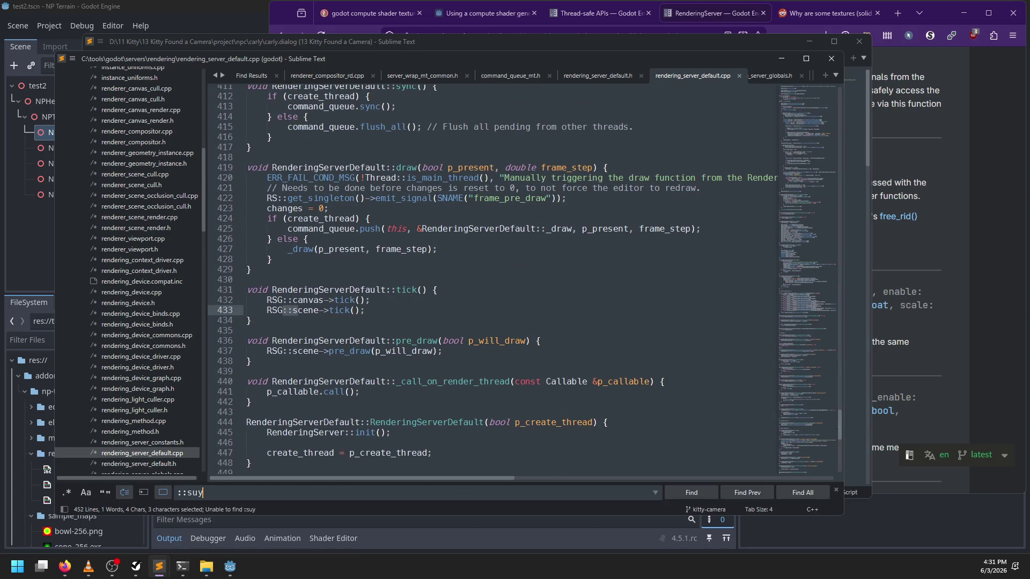
key(BackSpace)
key(BackSpace)
text(ync)
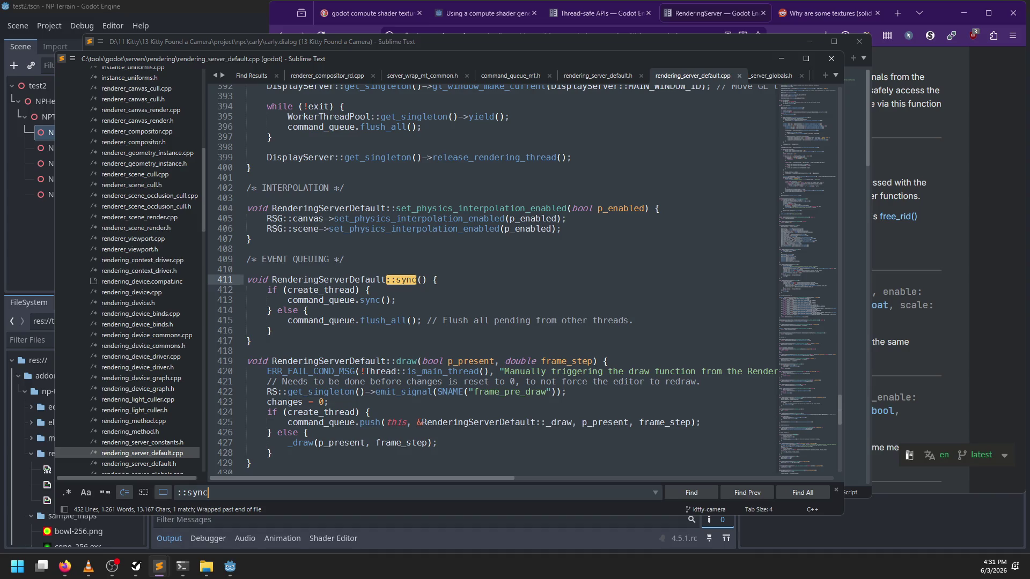
key(Escape)
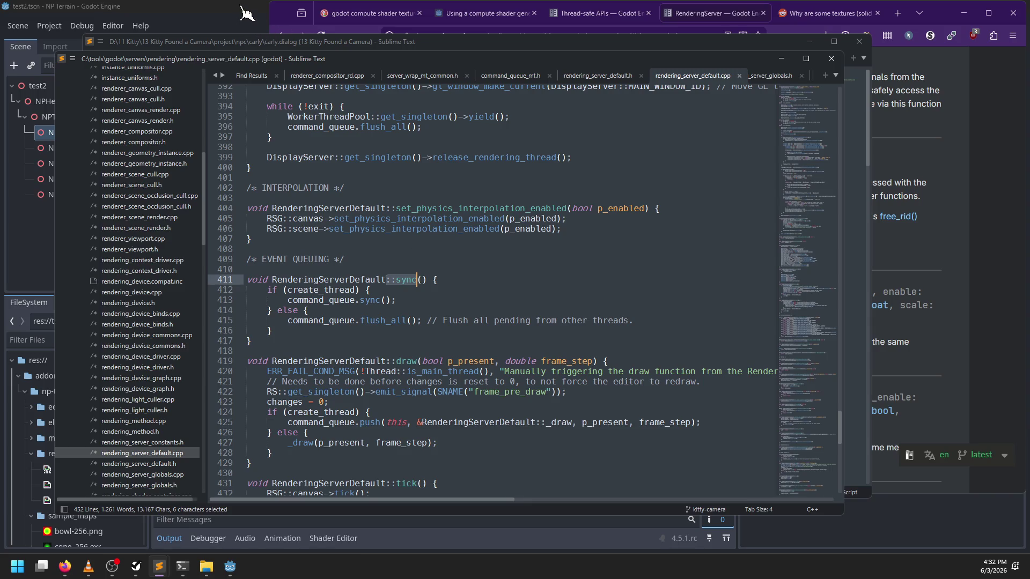
click(241, 6)
Open the RenderingServer help page, search it for 'sync', and jump to force_sync()
click(526, 230)
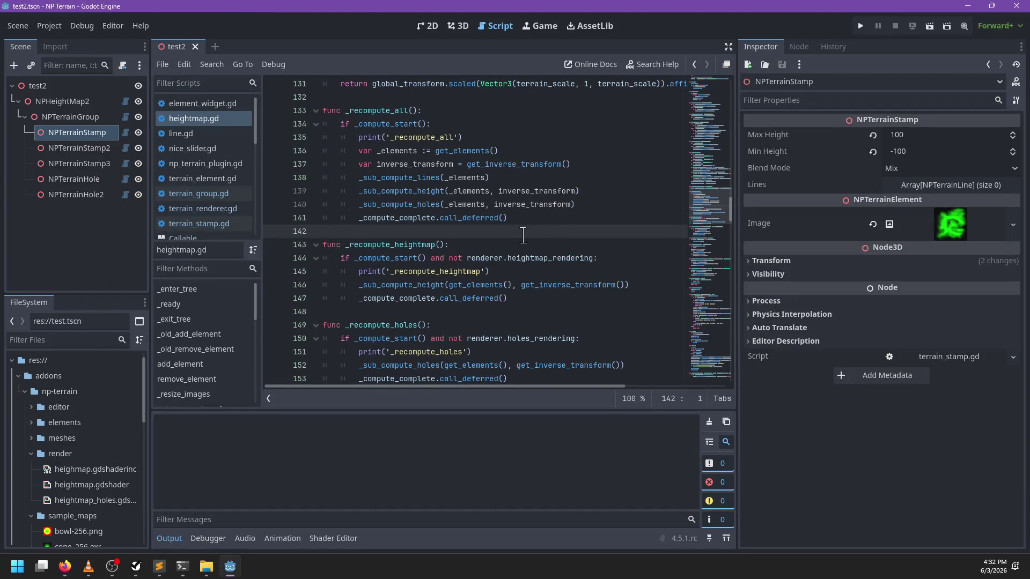
key(F1)
text(R)
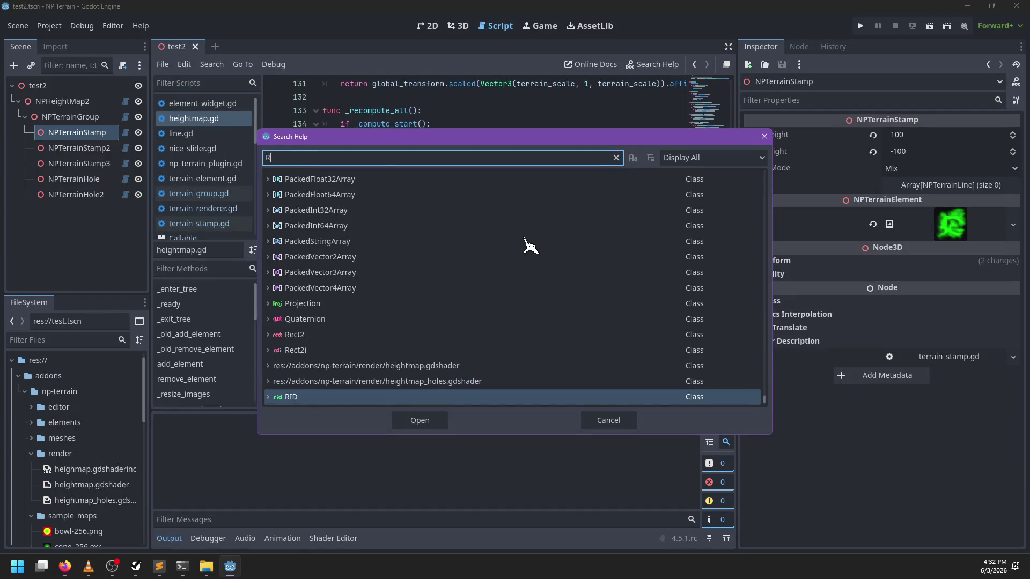
text(enderingServer)
key(Return)
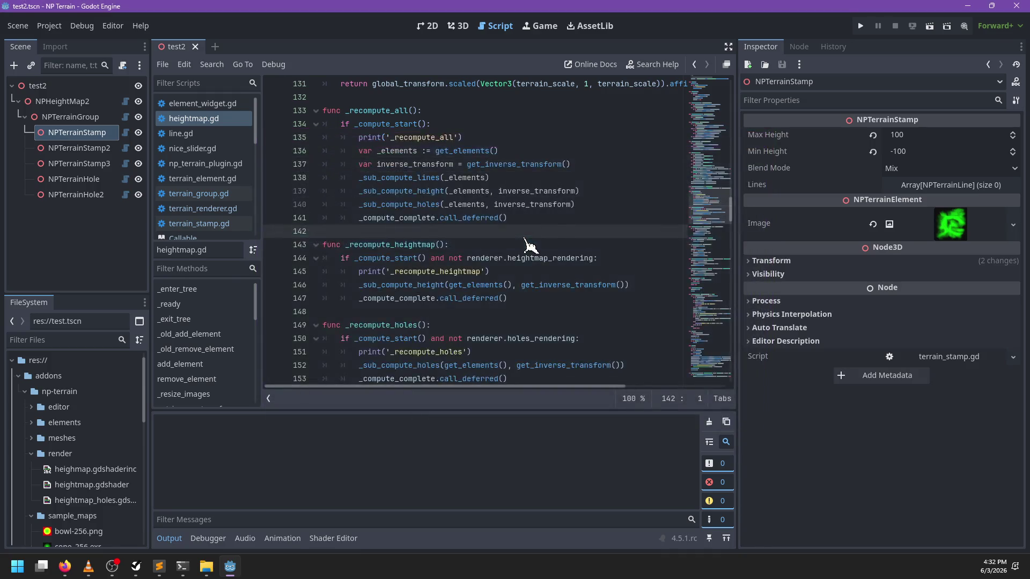
key(ctrl+f)
text(sync)
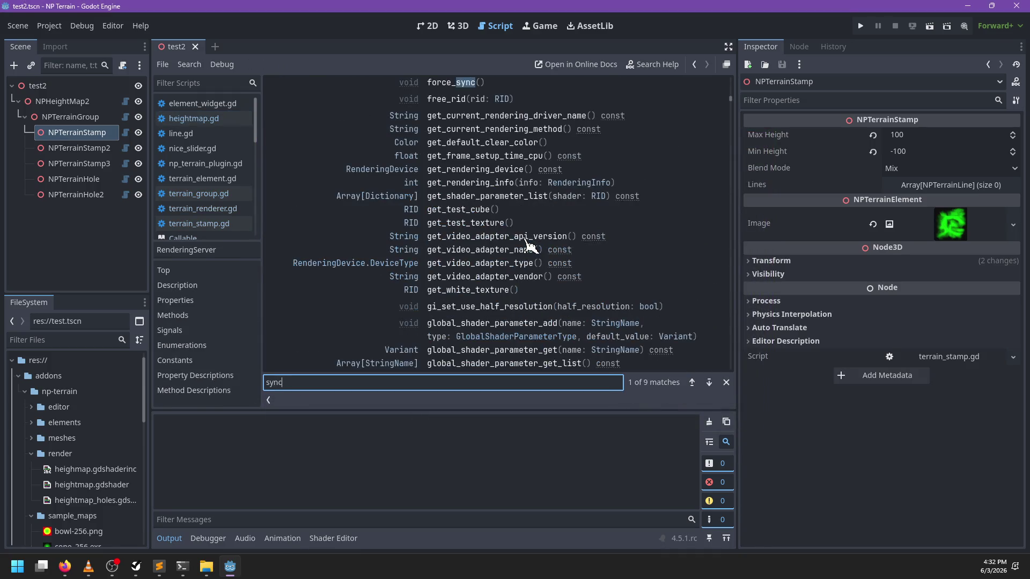
key(Escape)
scroll(518, 217, up, 1)
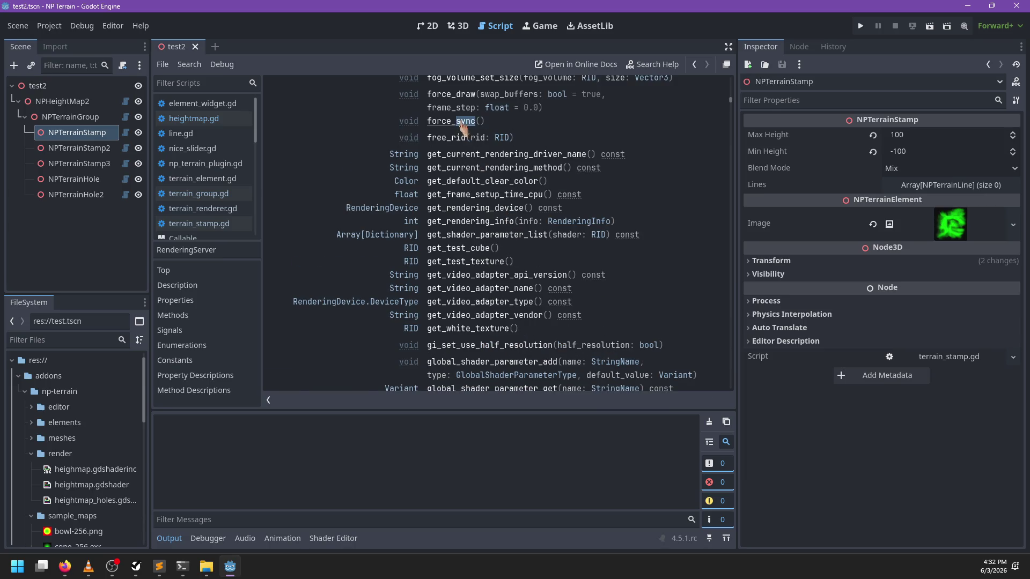
click(462, 124)
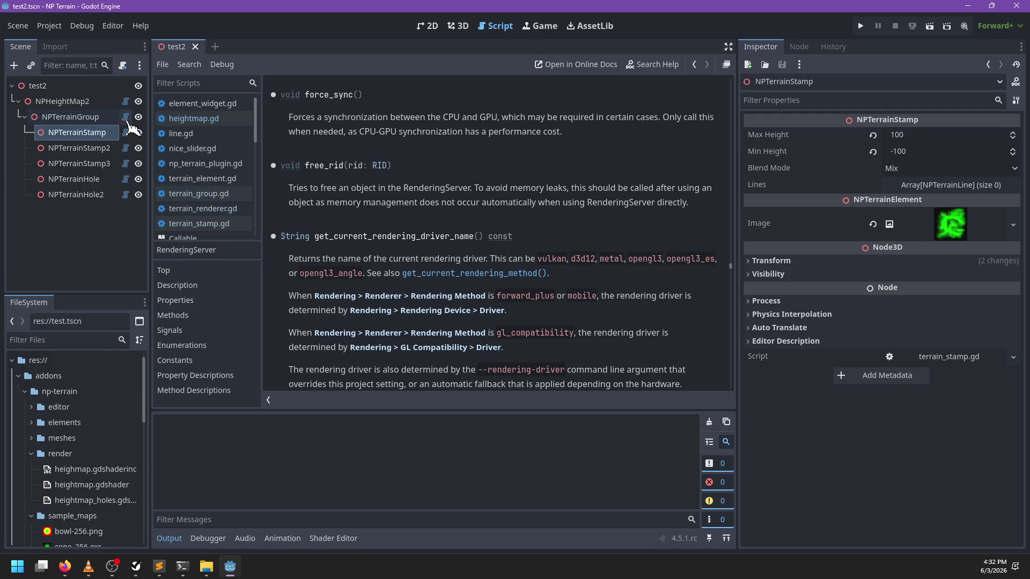
Open terrain_renderer.gd and go to the end of the render-thread call on line 227
click(225, 119)
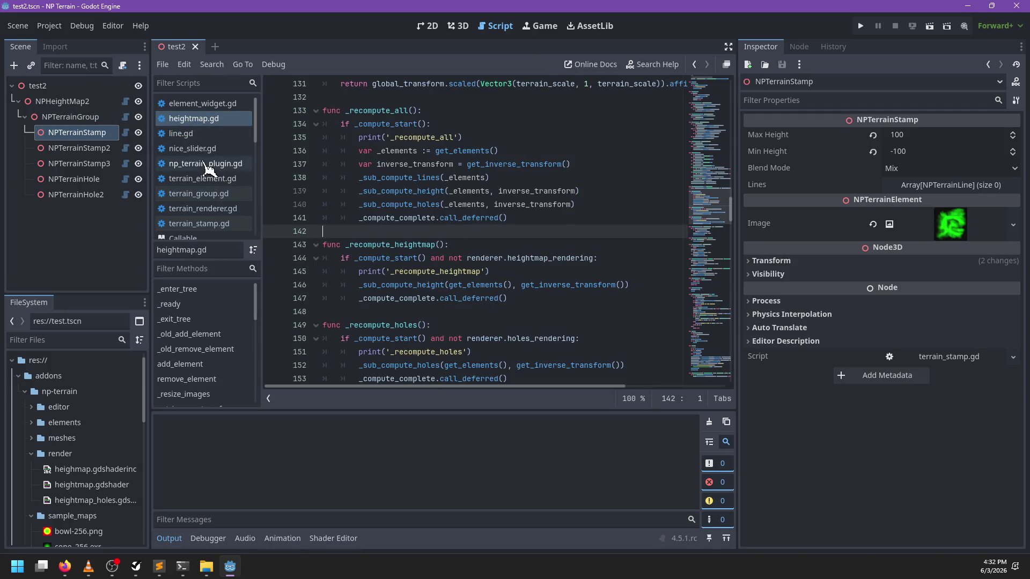
scroll(209, 170, down, 2)
click(218, 177)
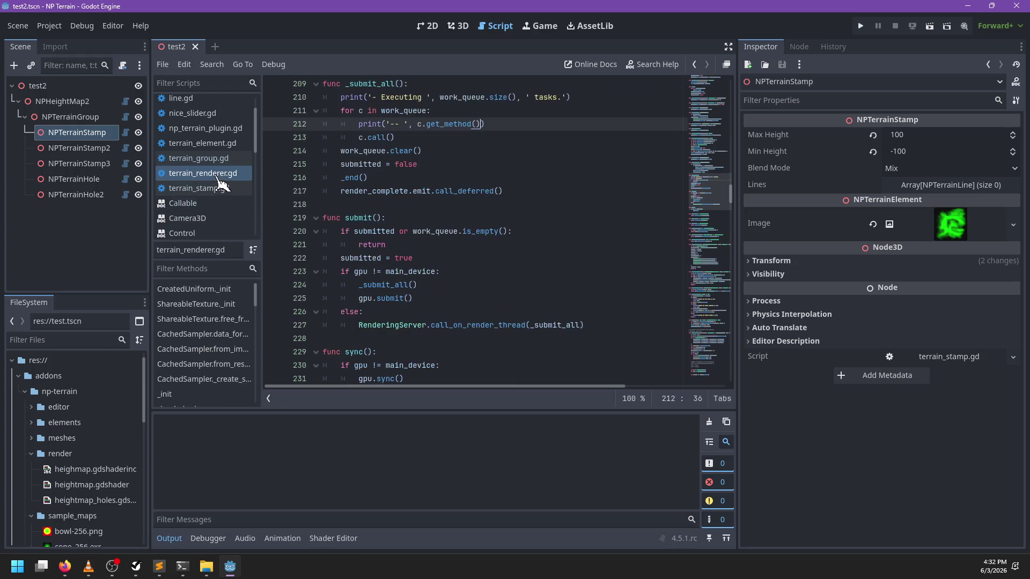
click(550, 188)
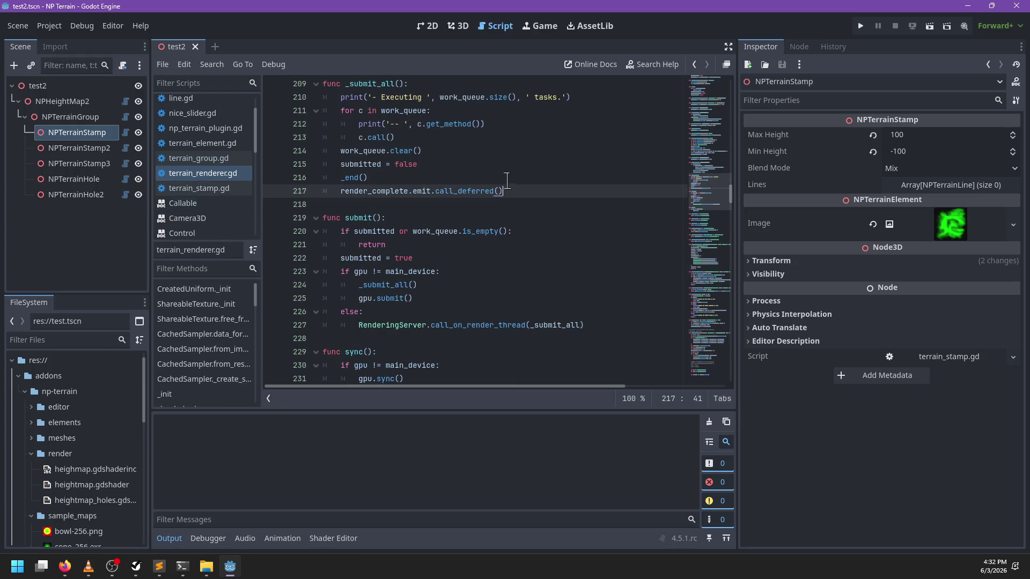
mouse_move(375, 137)
scroll(418, 297, down, 1)
click(615, 285)
Add RenderingServer.force_sync() on a new line 228 in submit() and save
key(Return)
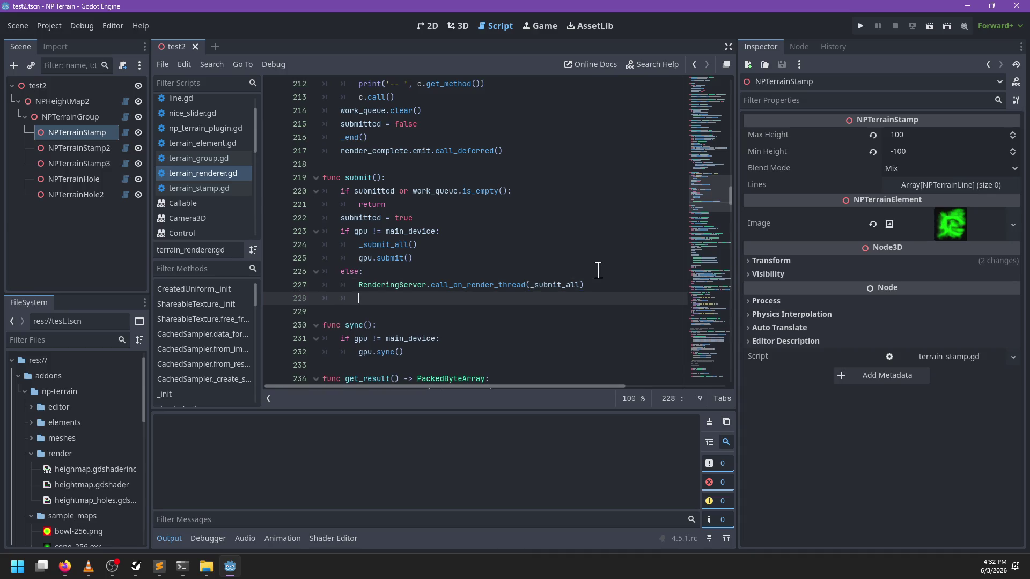
text(gpu.force_sync()
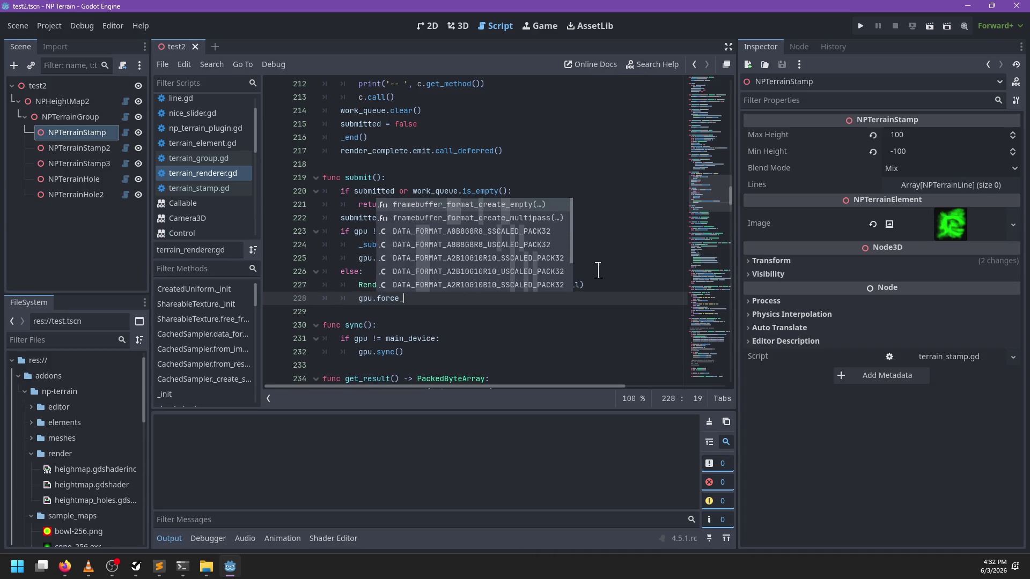
key(ctrl+BackSpace)
key(ctrl+BackSpace)
key(ctrl+BackSpace)
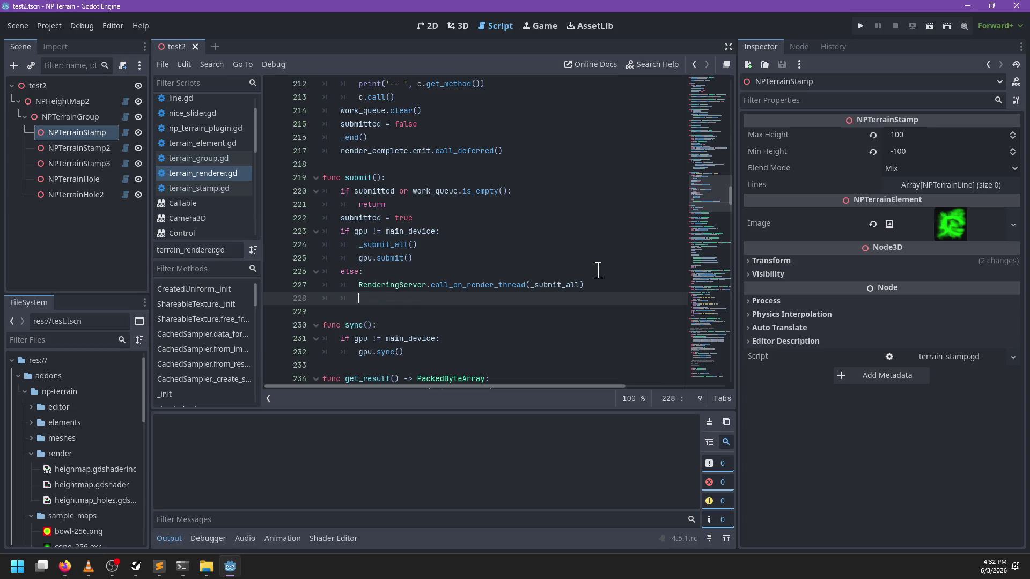
text(RenderingServer.)
text(force)
key(Down)
key(Return)
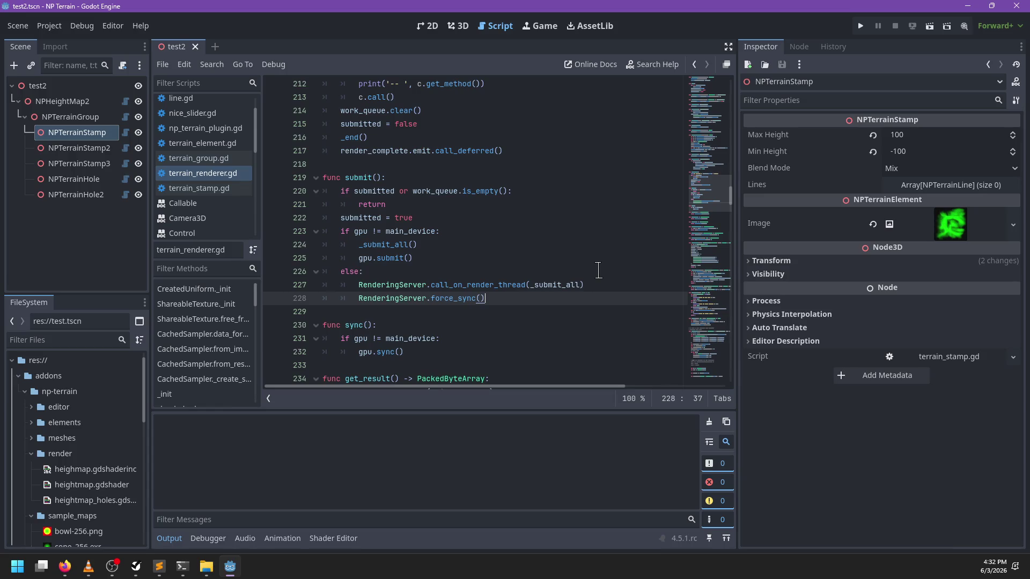
key(ctrl+s)
click(459, 25)
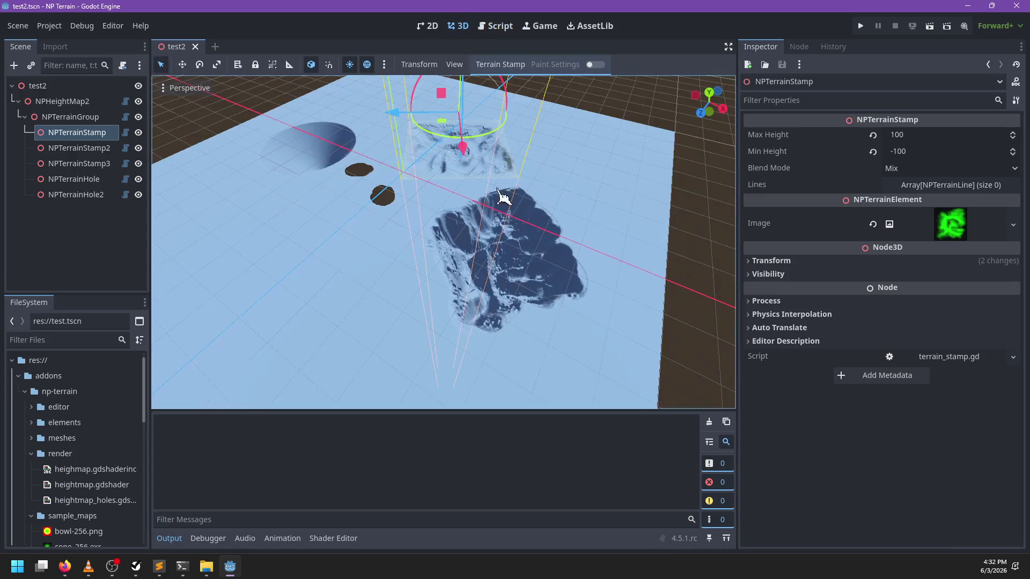
Drag the terrain stamp across the terrain in the 3D viewport to test the recompute
scroll(503, 198, down, 5)
drag(424, 175, 439, 185)
scroll(436, 249, up, 2)
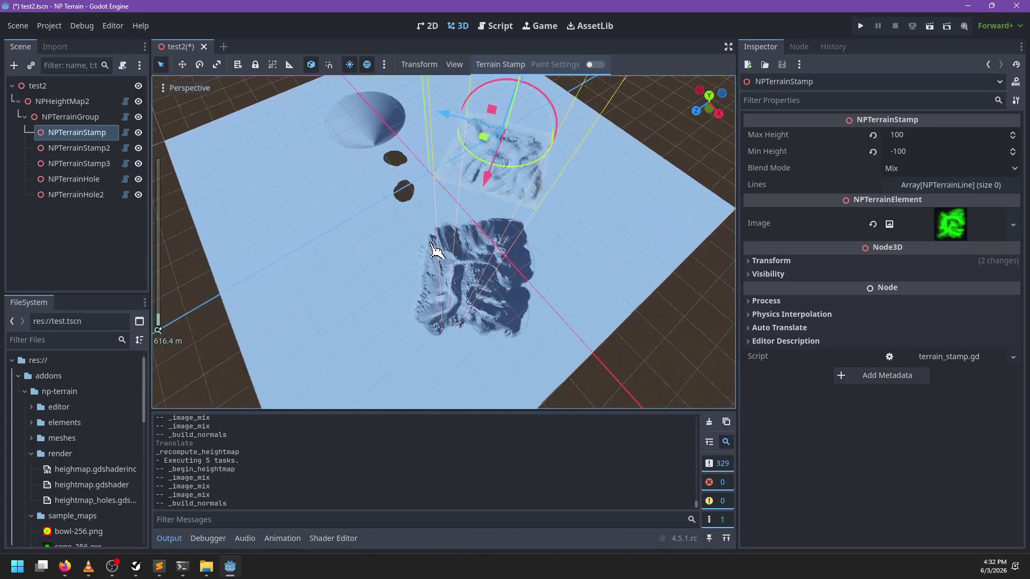
Back in terrain_renderer.gd, retype the force_sync() line, save, and open the RenderingDevice sync() docs
click(509, 25)
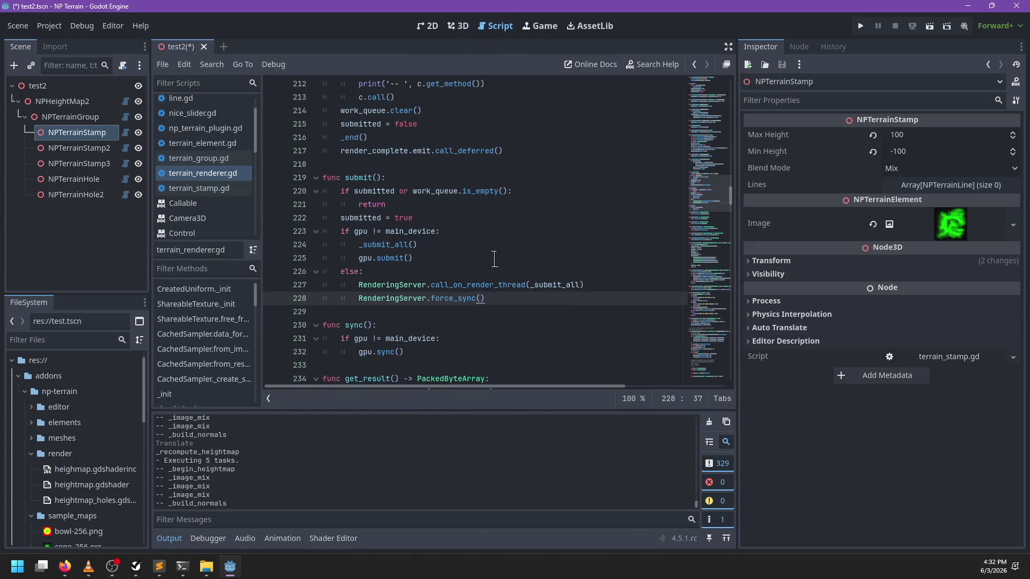
key(ctrl+BackSpace)
key(ctrl+BackSpace)
text(sun)
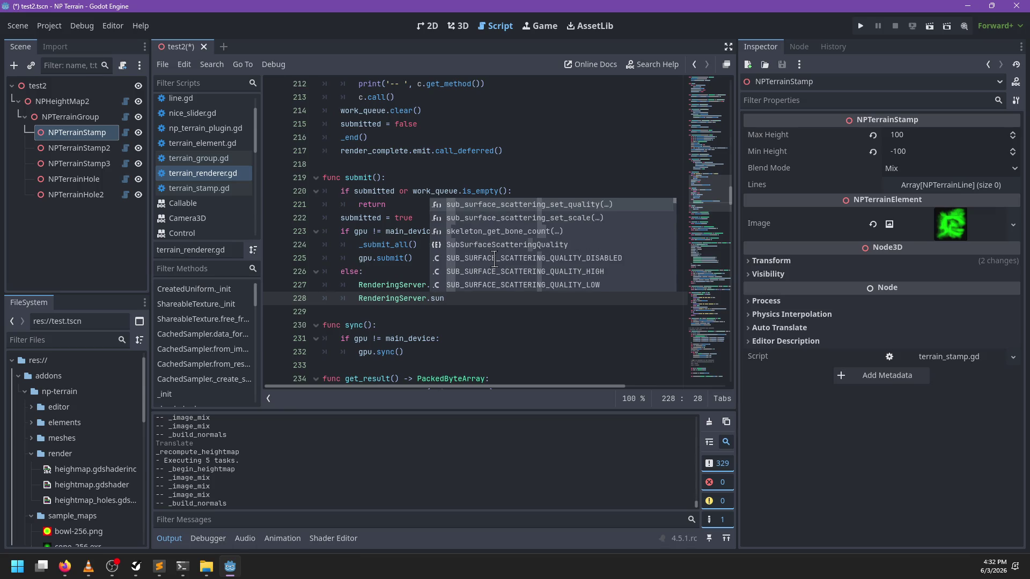
key(ctrl+z)
key(ctrl+z)
key(ctrl+s)
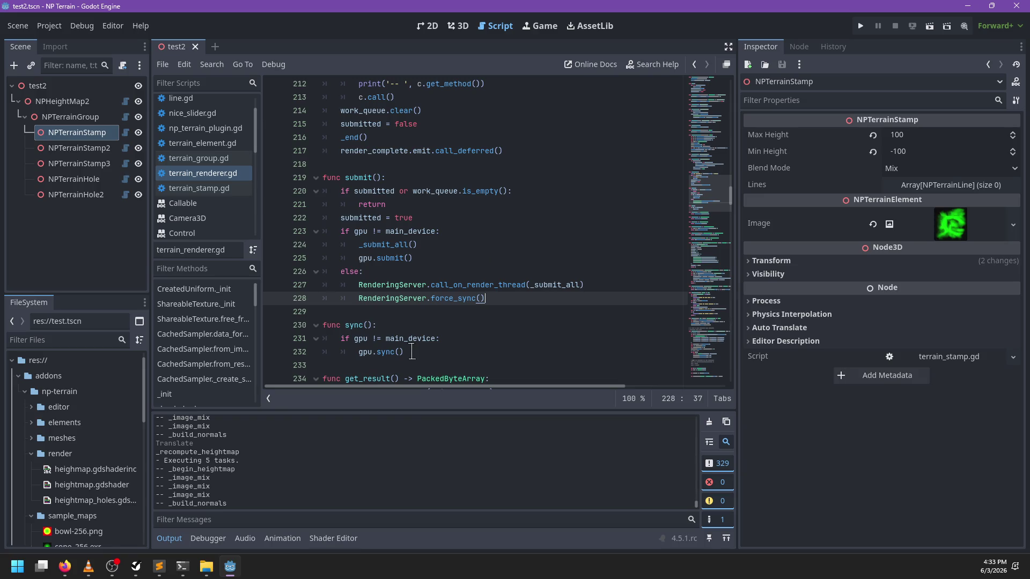
ctrl+click(389, 352)
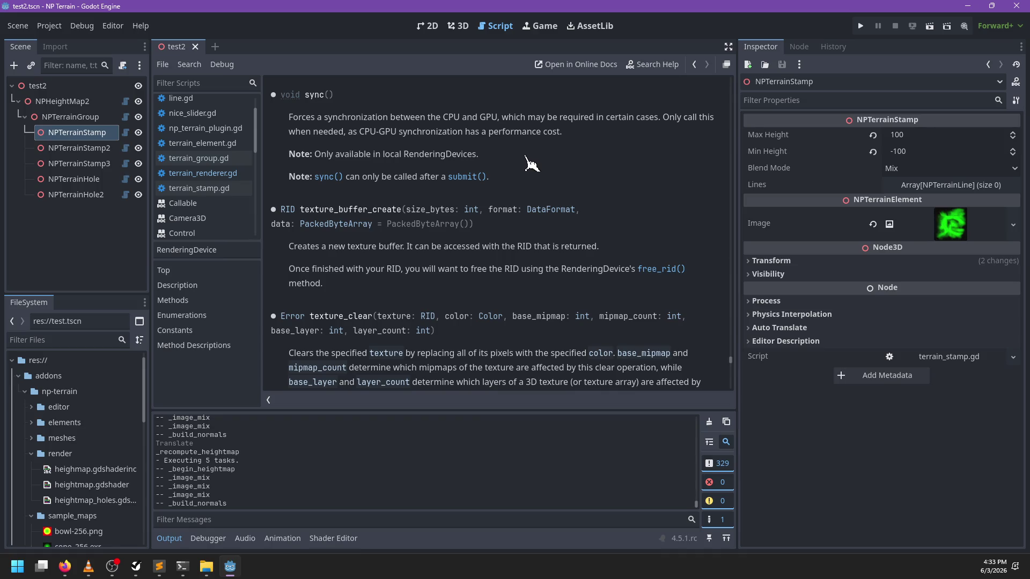
Open the RenderingServer help page and search it for 'submit'
scroll(531, 163, up, 2)
scroll(446, 156, up, 1)
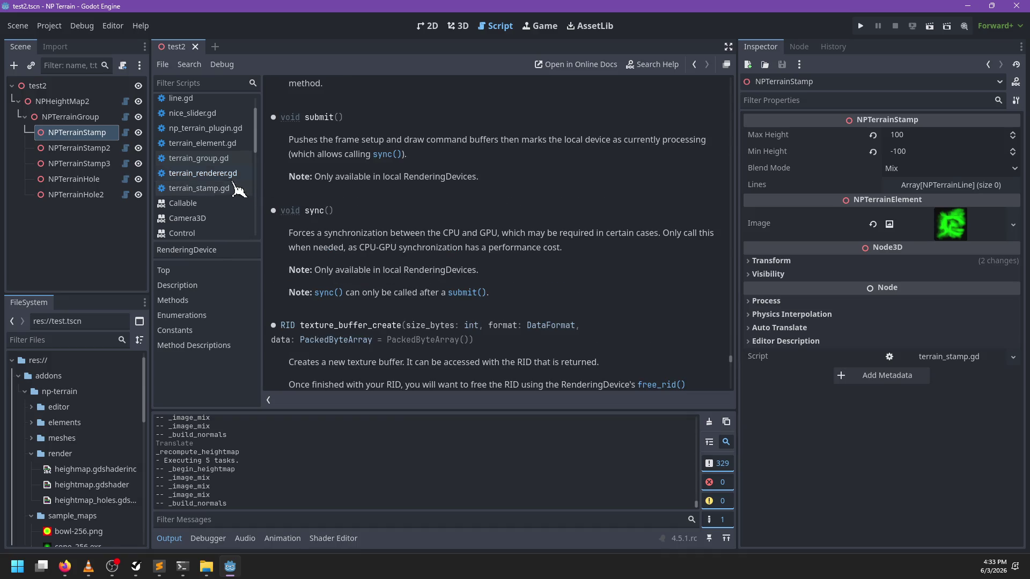
scroll(236, 204, down, 10)
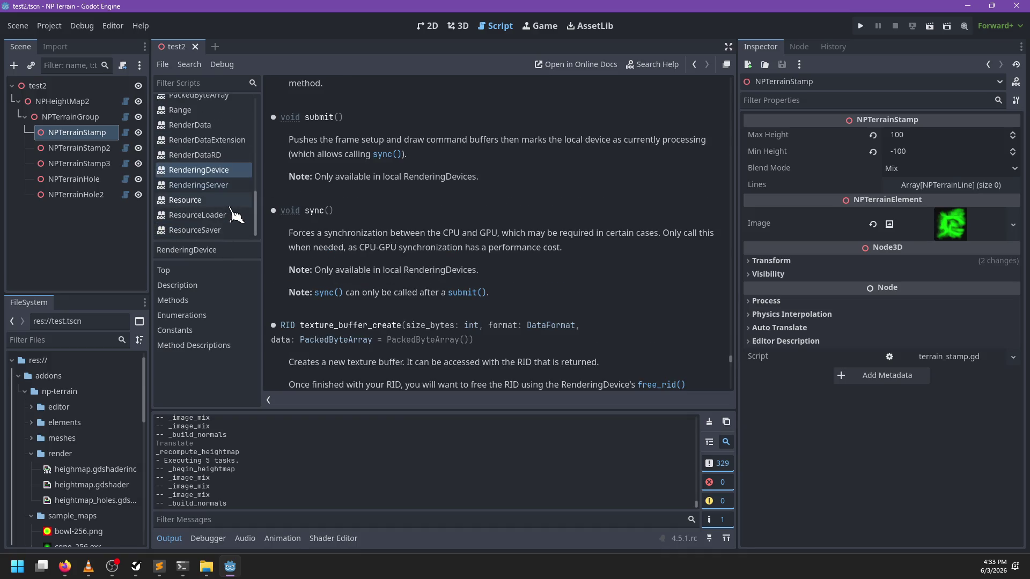
click(221, 185)
key(ctrl+f)
text(sy)
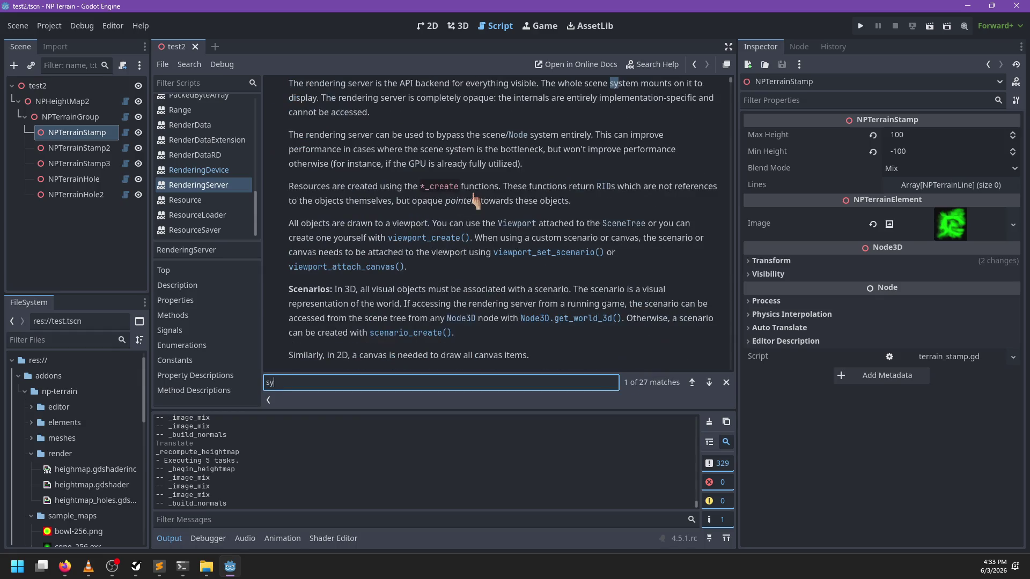
key(BackSpace)
text(u)
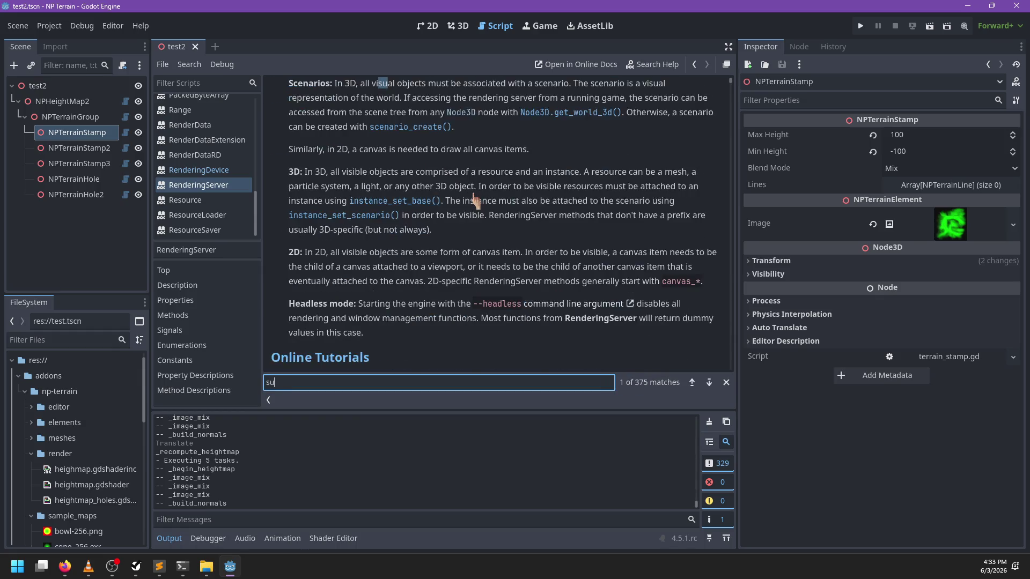
text(bmit)
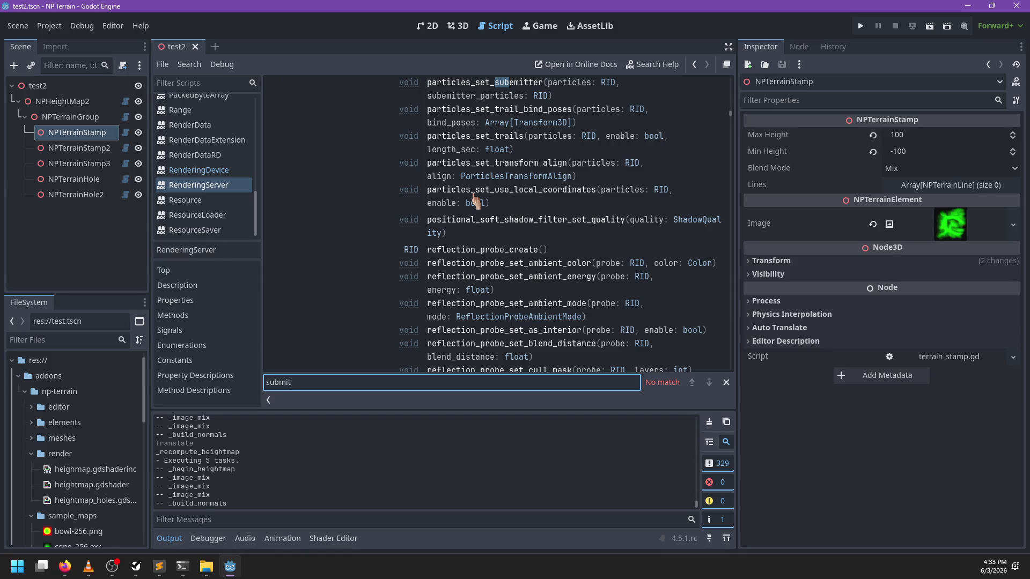
scroll(421, 196, up, 3)
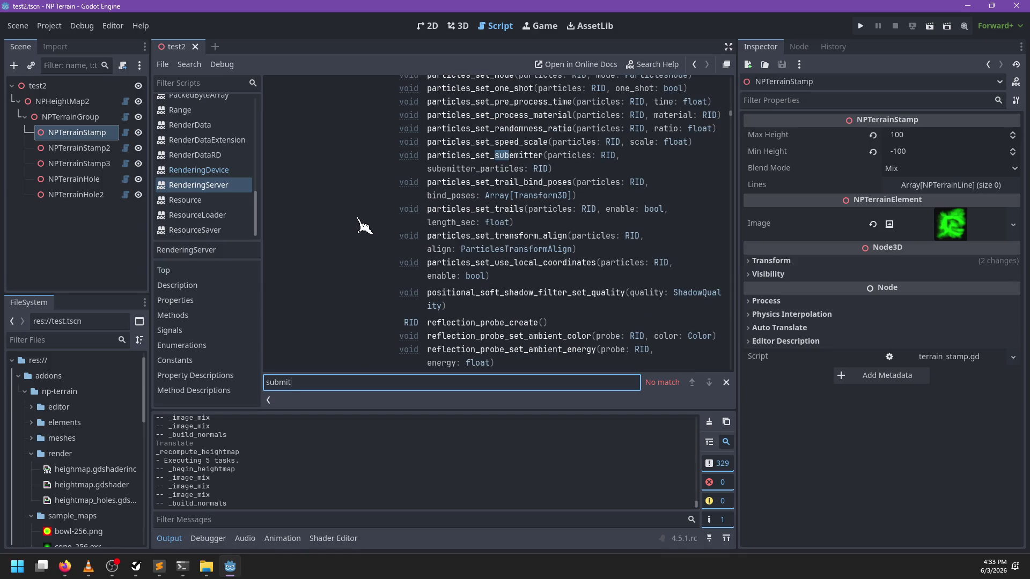
click(354, 206)
key(Escape)
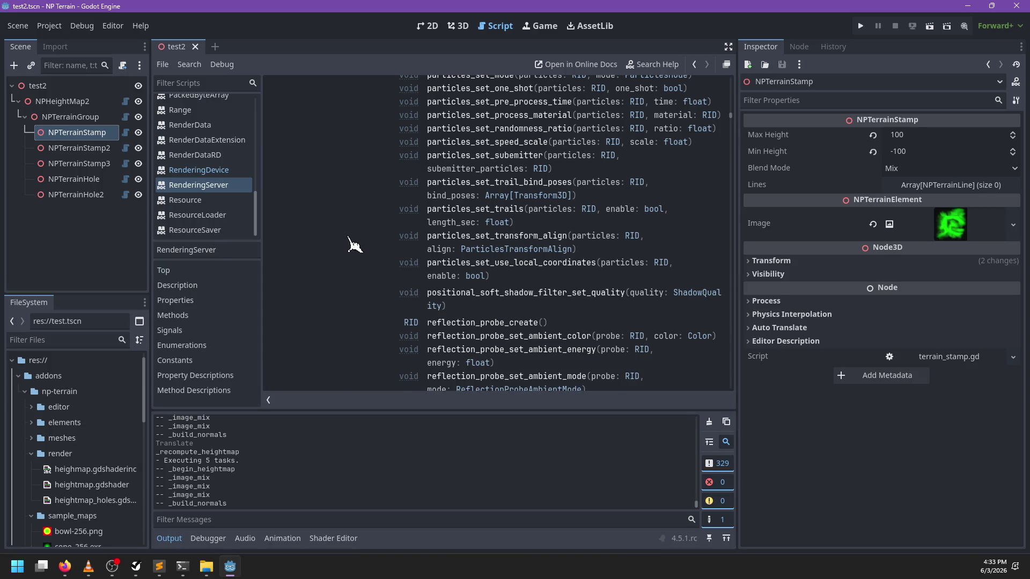
Scroll down to the texture methods such as texture_rd_create and texture_replace
scroll(354, 245, down, 5)
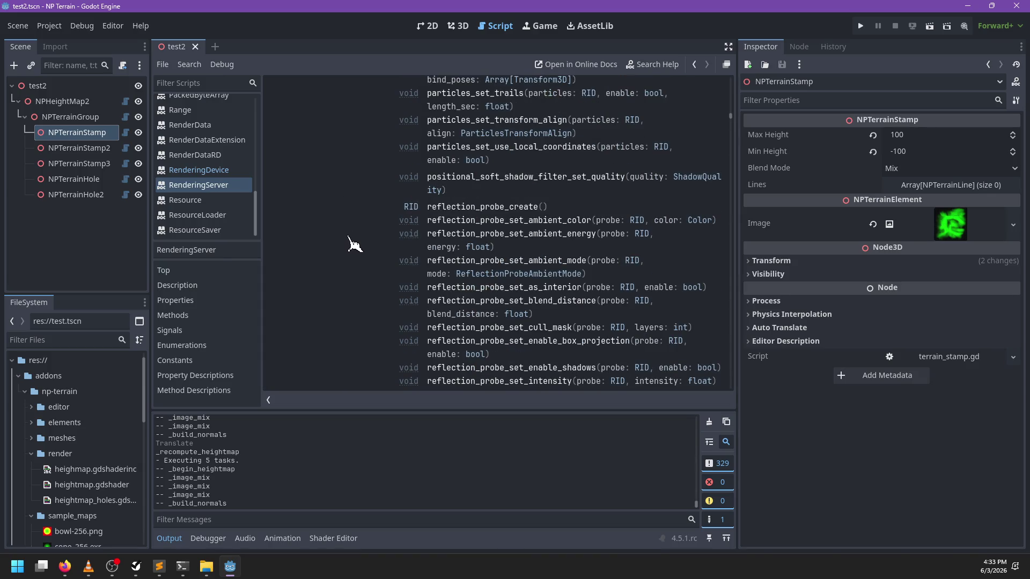
scroll(354, 244, down, 10)
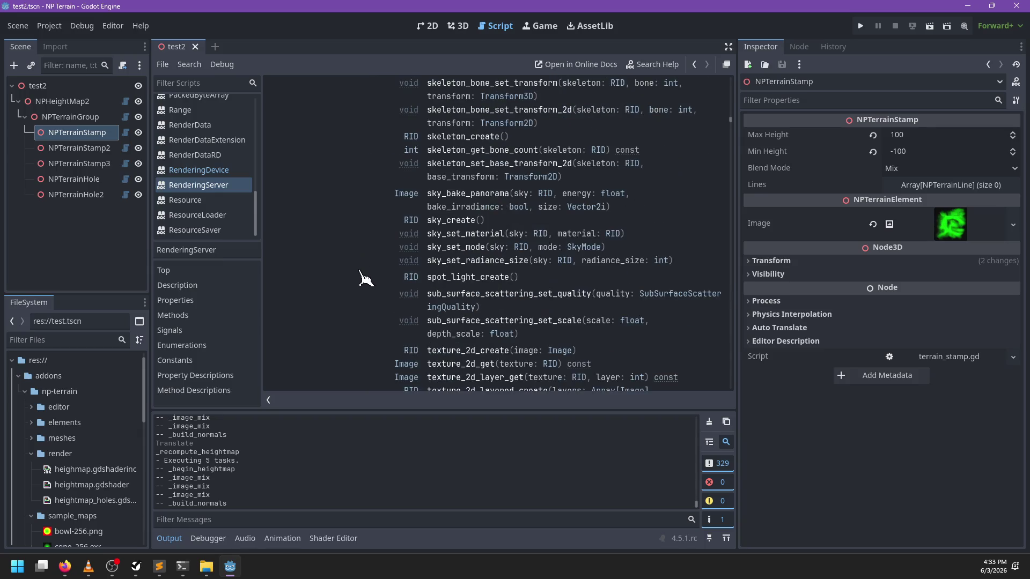
scroll(367, 279, down, 12)
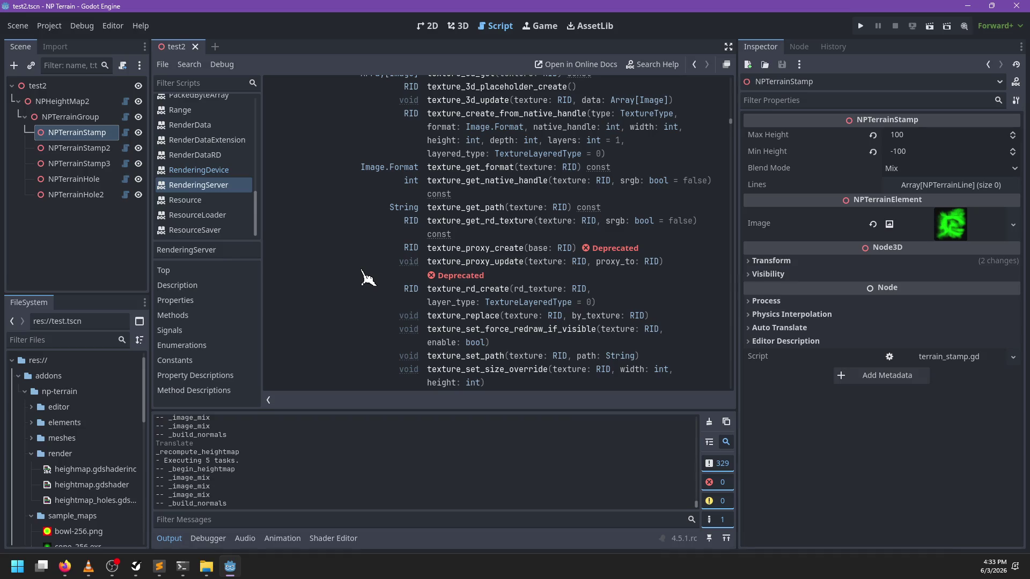
scroll(367, 279, down, 3)
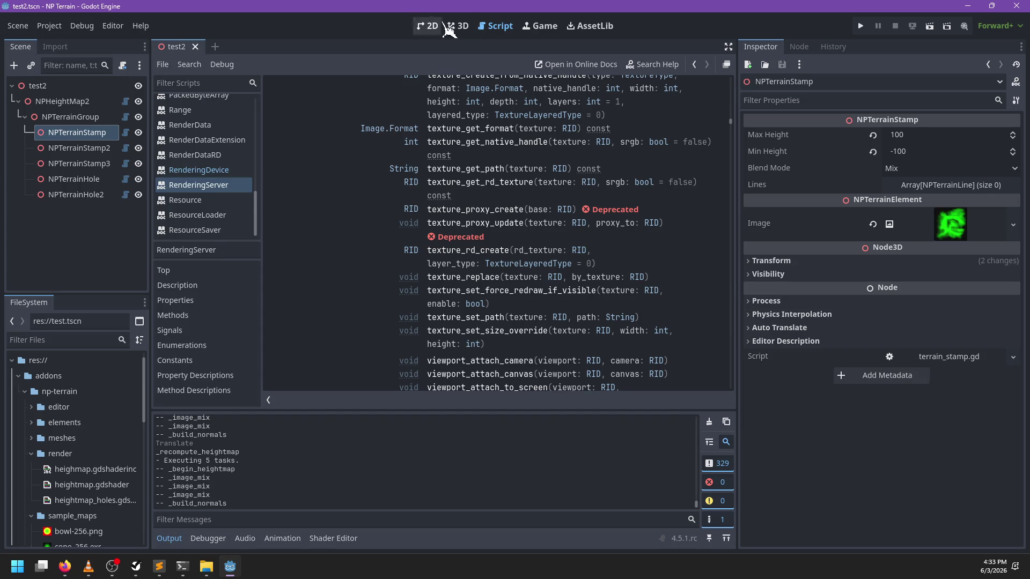
In the 3D view, reposition the stamp and set NPTerrainStamp's Min Height to 0
click(458, 26)
mouse_move(483, 135)
mouse_down()
mouse_move(468, 170)
mouse_move(524, 180)
mouse_move(468, 175)
mouse_move(421, 133)
mouse_up()
mouse_move(510, 230)
mouse_down()
mouse_move(467, 194)
mouse_move(449, 203)
mouse_move(452, 154)
mouse_move(469, 130)
mouse_up()
scroll(501, 227, up, 5)
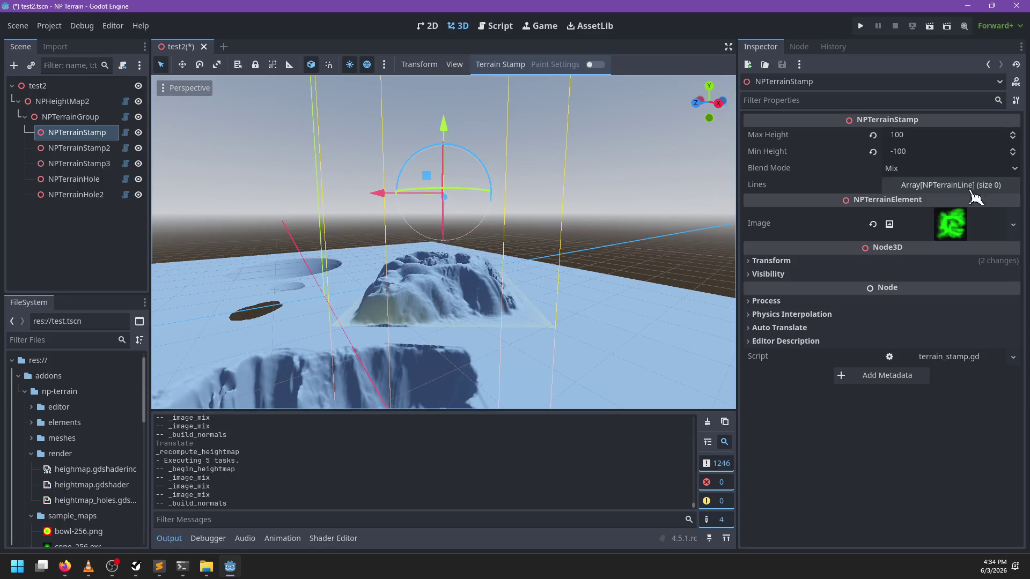
click(935, 148)
text(0)
key(Return)
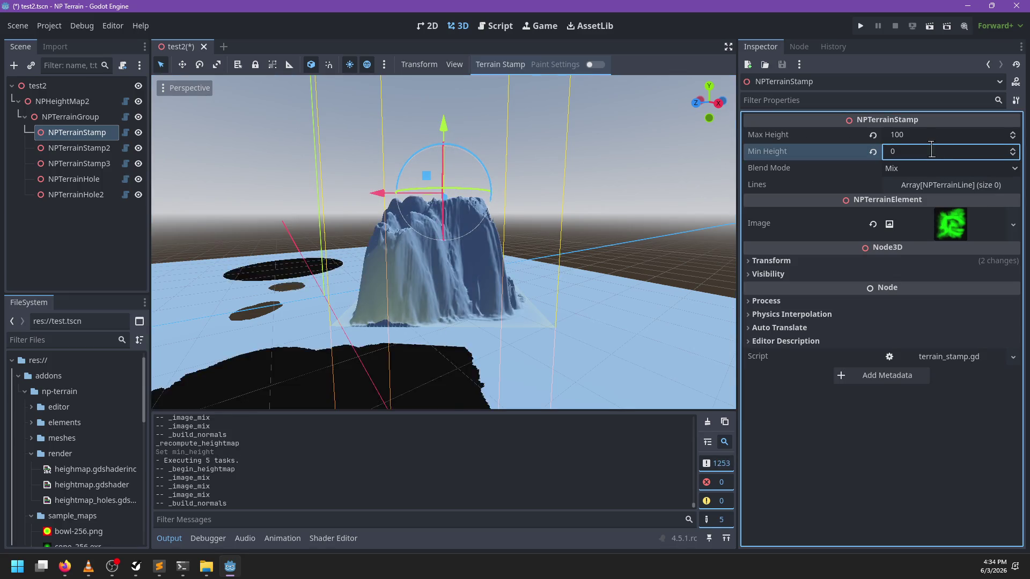
Lower the stamp along its vertical axis into the terrain, check it from front view, and save test2
mouse_move(448, 128)
mouse_down()
mouse_move(465, 220)
mouse_move(485, 243)
mouse_up()
key(f)
scroll(486, 188, up, 3)
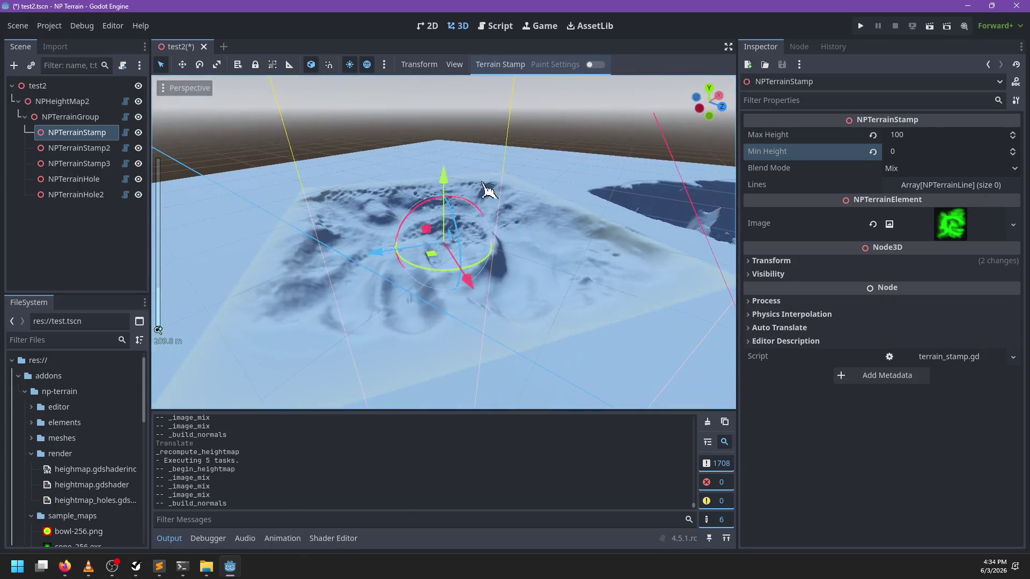
mouse_move(445, 177)
mouse_down()
mouse_move(448, 126)
mouse_move(545, 248)
mouse_move(432, 272)
mouse_move(635, 257)
mouse_move(420, 306)
mouse_move(452, 322)
mouse_move(490, 298)
mouse_move(410, 319)
mouse_move(593, 244)
mouse_move(506, 276)
mouse_move(523, 275)
mouse_up()
scroll(397, 290, up, 5)
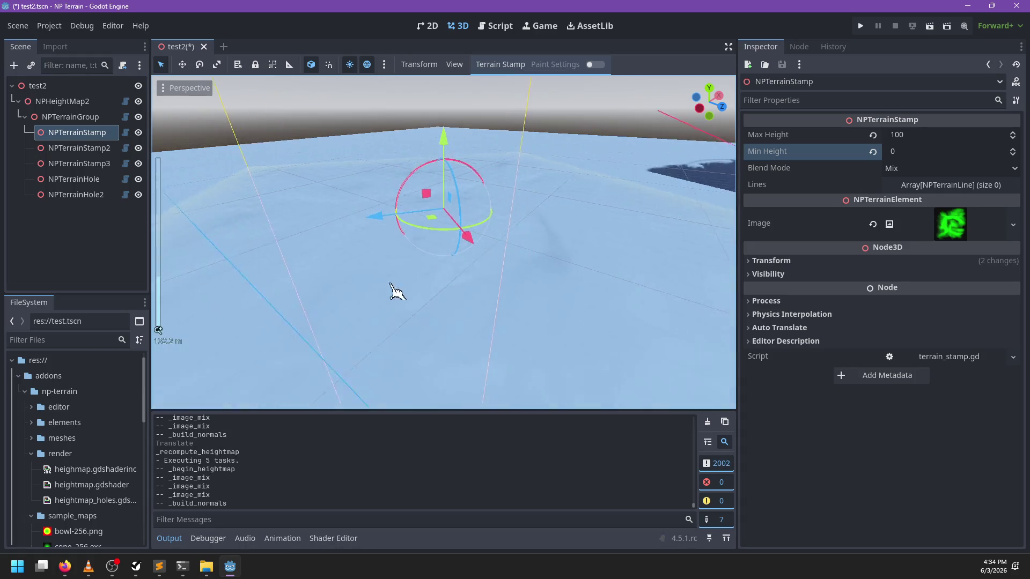
key(KP_1)
scroll(445, 276, down, 5)
scroll(523, 275, down, 3)
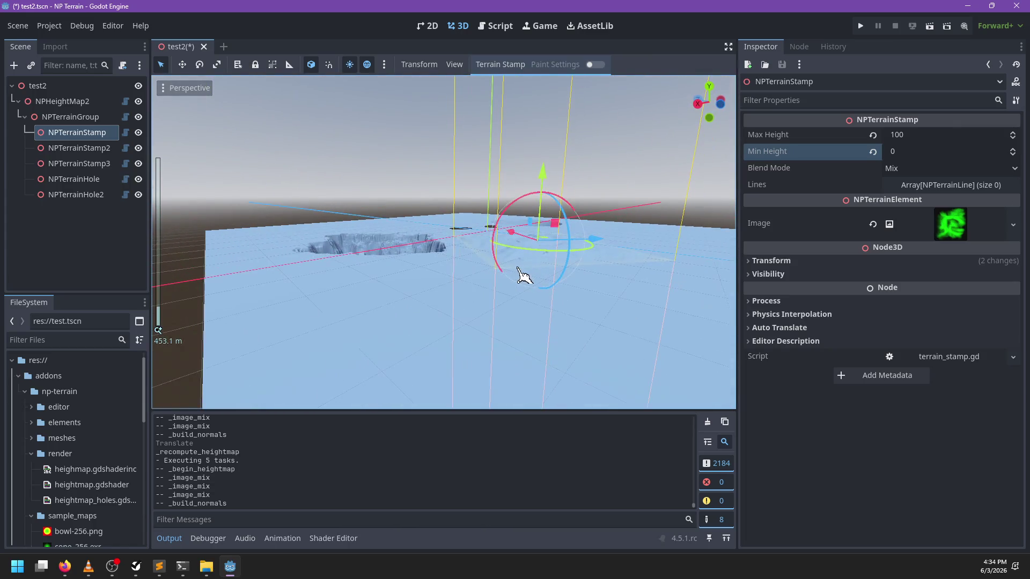
key(ctrl+s)
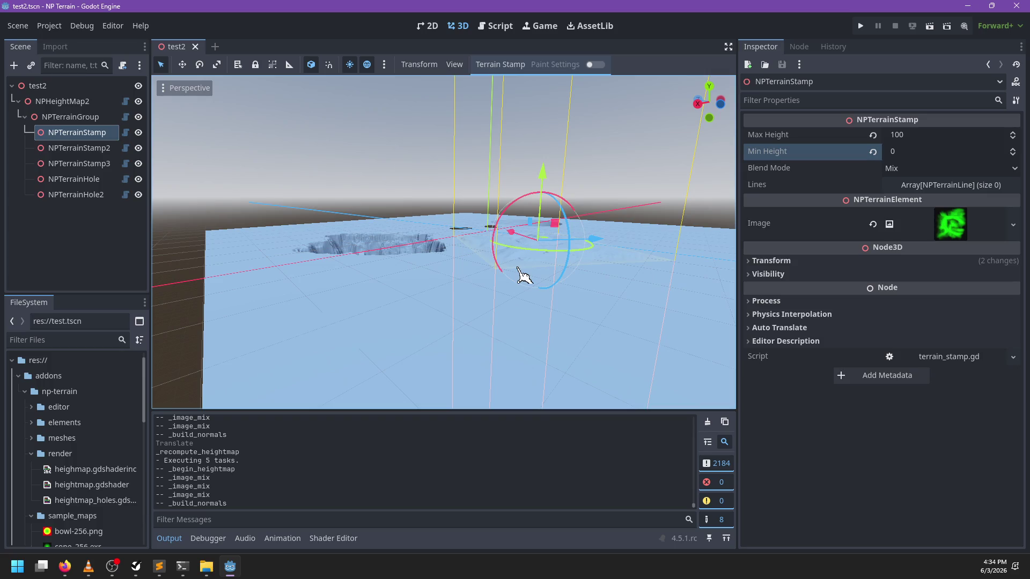
Rotate the NPTerrainStamp mountain slightly with the rotation gizmo
mouse_move(520, 206)
mouse_down()
mouse_move(443, 303)
mouse_move(427, 301)
mouse_move(483, 292)
mouse_move(442, 239)
mouse_move(420, 261)
mouse_move(416, 244)
mouse_move(467, 228)
mouse_move(495, 238)
mouse_up()
mouse_move(494, 238)
mouse_down()
mouse_move(457, 300)
mouse_move(515, 284)
mouse_move(501, 294)
mouse_move(472, 252)
mouse_move(416, 248)
mouse_move(478, 292)
mouse_move(451, 282)
mouse_move(438, 231)
mouse_move(490, 200)
mouse_move(356, 350)
mouse_move(489, 322)
mouse_move(466, 322)
mouse_move(504, 244)
mouse_move(501, 285)
mouse_move(572, 268)
mouse_move(360, 248)
mouse_up()
scroll(467, 322, up, 3)
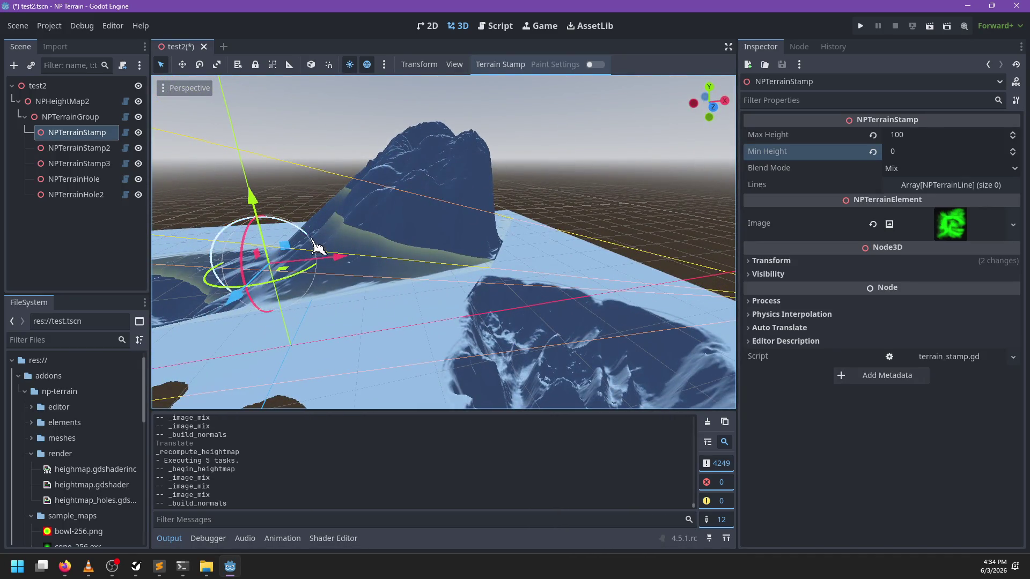
drag(299, 230, 304, 230)
scroll(455, 292, up, 3)
scroll(429, 274, down, 1)
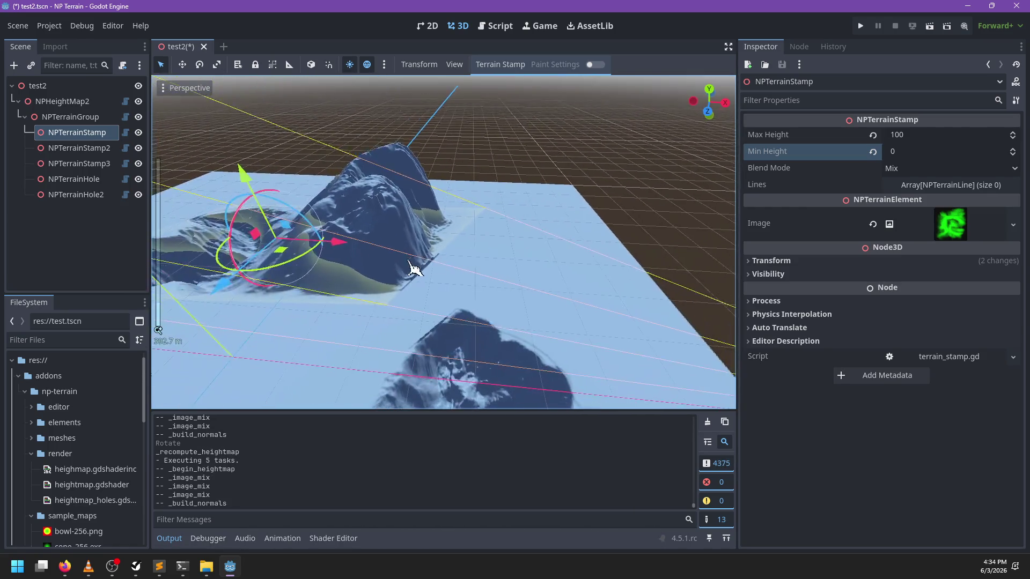
scroll(486, 224, up, 8)
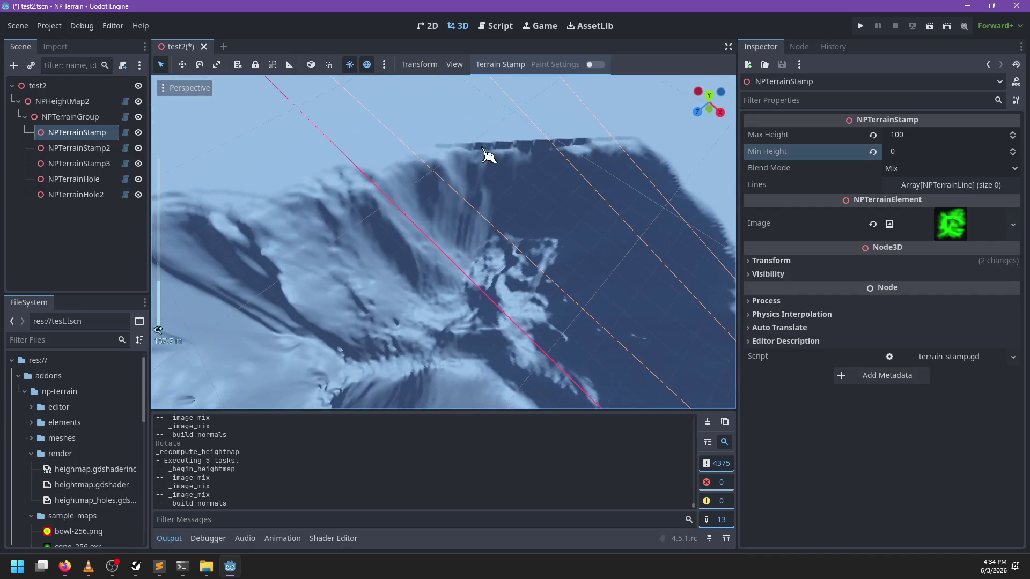
scroll(601, 153, down, 8)
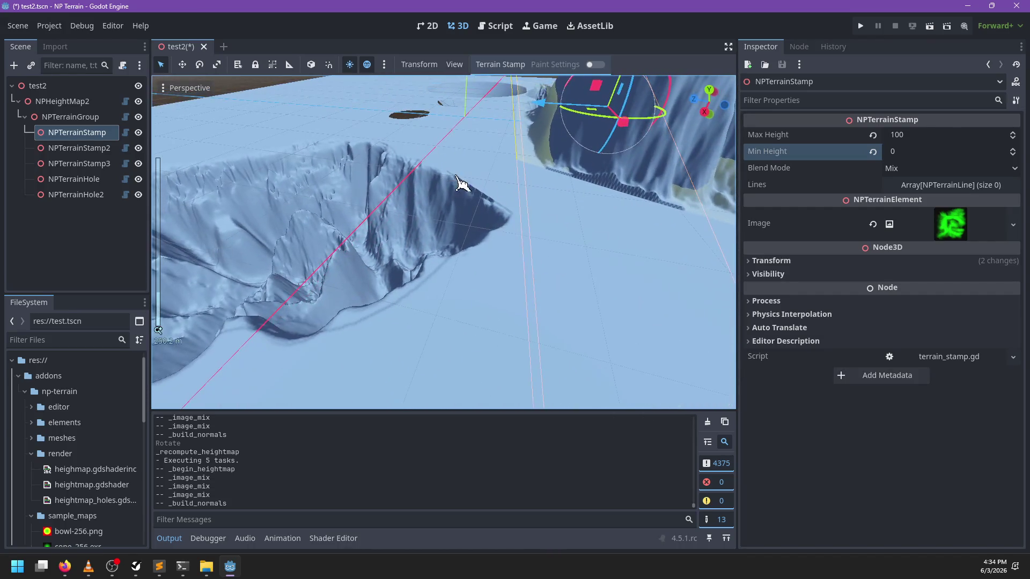
mouse_move(586, 239)
mouse_down()
mouse_move(384, 292)
mouse_move(563, 260)
mouse_move(444, 248)
mouse_move(493, 231)
mouse_move(416, 185)
mouse_move(416, 217)
mouse_move(429, 231)
mouse_move(450, 177)
mouse_move(433, 221)
mouse_up()
scroll(456, 225, down, 5)
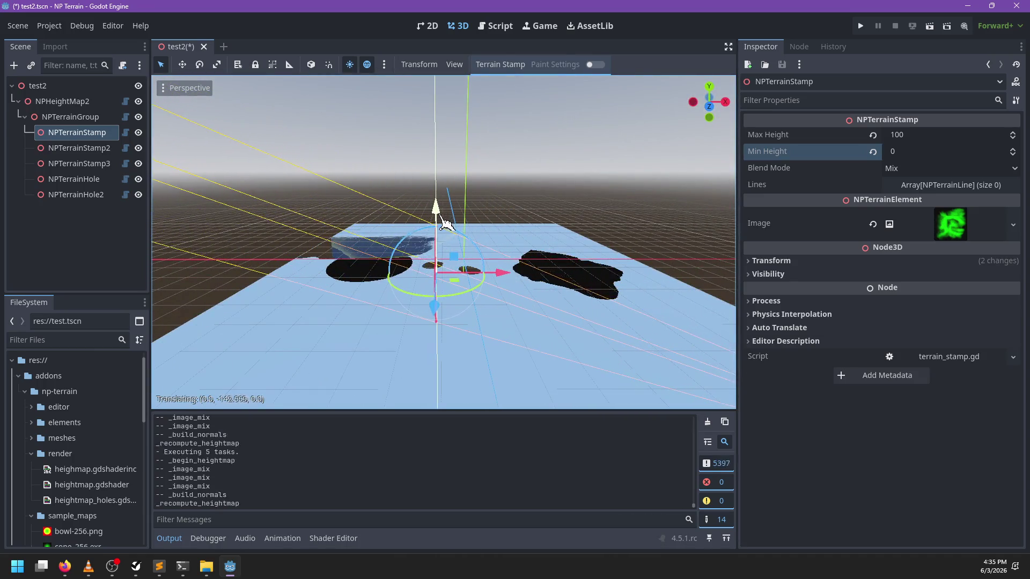
scroll(275, 227, up, 3)
Raise NPTerrainStamp along its vertical axis and shift it to the left
drag(276, 228, 537, 279)
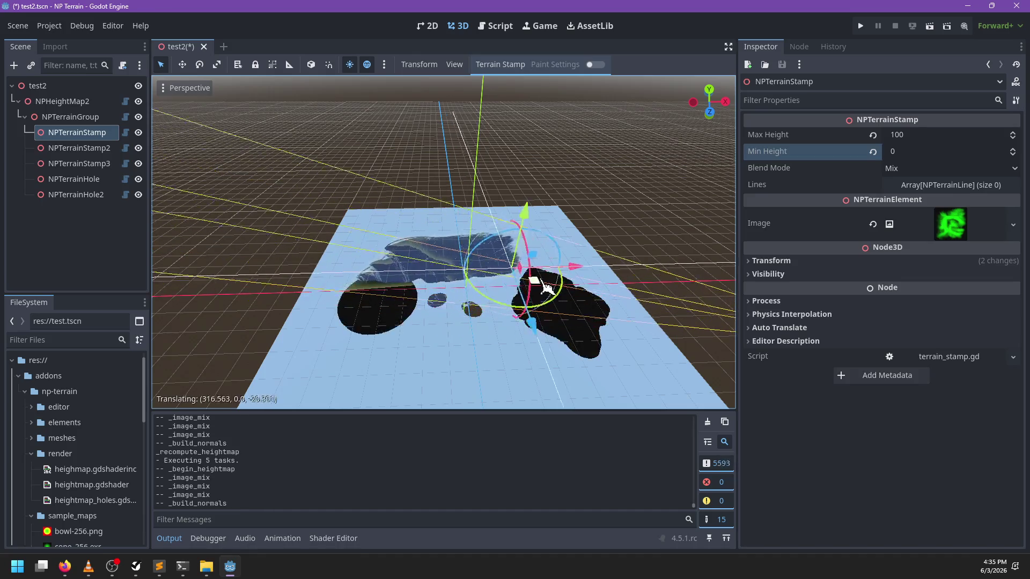
scroll(422, 313, down, 1)
scroll(422, 312, up, 5)
drag(422, 313, 382, 250)
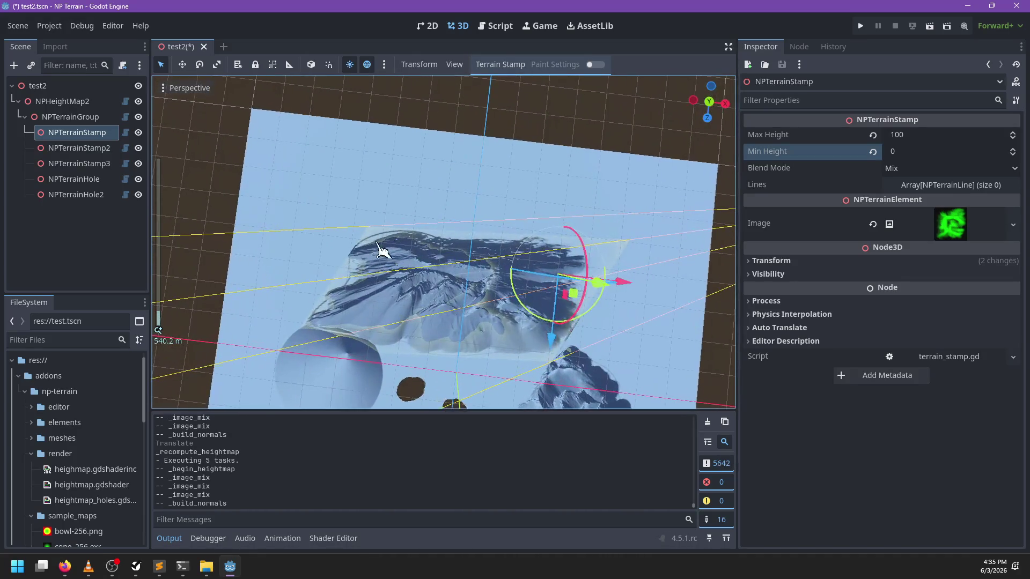
mouse_move(551, 367)
mouse_down()
mouse_move(502, 260)
mouse_move(559, 260)
mouse_move(575, 129)
mouse_up()
scroll(601, 215, down, 2)
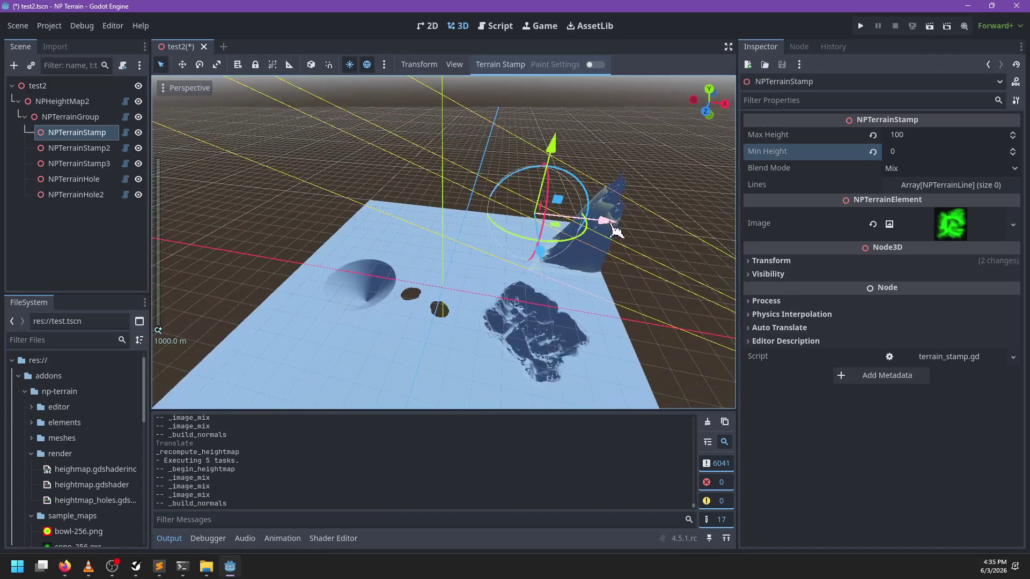
mouse_move(616, 224)
mouse_down()
mouse_move(439, 217)
mouse_move(398, 260)
mouse_move(366, 269)
mouse_move(556, 170)
mouse_move(421, 169)
mouse_up()
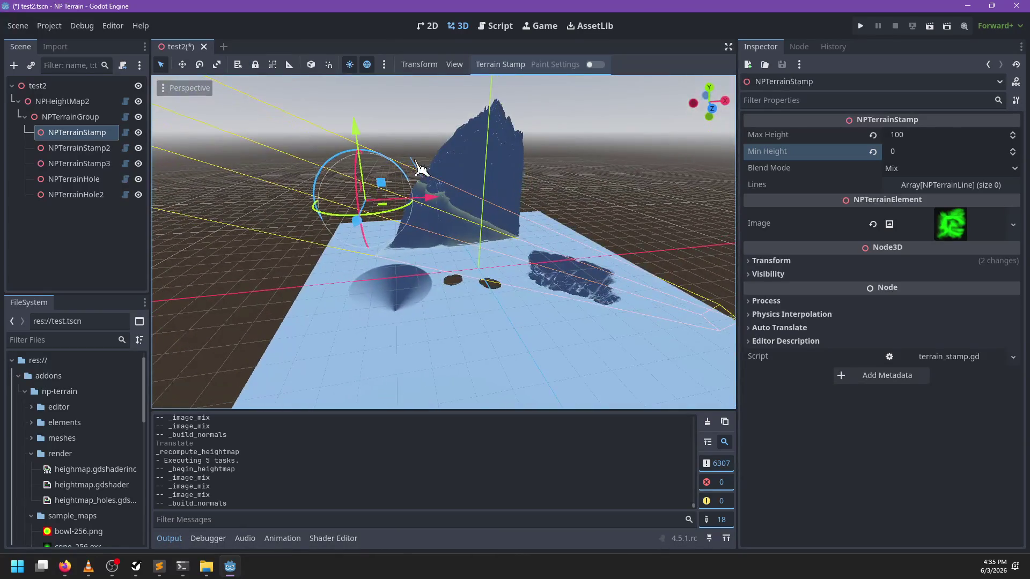
Reselect NPTerrainStamp, cancel the unwanted rotation, and place it in the terrain's middle
click(401, 162)
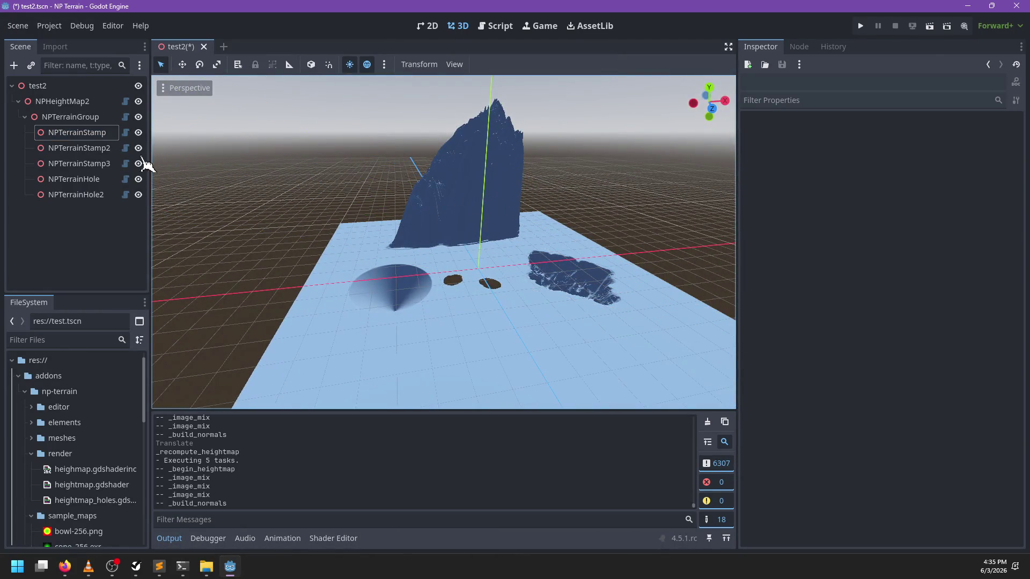
click(76, 132)
mouse_move(407, 177)
mouse_down()
mouse_move(421, 193)
mouse_move(458, 172)
mouse_move(504, 193)
mouse_move(547, 177)
mouse_up()
key(g)
click(475, 179)
scroll(472, 193, up, 4)
Save the test2 scene
scroll(547, 177, up, 1)
key(ctrl+s)
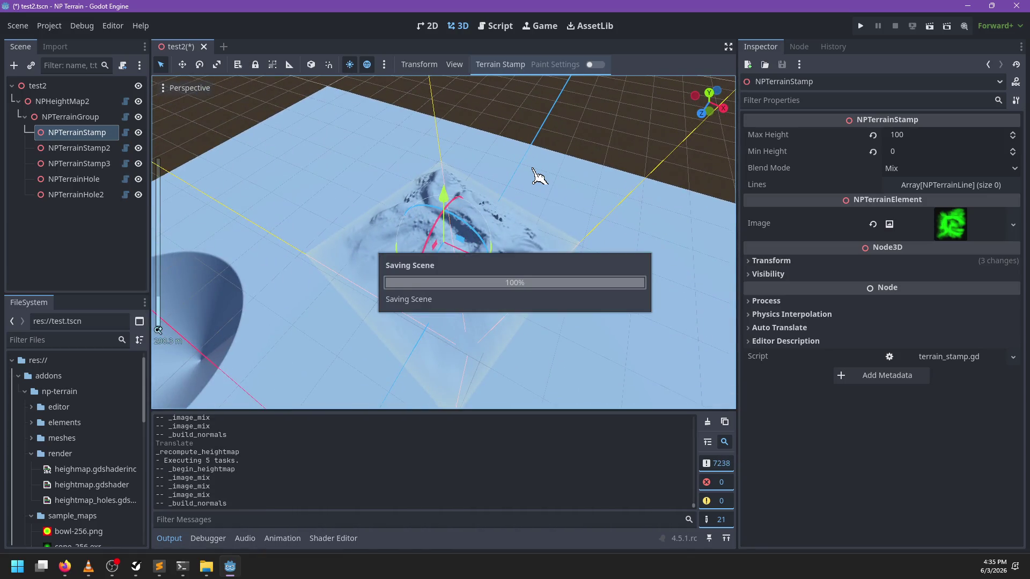
scroll(534, 187, down, 6)
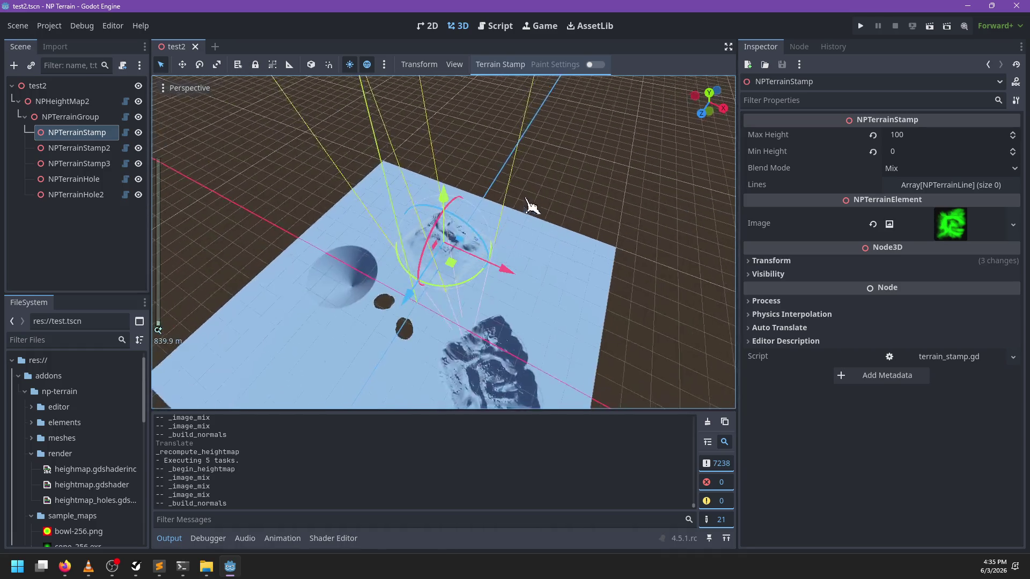
scroll(402, 184, up, 3)
Nudge NPTerrainStamp2 slightly and save the scene again
click(356, 230)
mouse_move(356, 229)
mouse_down()
mouse_move(360, 264)
mouse_move(424, 242)
mouse_move(460, 256)
mouse_move(349, 225)
mouse_up()
key(ctrl+s)
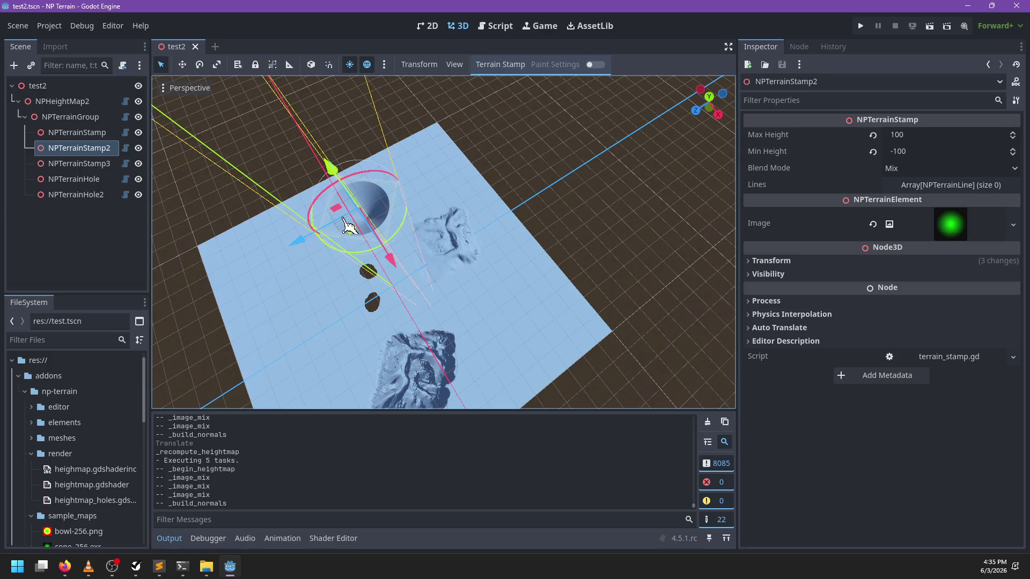
View the RenderingDevice documentation, then open heightmap.gd in the script editor
click(494, 28)
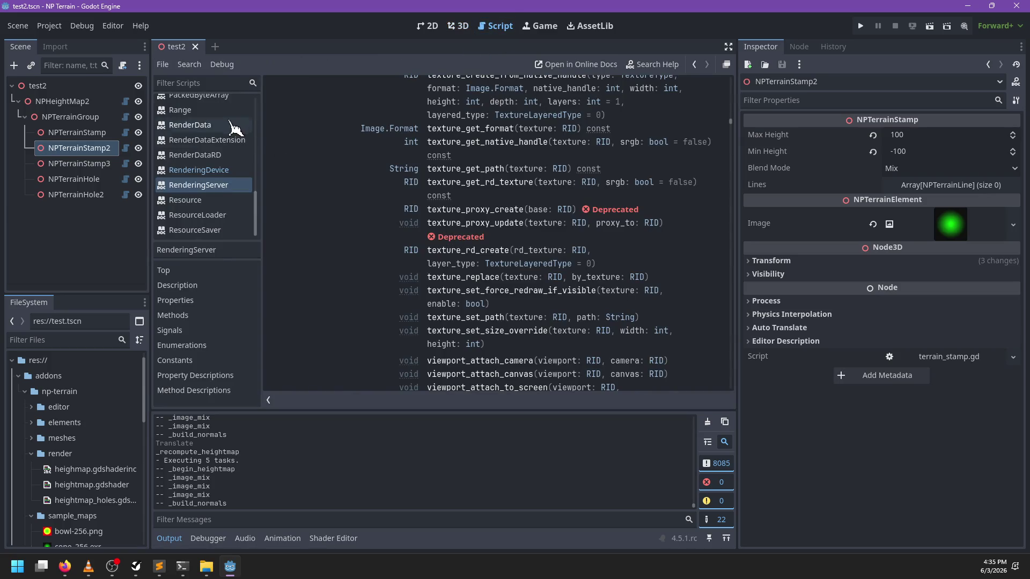
click(215, 170)
scroll(236, 169, up, 10)
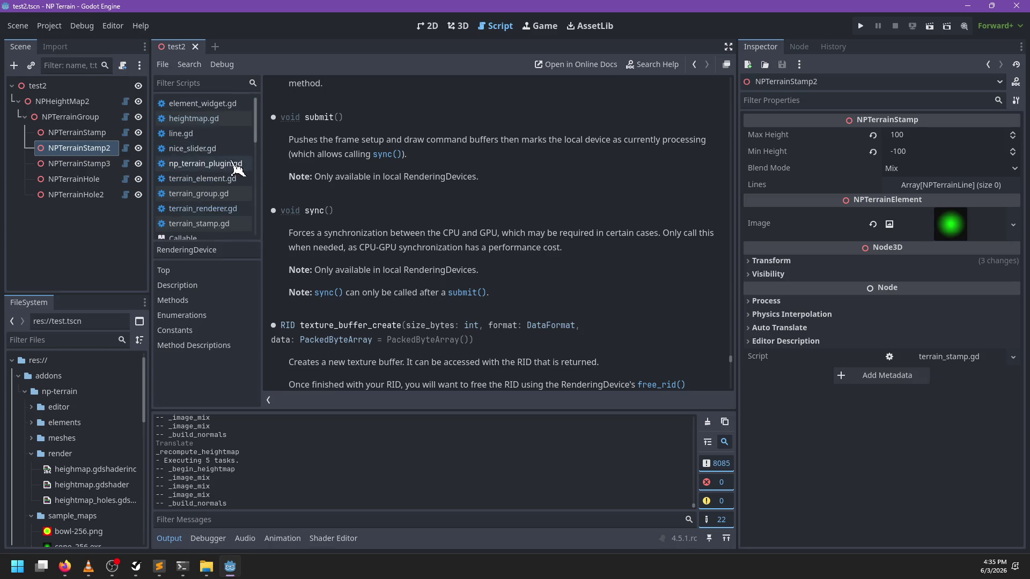
click(193, 119)
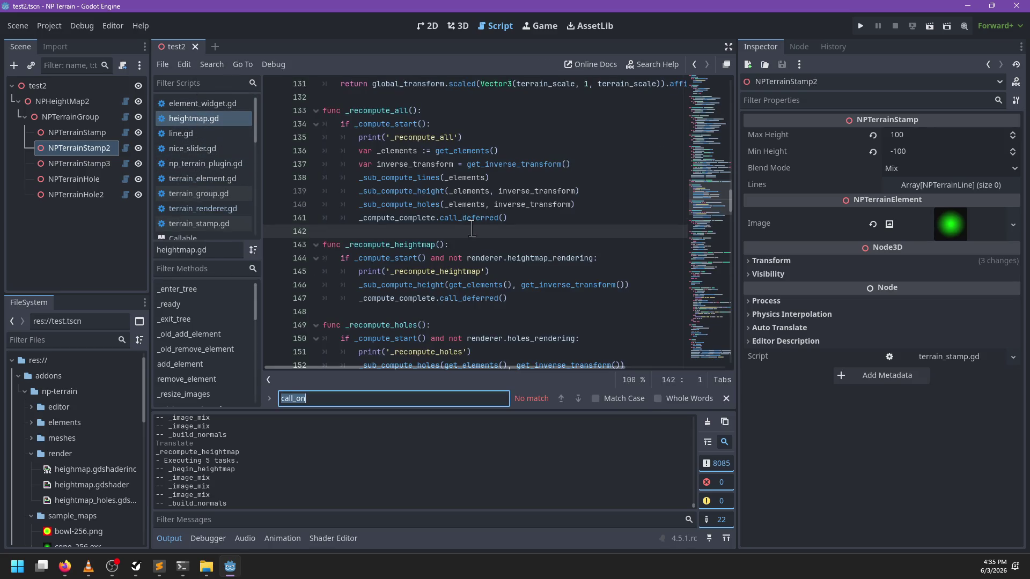
Comment out the print lines in heightmap.gd's three recompute functions and save
click(359, 271)
key(ctrl+k)
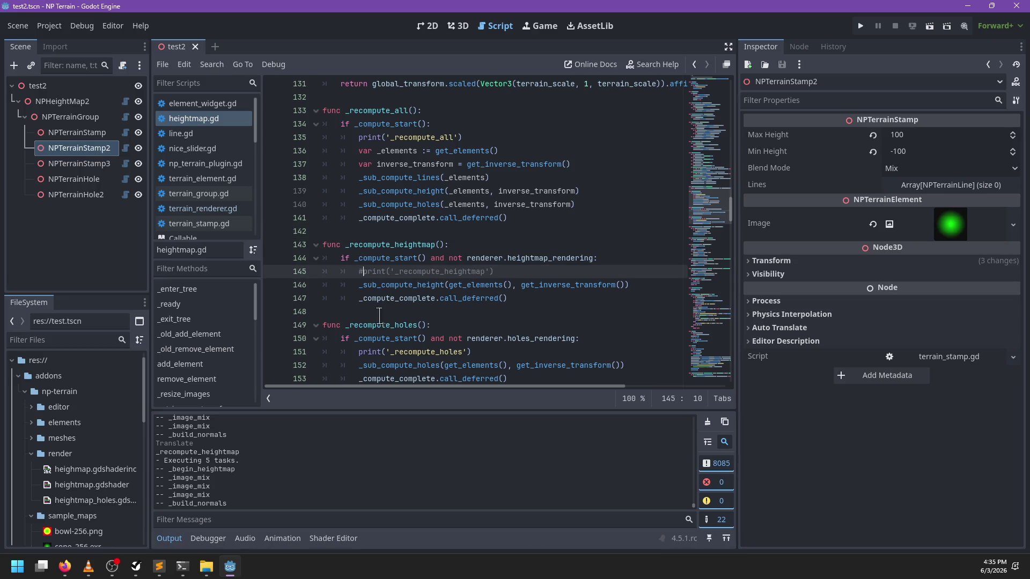
click(359, 351)
key(ctrl+k)
click(366, 137)
key(ctrl+k)
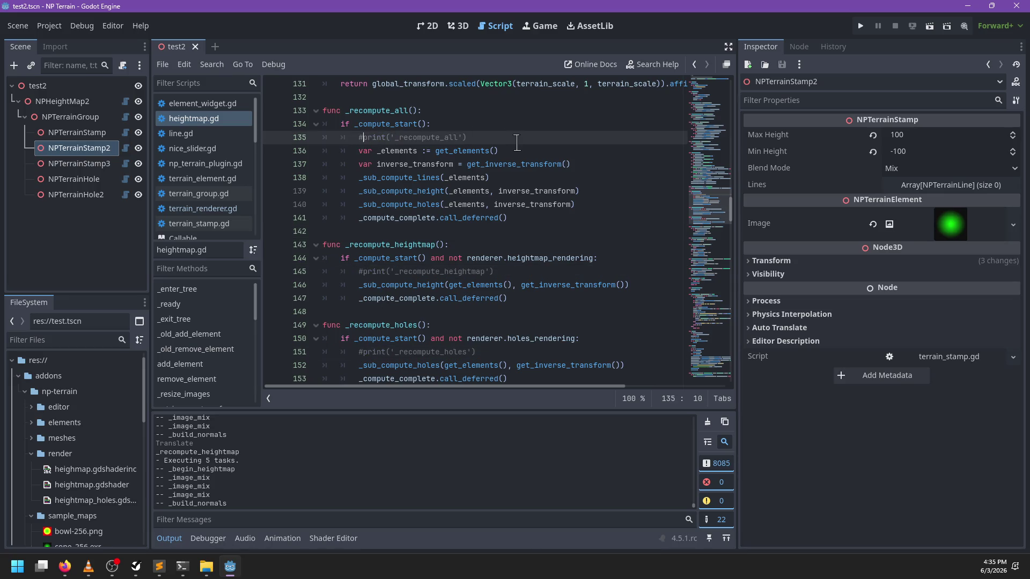
key(ctrl+s)
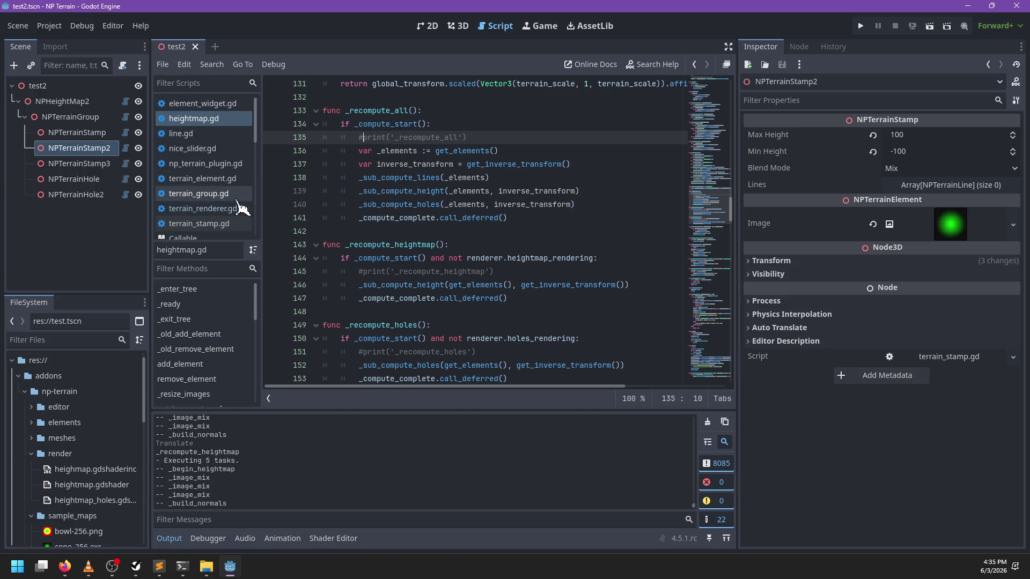
Comment out the Executing tasks and per-call print lines in terrain_renderer.gd and save
click(220, 209)
scroll(395, 234, down, 15)
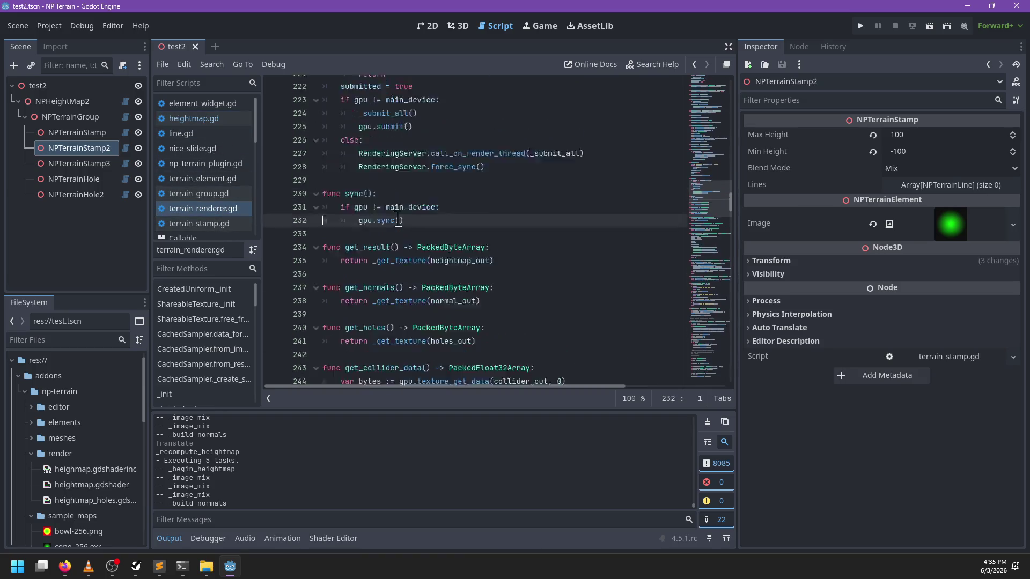
click(340, 177)
key(ctrl+k)
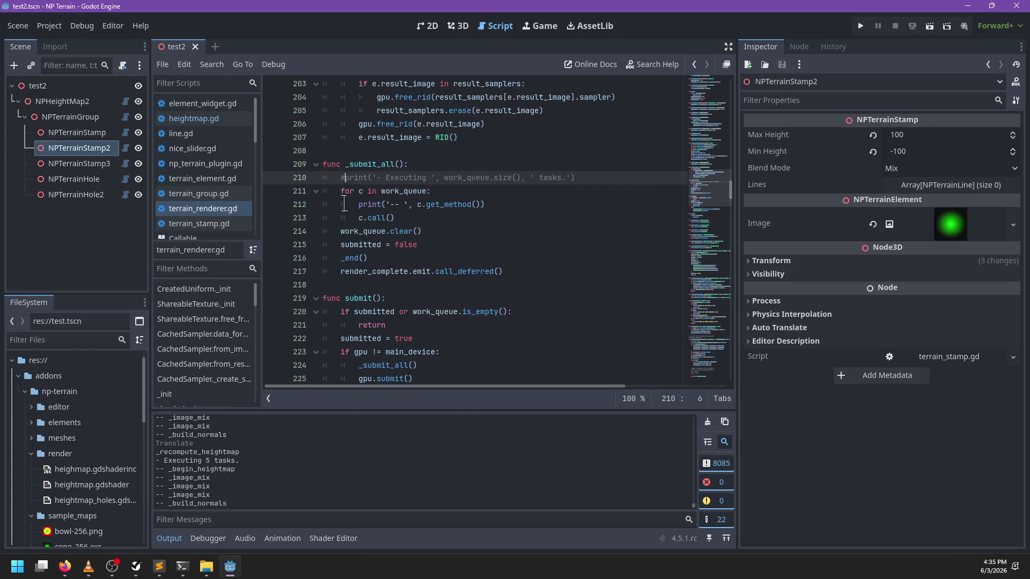
click(356, 204)
key(ctrl+k)
key(ctrl+s)
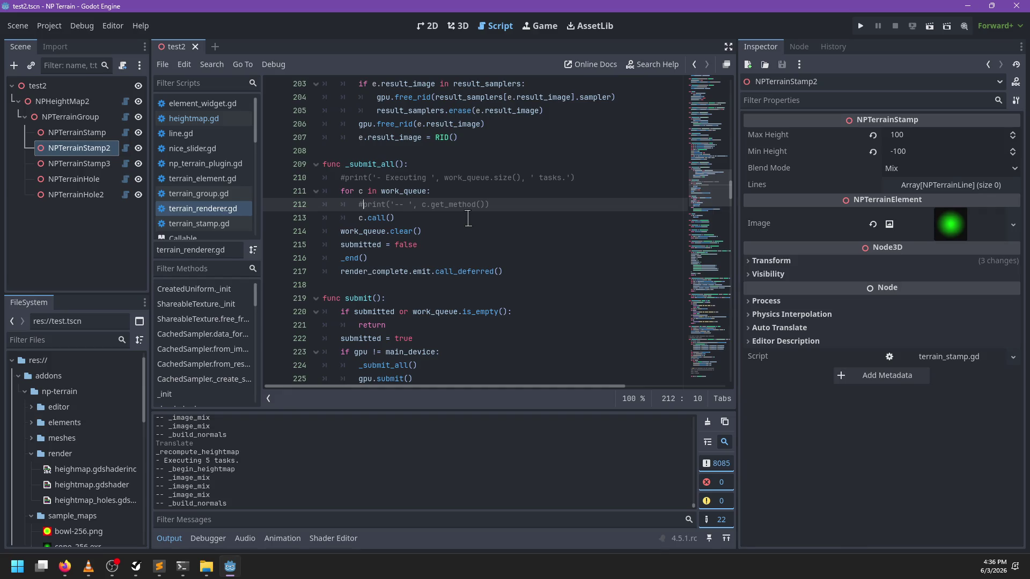
Highlight work_queue and submitted to review their usage, then return to the 3D scene
scroll(468, 218, down, 6)
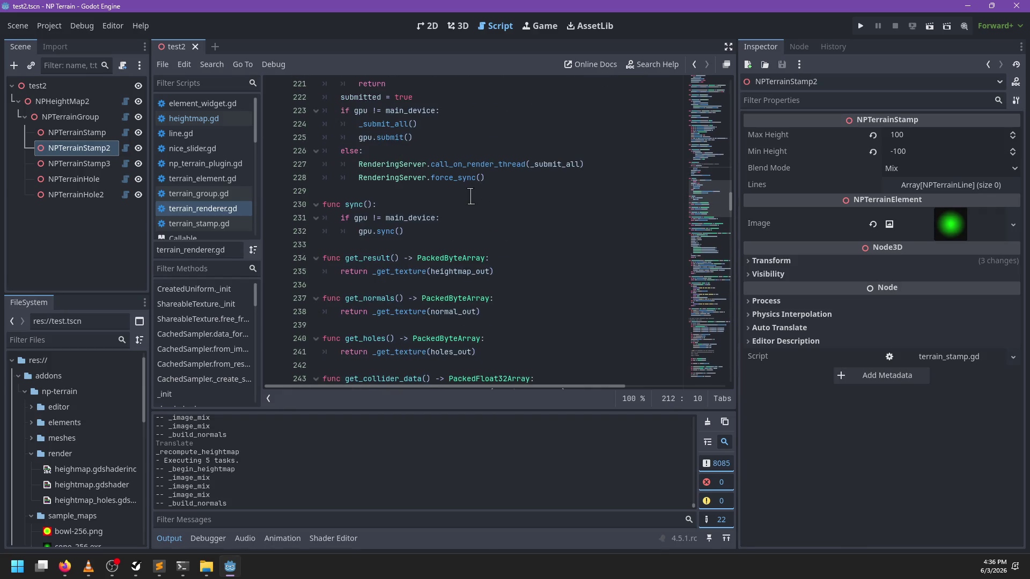
scroll(470, 197, up, 5)
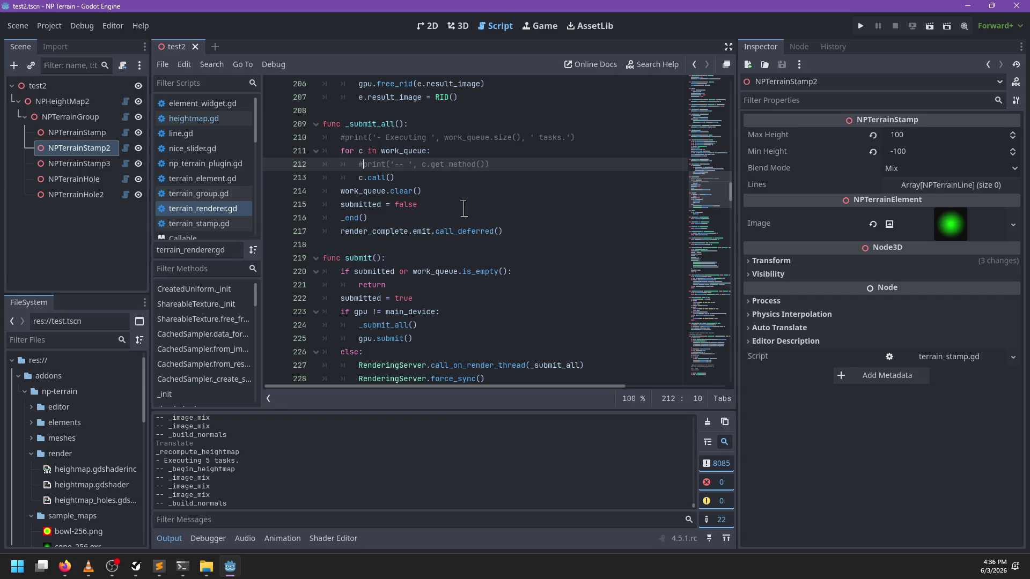
scroll(464, 208, down, 1)
double_click(374, 156)
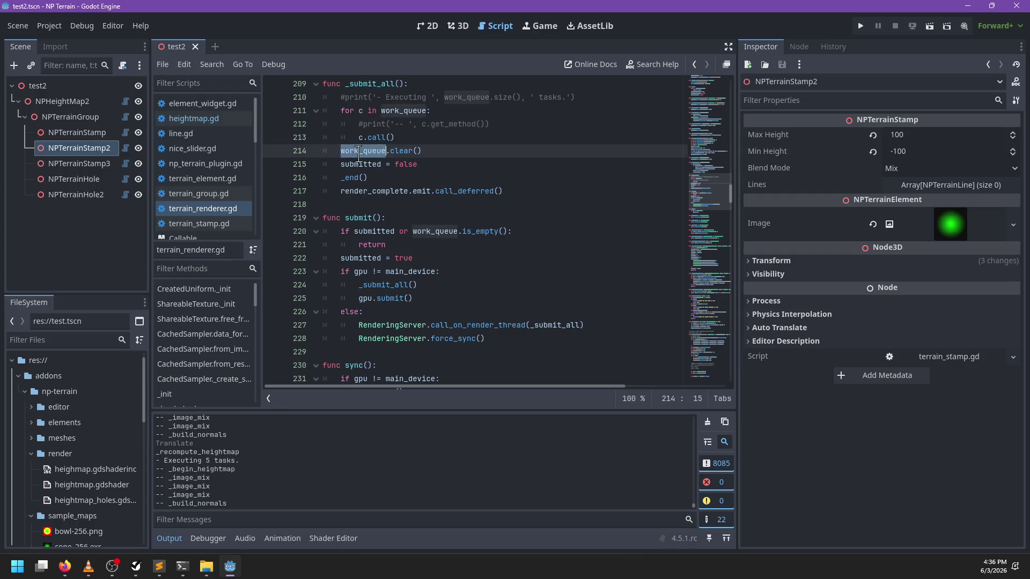
double_click(359, 165)
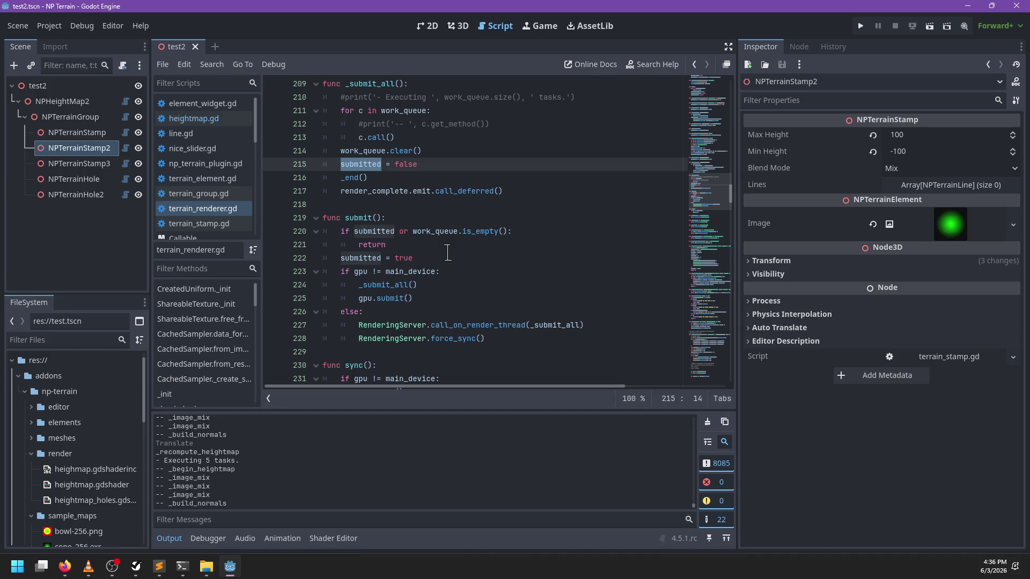
scroll(461, 246, up, 2)
scroll(477, 240, down, 1)
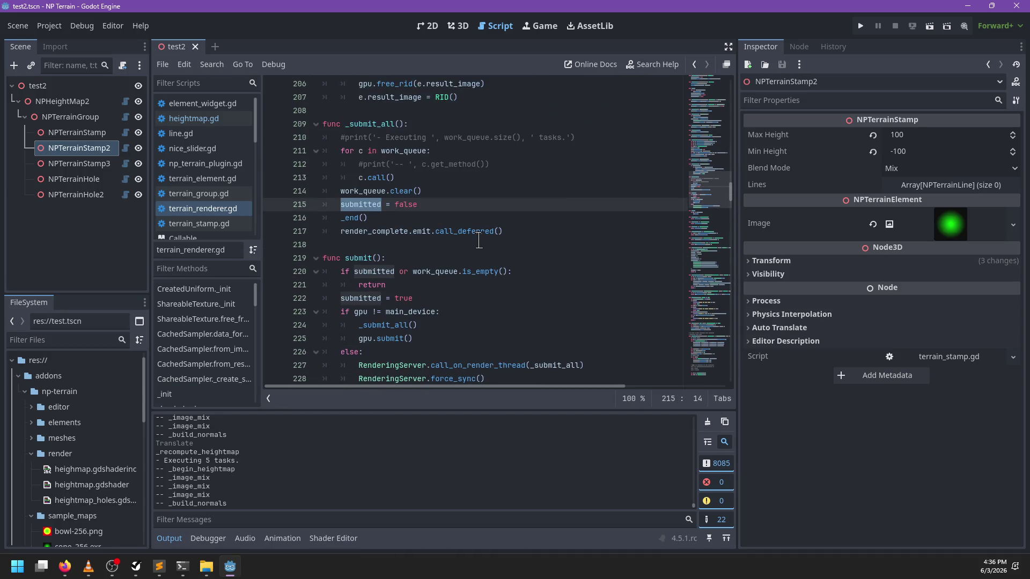
click(462, 25)
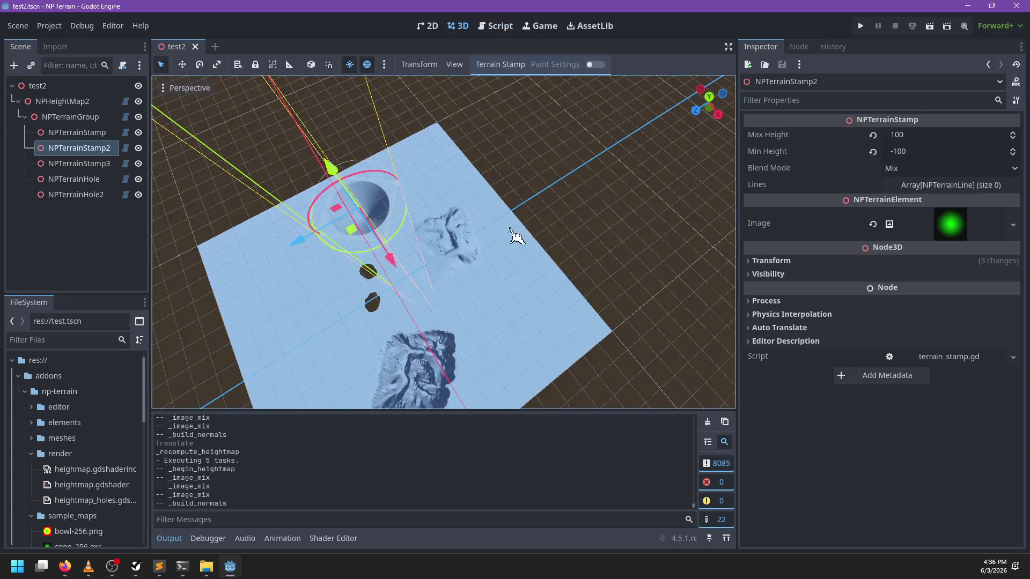
Bring up NP-ToDo and look over the Accurate brush placement and Improve the painting tasks
scroll(489, 281, up, 5)
mouse_move(584, 217)
mouse_down()
mouse_move(579, 184)
mouse_move(417, 299)
mouse_move(518, 233)
mouse_up()
scroll(507, 236, up, 2)
click(133, 573)
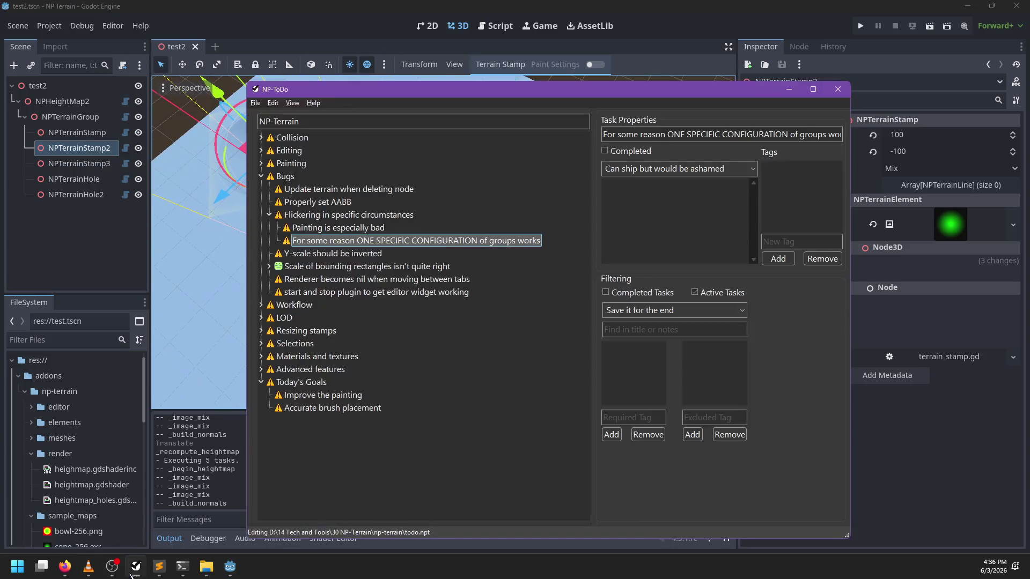
click(330, 409)
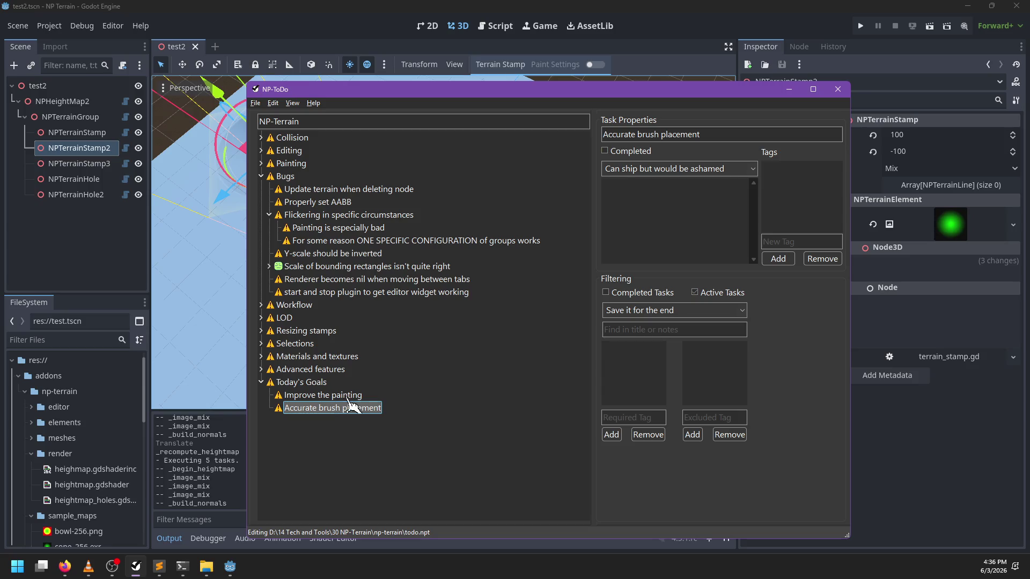
click(341, 397)
Add 'Fix the flickering for real' under Today's Goals, move it to the top, and save
click(306, 383)
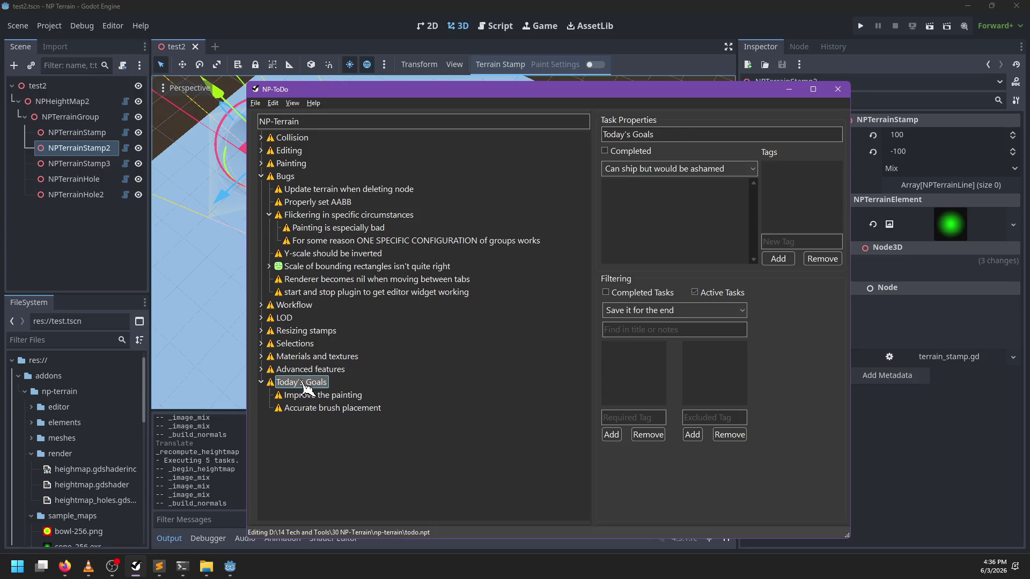
key(Insert)
text(Fix the flickering for real)
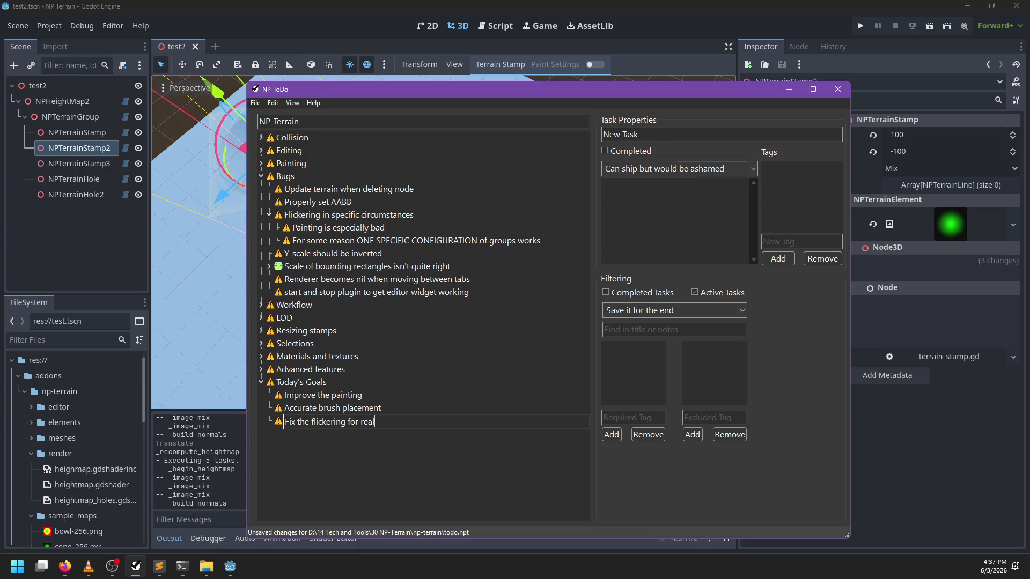
key(Return)
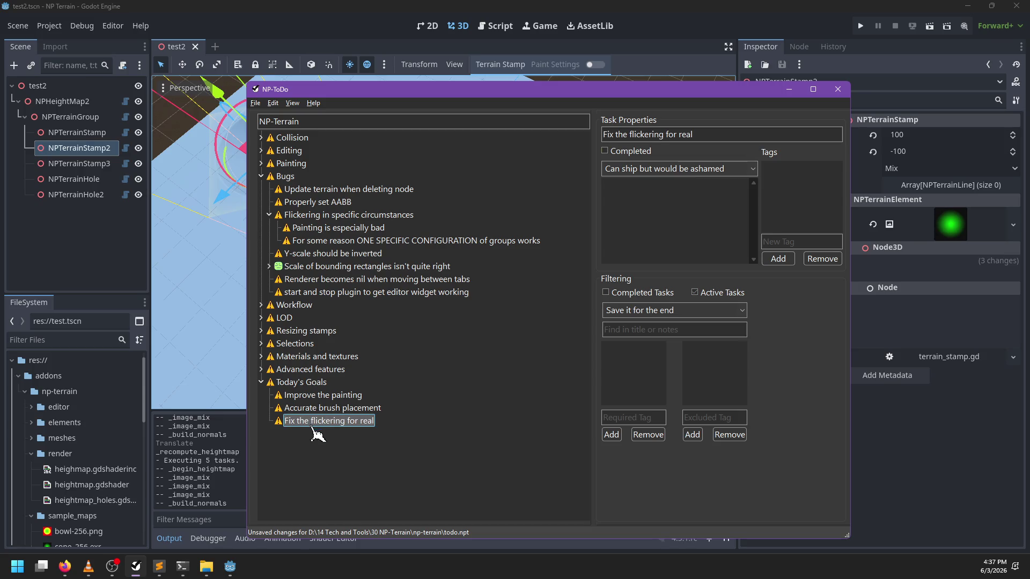
drag(314, 423, 313, 392)
key(ctrl+s)
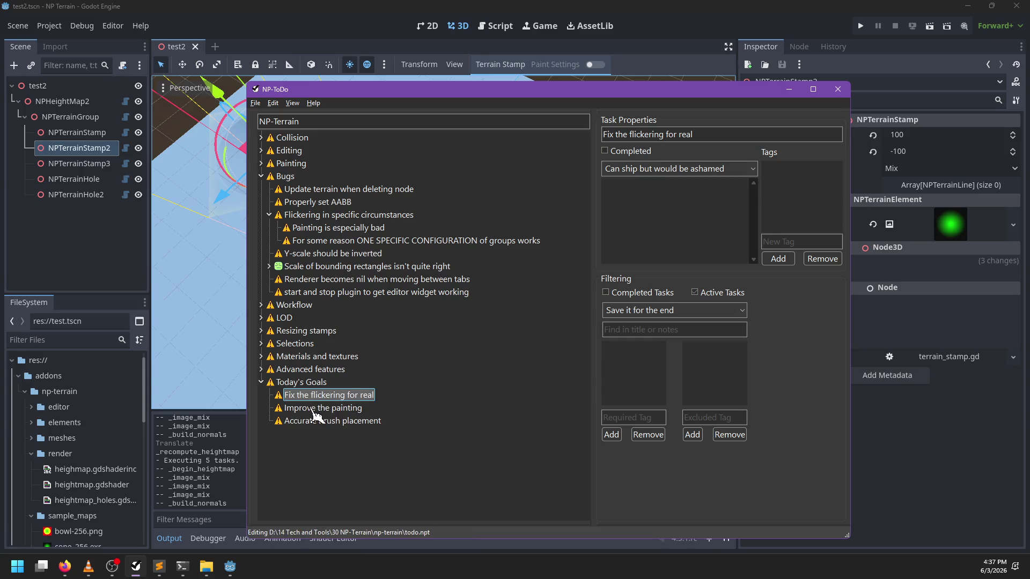
Select Improve the painting, put the task list away, and bring up PowerShell
click(318, 409)
click(346, 6)
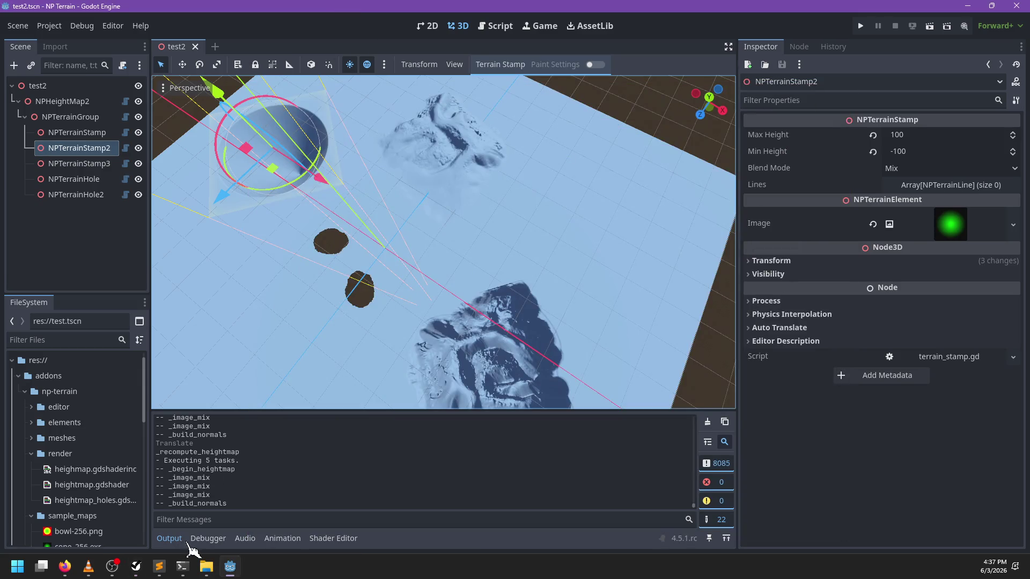
click(185, 567)
Check git status, change into the np-terrain project folder, and list its modified files
text(git status)
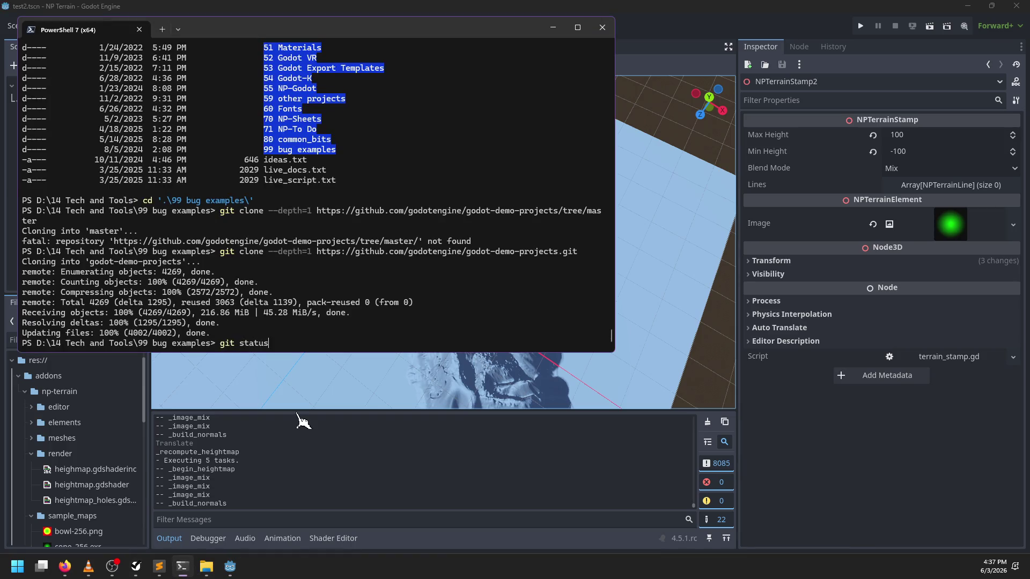
key(Return)
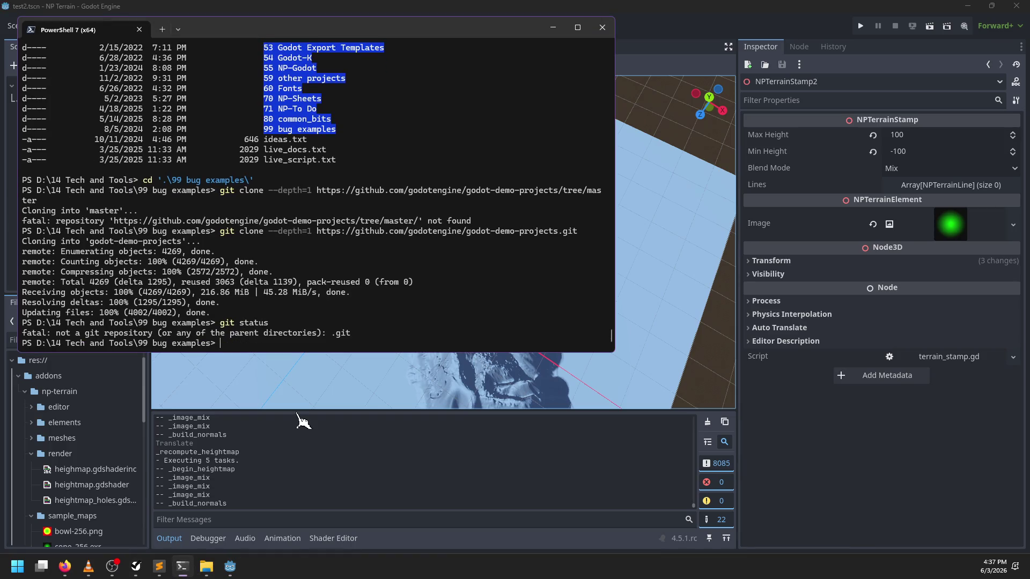
text(cd)
key(ctrl+v)
key(Return)
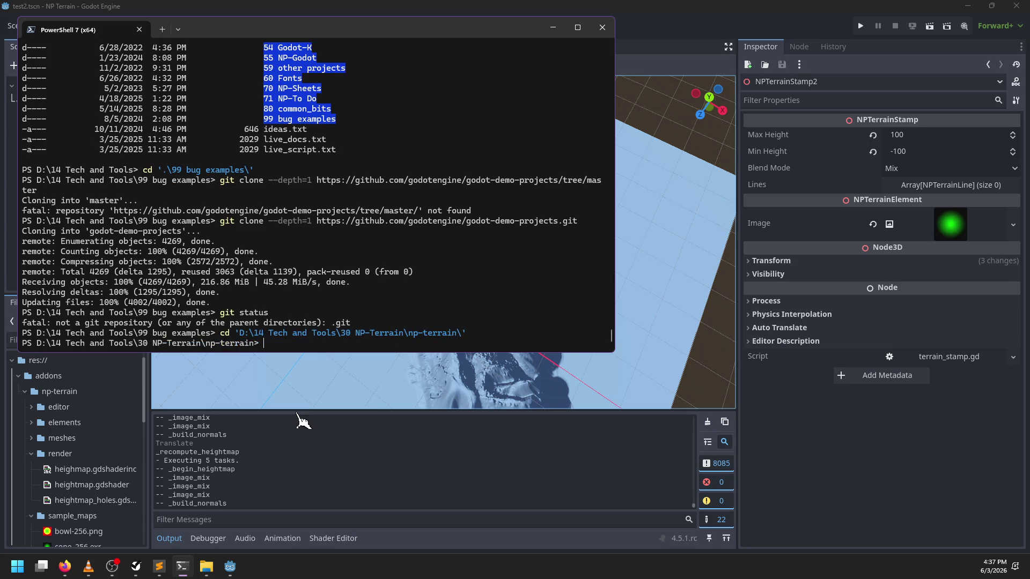
text(git status)
key(Return)
Stage all changes and commit them as 'I tried', then switch back toward Godot
text(gi)
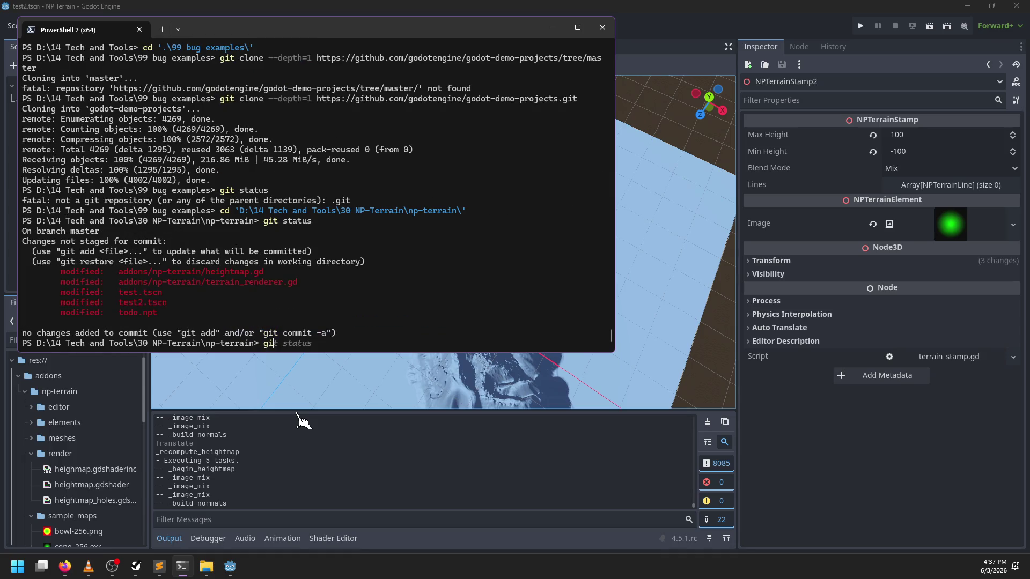
text(t add .)
key(Return)
text(git)
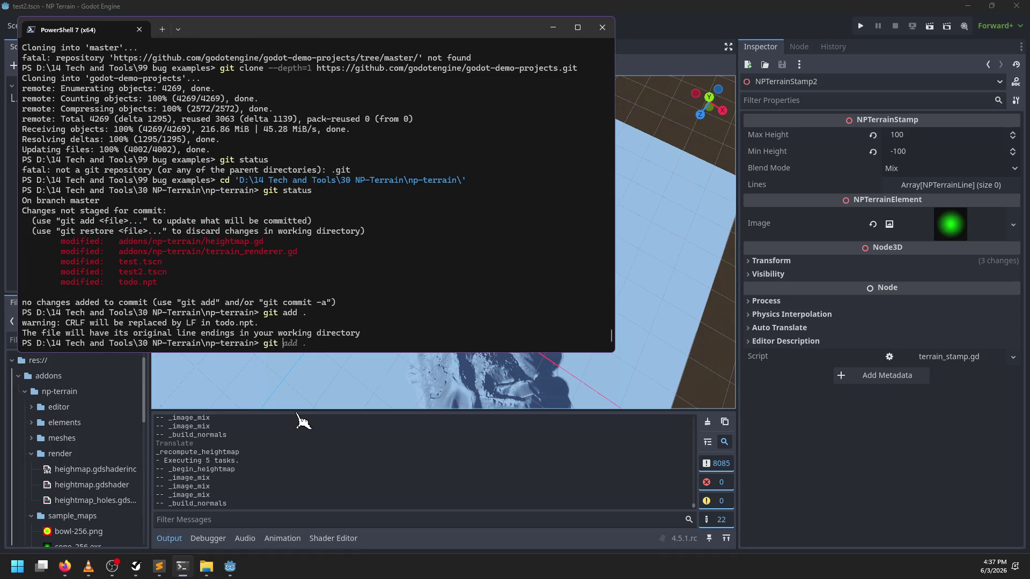
text(commit -m "I tried)
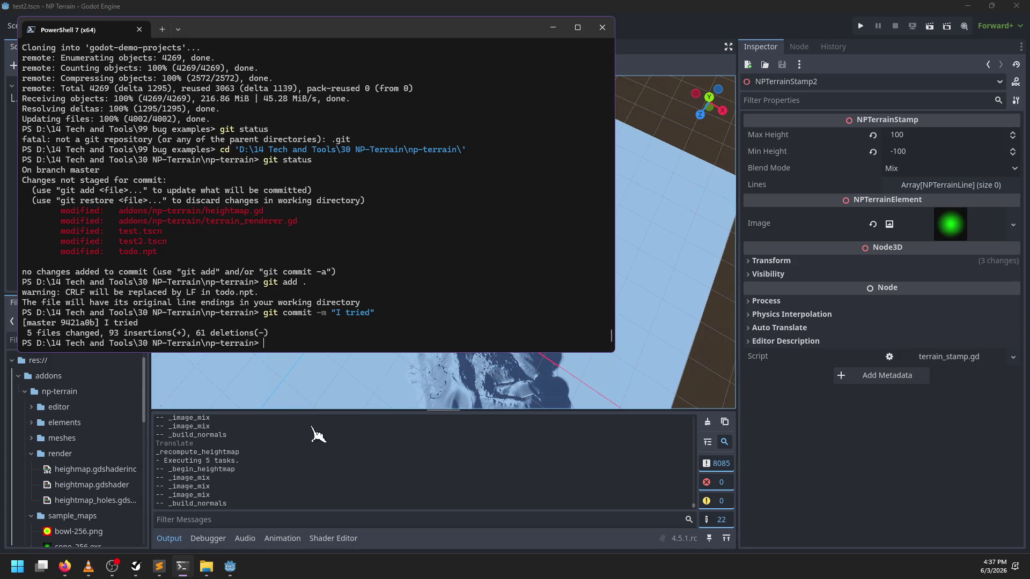
click(300, 422)
key(super)
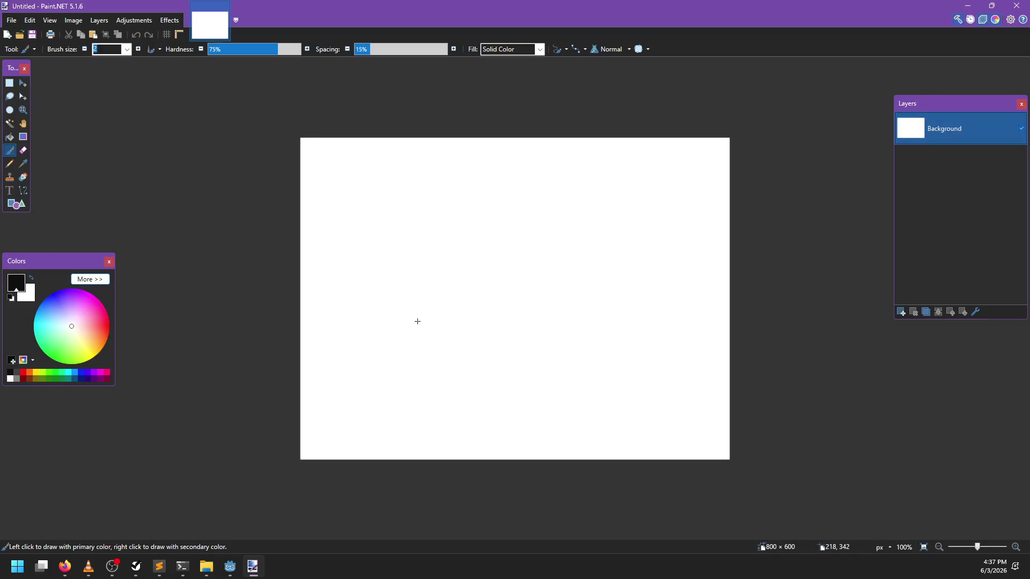
Try several diagonal black strokes on the canvas and undo them
drag(379, 343, 575, 245)
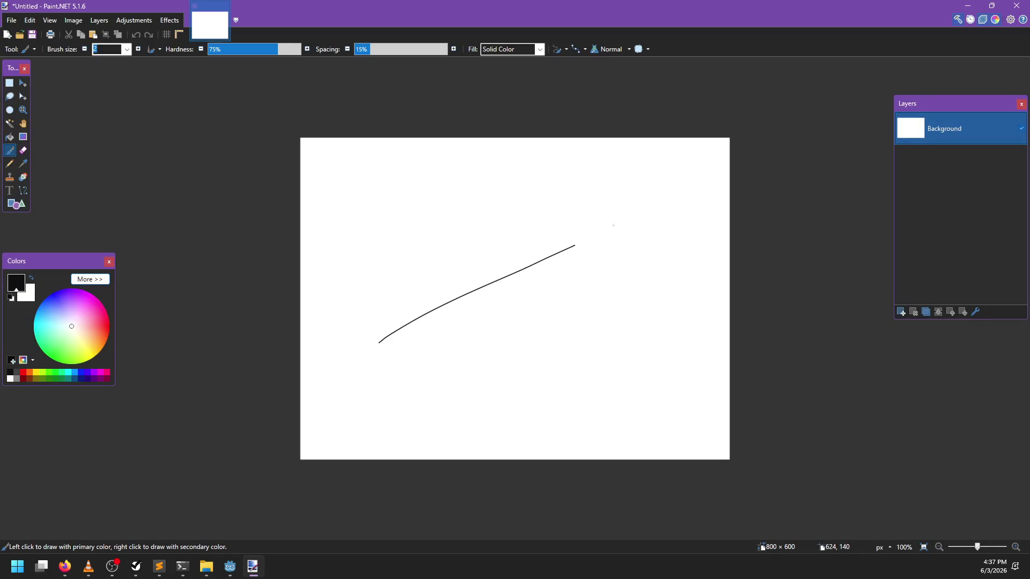
key(ctrl+z)
drag(372, 351, 651, 184)
key(ctrl+z)
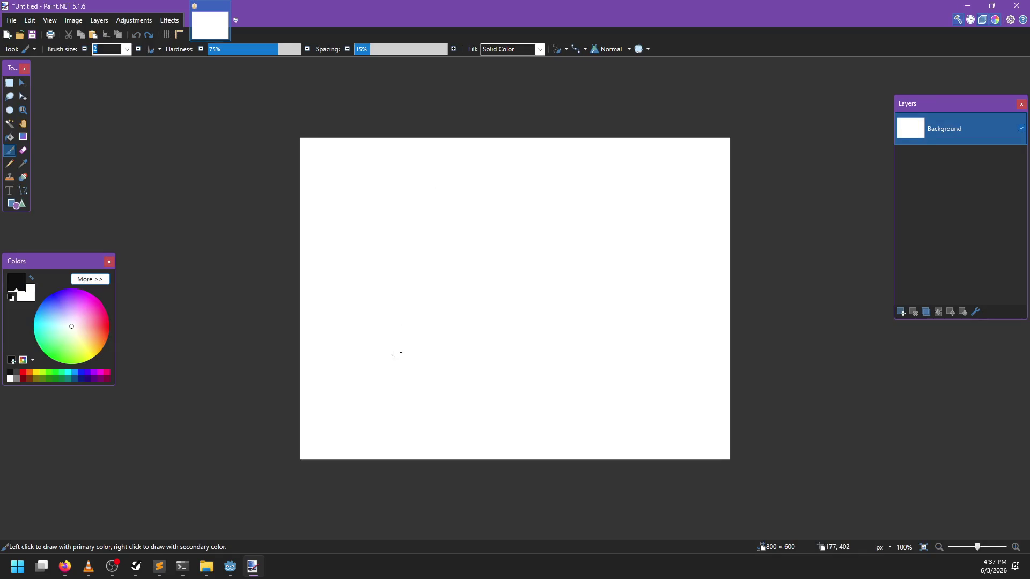
drag(391, 354, 574, 222)
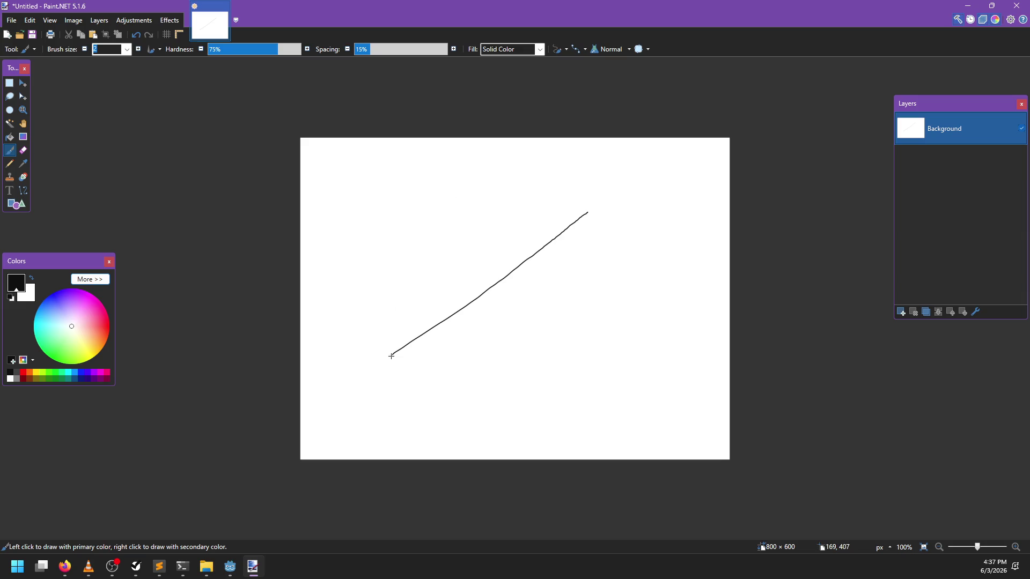
key(ctrl+z)
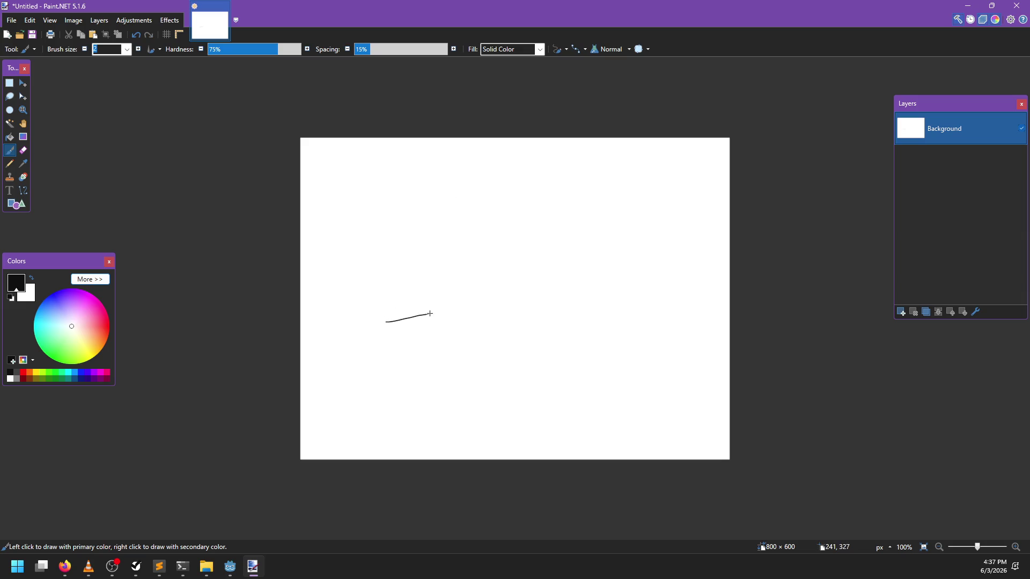
key(ctrl+z)
key(ctrl+z)
Loop the horizontal line in blue, redoing failed attempts, then switch to red for the upright line
key(x)
ctrl+scroll(456, 271, up, 3)
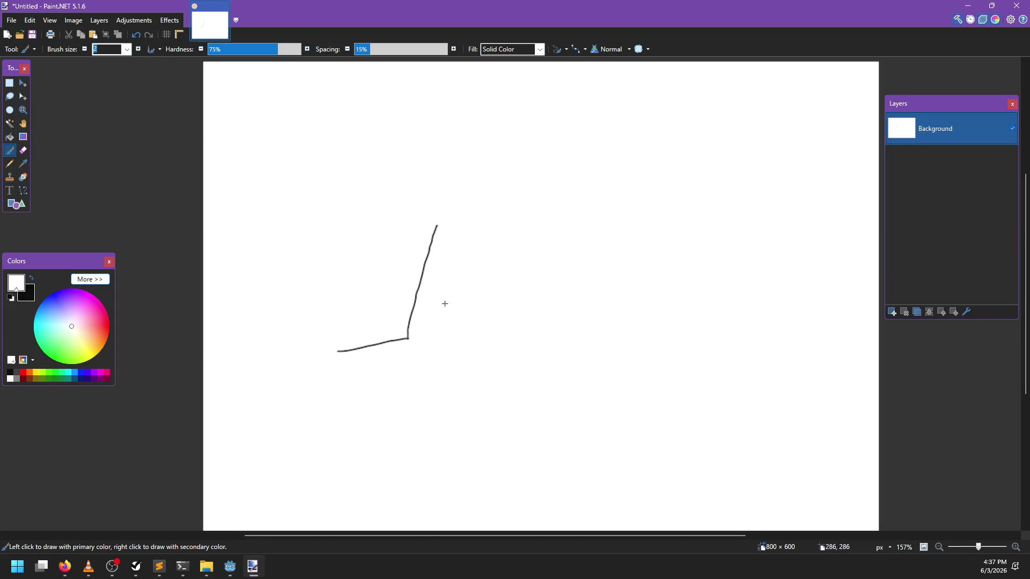
click(53, 292)
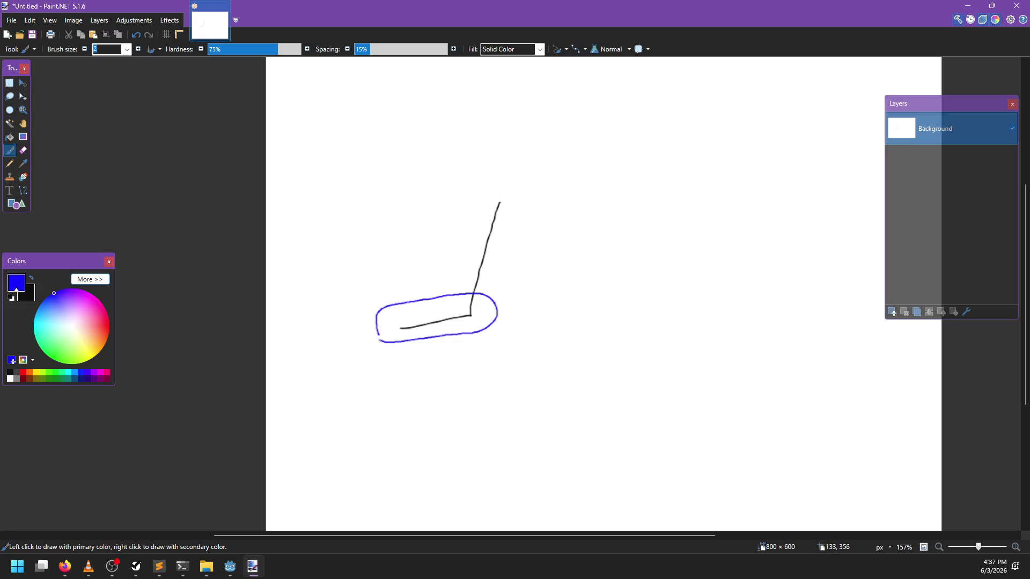
key(ctrl+z)
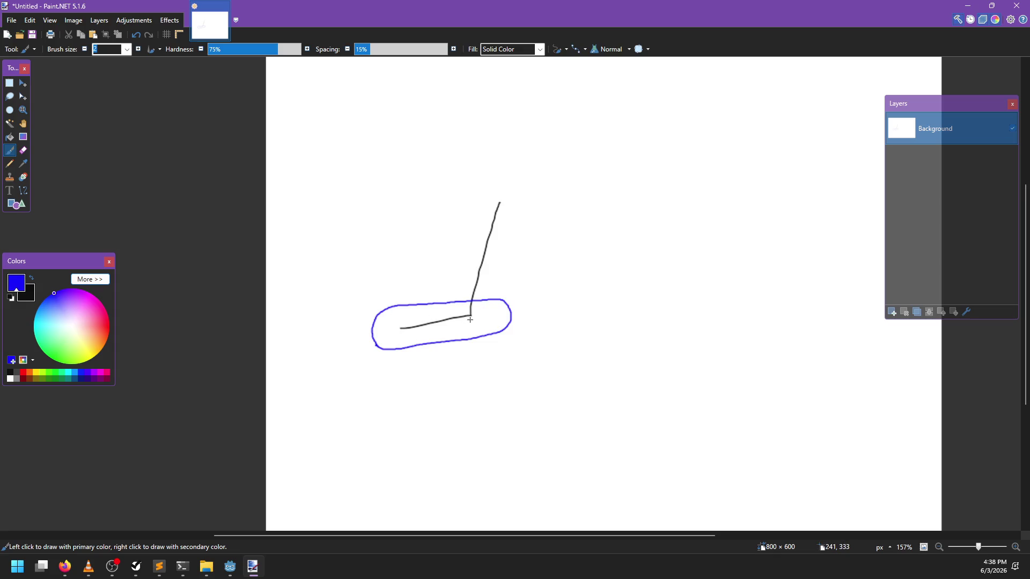
key(ctrl+z)
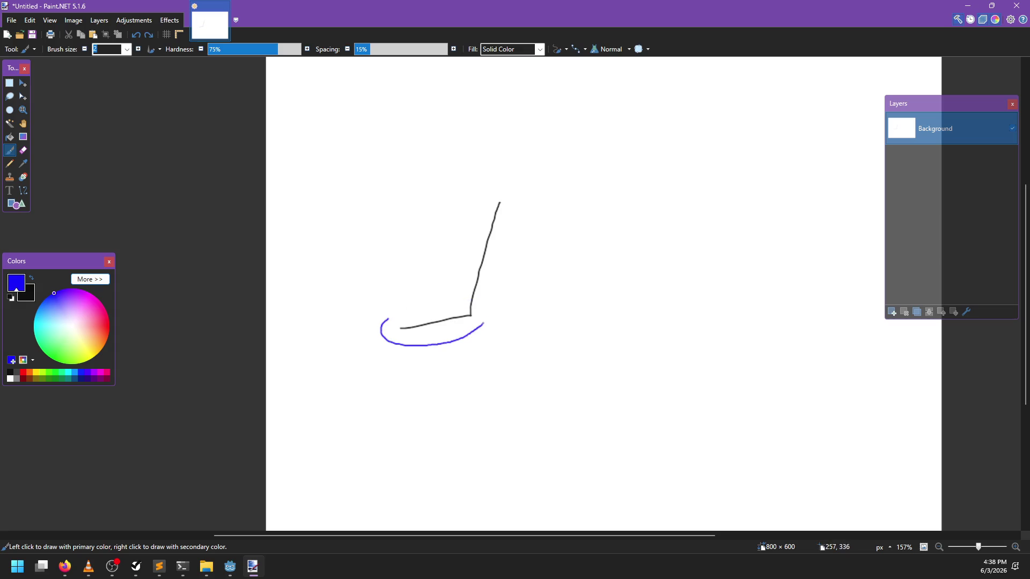
key(ctrl+z)
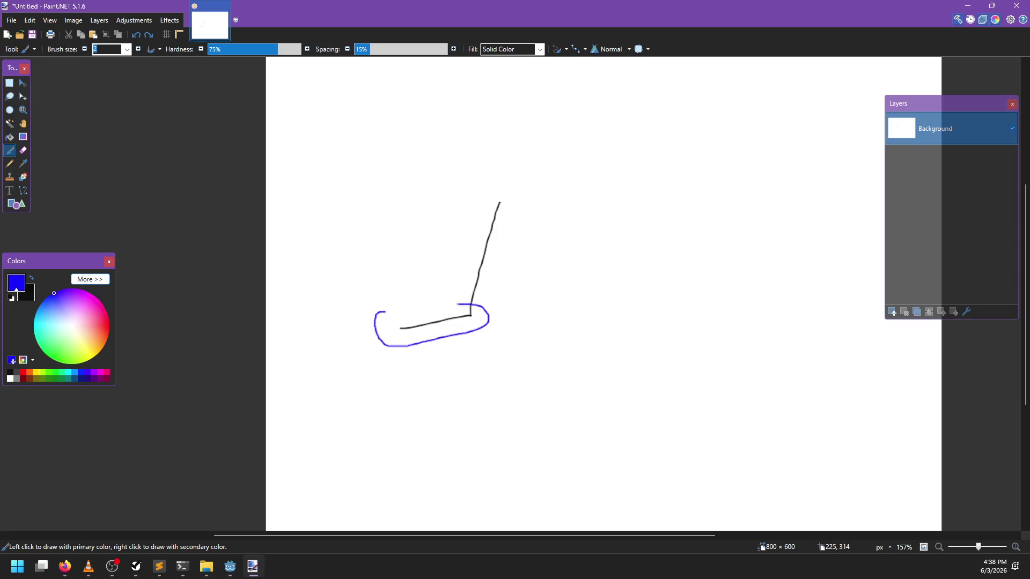
key(x)
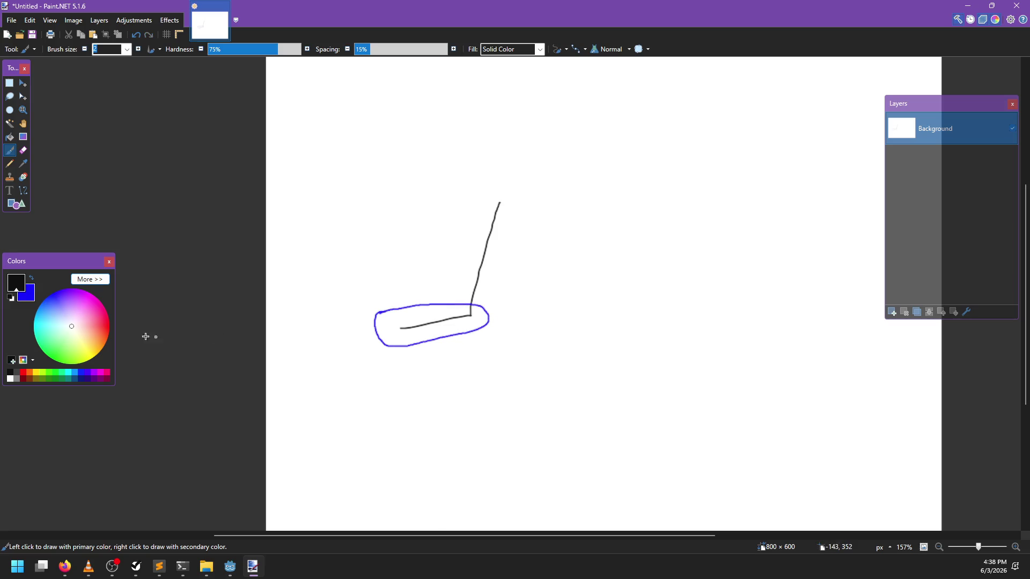
click(108, 320)
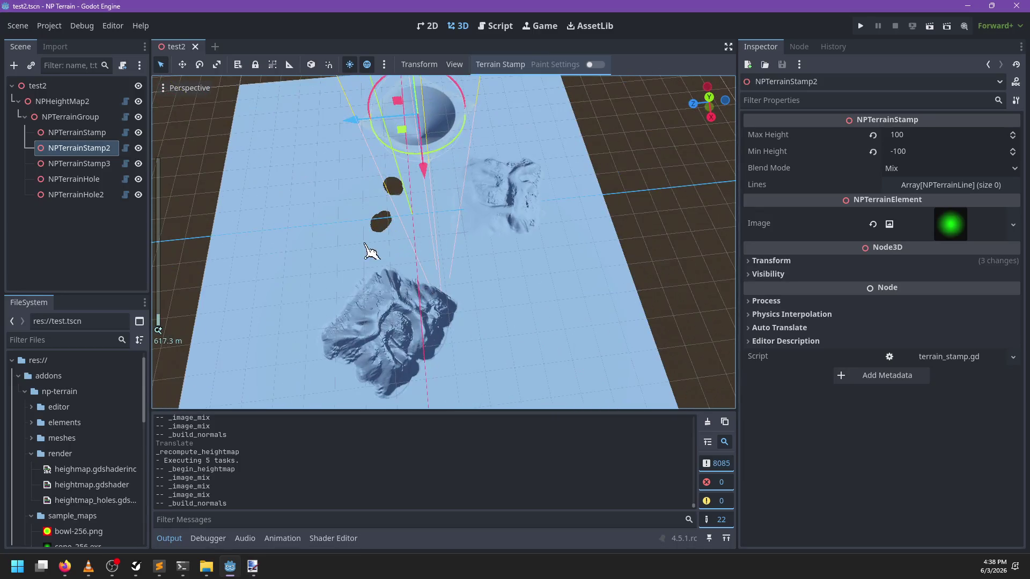
Stretch the stamp into a long strip with the Scale tool
mouse_move(434, 217)
mouse_down()
mouse_move(536, 186)
mouse_move(449, 258)
mouse_move(632, 258)
mouse_move(520, 254)
mouse_up()
key(r)
mouse_move(455, 225)
mouse_down()
mouse_move(552, 284)
mouse_move(541, 259)
mouse_move(571, 209)
mouse_up()
Delete NPTerrainStamp2, NPTerrainStamp3 and both terrain holes
click(96, 164)
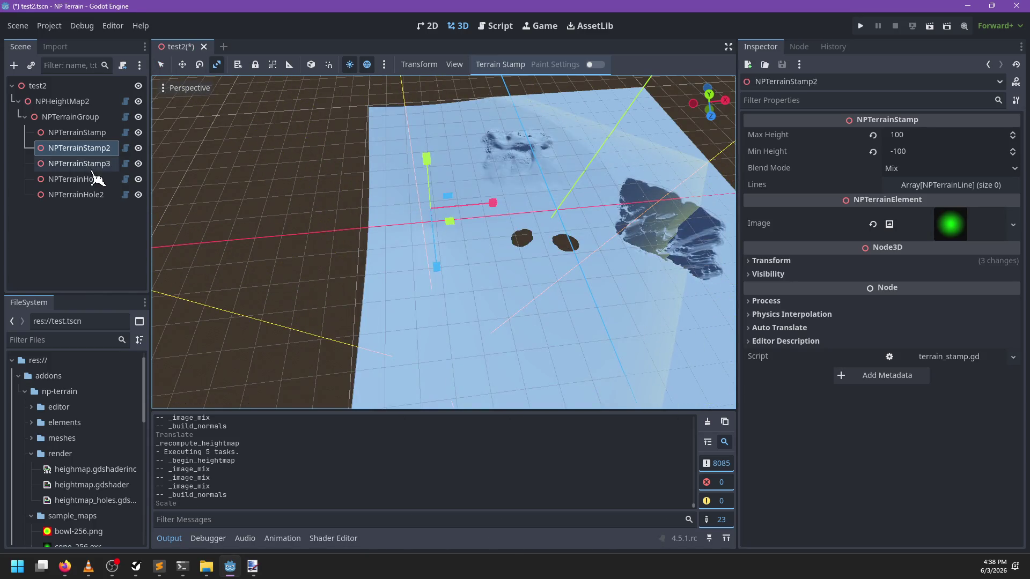
shift+click(95, 155)
key(Delete)
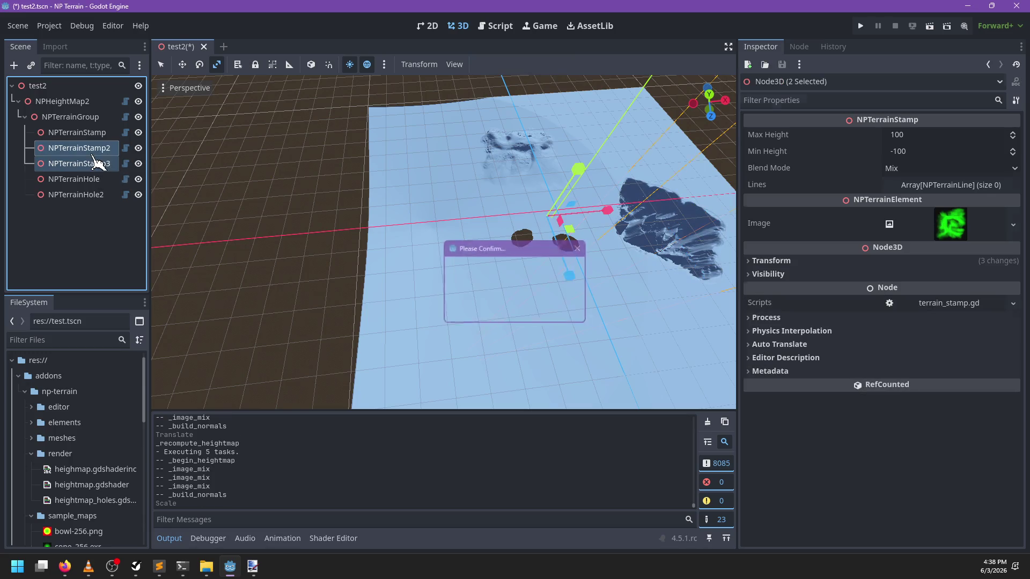
key(Return)
shift+click(95, 163)
key(Delete)
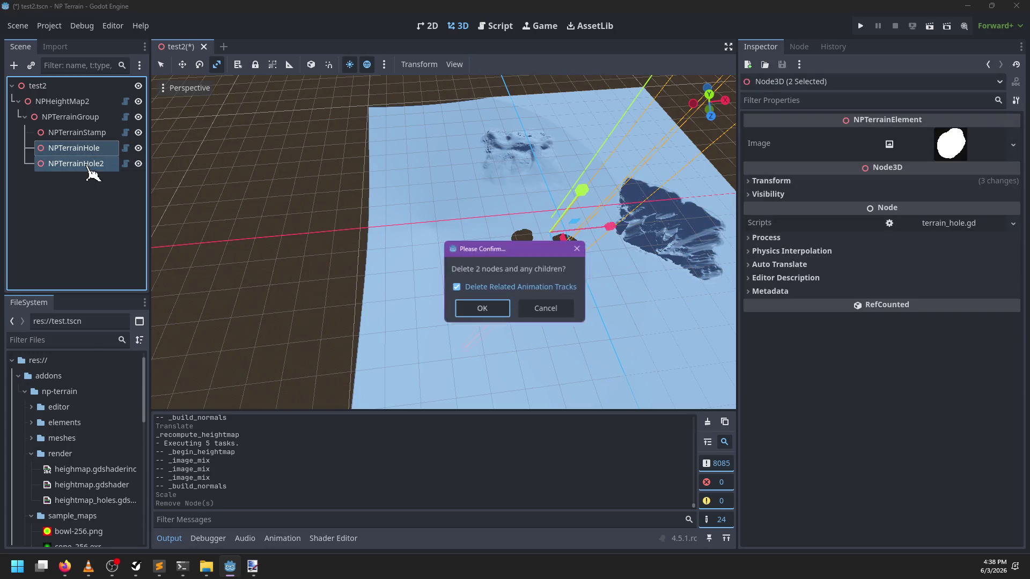
key(Return)
Enlarge NPTerrainStamp and raise its height scale into a broad mountain range
click(80, 132)
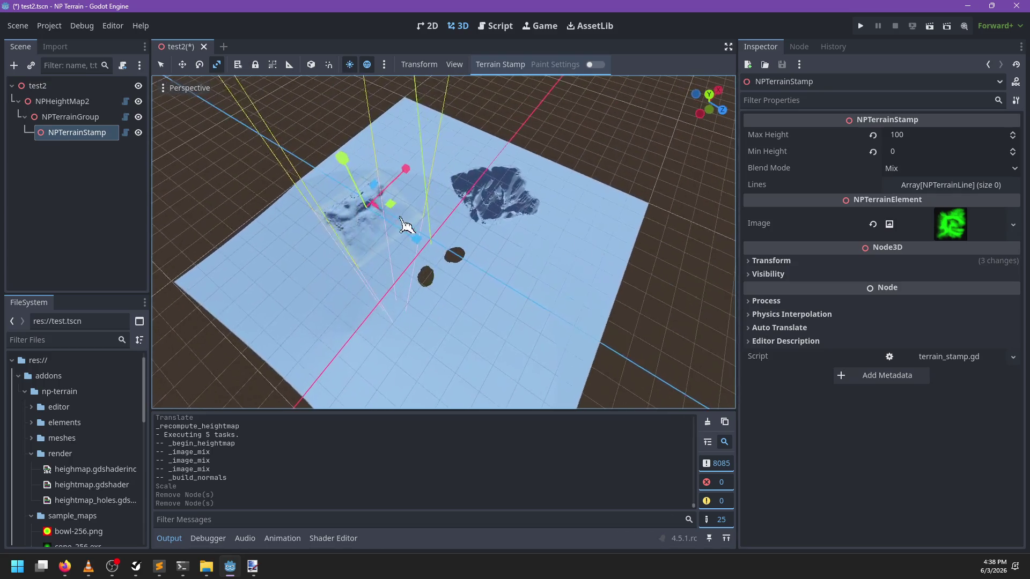
mouse_move(391, 212)
mouse_down()
mouse_move(545, 173)
mouse_move(554, 214)
mouse_move(351, 200)
mouse_up()
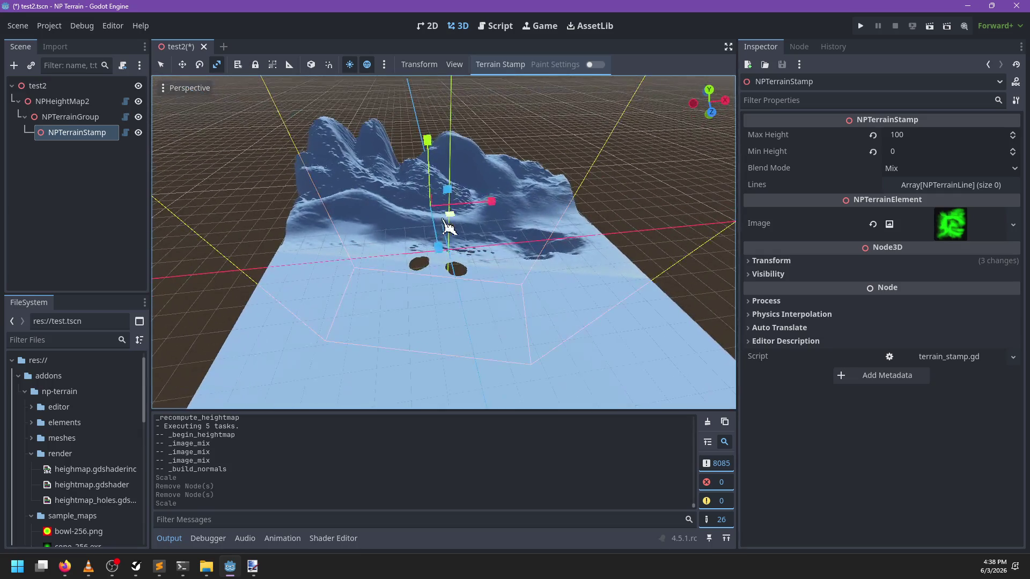
mouse_move(453, 211)
mouse_down()
mouse_move(467, 237)
mouse_move(437, 239)
mouse_move(455, 241)
mouse_up()
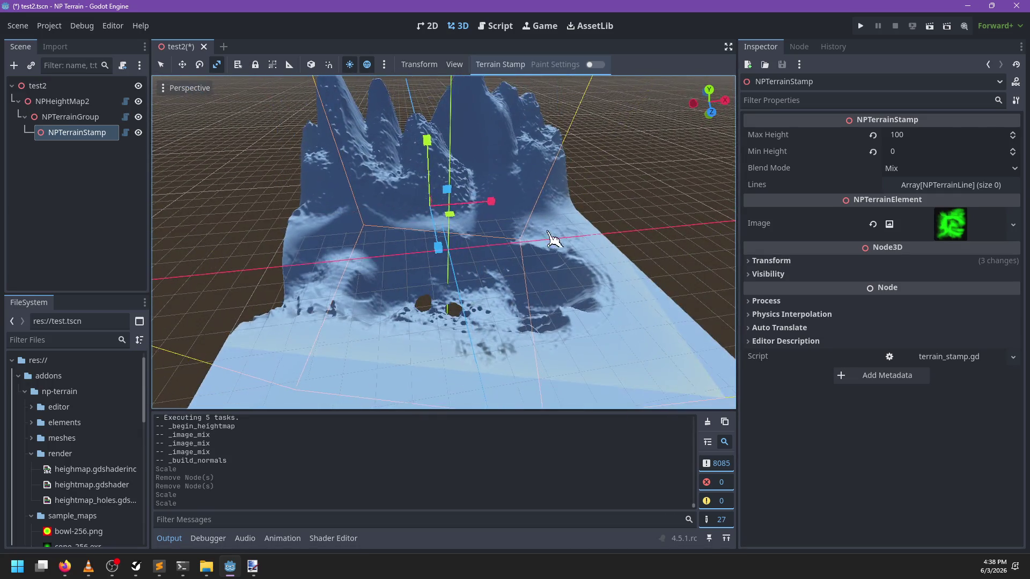
mouse_move(552, 237)
mouse_down()
mouse_move(396, 188)
mouse_move(437, 241)
mouse_move(427, 247)
mouse_up()
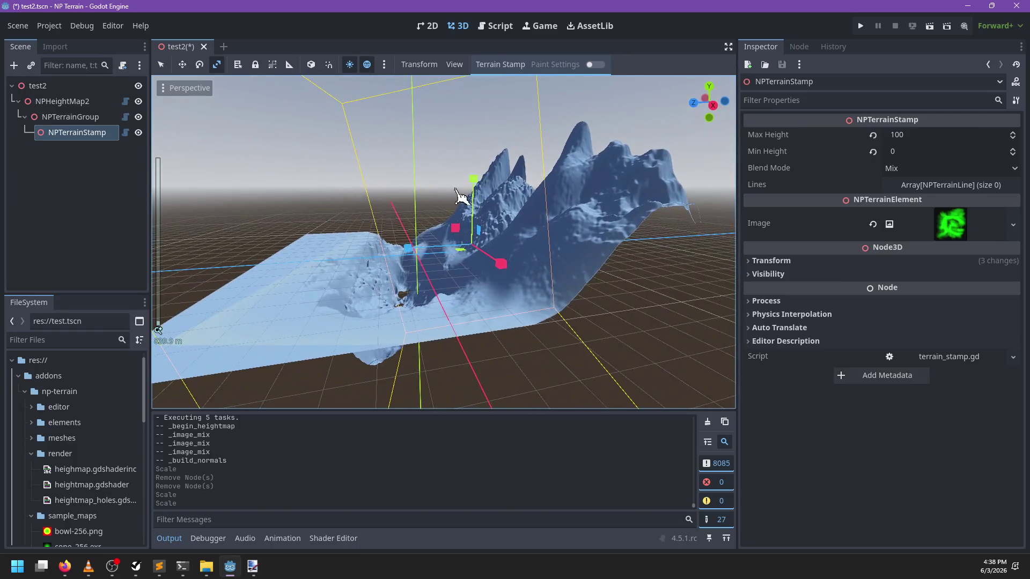
drag(467, 175, 468, 129)
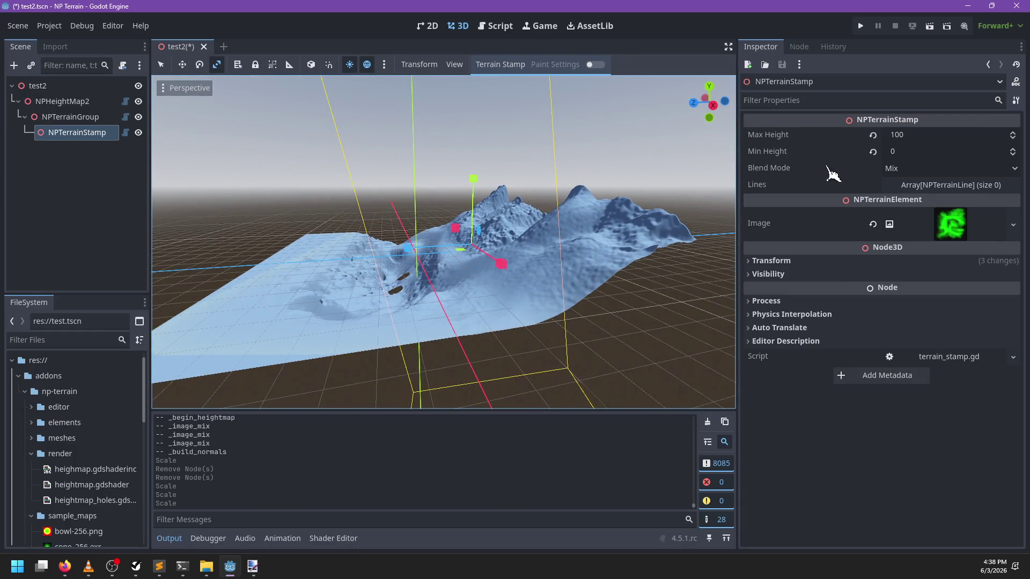
Set NPTerrainStamp's Transform Scale y to 1 in the Inspector to flatten the mountains
mouse_move(580, 252)
mouse_down()
mouse_move(545, 276)
mouse_move(481, 274)
mouse_up()
key(q)
click(788, 261)
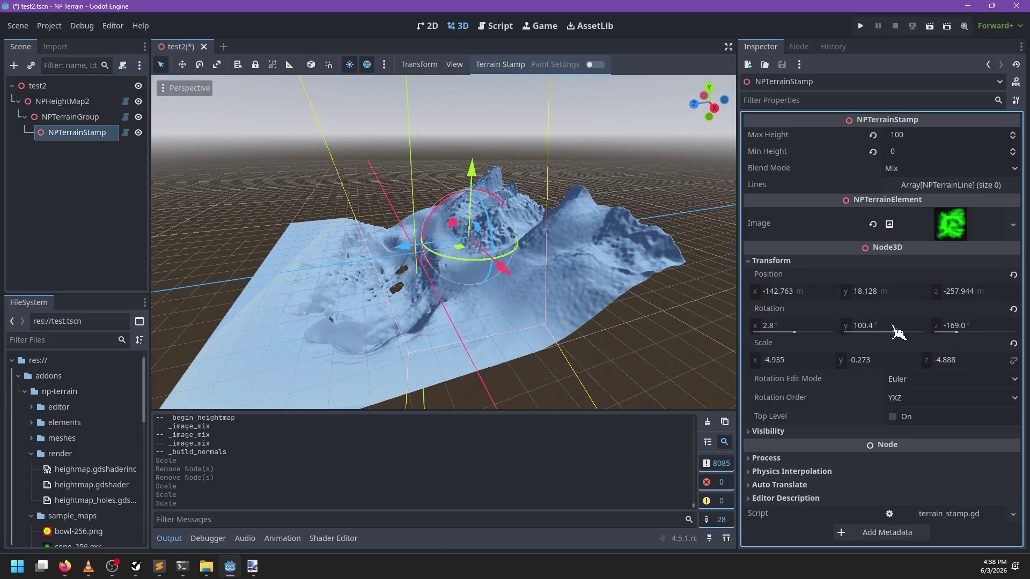
click(877, 360)
text(1)
key(Return)
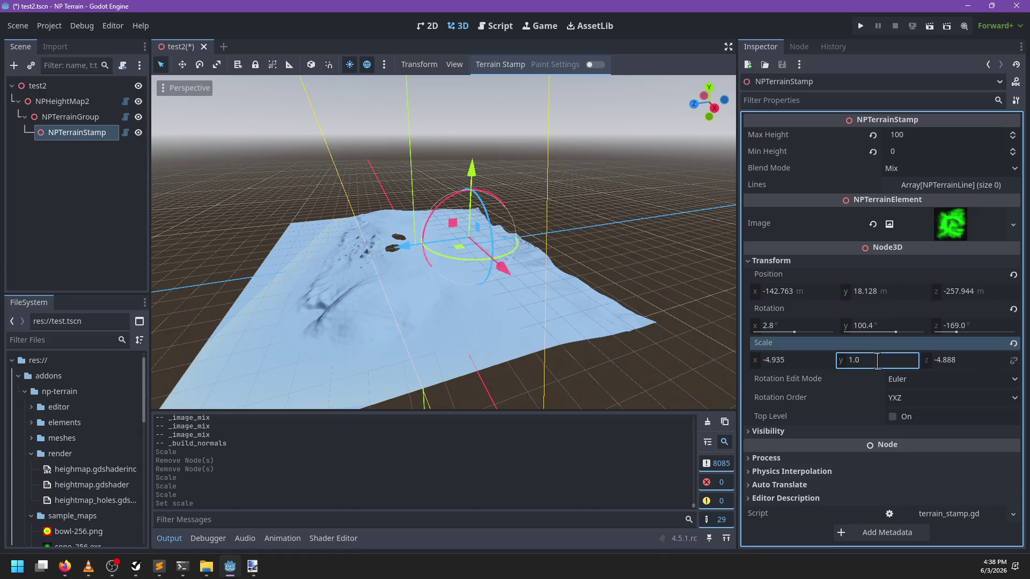
mouse_move(483, 300)
mouse_down()
mouse_move(462, 310)
mouse_move(620, 315)
mouse_move(481, 294)
mouse_move(520, 260)
mouse_move(493, 207)
mouse_move(409, 212)
mouse_move(338, 133)
mouse_move(503, 174)
mouse_move(503, 205)
mouse_up()
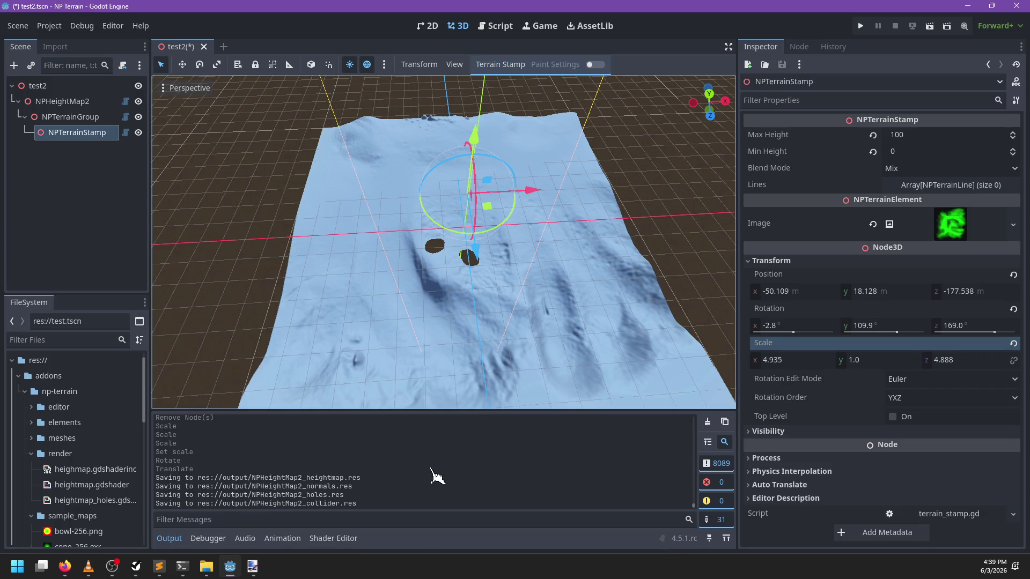
scroll(427, 487, up, 2)
scroll(427, 487, down, 2)
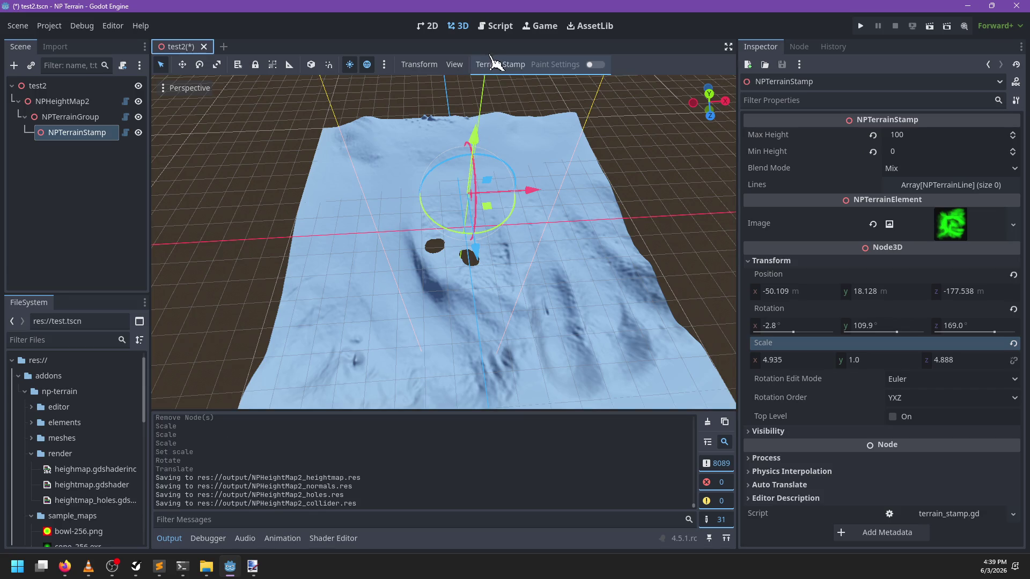
Redraw all terrain stamps, save all terrain outputs, and clear the Output log
click(500, 65)
click(492, 96)
click(500, 64)
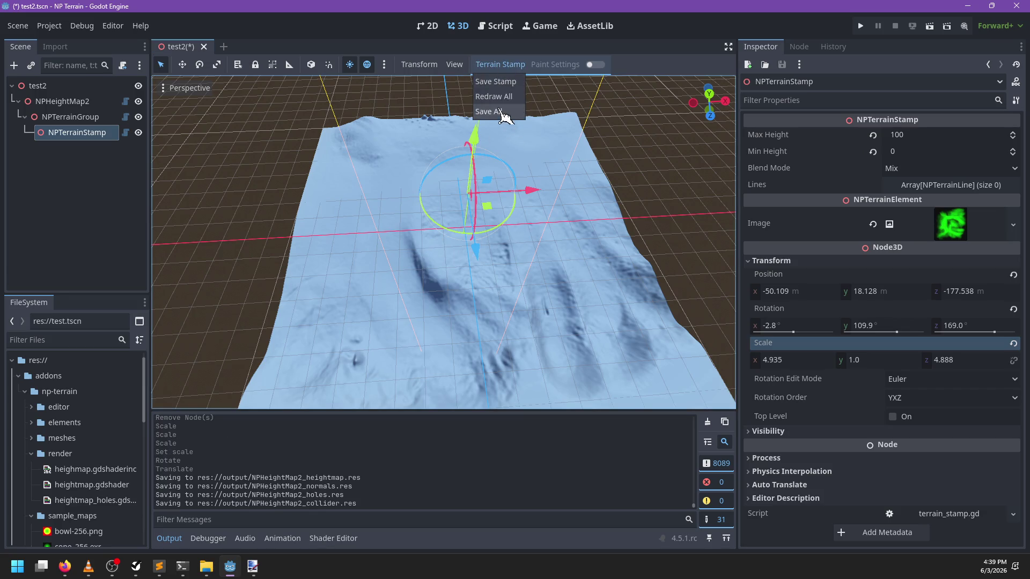
click(496, 112)
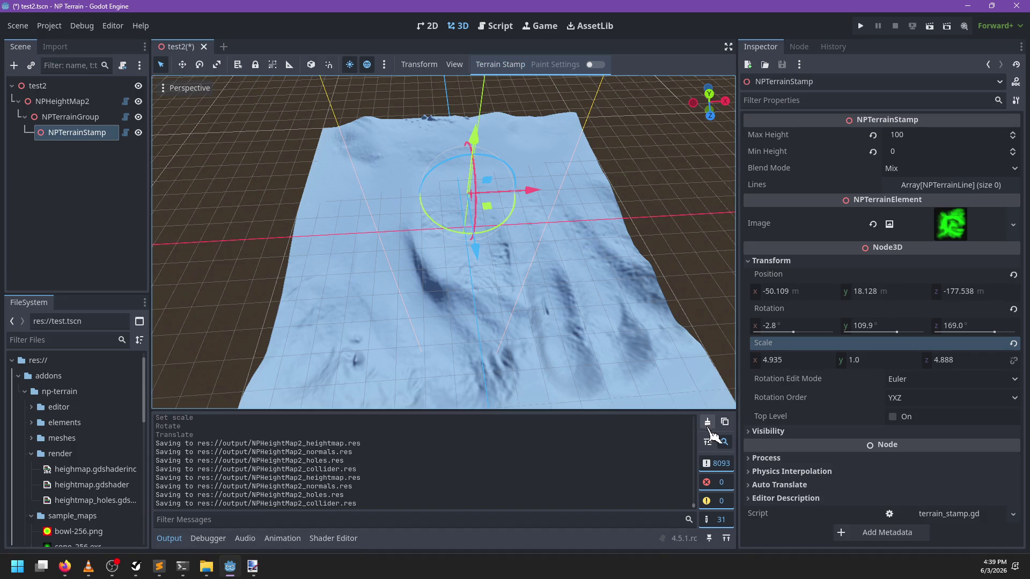
click(707, 422)
Enable terrain painting with a radius-16 brush and carve a curved trench from the crater
mouse_move(450, 272)
mouse_down()
mouse_move(432, 287)
mouse_move(413, 277)
mouse_move(455, 315)
mouse_move(706, 289)
mouse_up()
scroll(706, 290, up, 2)
click(595, 64)
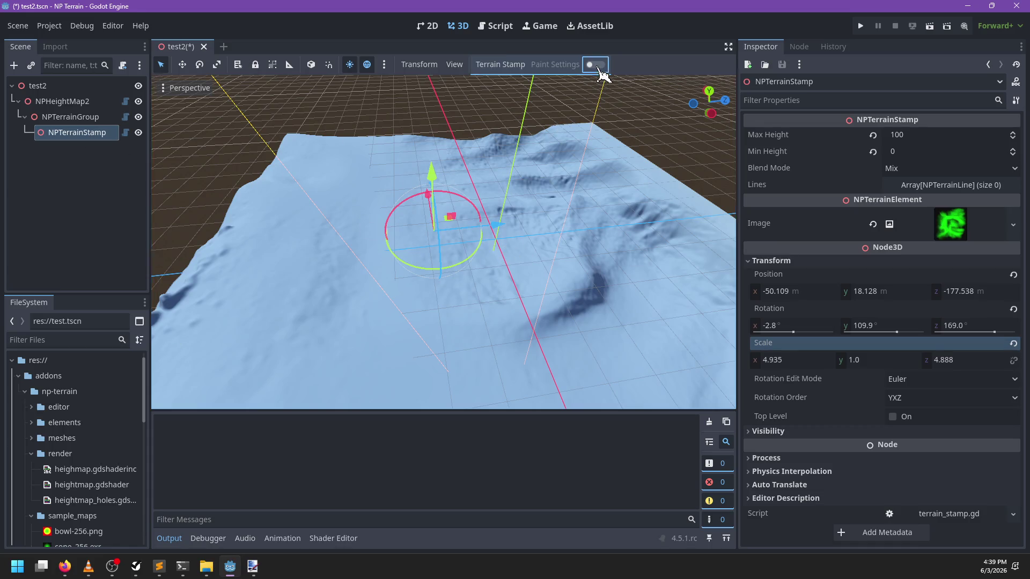
click(558, 71)
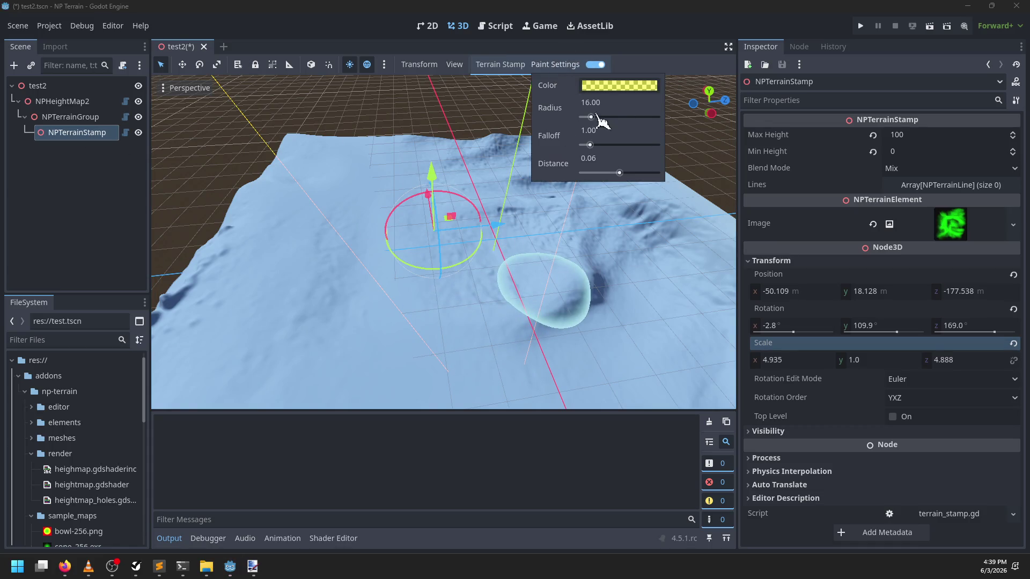
scroll(418, 287, down, 2)
drag(418, 287, 421, 315)
mouse_move(343, 243)
mouse_down()
mouse_move(499, 188)
mouse_move(650, 340)
mouse_move(507, 8)
mouse_move(517, 228)
mouse_move(452, 294)
mouse_move(448, 271)
mouse_move(444, 310)
mouse_up()
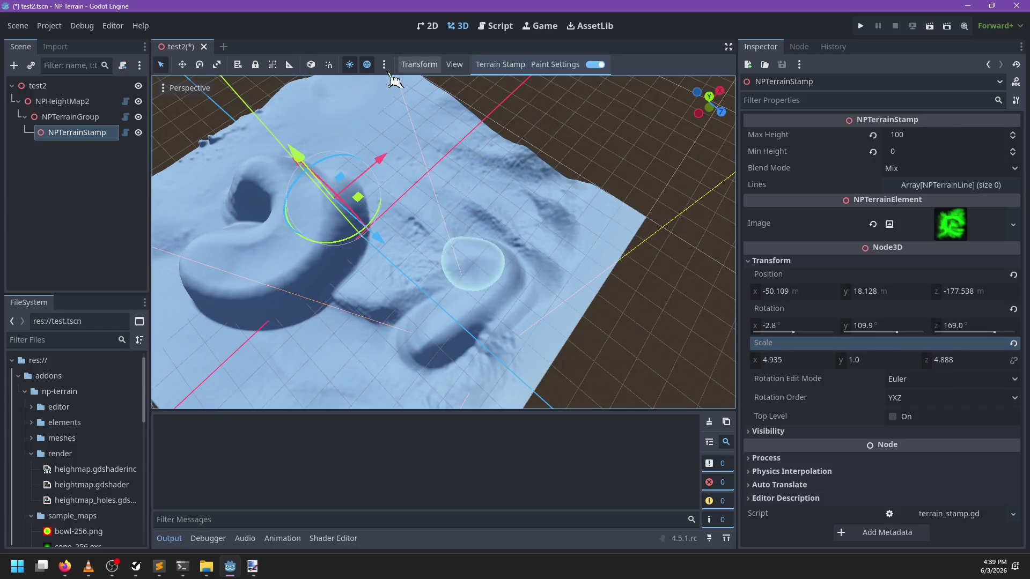
mouse_move(483, 276)
mouse_down()
mouse_move(242, 287)
mouse_move(427, 275)
mouse_move(421, 315)
mouse_move(668, 133)
mouse_move(415, 180)
mouse_move(507, 360)
mouse_move(544, 253)
mouse_move(361, 248)
mouse_move(400, 258)
mouse_move(489, 229)
mouse_move(478, 248)
mouse_up()
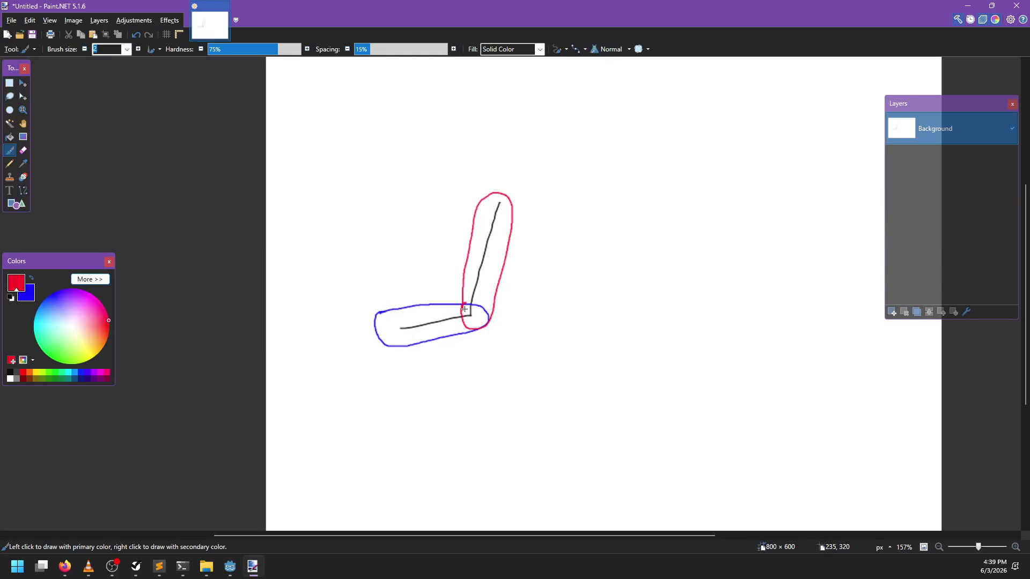
Sketch red and blue loops below the bent line in Paint.NET, undoing several attempts
drag(421, 386, 583, 274)
key(ctrl+z)
key(x)
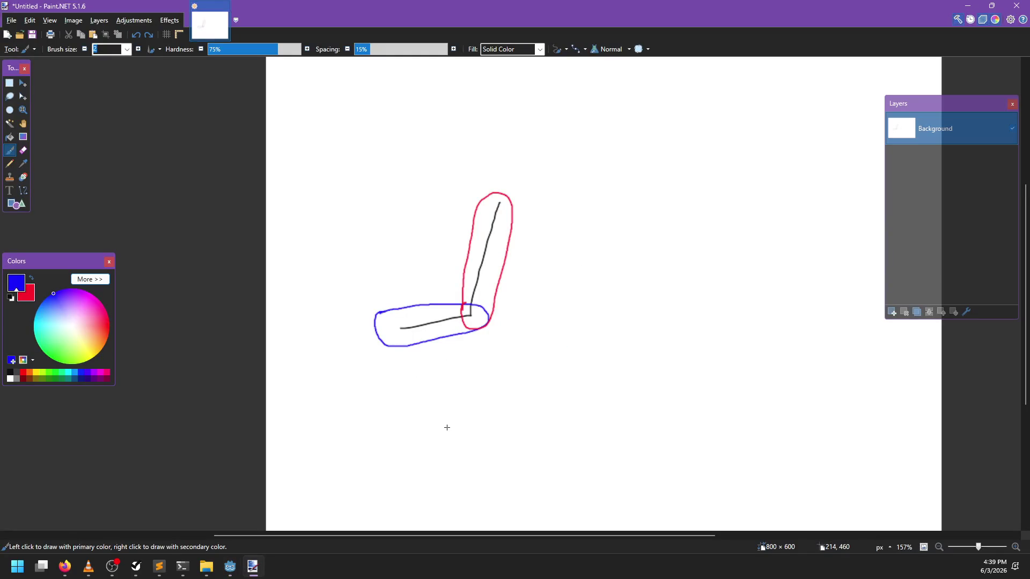
key(x)
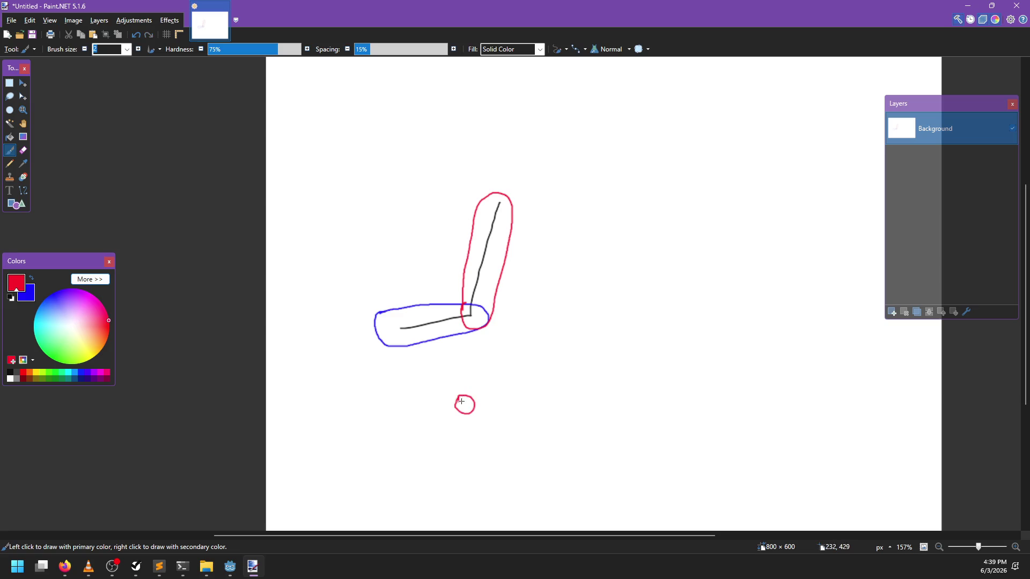
key(ctrl+z)
mouse_move(474, 386)
mouse_down()
mouse_move(456, 413)
mouse_move(478, 385)
mouse_move(517, 390)
mouse_move(481, 368)
mouse_move(506, 386)
mouse_move(480, 357)
mouse_move(496, 338)
mouse_move(483, 375)
mouse_move(468, 335)
mouse_up()
key(x)
key(ctrl+z)
key(x)
key(ctrl+z)
key(x)
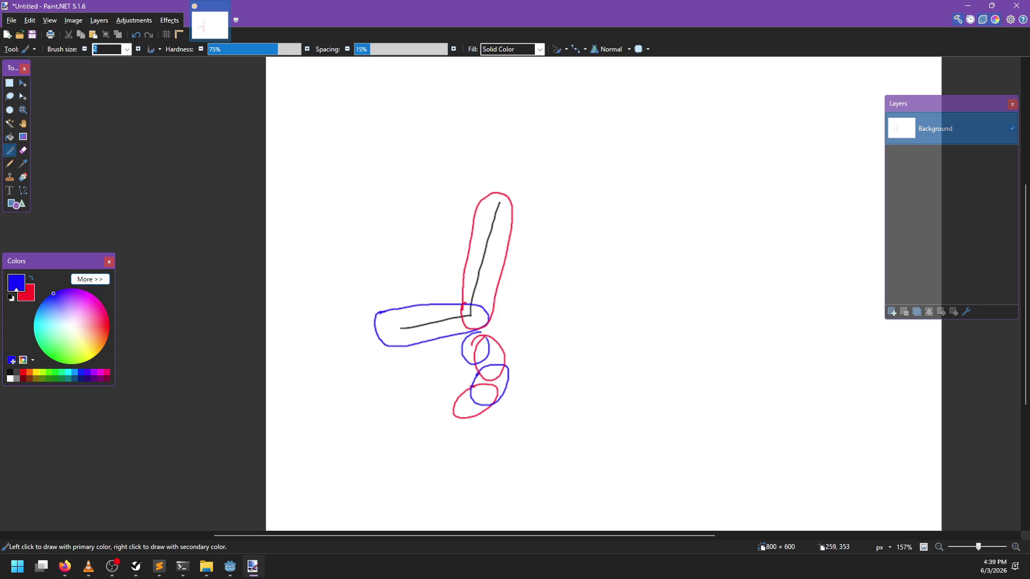
ctrl+scroll(491, 377, up, 2)
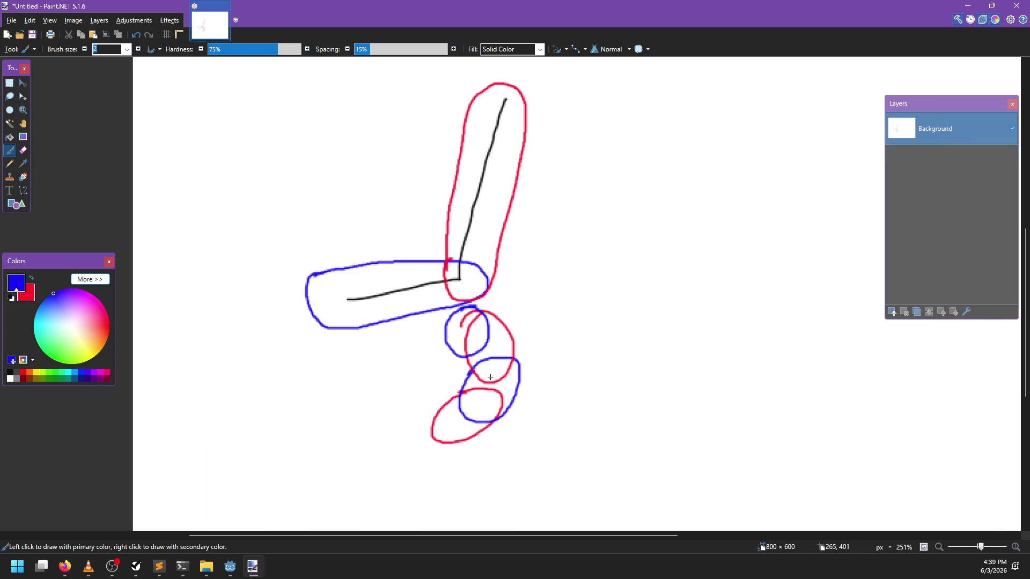
Return to Godot, orbit closer to the terrain, and select the NPTerrainGroup node
key(alt+Tab)
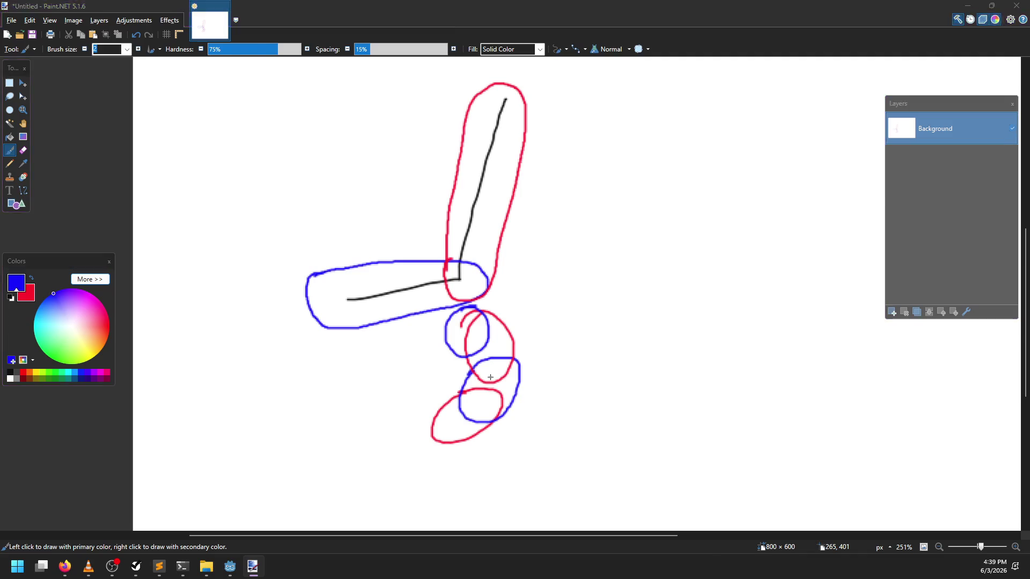
mouse_move(546, 217)
mouse_down()
mouse_move(402, 272)
mouse_move(554, 230)
mouse_move(444, 265)
mouse_move(466, 253)
mouse_move(492, 308)
mouse_move(472, 290)
mouse_up()
click(78, 118)
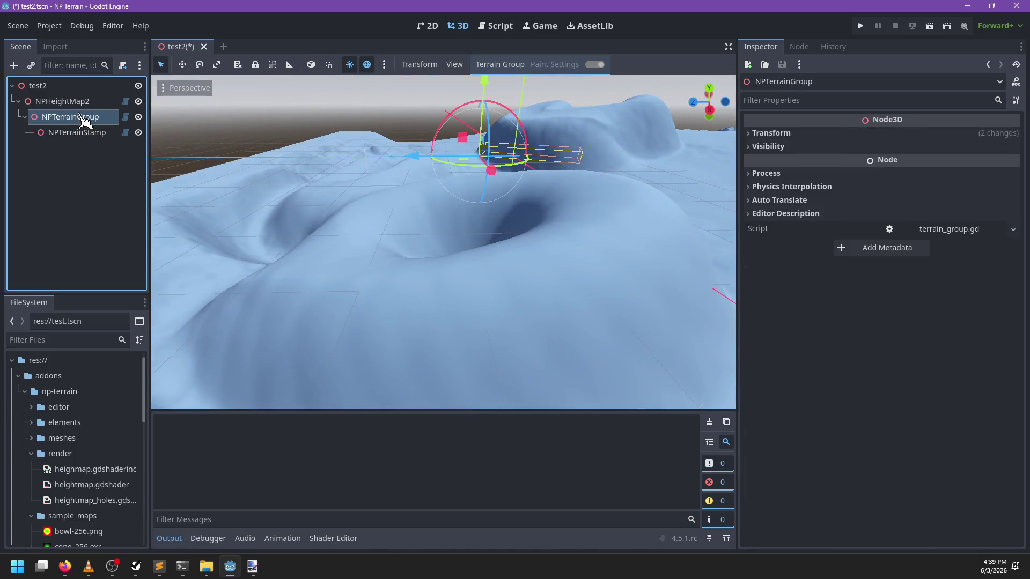
Check that NPHeightMap2's material uses heightmap_holes.gdshader, then go back to Paint.NET
click(81, 102)
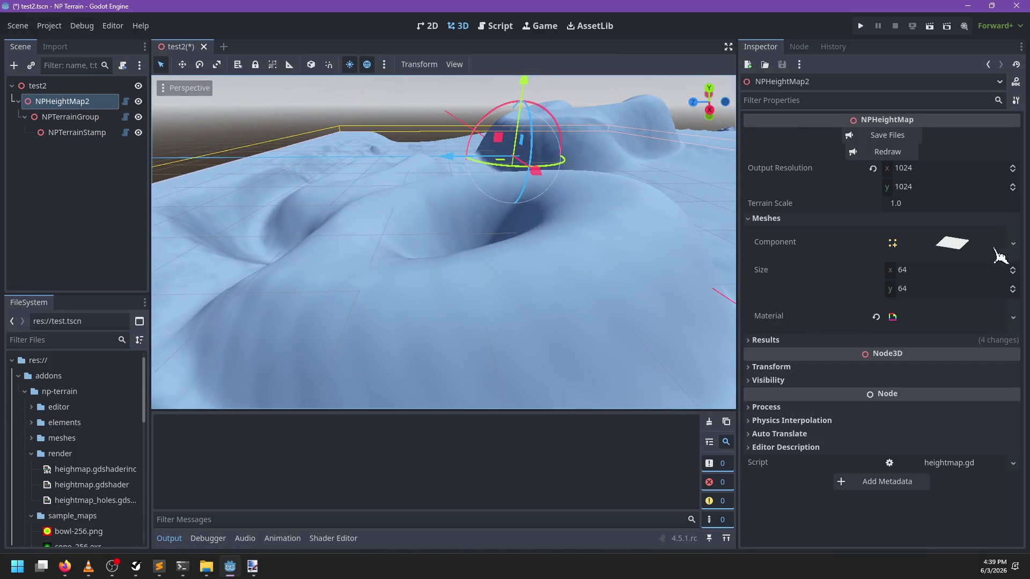
click(941, 328)
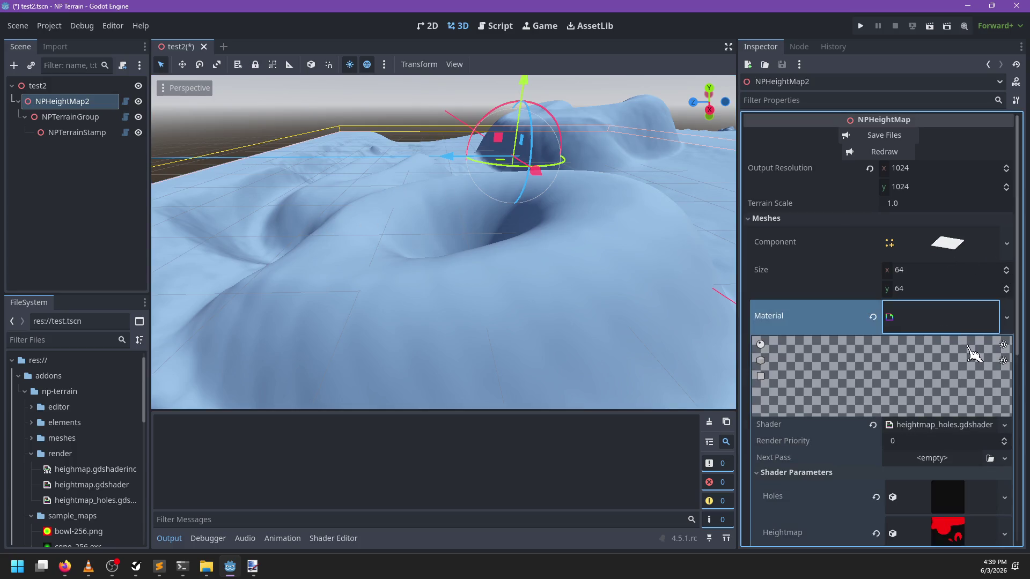
scroll(853, 370, down, 2)
click(1007, 321)
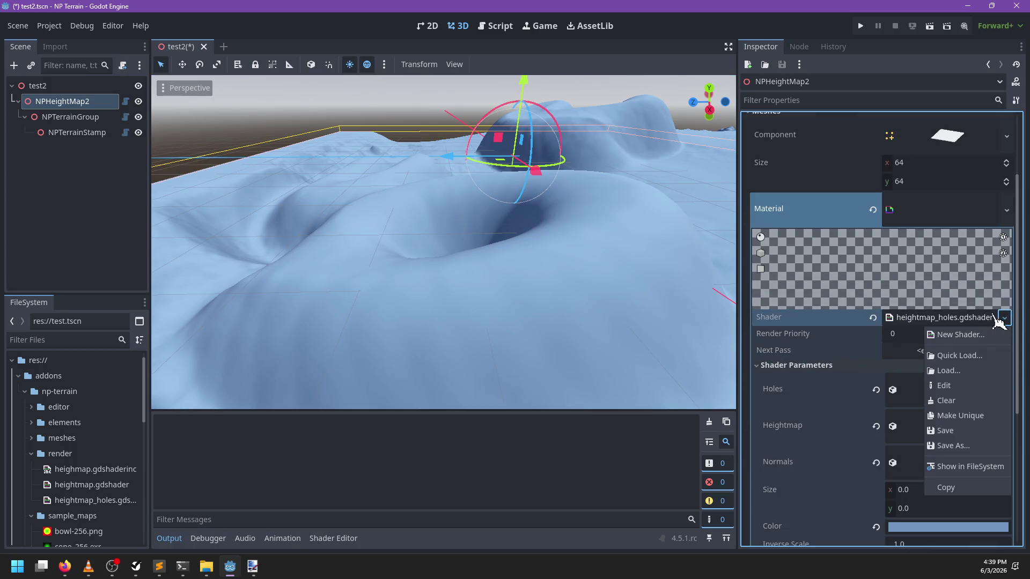
click(1008, 320)
click(252, 567)
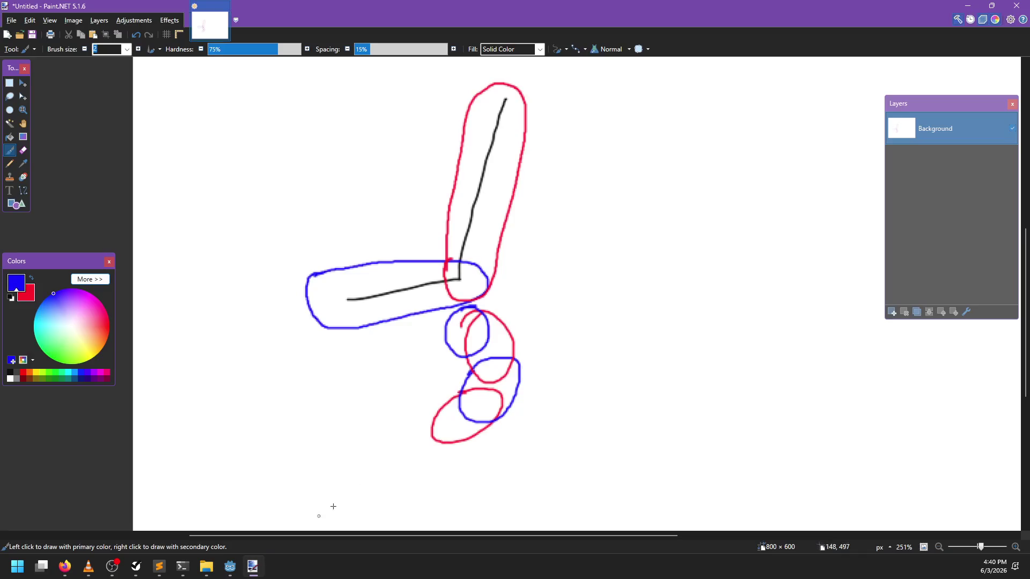
Create a new 32×32 pixel image
key(ctrl+n)
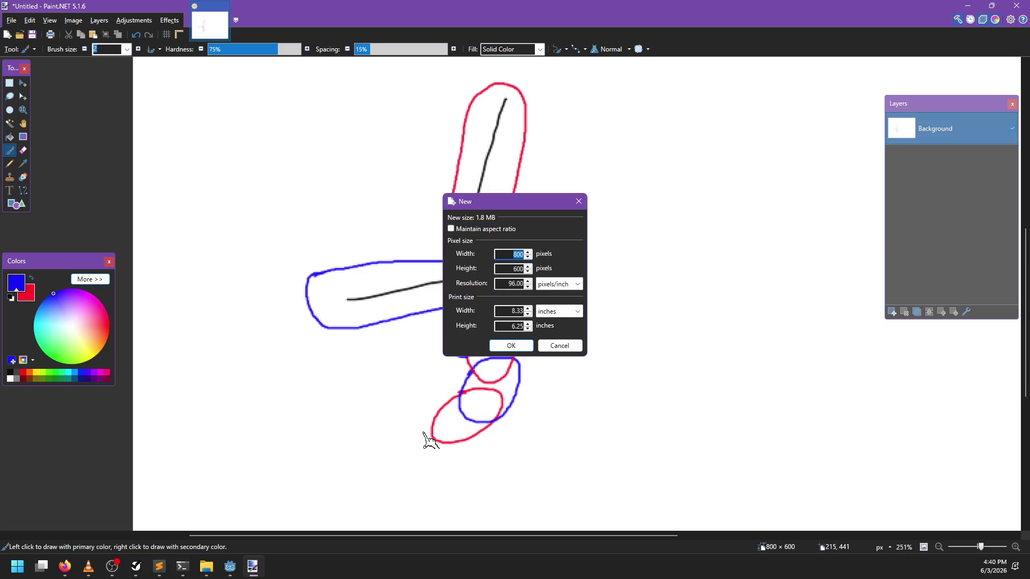
text(32)
key(Tab)
text(32)
key(Return)
Draw a one-pixel blue line across the top row and a red line across the second row
scroll(526, 283, up, 10)
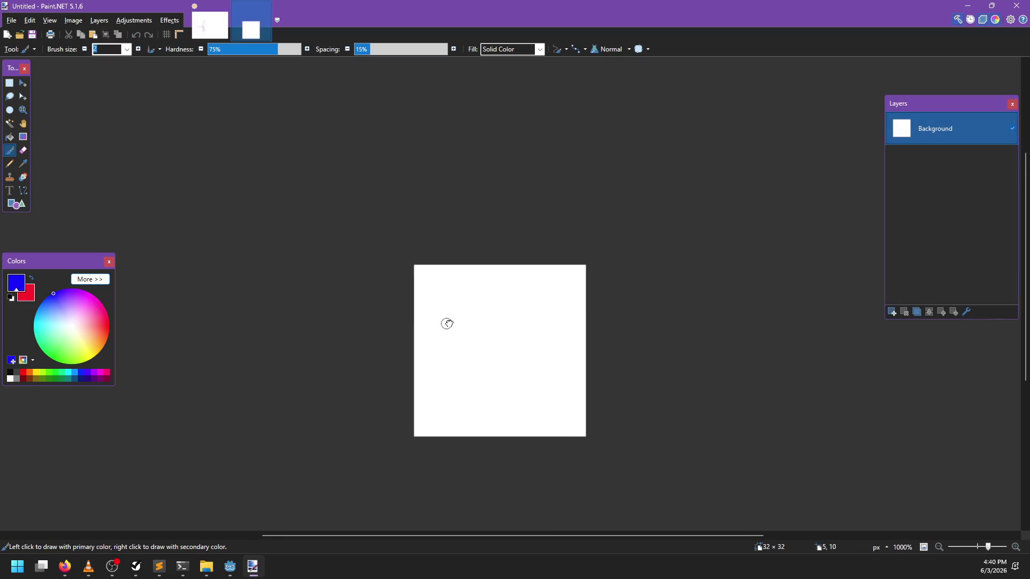
click(450, 235)
drag(450, 235, 556, 237)
key(ctrl+z)
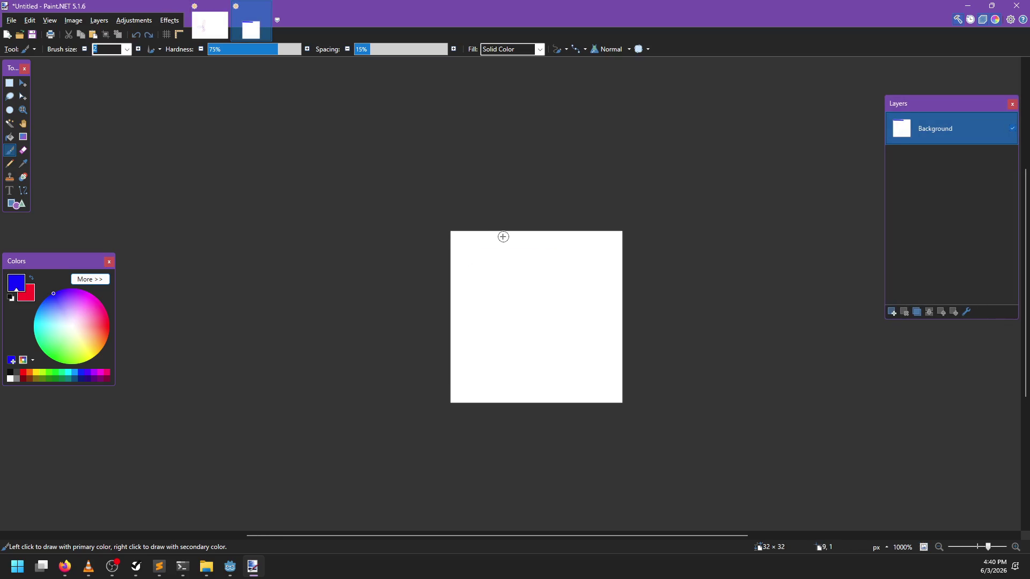
key(p)
drag(457, 233, 579, 234)
key(ctrl+z)
drag(451, 233, 584, 233)
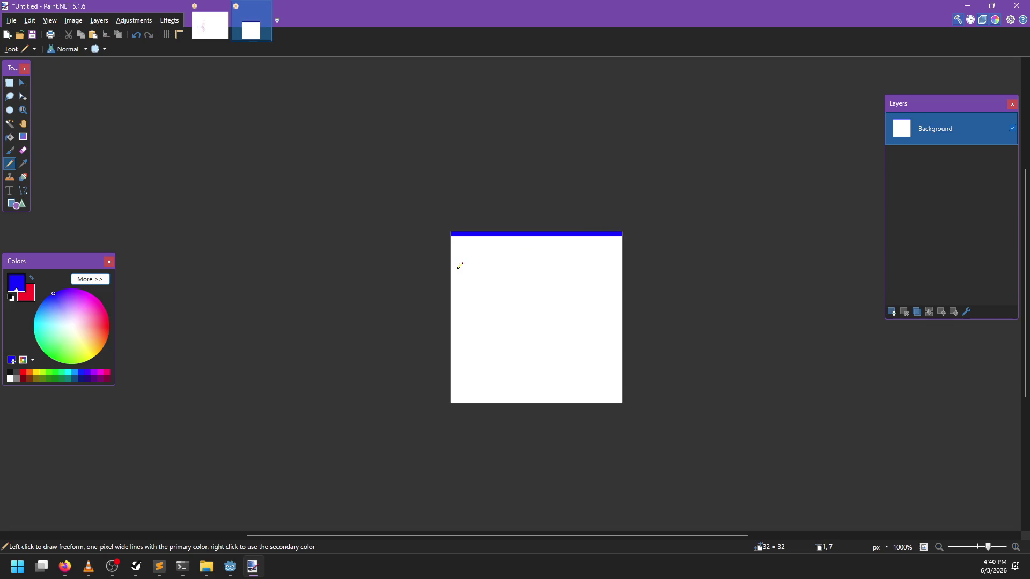
key(x)
drag(468, 239, 625, 238)
key(x)
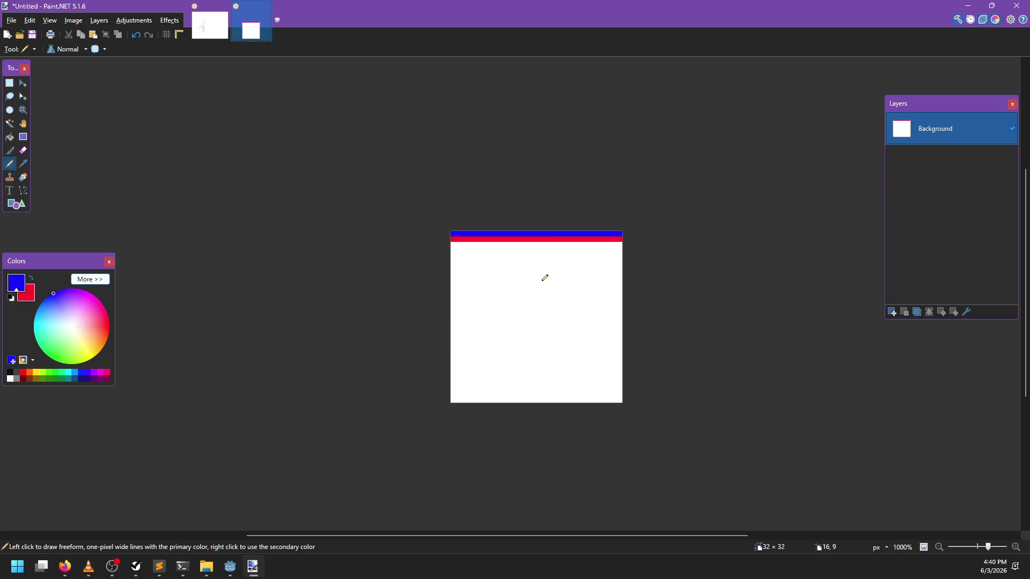
Show the pixel grid and draw full-width blue lines across rows 8, 16 and 24
click(167, 34)
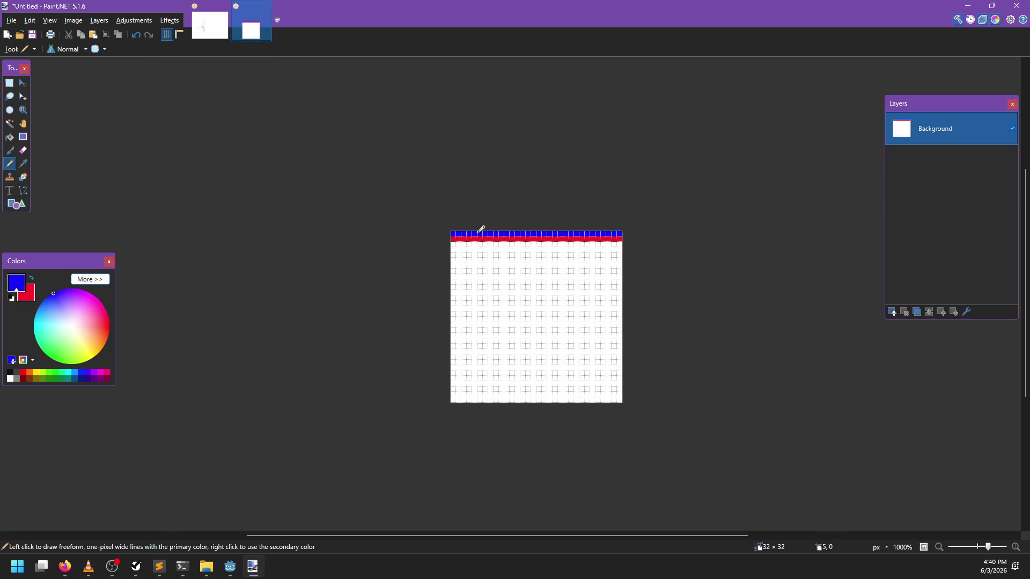
ctrl+scroll(543, 334, up, 7)
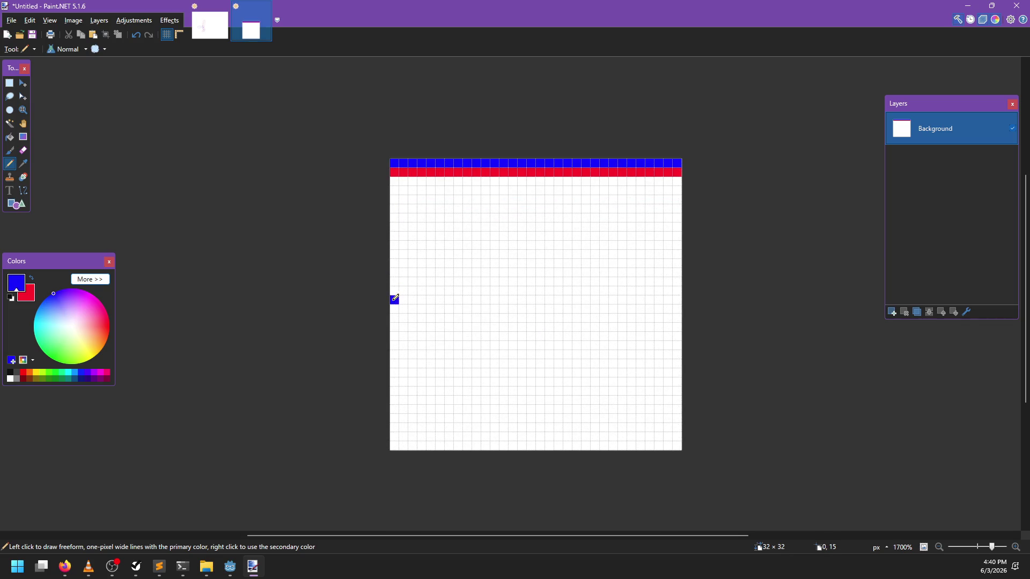
drag(395, 298, 550, 295)
drag(604, 294, 676, 295)
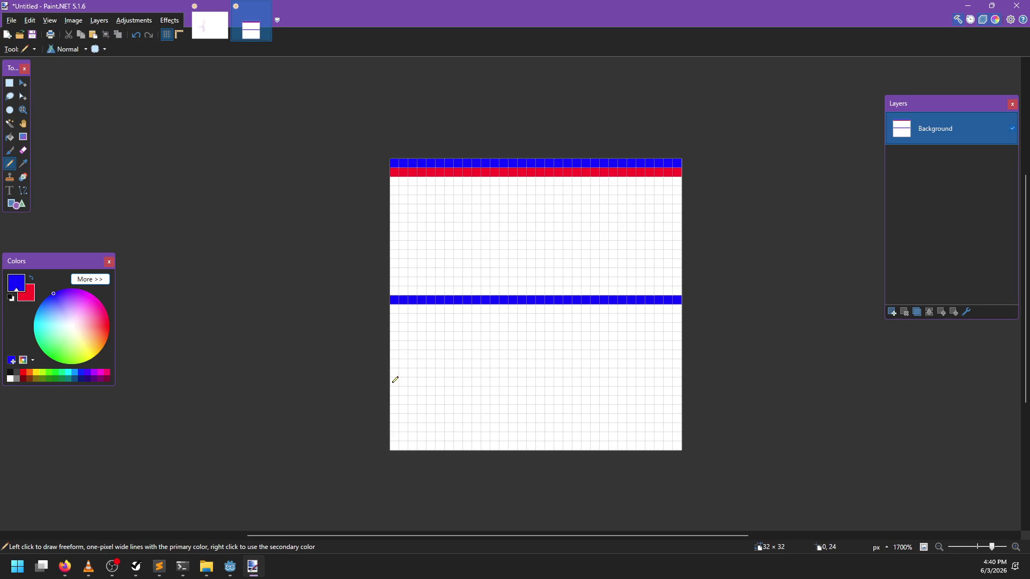
drag(395, 382, 692, 382)
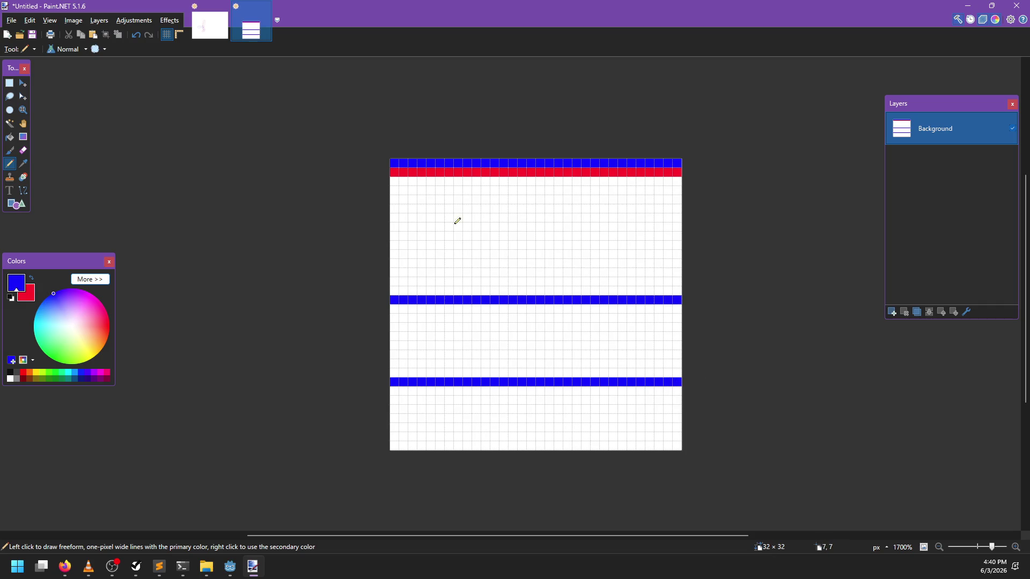
drag(397, 234, 722, 238)
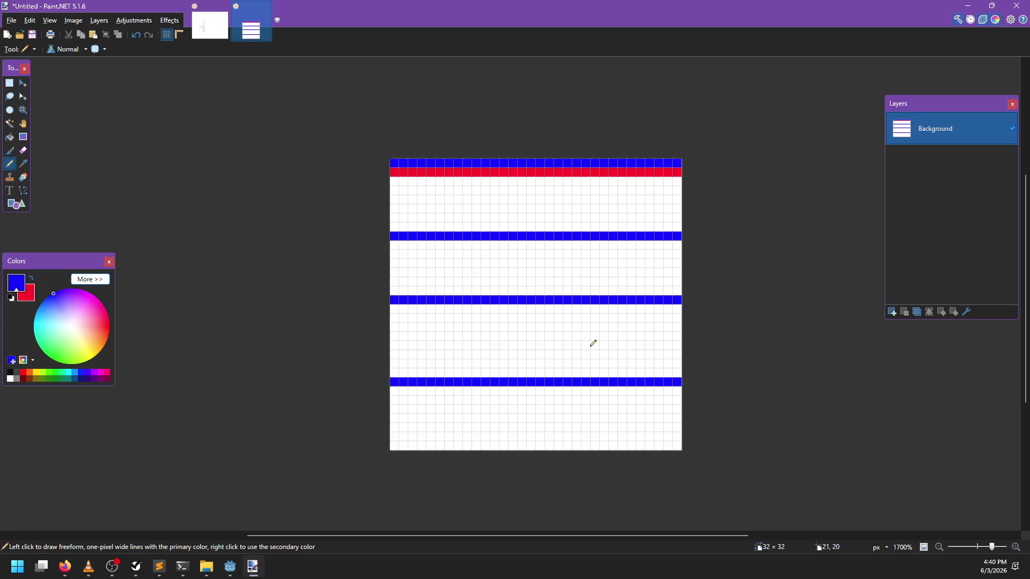
Clean up the blue lines by painting stray pixels over in white
key(e)
drag(396, 299, 705, 287)
key(ctrl+z)
key(p)
key(x)
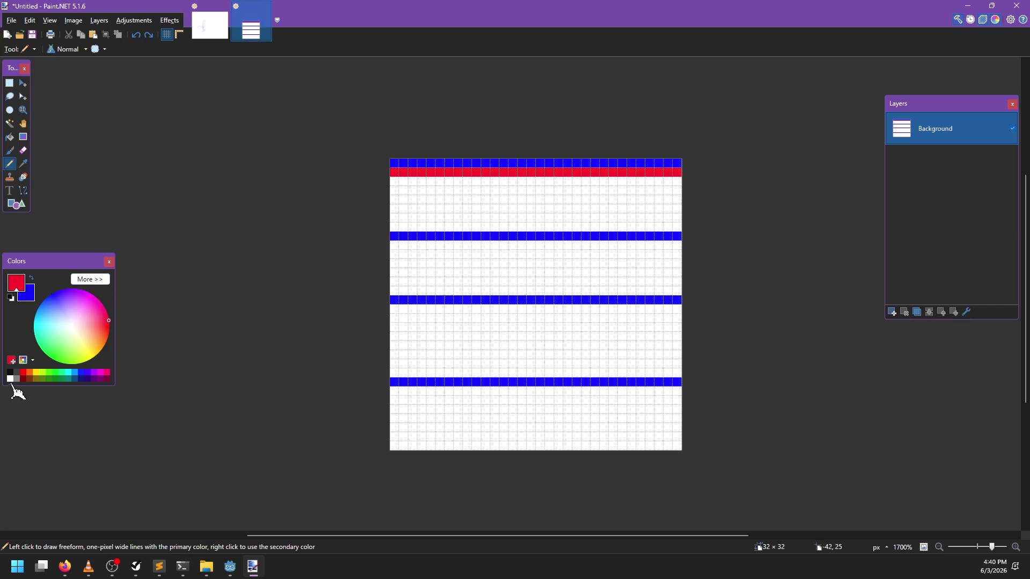
click(10, 378)
mouse_move(395, 298)
mouse_down()
mouse_move(701, 296)
mouse_move(657, 309)
mouse_move(379, 307)
mouse_up()
key(x)
key(x)
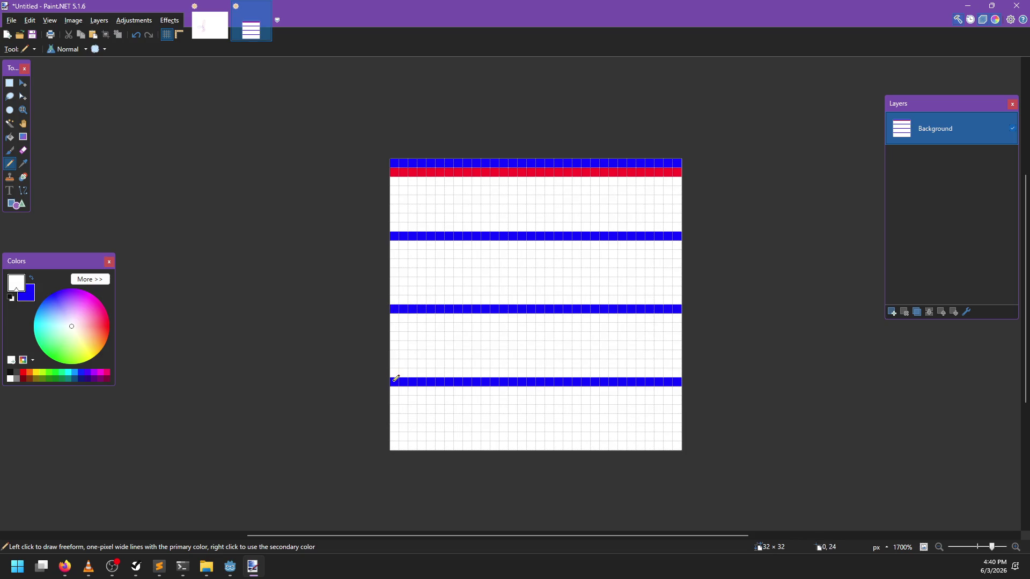
mouse_move(396, 378)
mouse_down()
mouse_move(697, 375)
mouse_move(574, 390)
mouse_move(396, 390)
mouse_up()
key(x)
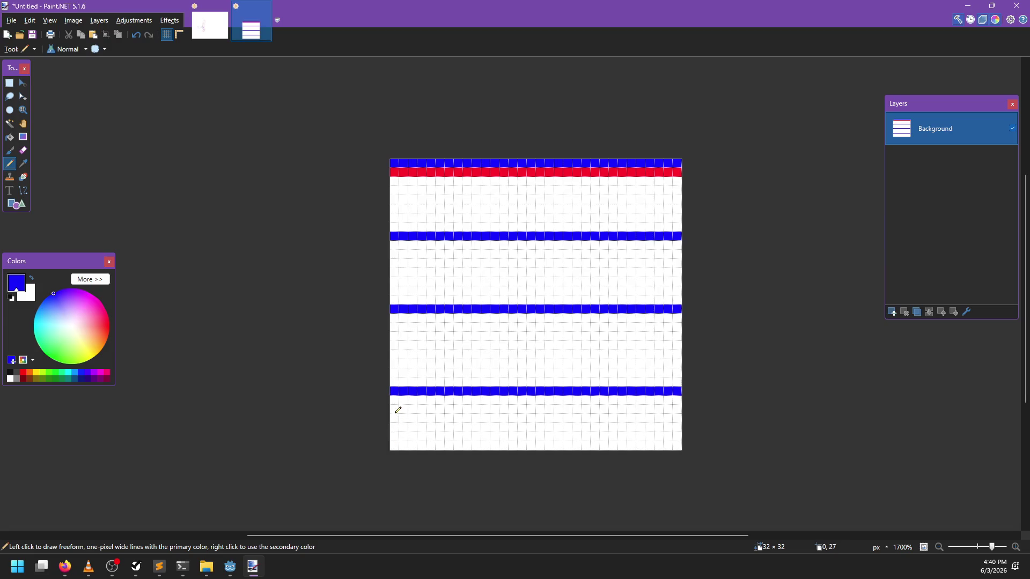
key(x)
mouse_move(394, 389)
mouse_down()
mouse_move(701, 386)
mouse_move(393, 378)
mouse_move(503, 374)
mouse_move(563, 391)
mouse_move(512, 379)
mouse_move(646, 378)
mouse_up()
key(x)
key(x)
key(x)
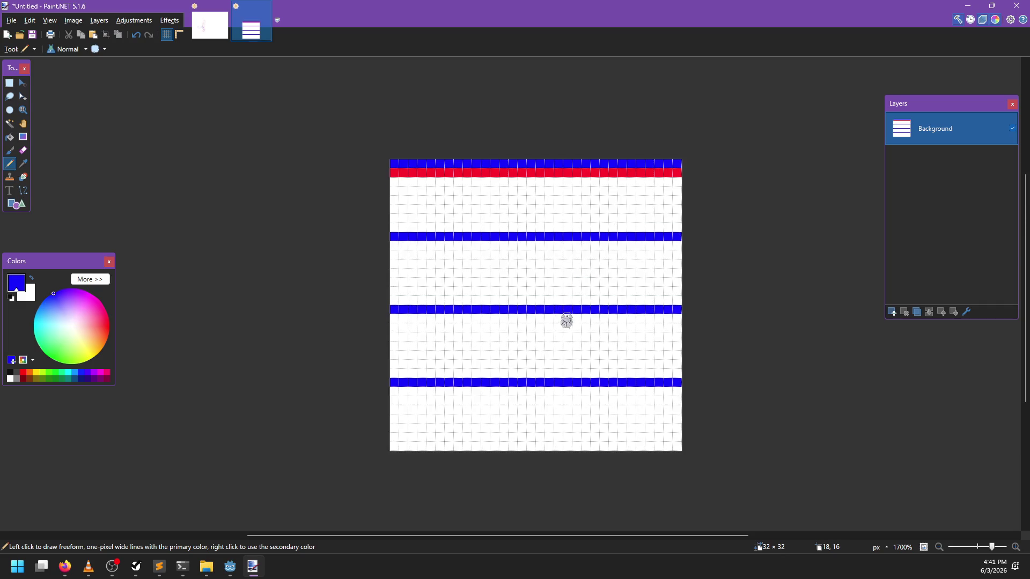
Start saving the image as topological and browse to drive D's 14 Tech and Tools folder
key(ctrl+s)
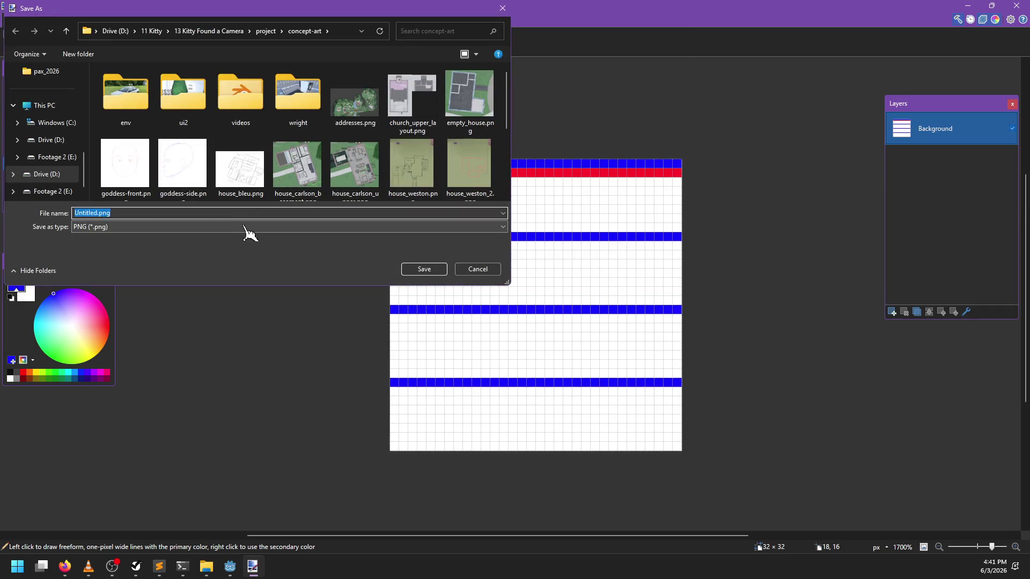
text(heightmap_debug)
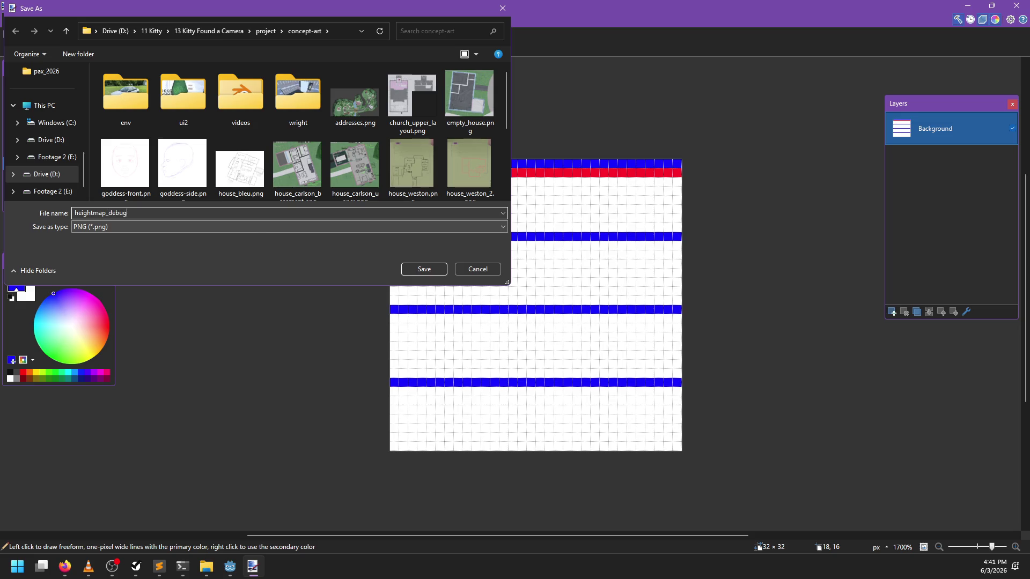
key(BackSpace)
key(BackSpace)
key(BackSpace)
text(topological)
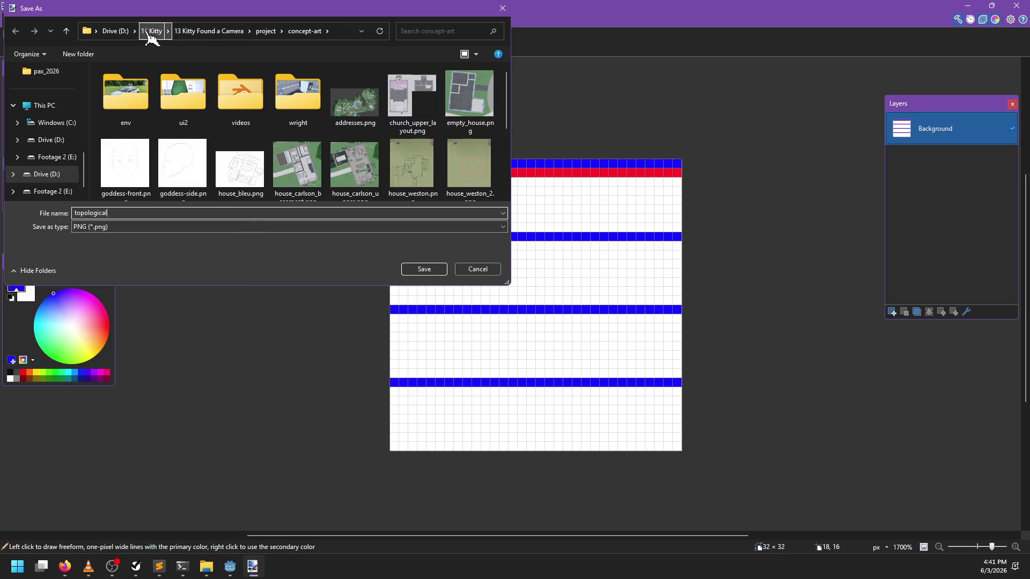
click(126, 31)
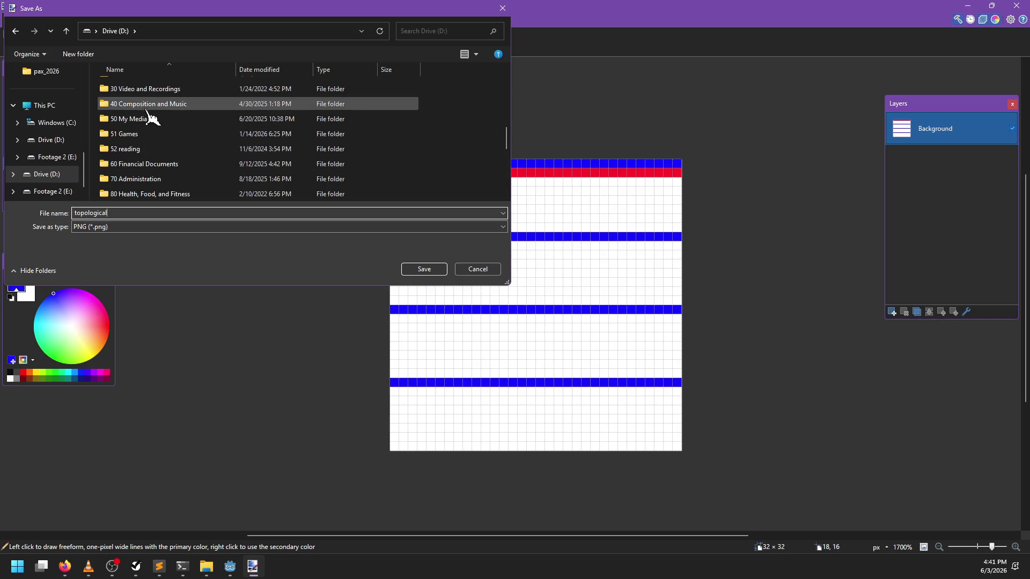
double_click(134, 99)
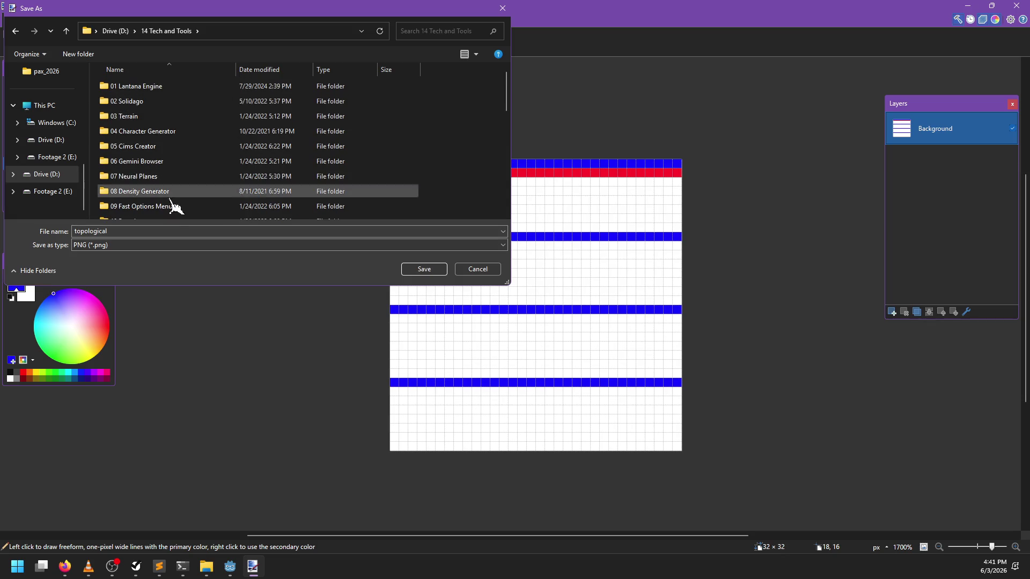
scroll(180, 166, down, 10)
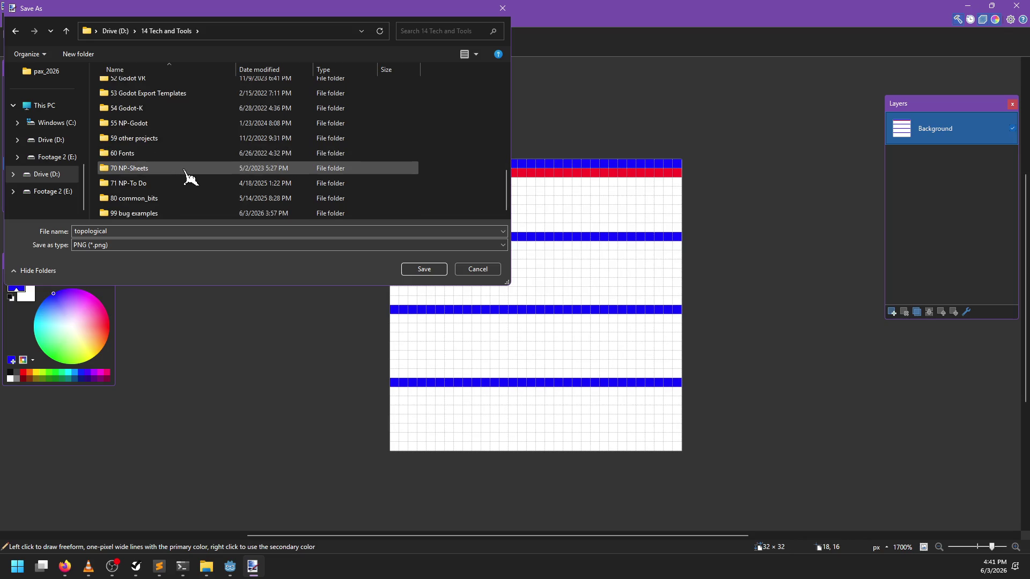
scroll(182, 161, up, 8)
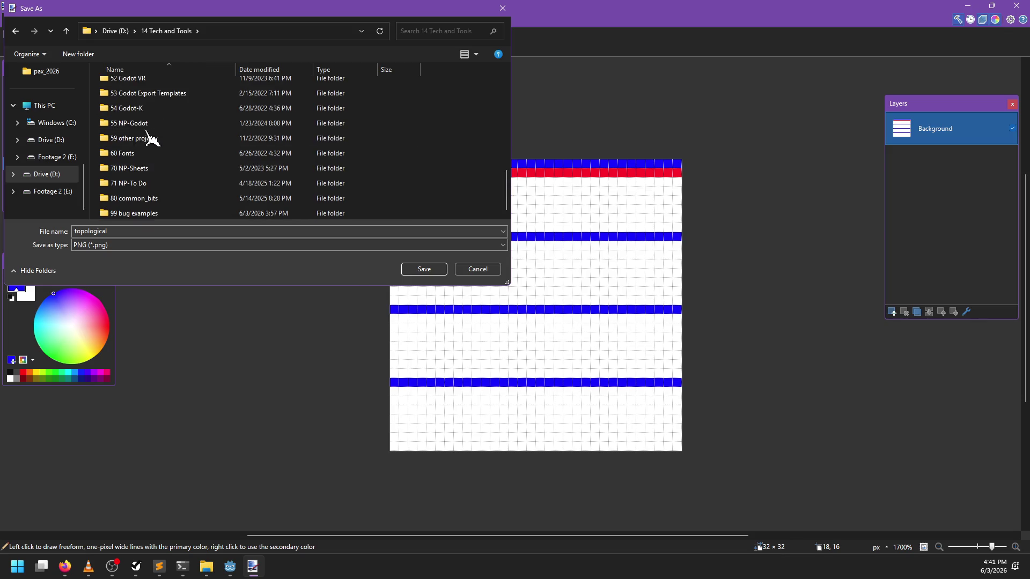
scroll(152, 140, down, 2)
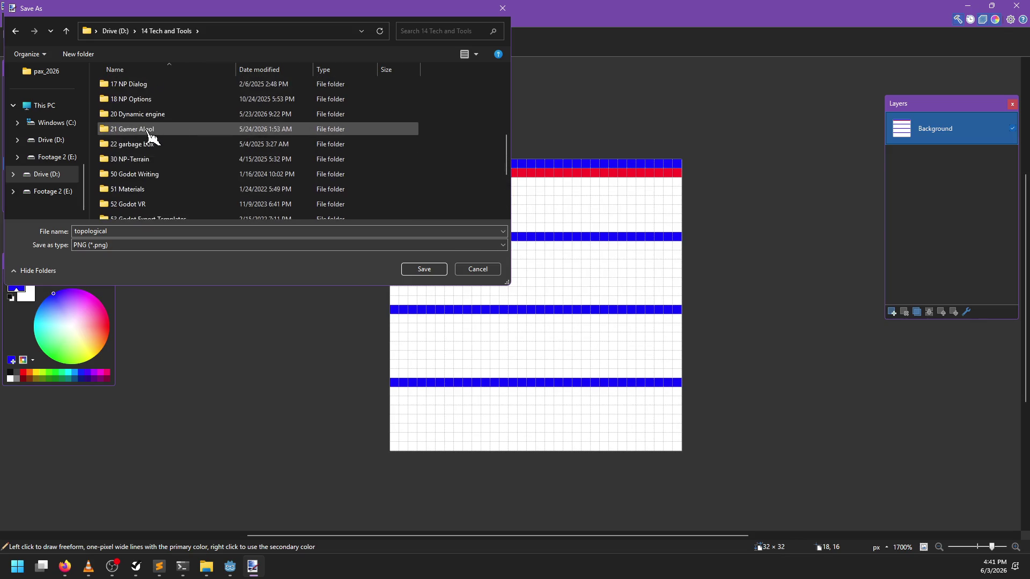
Save topological.png in 30 NP-Terrain/np-terrain/addons/np-terrain/render, then return to Godot
double_click(135, 160)
double_click(137, 89)
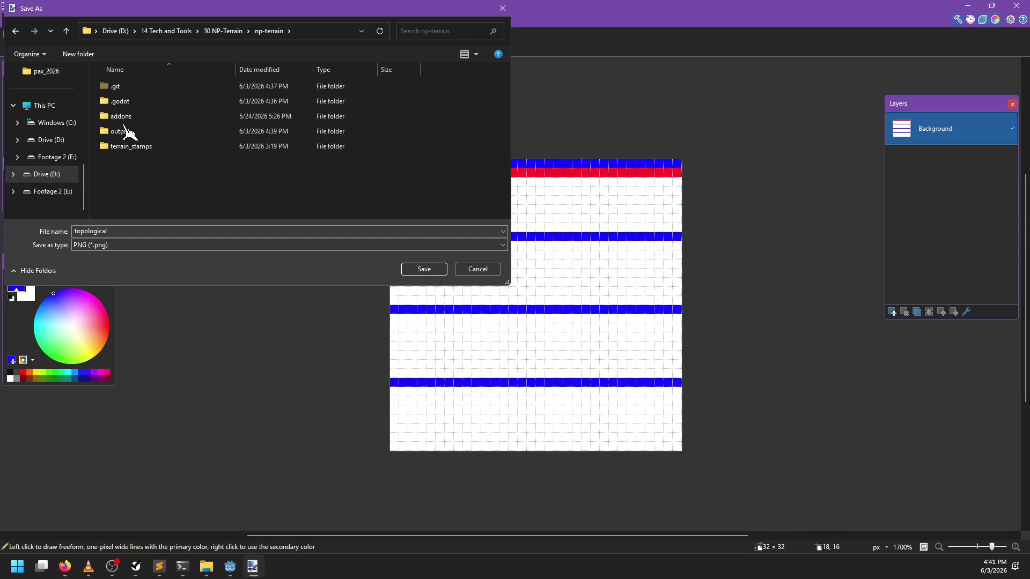
double_click(128, 116)
double_click(143, 91)
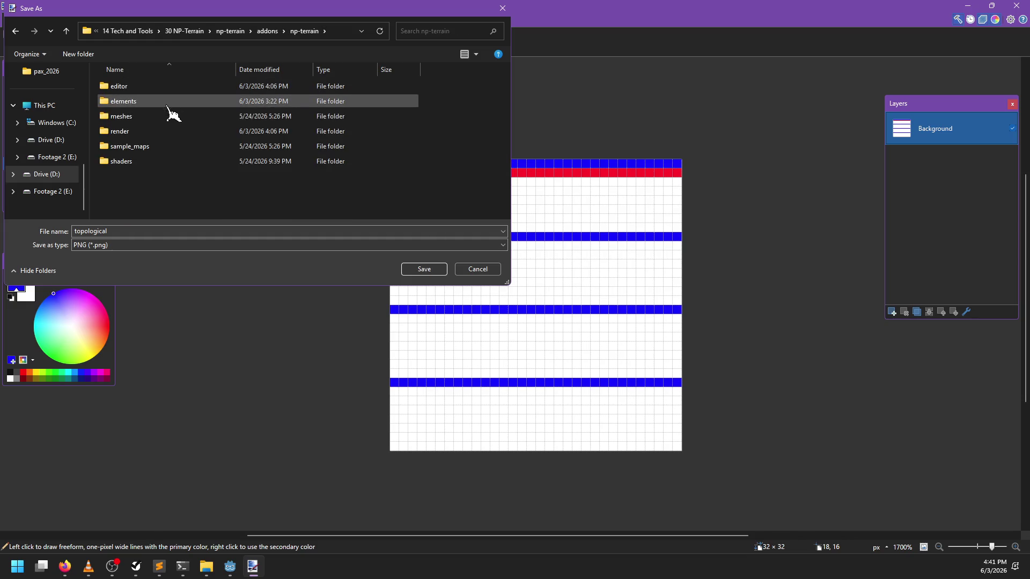
double_click(141, 137)
click(424, 269)
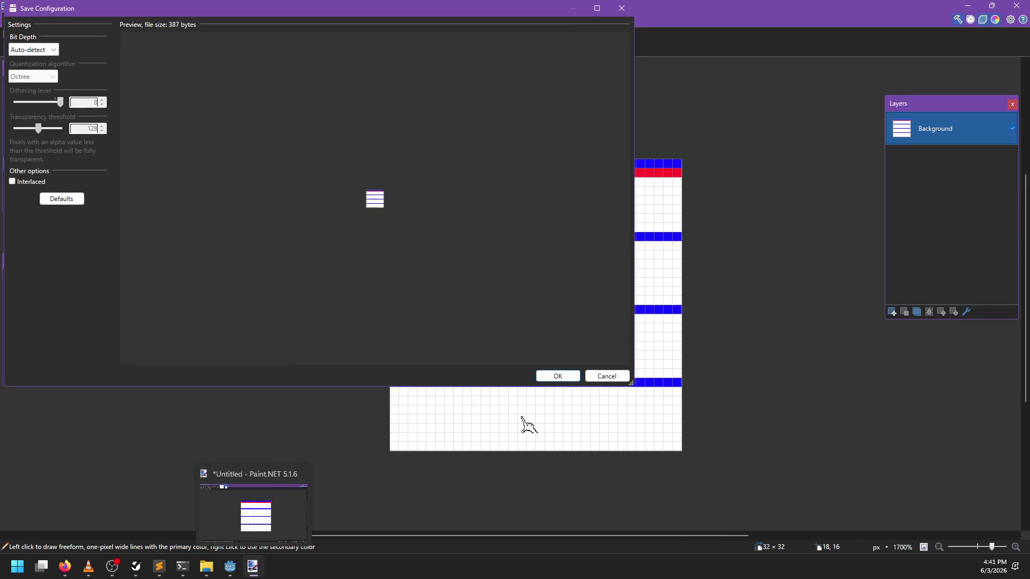
click(565, 382)
click(230, 567)
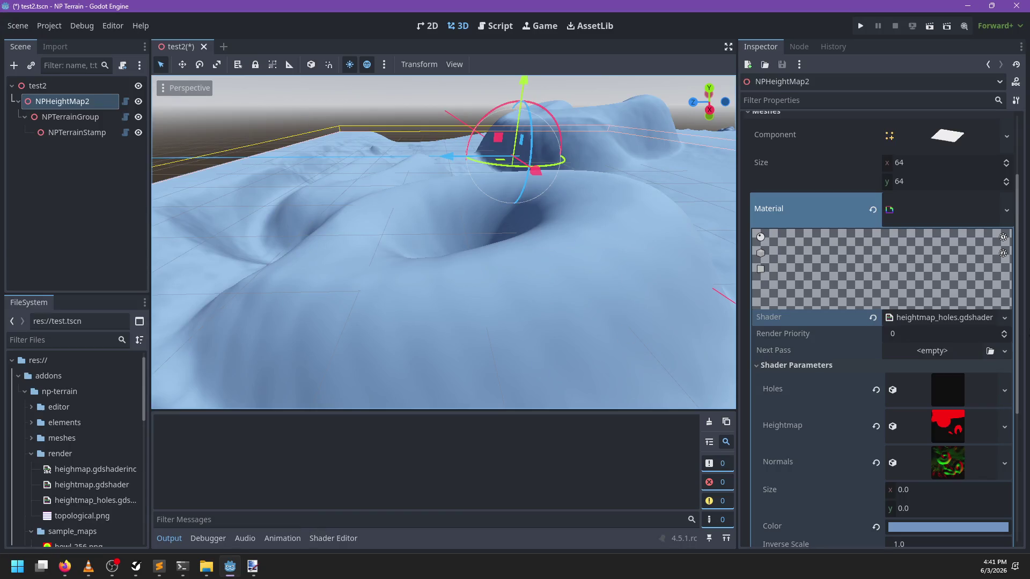
Make NPHeightMap2's material shader a unique local copy and open it for editing
click(1004, 318)
click(971, 416)
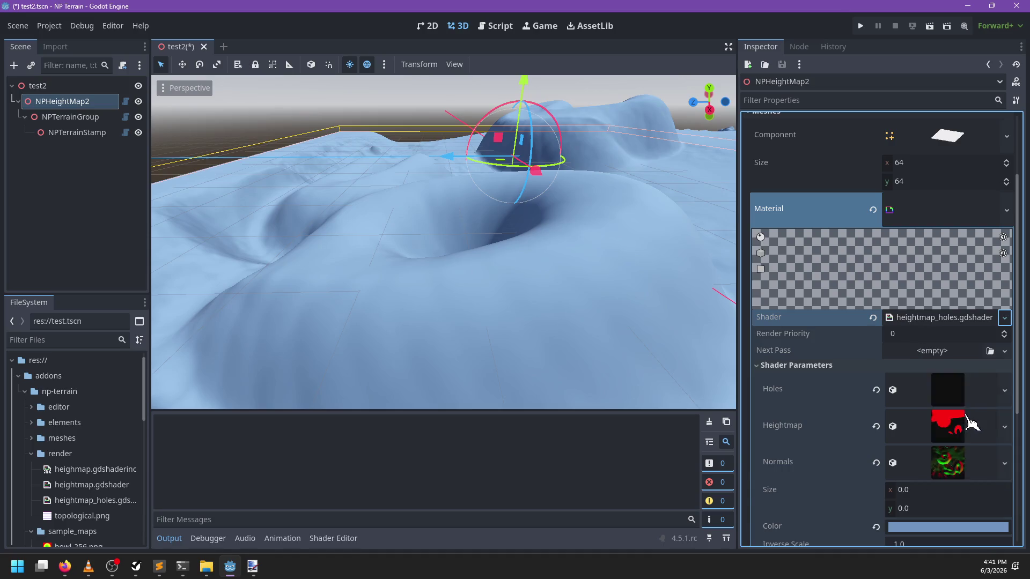
click(939, 318)
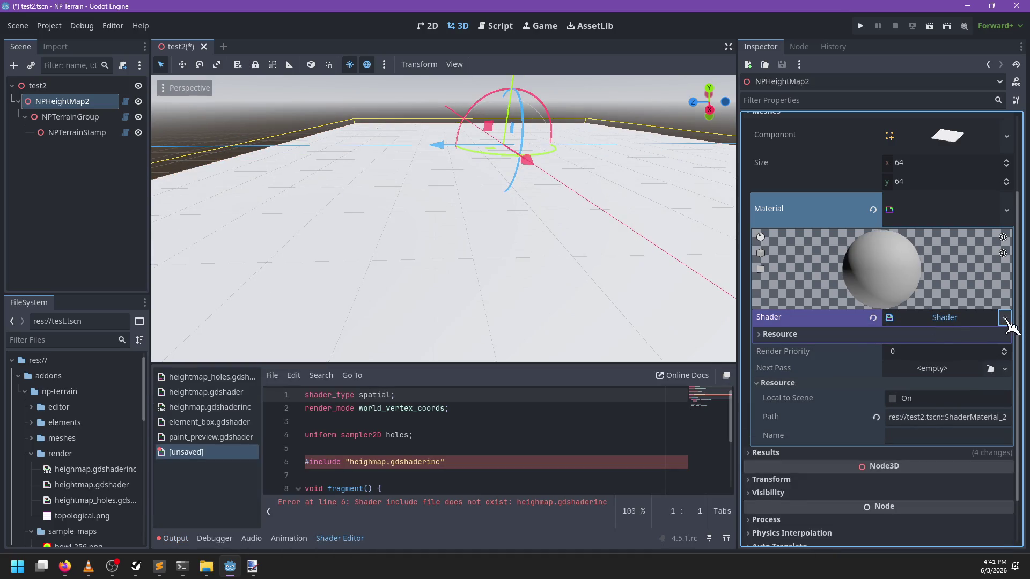
Save the shader copy as heightmap_topological.gdshader in addons/np-terrain/render
click(1004, 318)
click(972, 449)
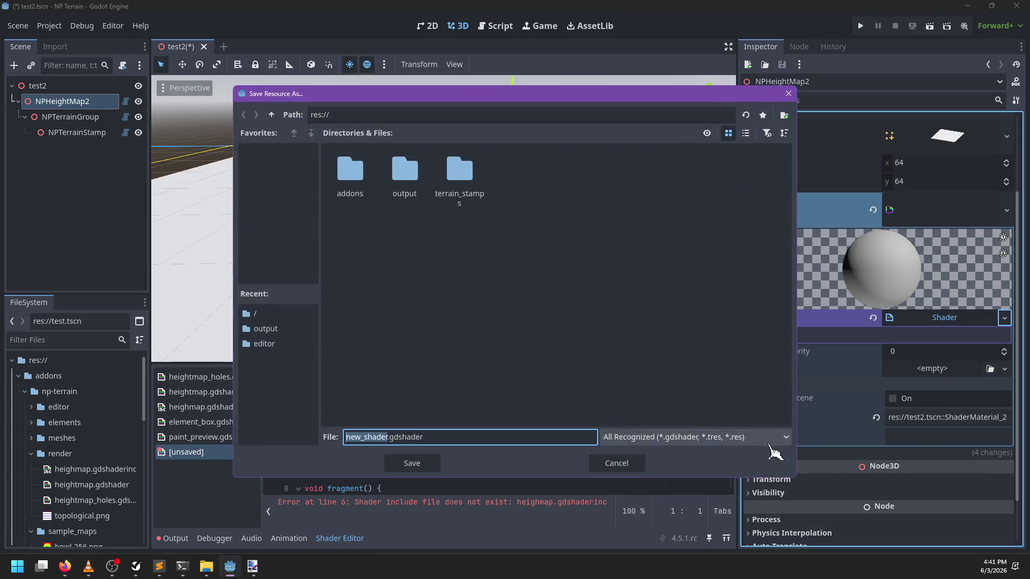
text(heightmap_to)
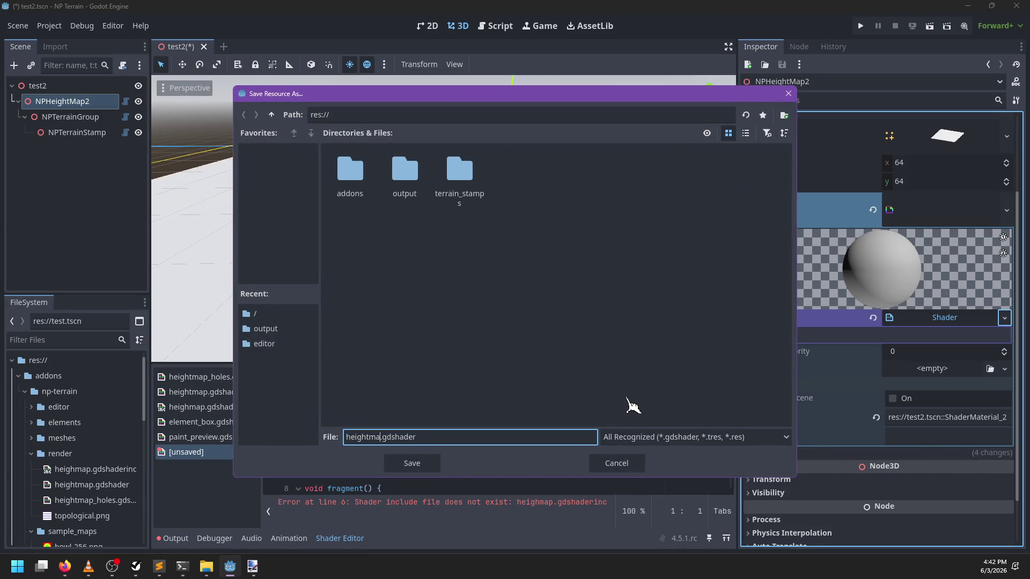
text(pological)
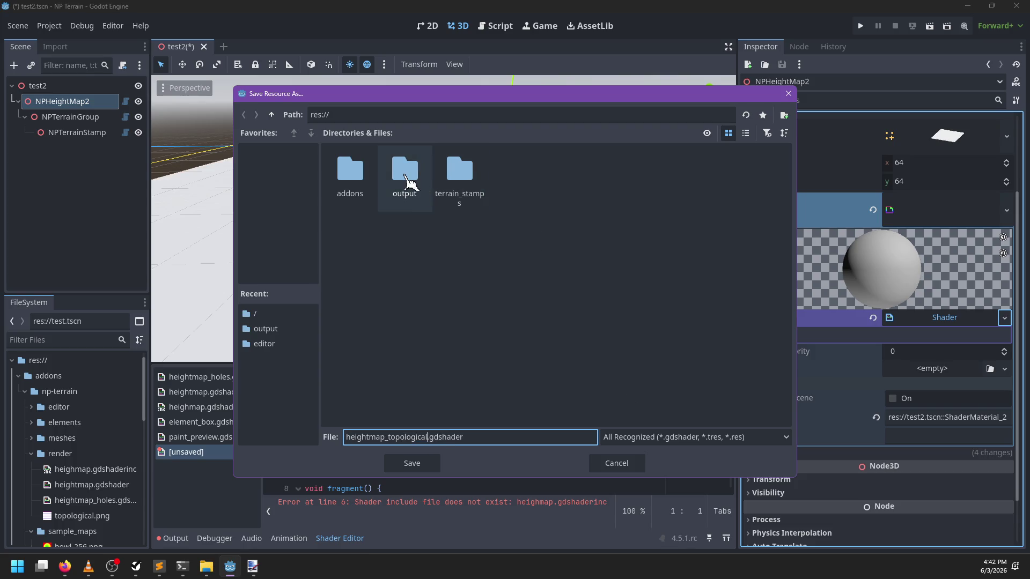
double_click(353, 183)
double_click(369, 189)
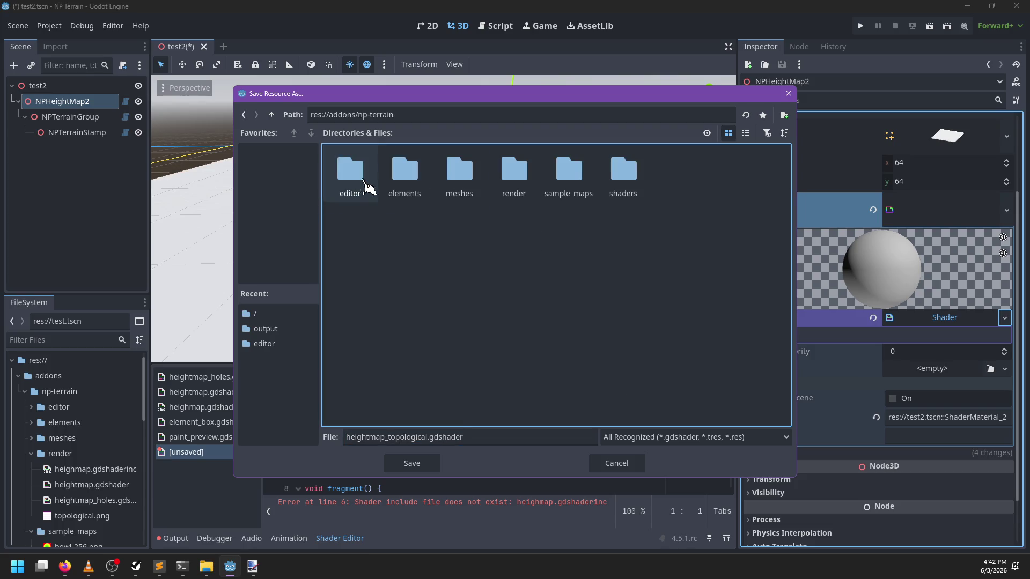
double_click(512, 169)
click(408, 465)
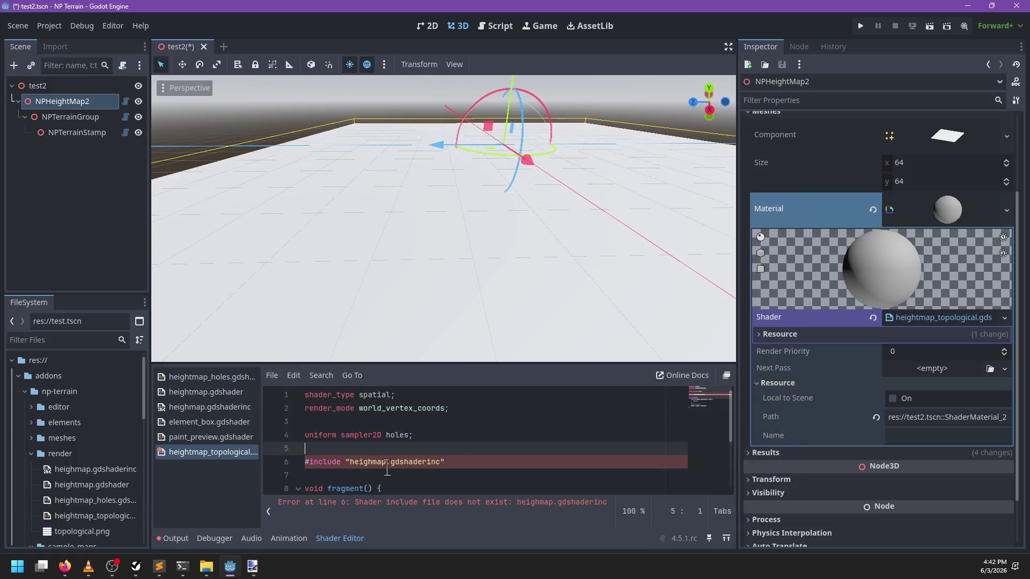
Try fixing the misspelled name in the #include line, then undo it
click(369, 462)
text(tr)
key(BackSpace)
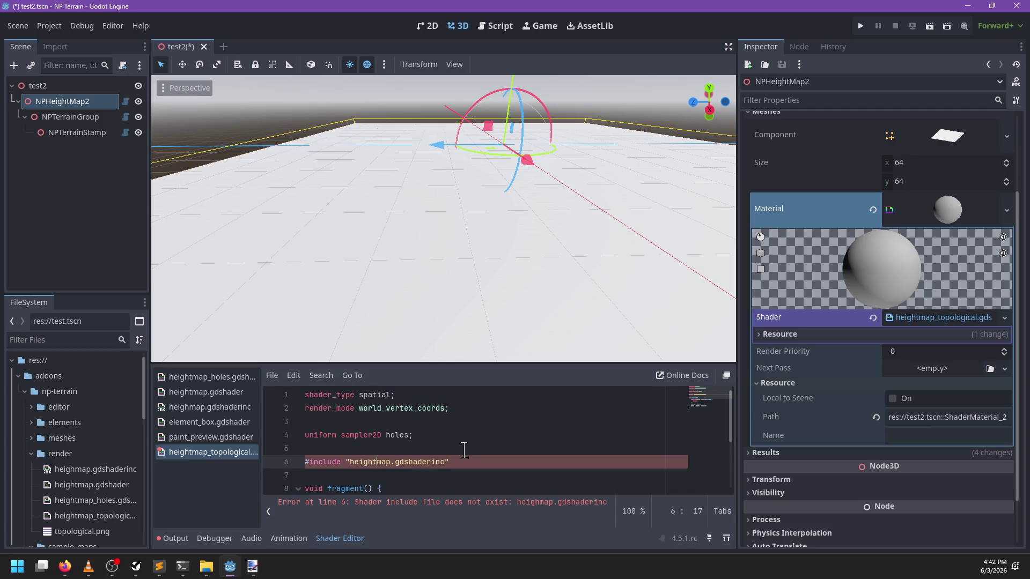
click(464, 449)
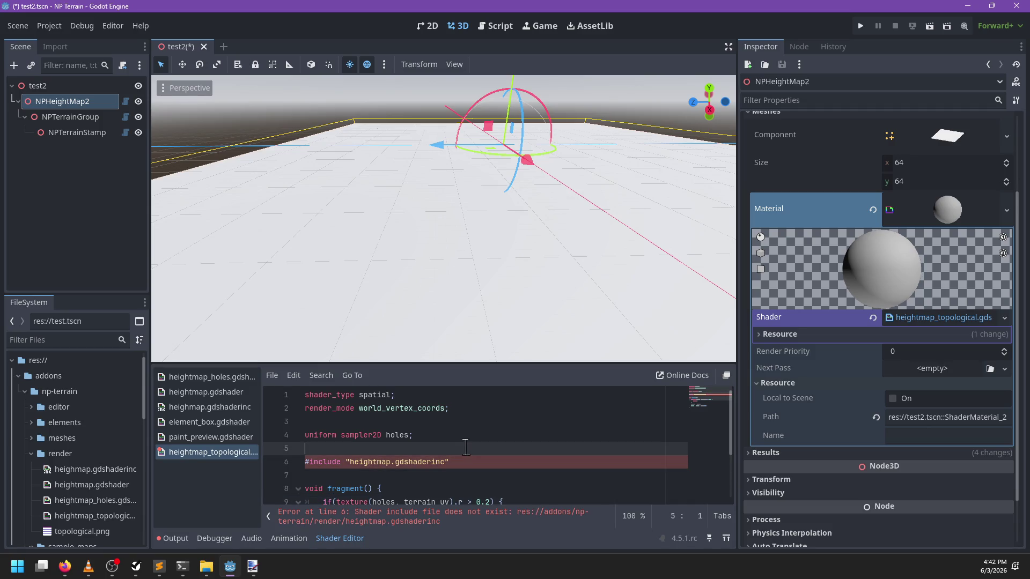
key(ctrl+z)
Rename heighmap.gdshaderinc to heightmap.gdshaderinc, match the shader's include line, and save
right_click(83, 470)
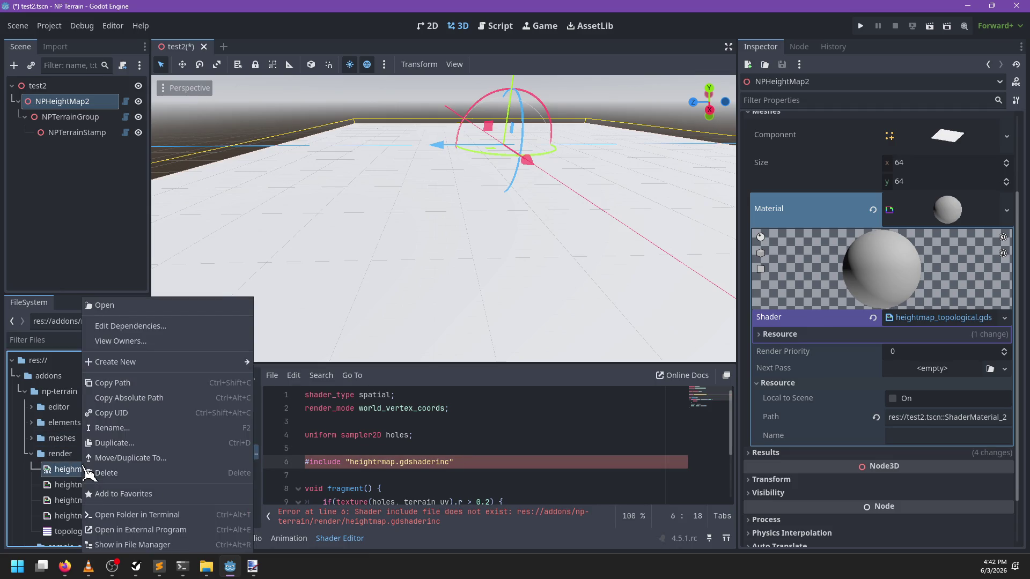
click(127, 434)
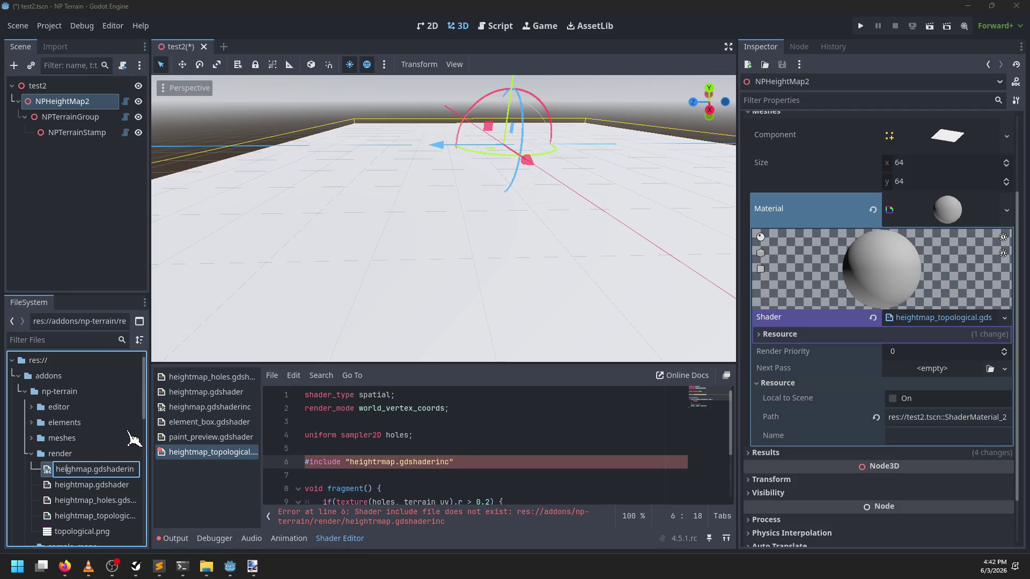
text(t)
key(Return)
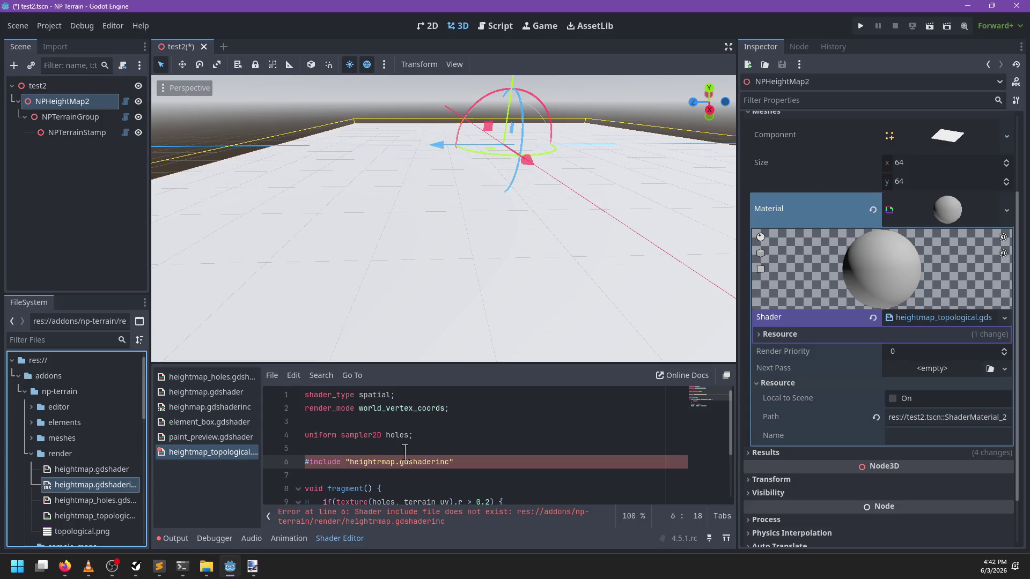
click(379, 463)
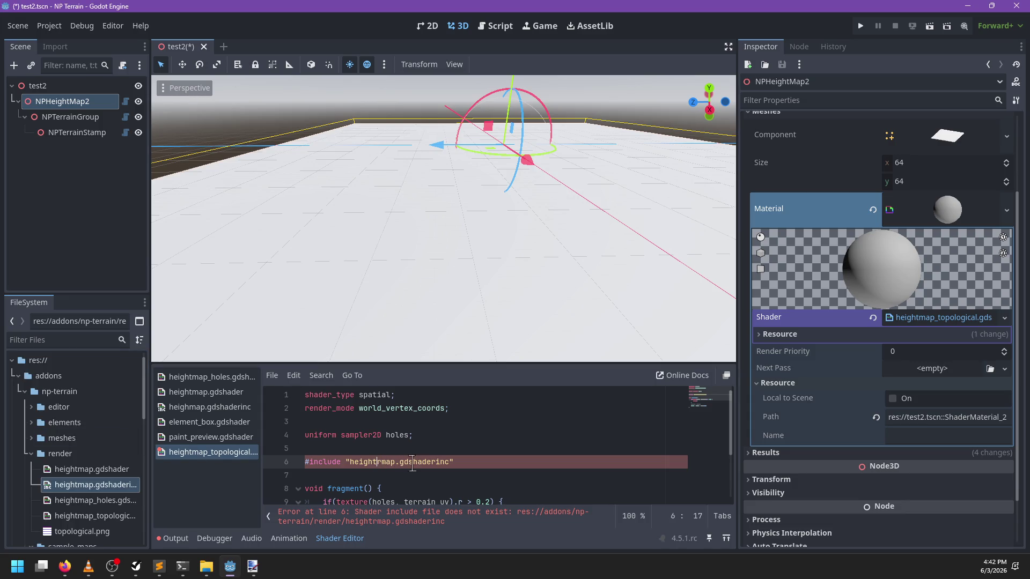
key(BackSpace)
click(387, 449)
key(ctrl+s)
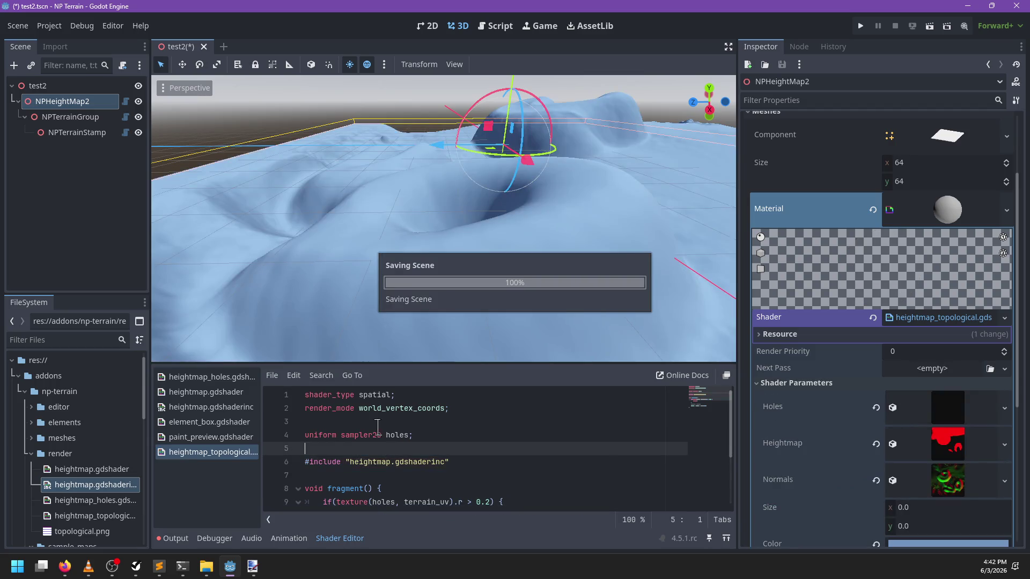
Correct the include lines in heightmap.gdshader and heightmap_holes.gdshader and save both
click(210, 393)
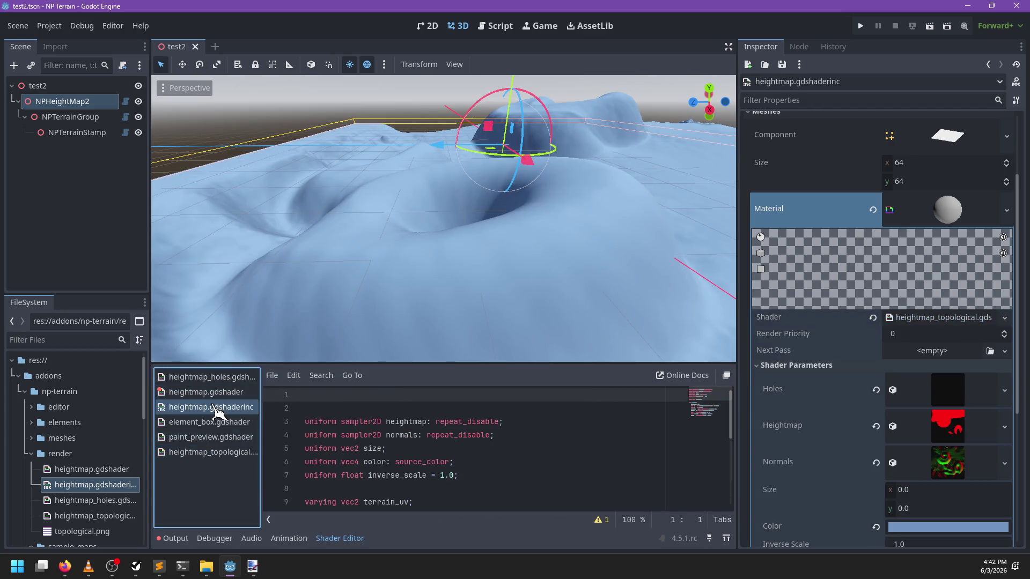
click(368, 435)
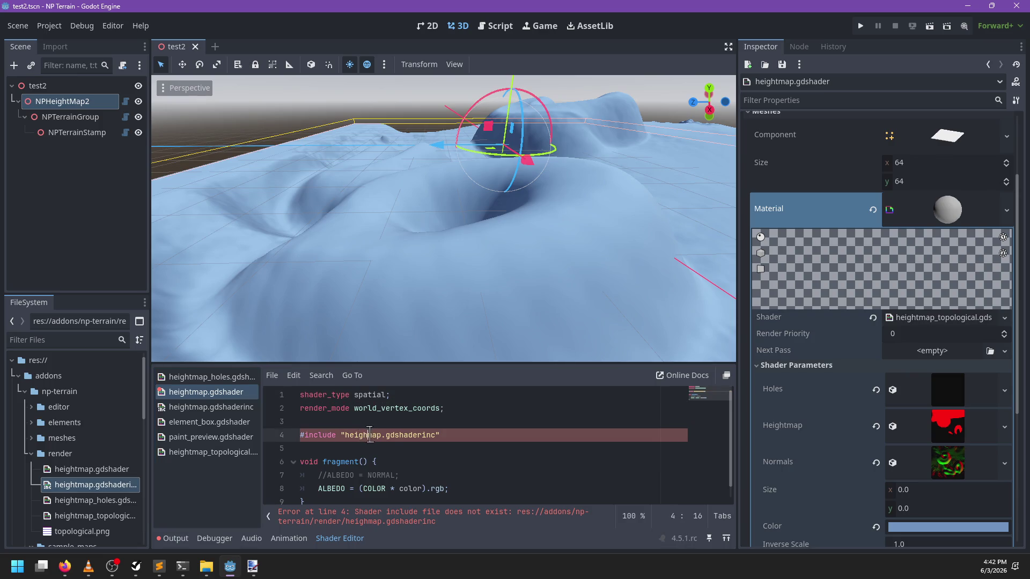
text(t)
key(ctrl+s)
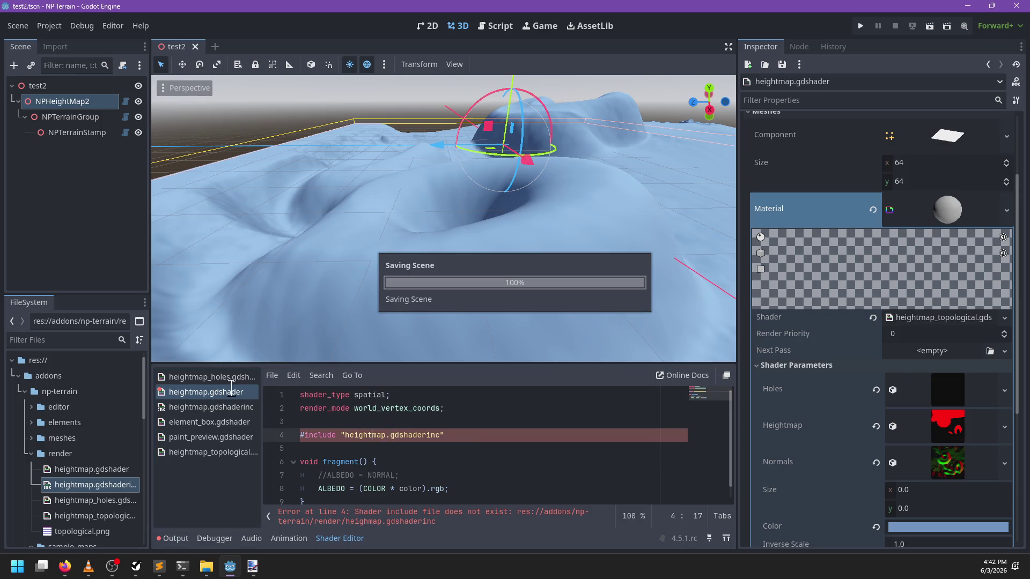
click(231, 378)
click(374, 461)
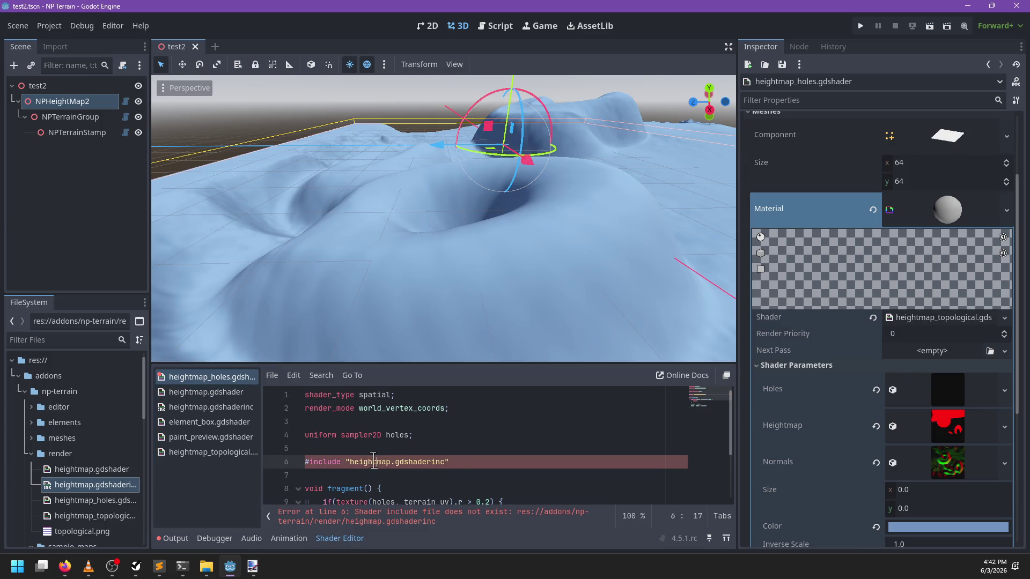
key(ctrl+s)
click(459, 435)
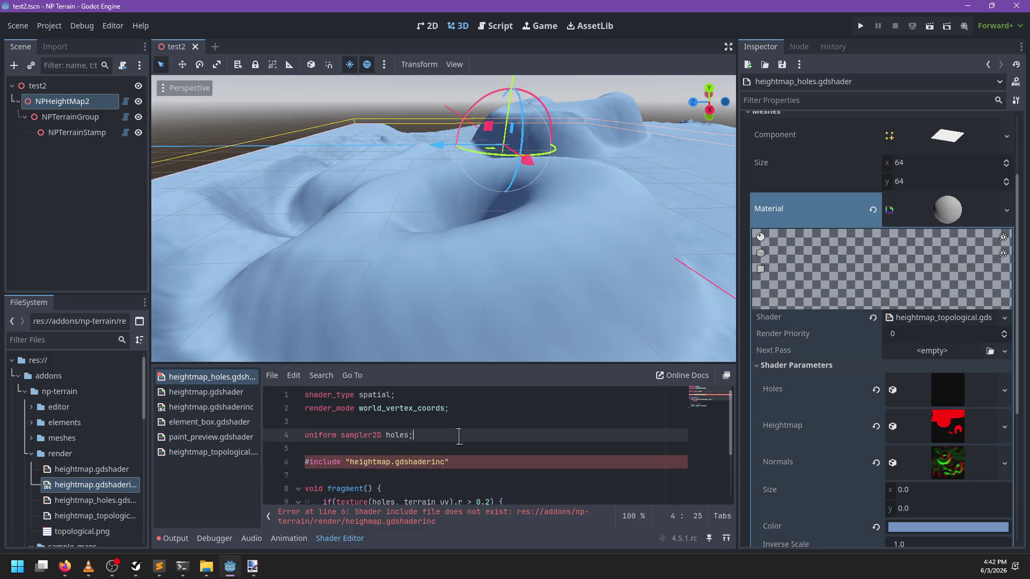
scroll(460, 436, down, 2)
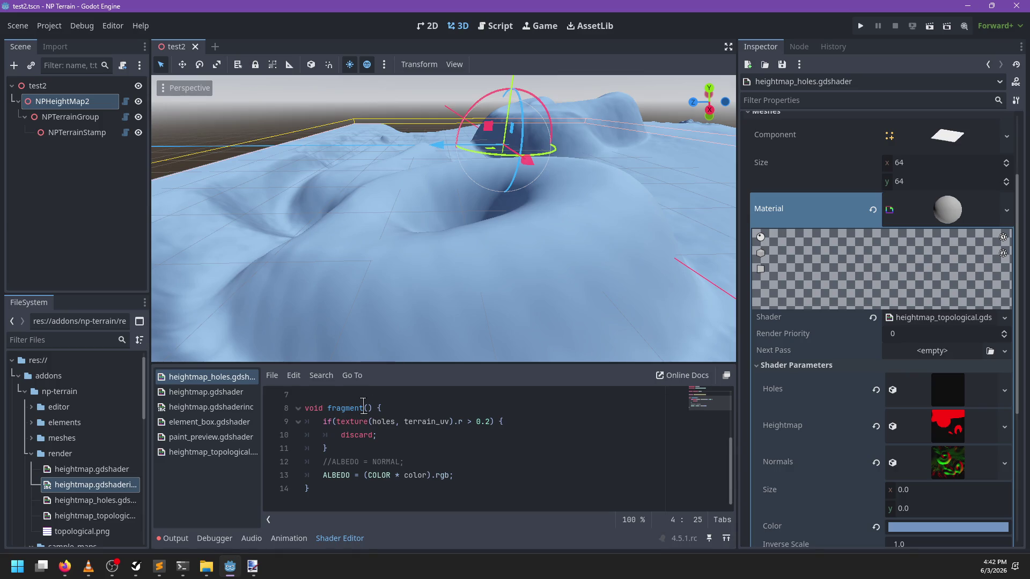
scroll(400, 424, up, 2)
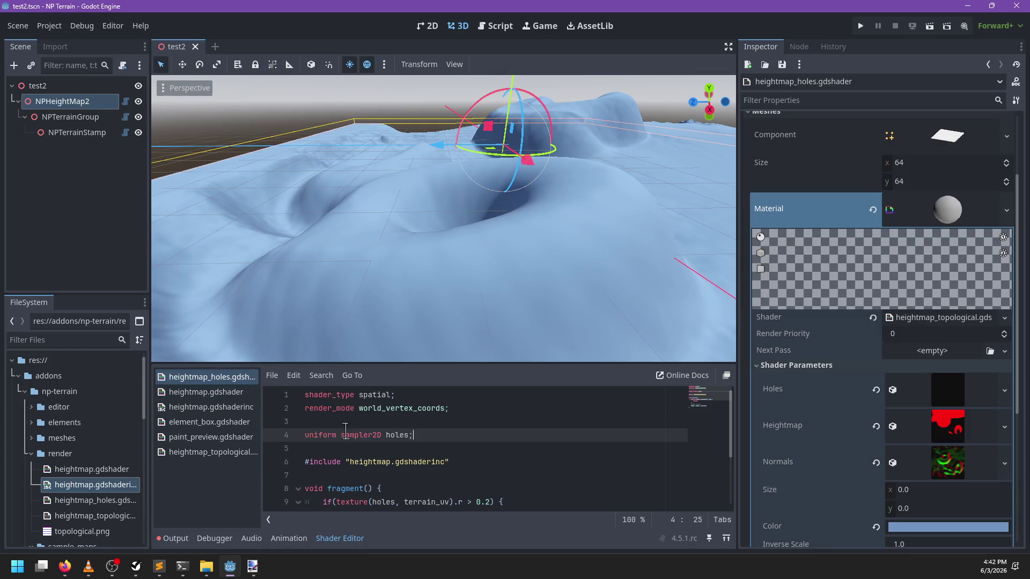
Review the uniforms in heightmap.gdshaderinc
click(221, 408)
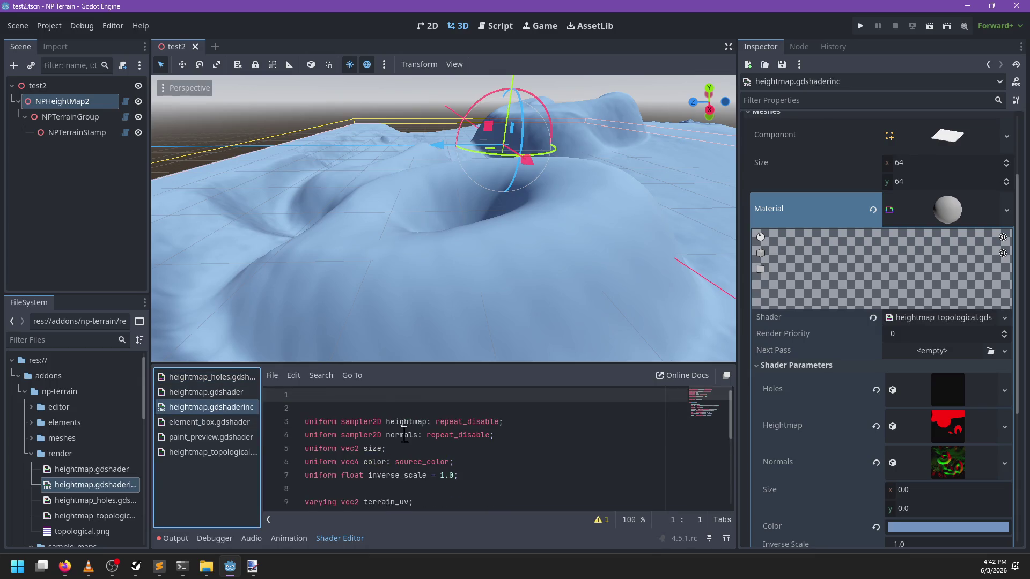
scroll(403, 432, down, 2)
scroll(402, 432, up, 2)
Add a sampler2D topology uniform below the holes uniform in heightmap_topological.gdshader
click(216, 453)
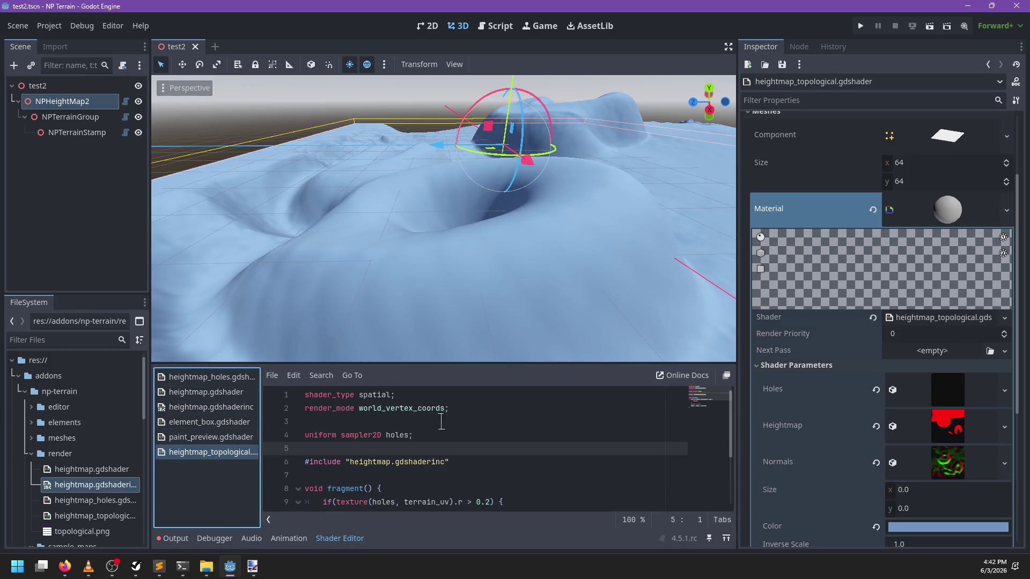
key(Up)
key(End)
key(Return)
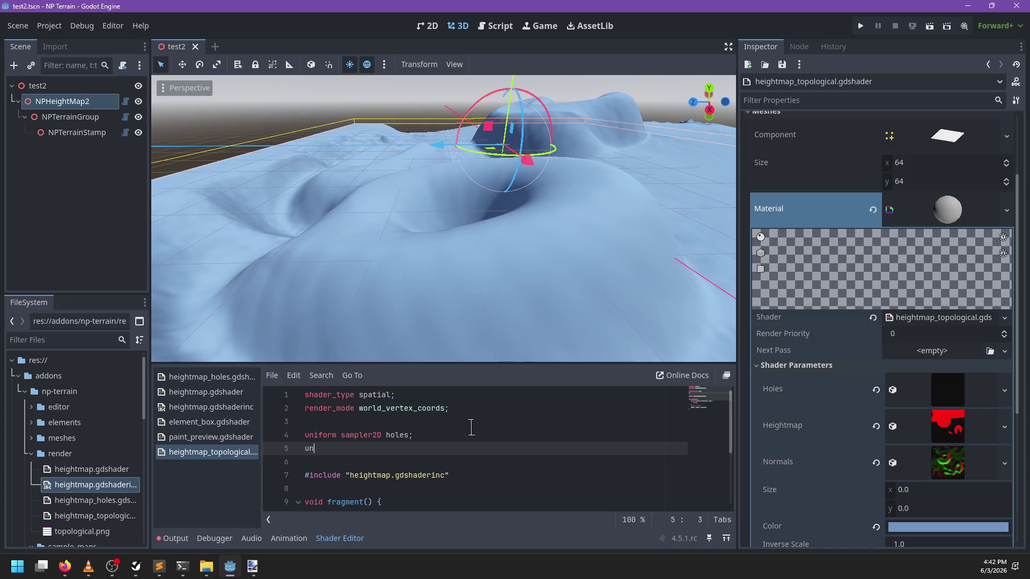
text(iform sampler2)
text(D )
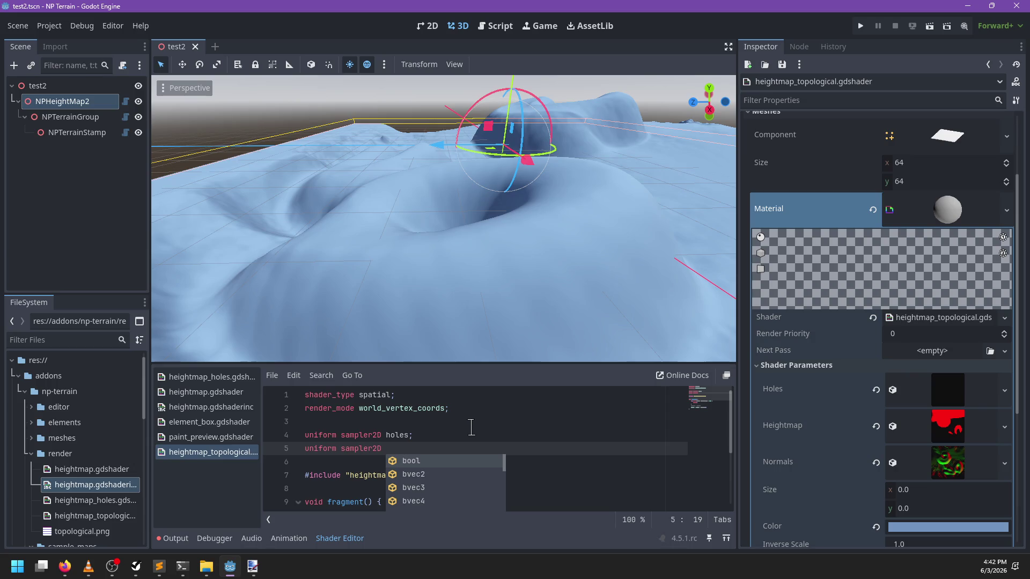
text(topology;)
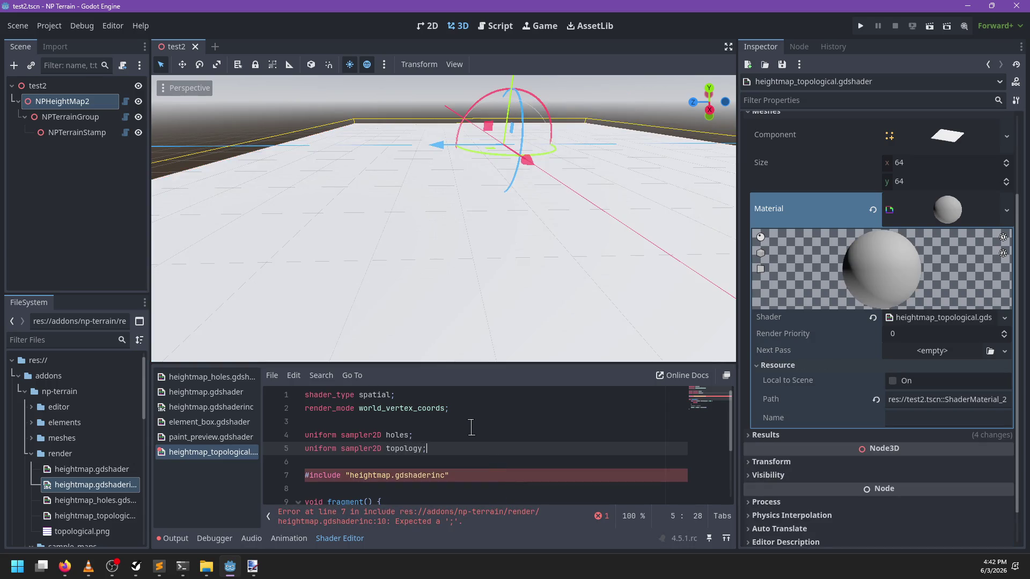
key(Return)
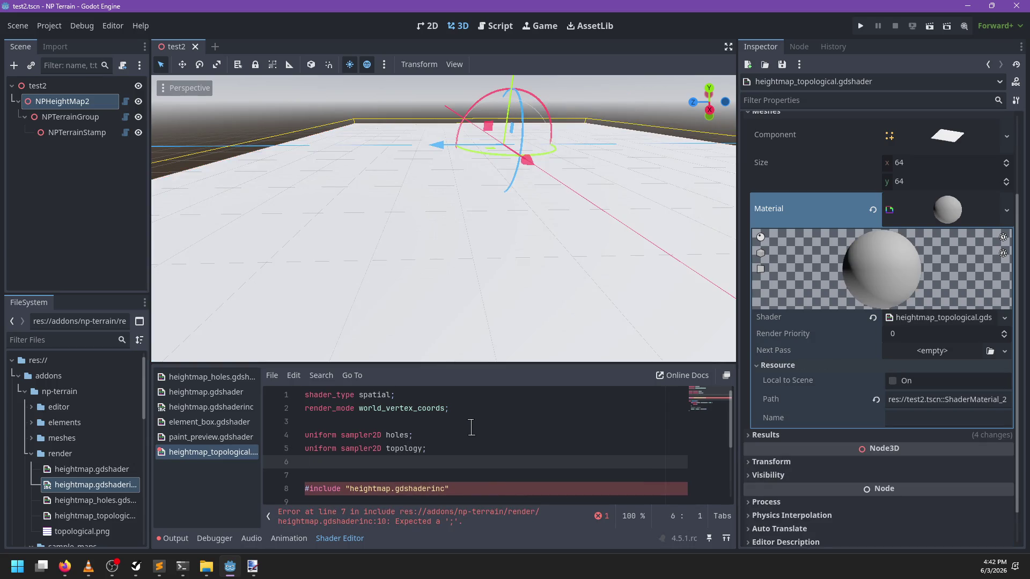
Declare 'uniform float repeat_height = 16.0;' and save the shader
text(uniform sa)
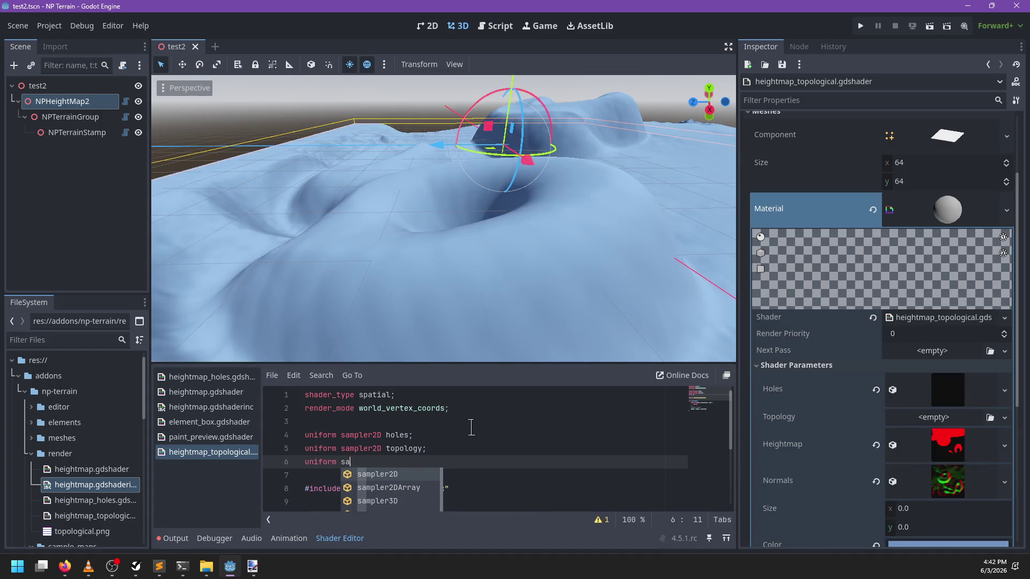
key(BackSpace)
key(BackSpace)
text(float height)
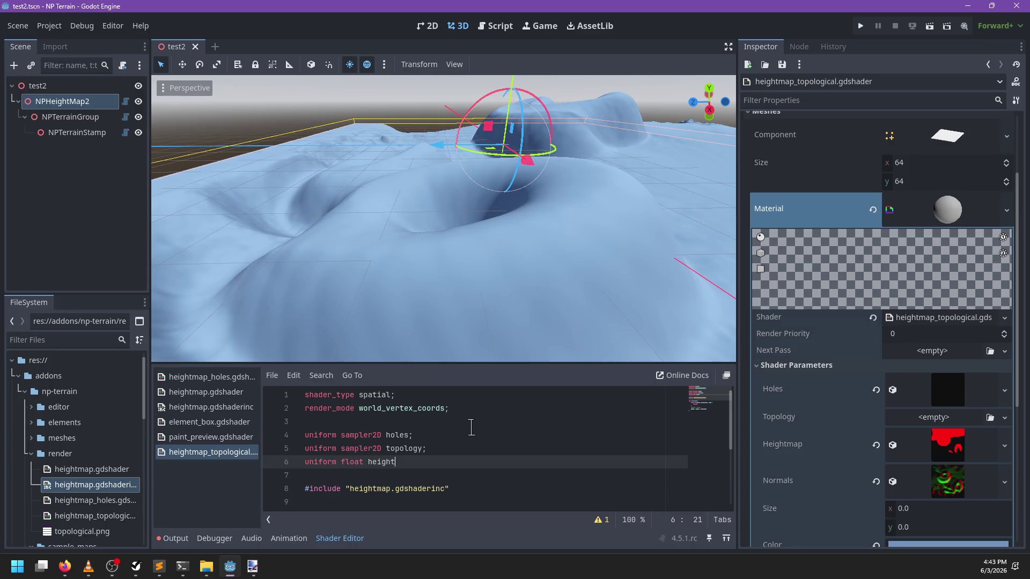
key(ctrl+BackSpace)
text(r)
key(BackSpace)
text(;)
key(ctrl+s)
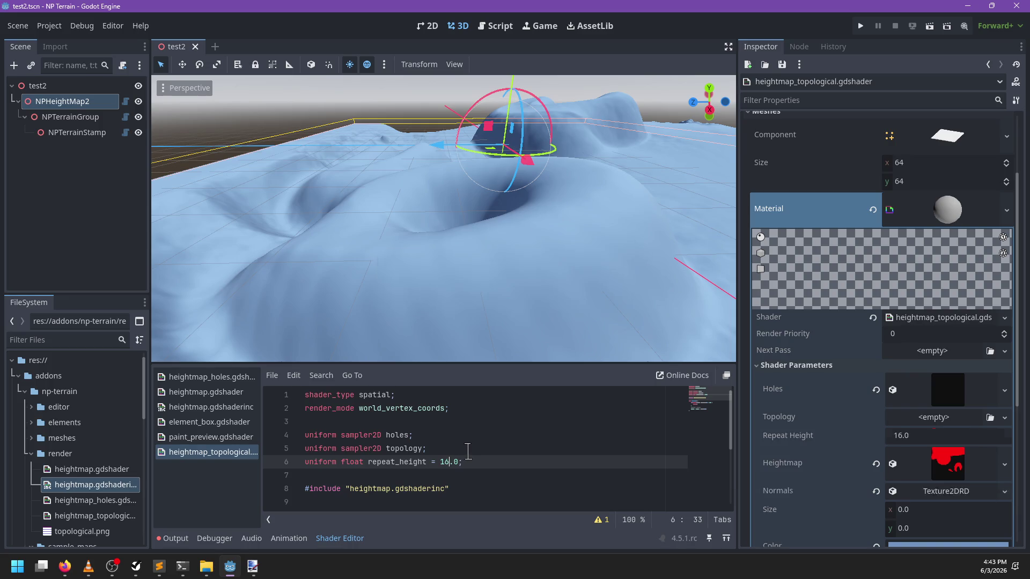
scroll(462, 452, down, 3)
click(375, 442)
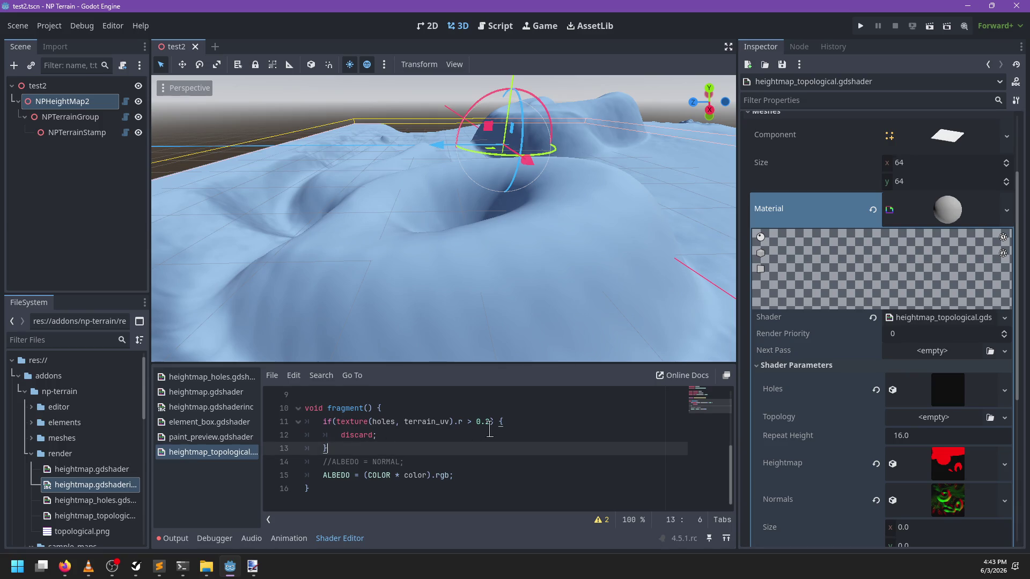
Start a texture() call at the end of the ALBEDO line
key(Down)
key(Down)
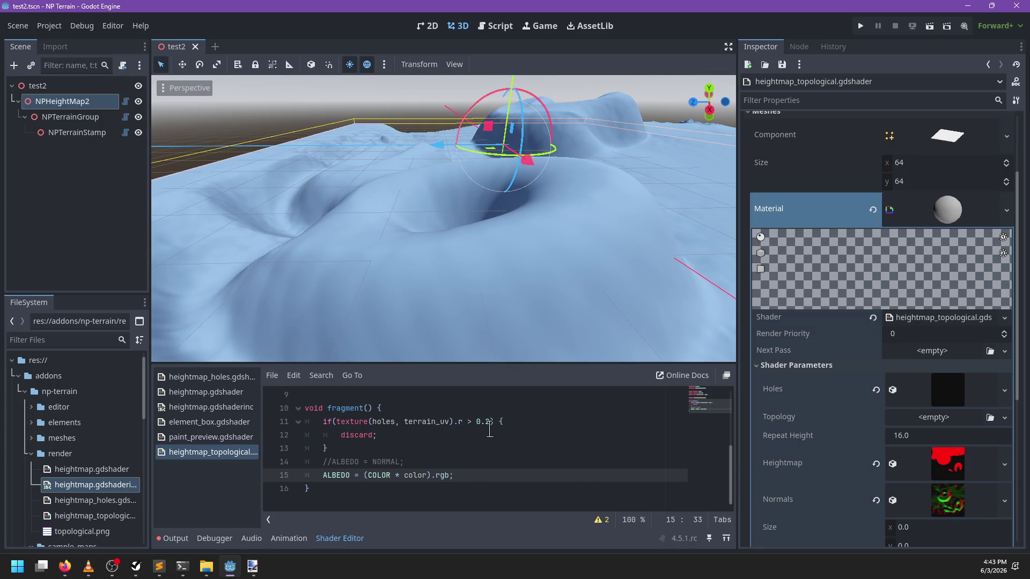
scroll(490, 431, up, 3)
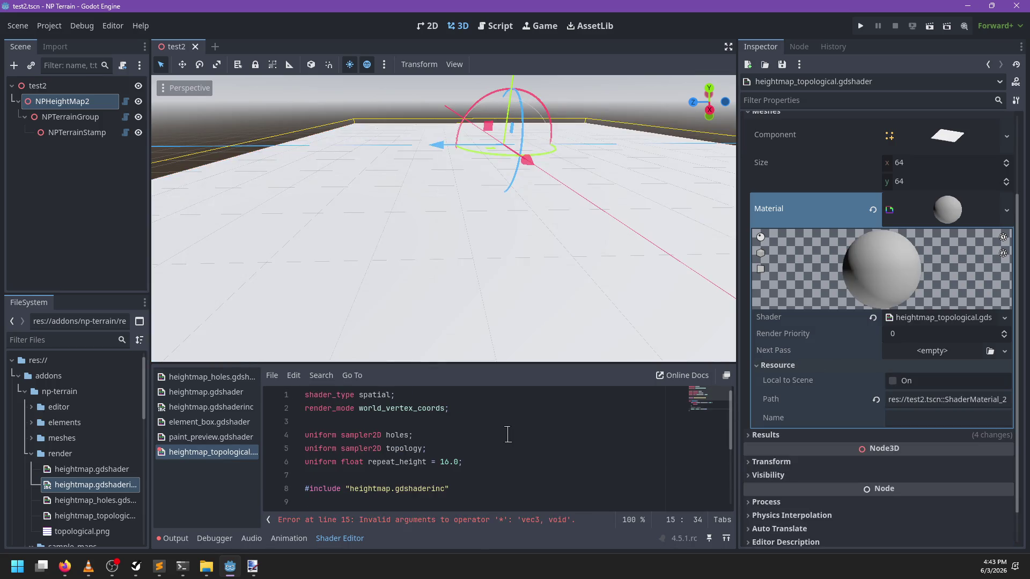
text(sa)
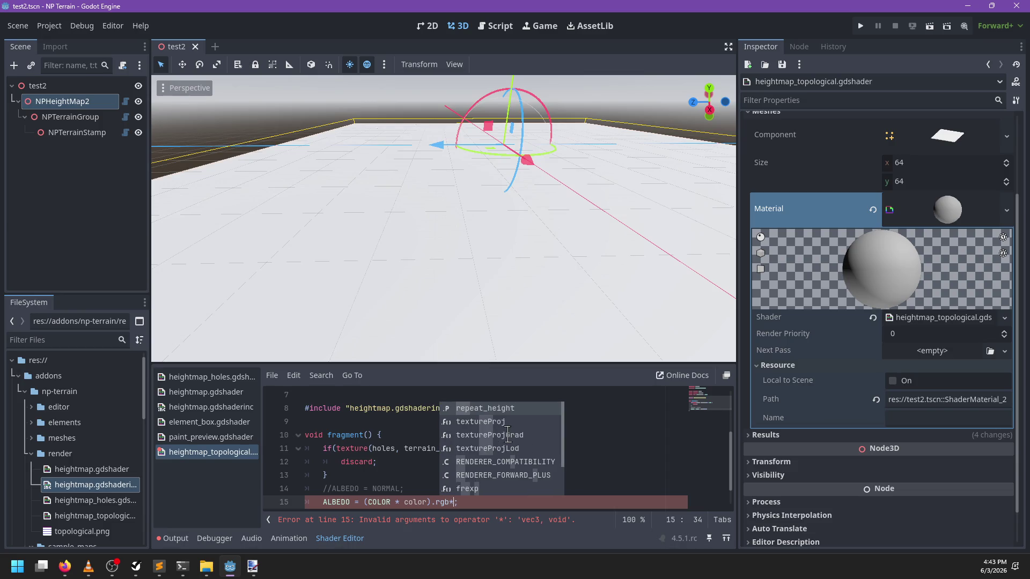
key(BackSpace)
key(BackSpace)
text(texture)
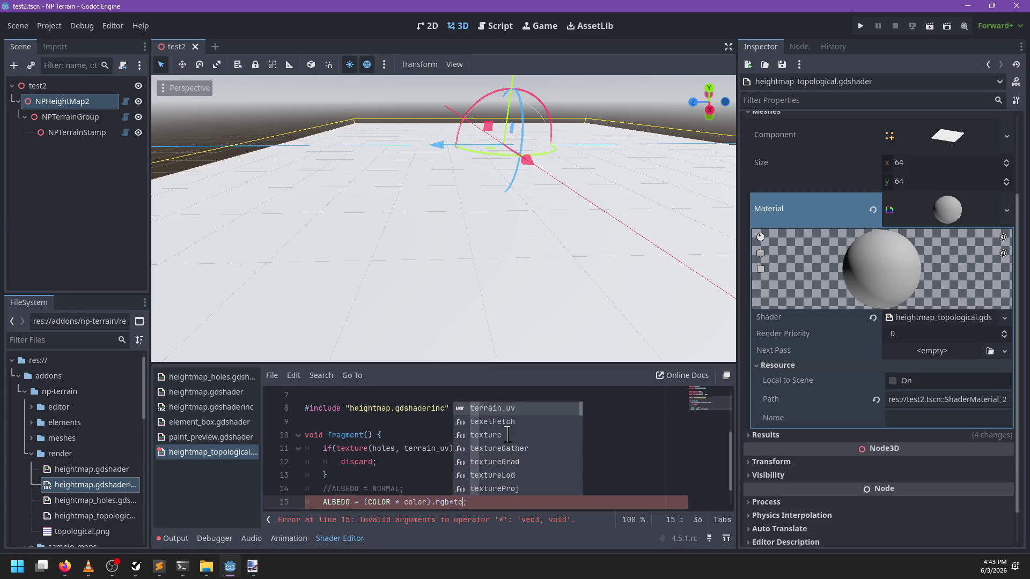
text(()
scroll(458, 435, up, 2)
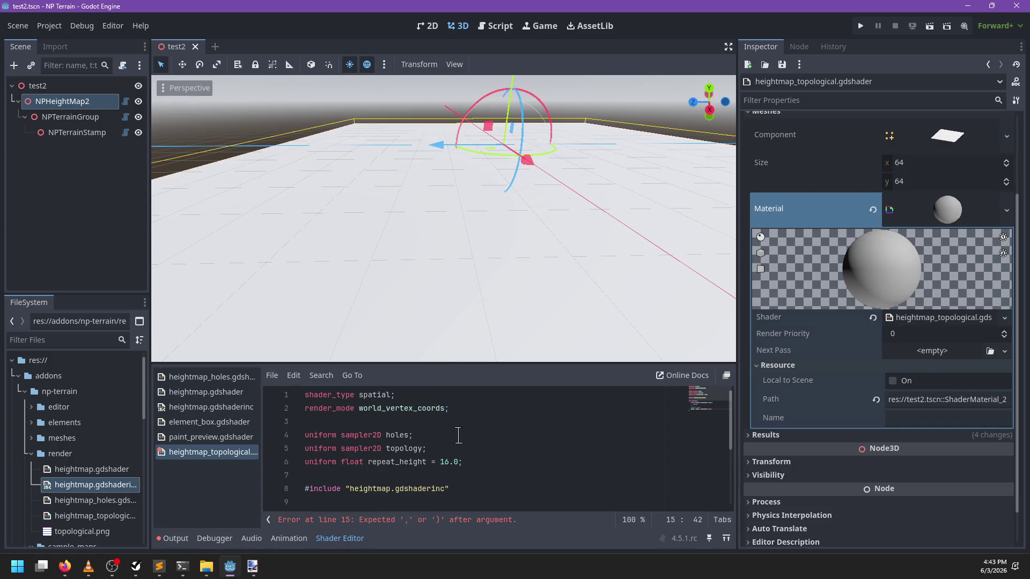
Add repeat_enable to the topology sampler uniform
click(423, 449)
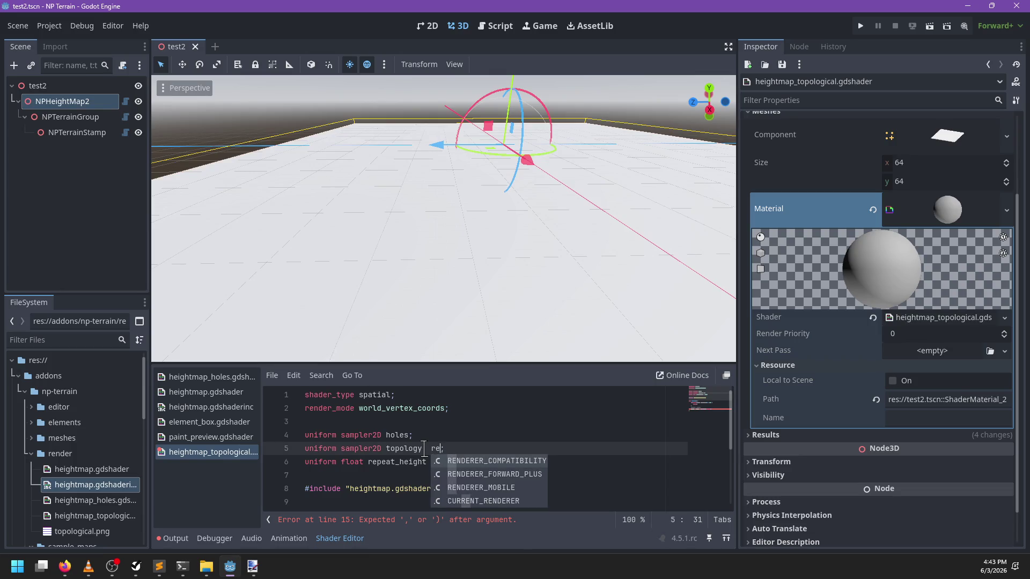
key(BackSpace)
text(re)
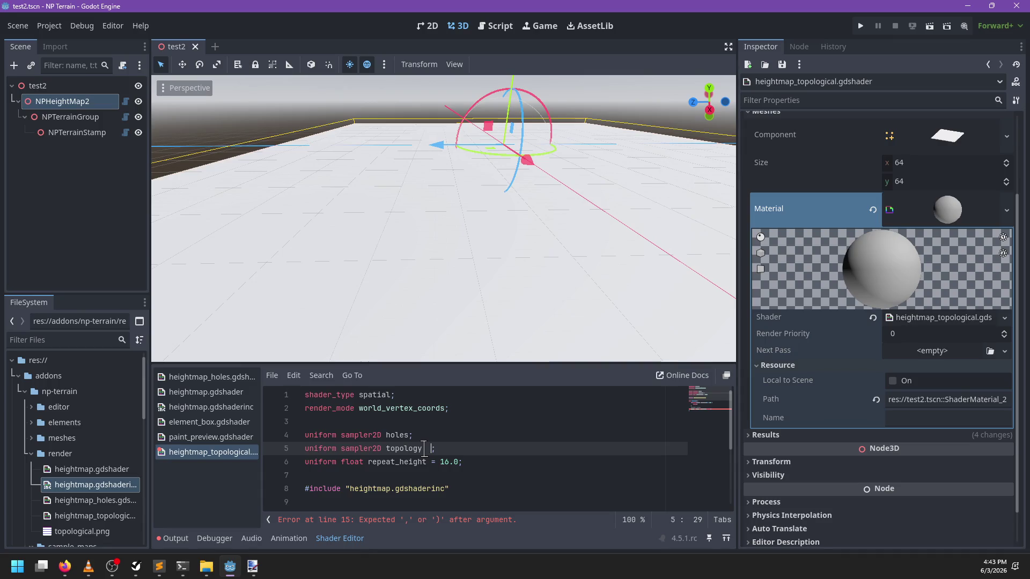
text(pea)
key(Down)
key(Return)
Complete the multiplier as texture(topology, UV(0.5, VERTEX.y)) and open heightmap.gdshaderinc
scroll(463, 445, down, 3)
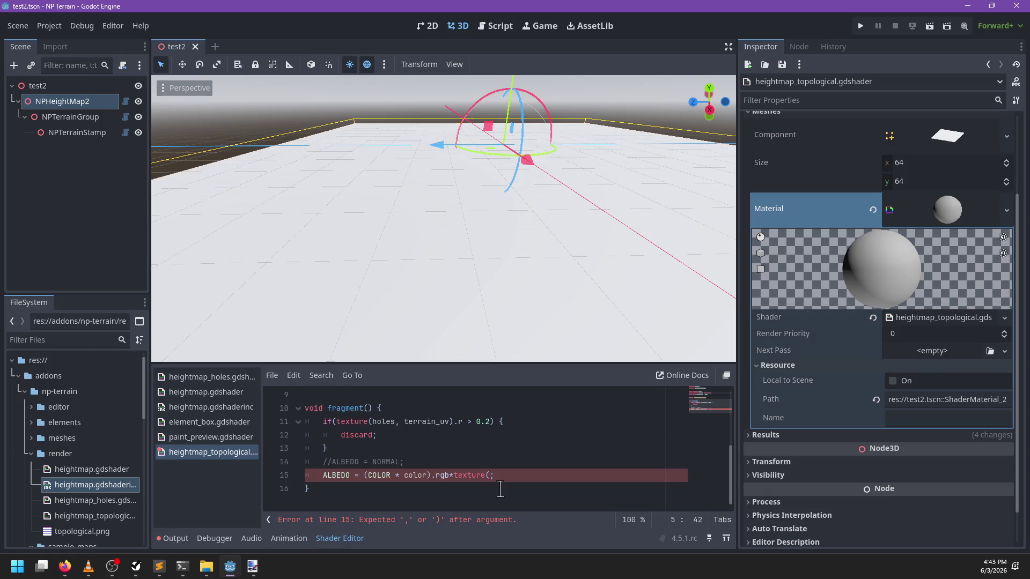
click(488, 475)
text((tp)
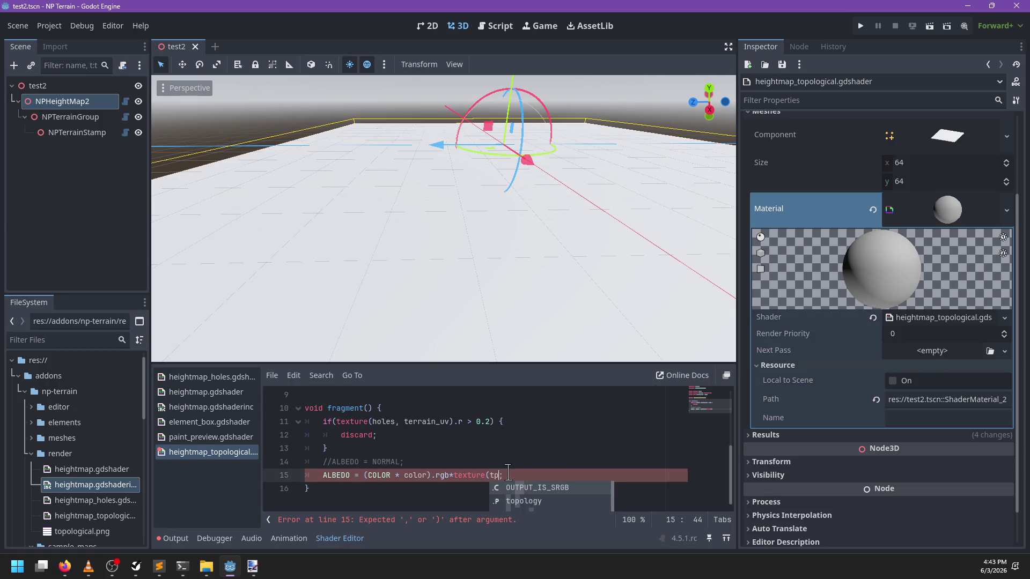
key(Down)
key(Return)
text(, UV)
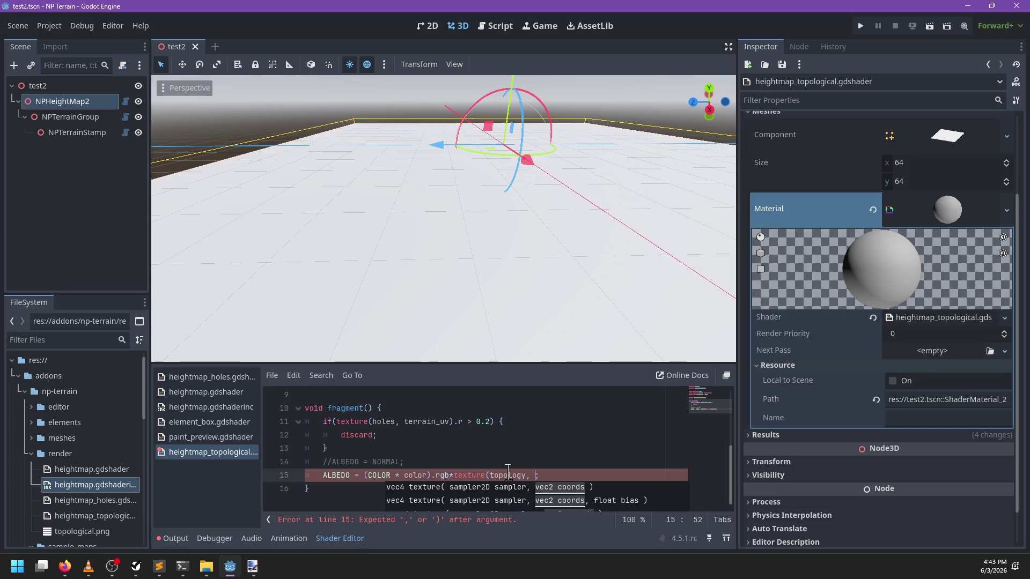
text(())
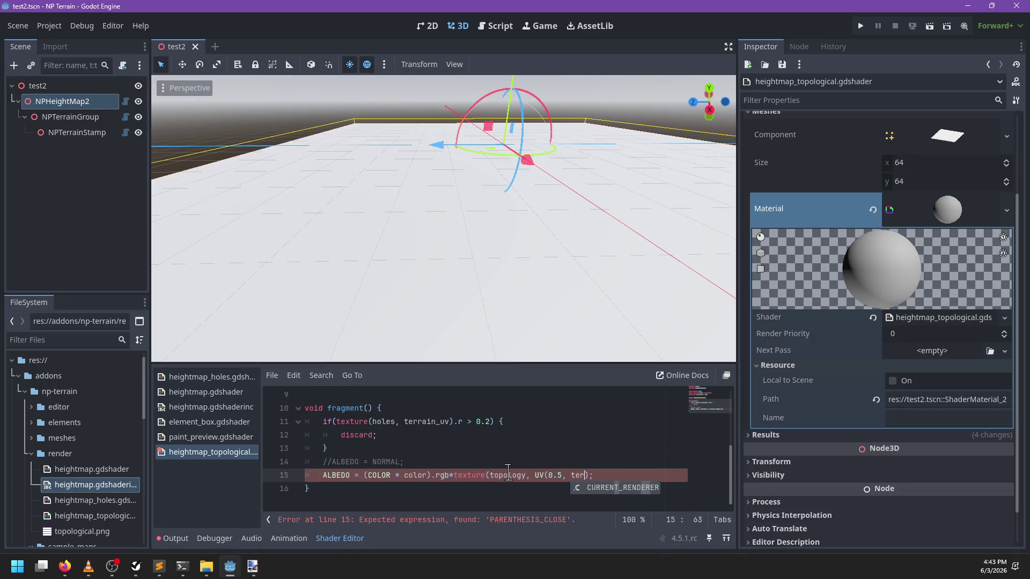
text(ERTEX.y)
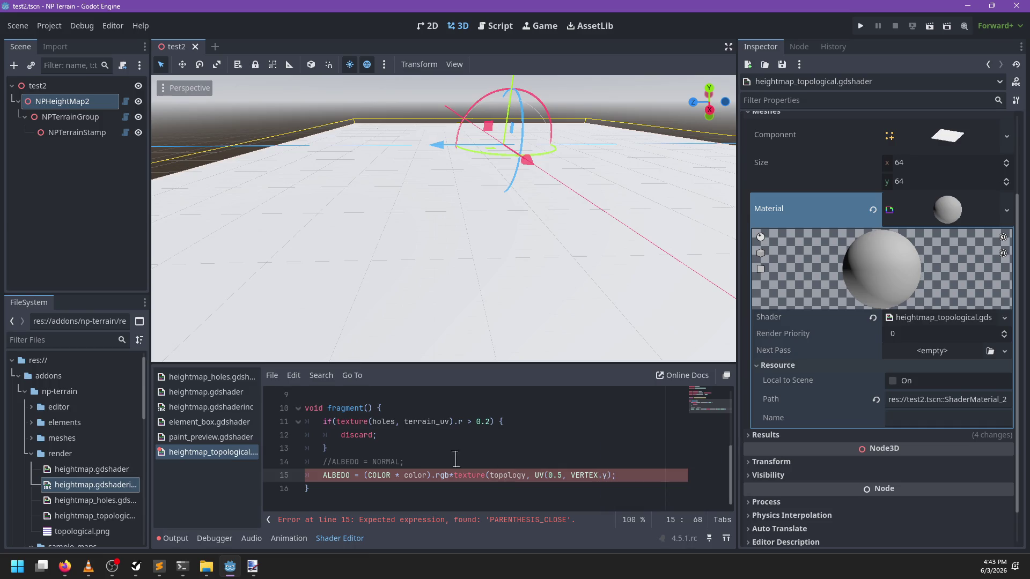
scroll(456, 460, up, 3)
scroll(455, 459, down, 3)
click(230, 408)
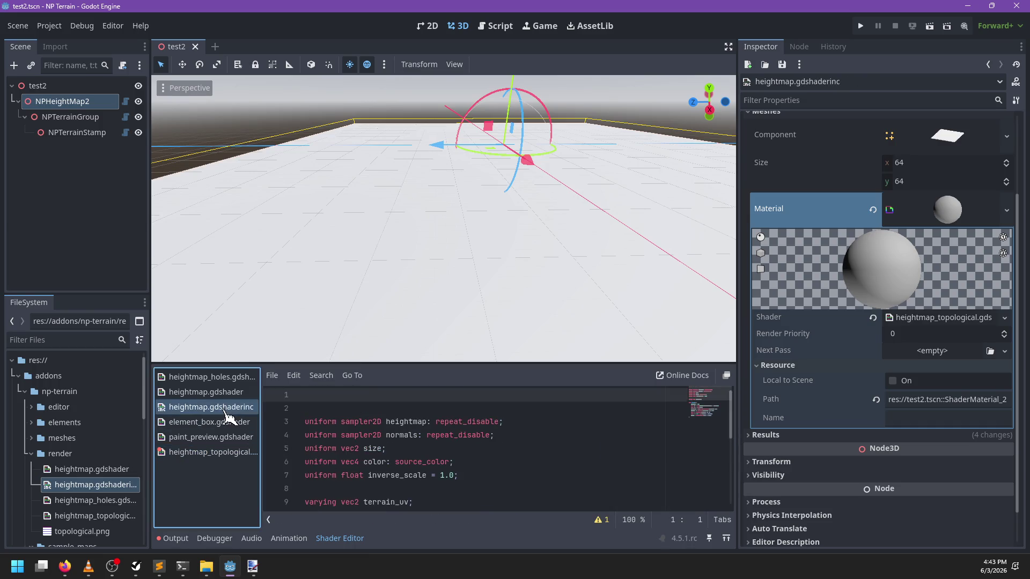
Declare 'varying float height;' below the terrain_uv varying
scroll(382, 439, down, 2)
click(418, 423)
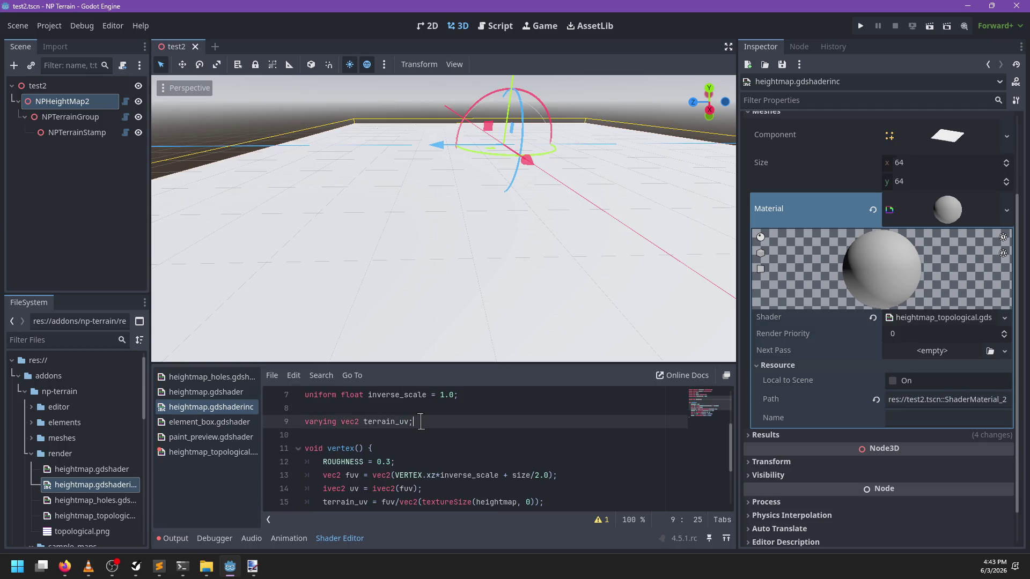
key(Return)
text(varying float height;)
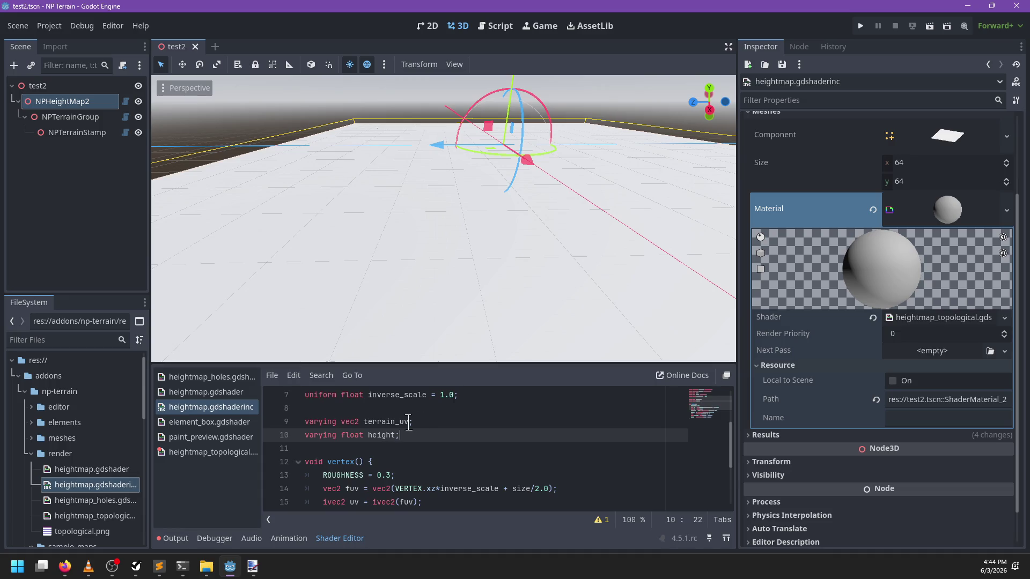
Move texelFetch(heightmap, uv, 0).r into a new 'height =' assignment, leaving VERTEX.y += height
scroll(409, 423, down, 2)
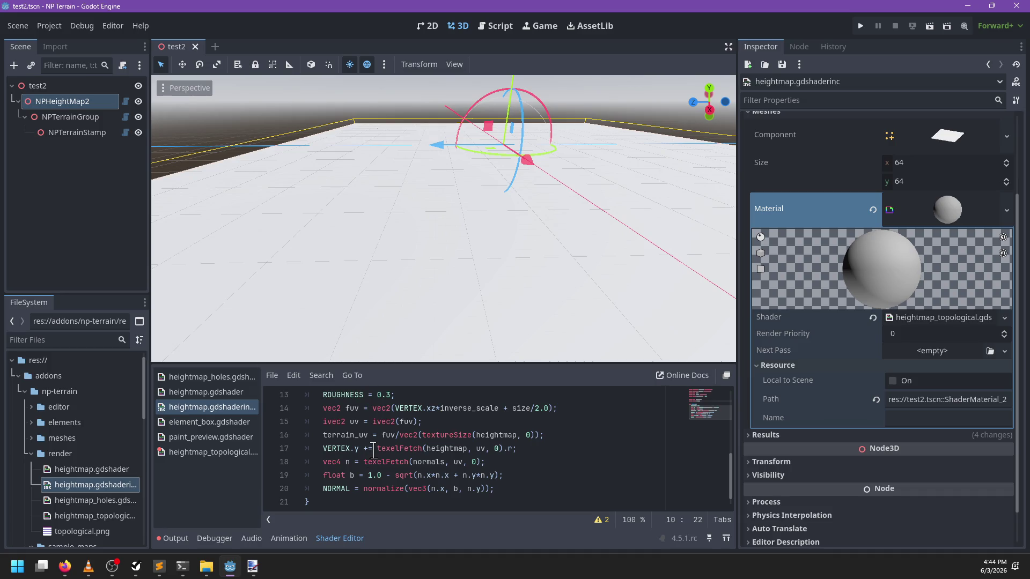
click(582, 434)
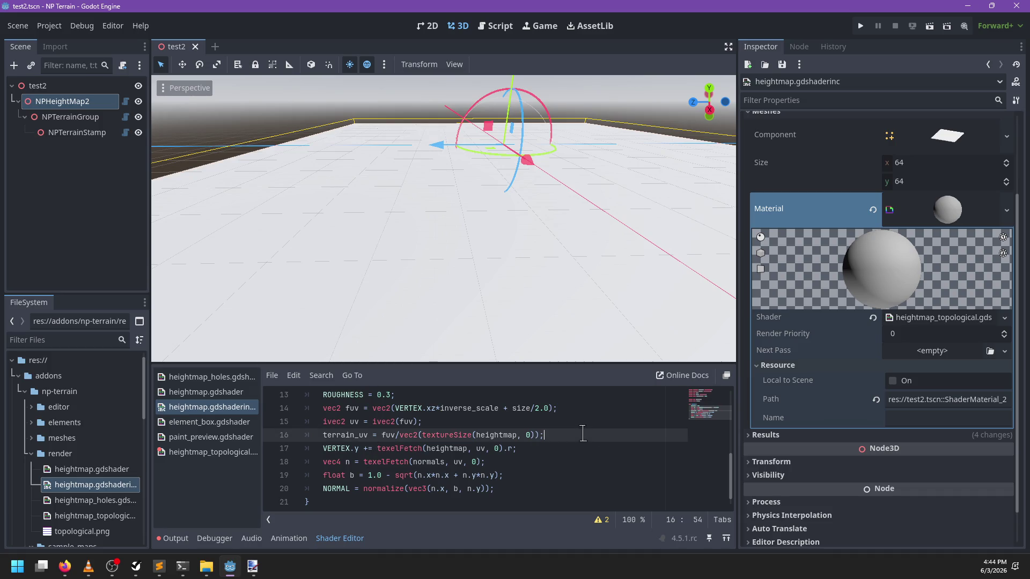
key(Return)
text(height)
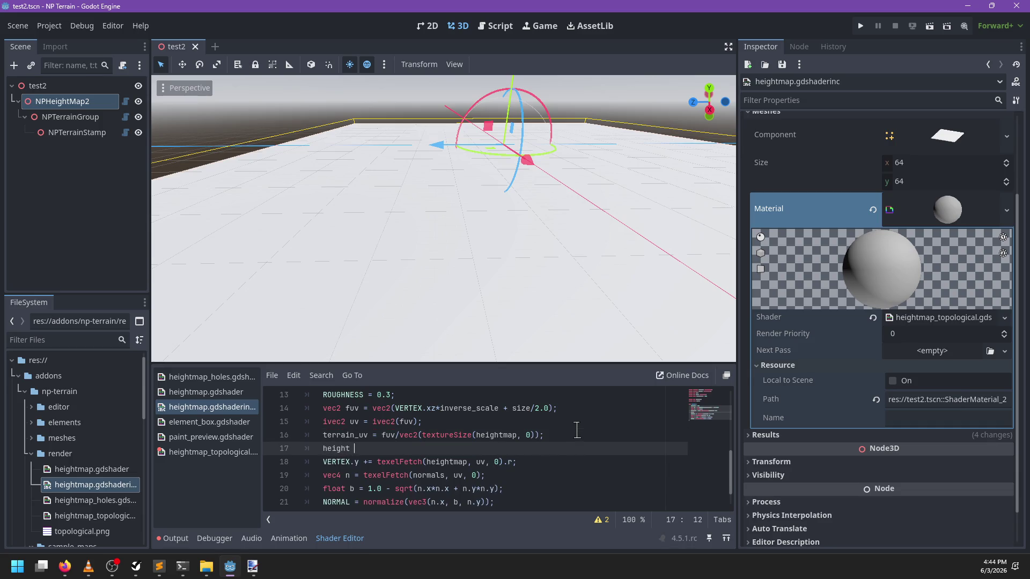
text(=)
drag(377, 462, 524, 461)
key(ctrl+c)
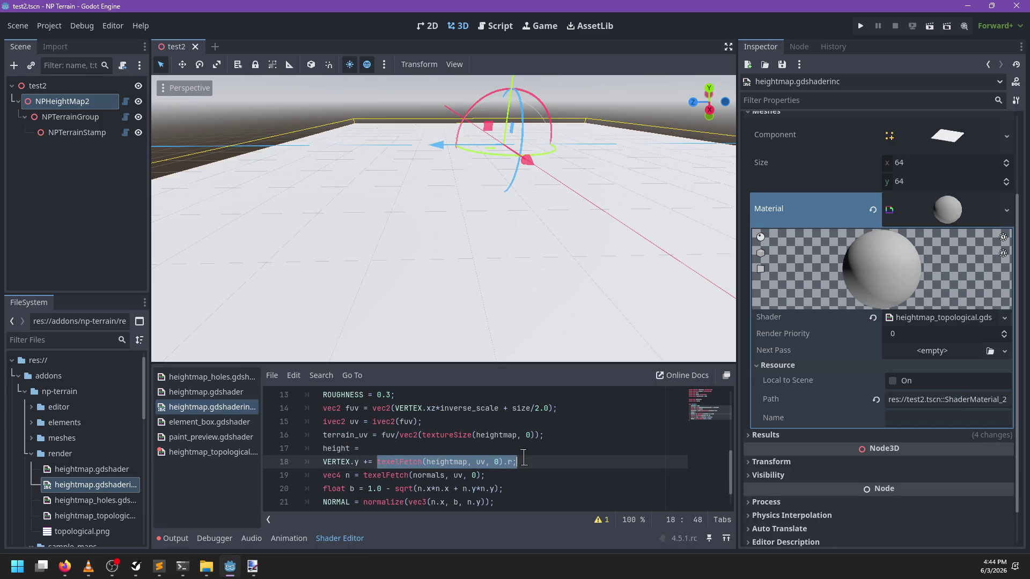
text(height;)
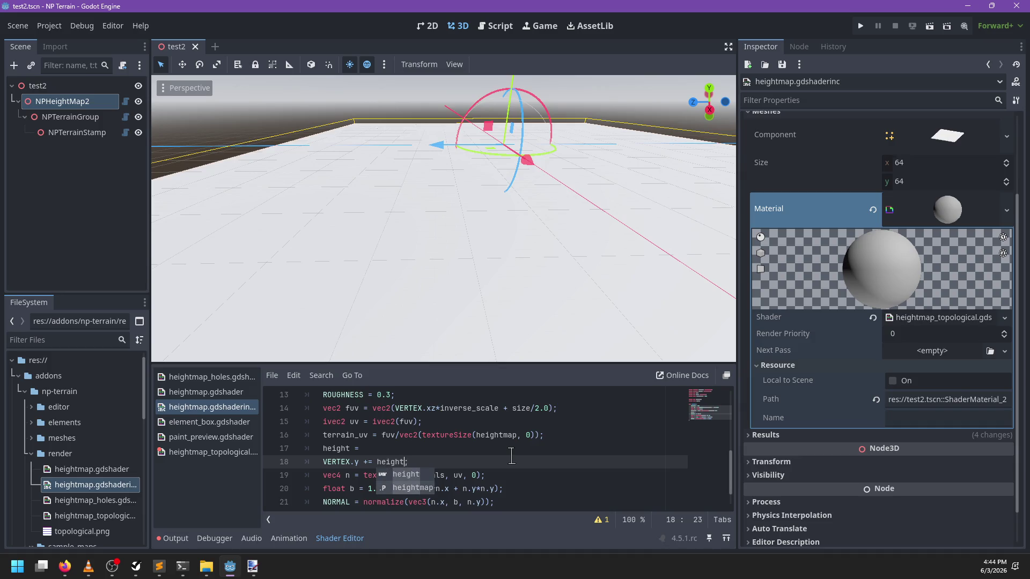
key(Escape)
key(Up)
key(ctrl+v)
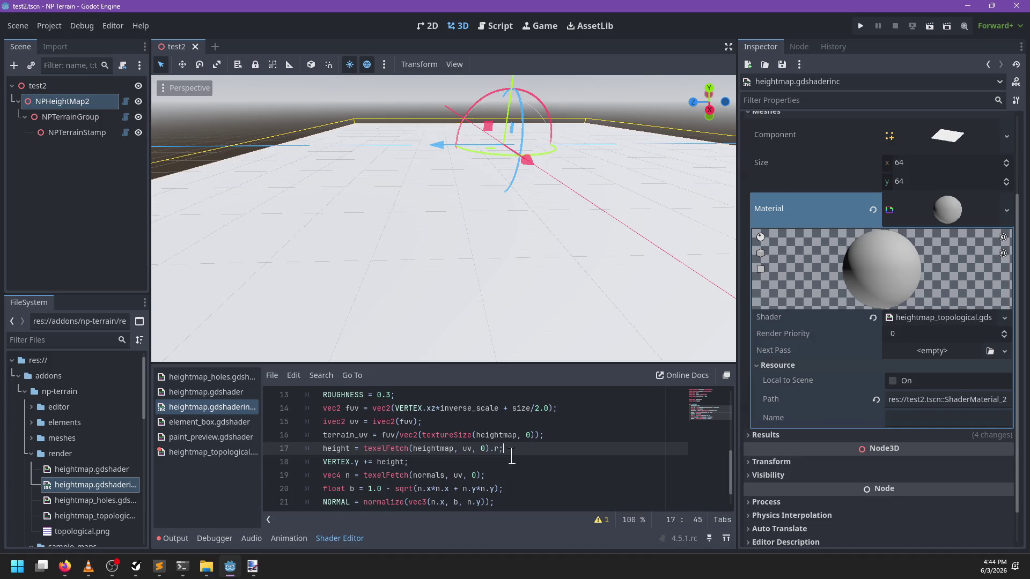
Save the include file and switch to heightmap.gdshader
key(ctrl+s)
scroll(479, 460, up, 3)
scroll(479, 459, down, 2)
click(203, 393)
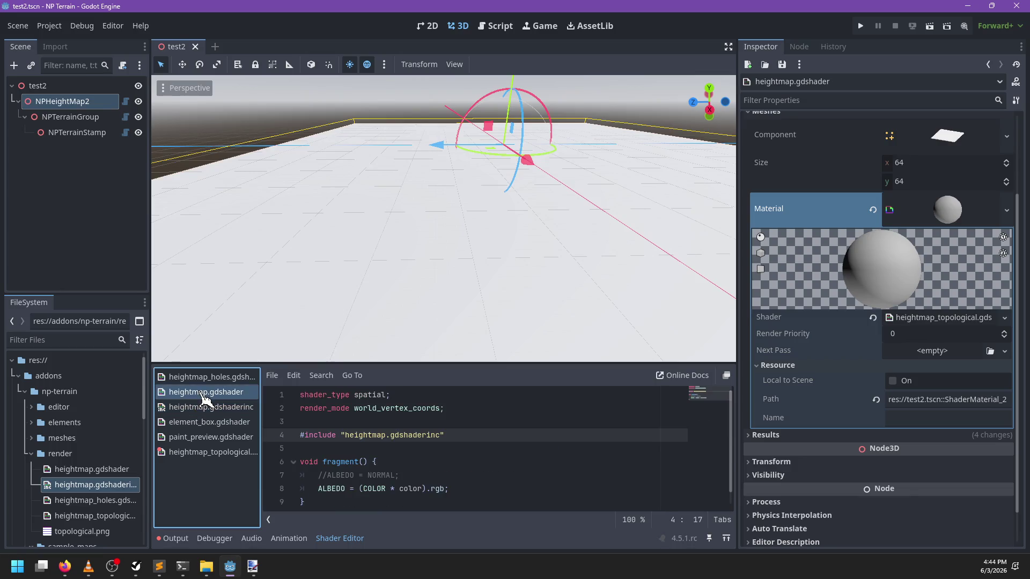
In the topological shader, replace VERTEX.y in the topology lookup with height/repeat_height
click(207, 377)
click(214, 453)
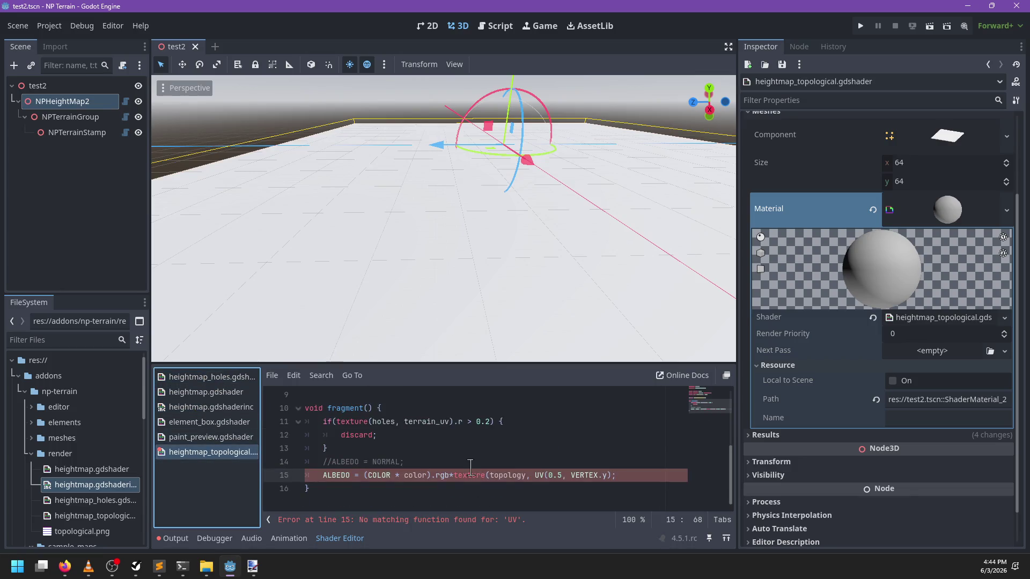
click(610, 476)
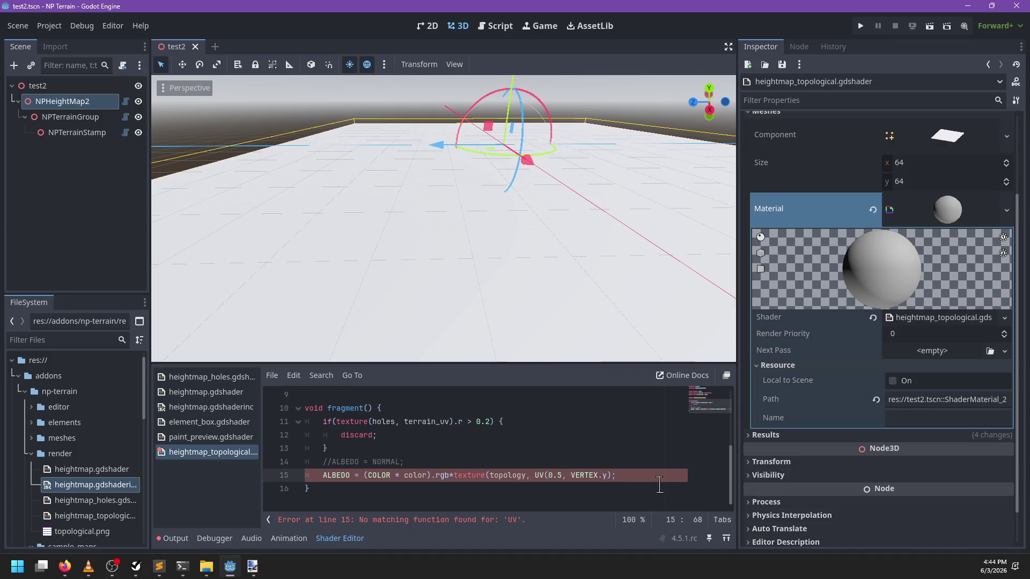
key(ctrl+shift+Left)
key(ctrl+shift+Left)
key(ctrl+shift+Left)
key(BackSpace)
text(height/re)
key(BackSpace)
key(BackSpace)
key(BackSpace)
scroll(603, 480, up, 3)
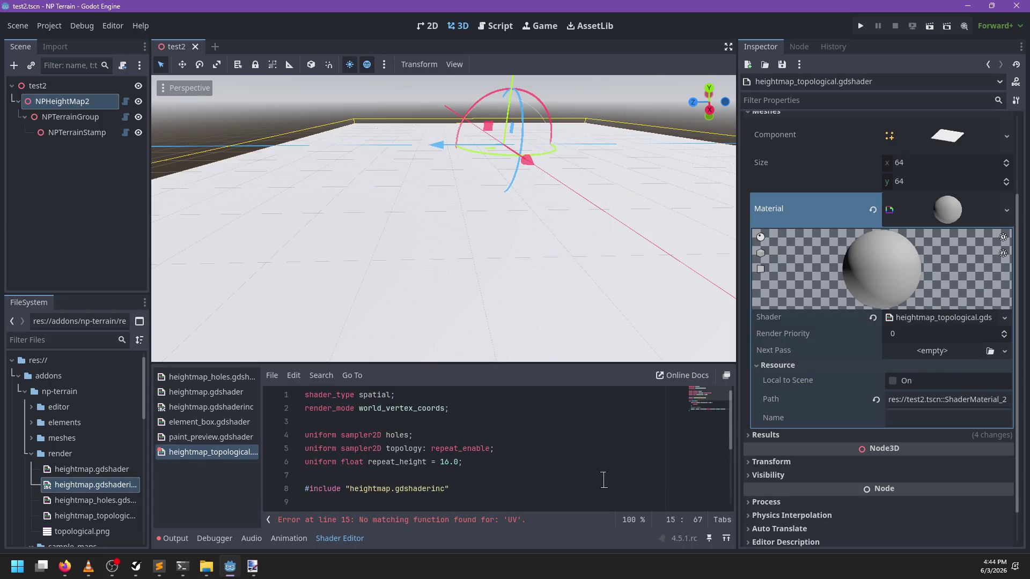
text(repeat_height));)
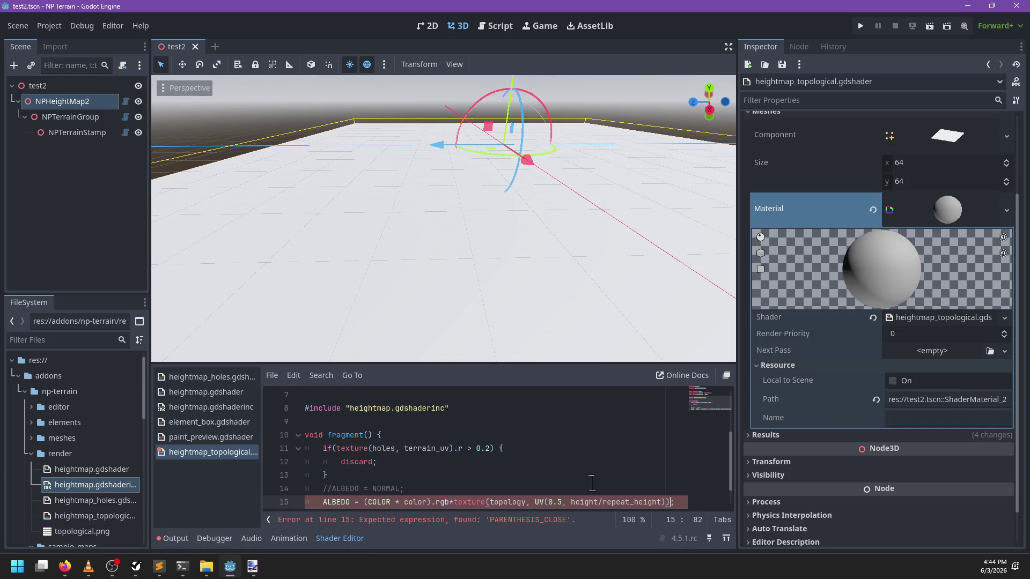
Change UV to vec2 and append .rgb so the ALBEDO line compiles
scroll(573, 479, down, 1)
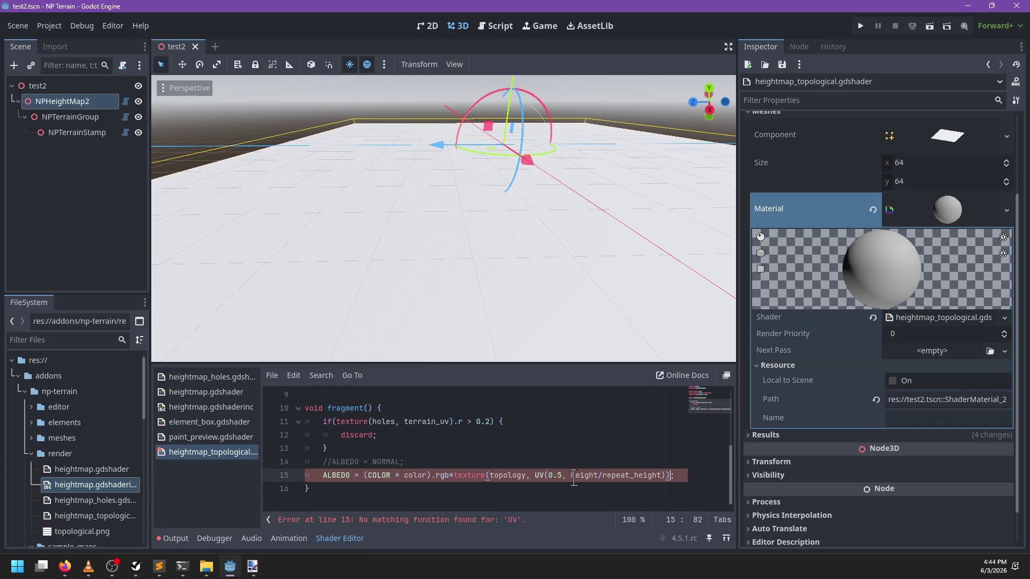
click(545, 472)
key(BackSpace)
key(BackSpace)
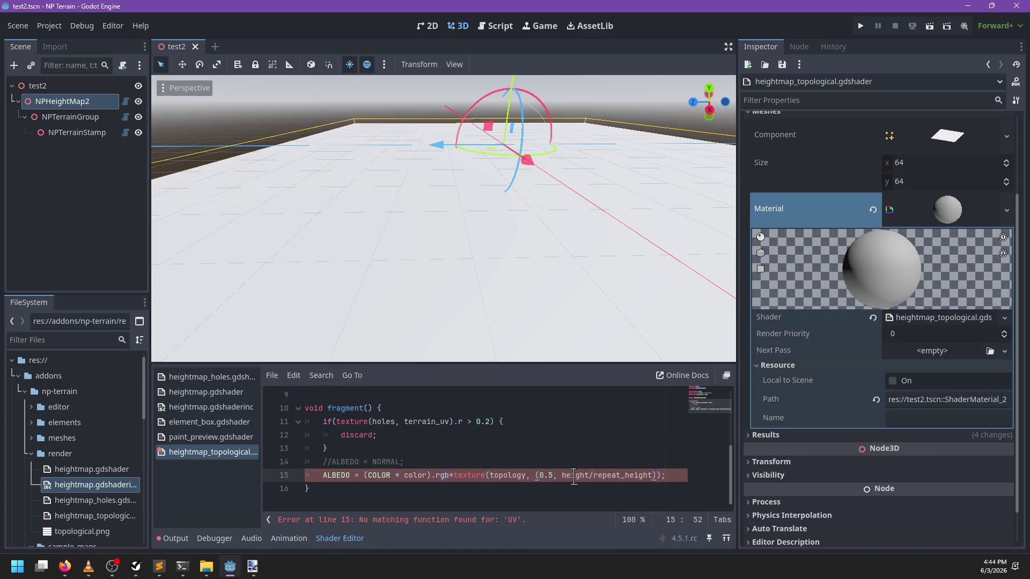
text(vec2)
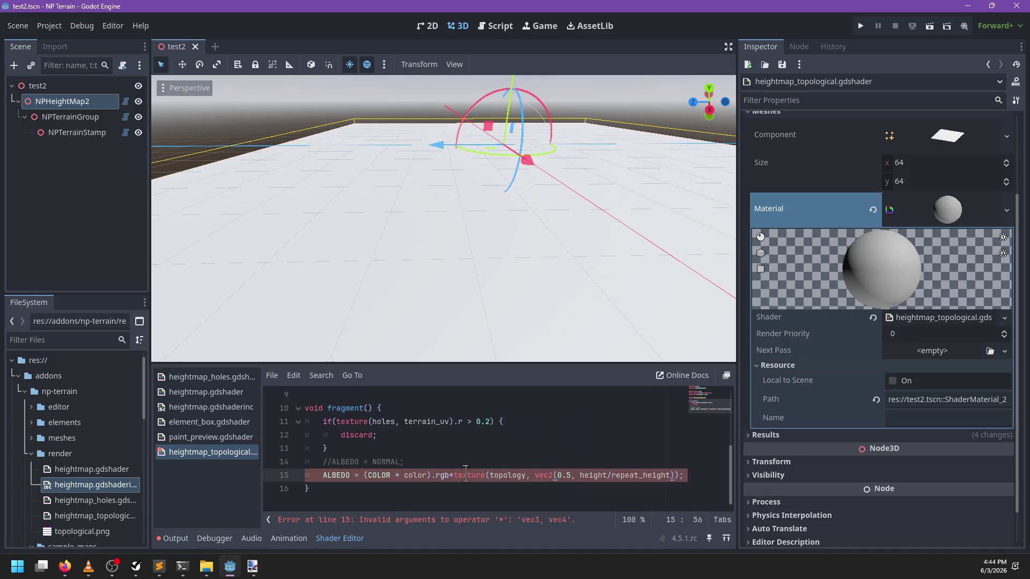
click(677, 475)
text(.rg)
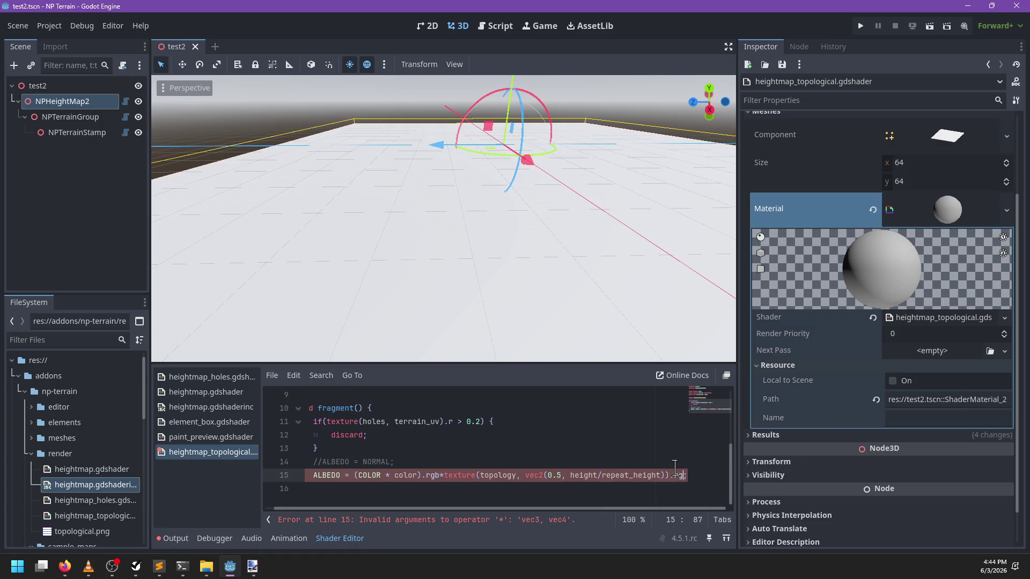
text(b)
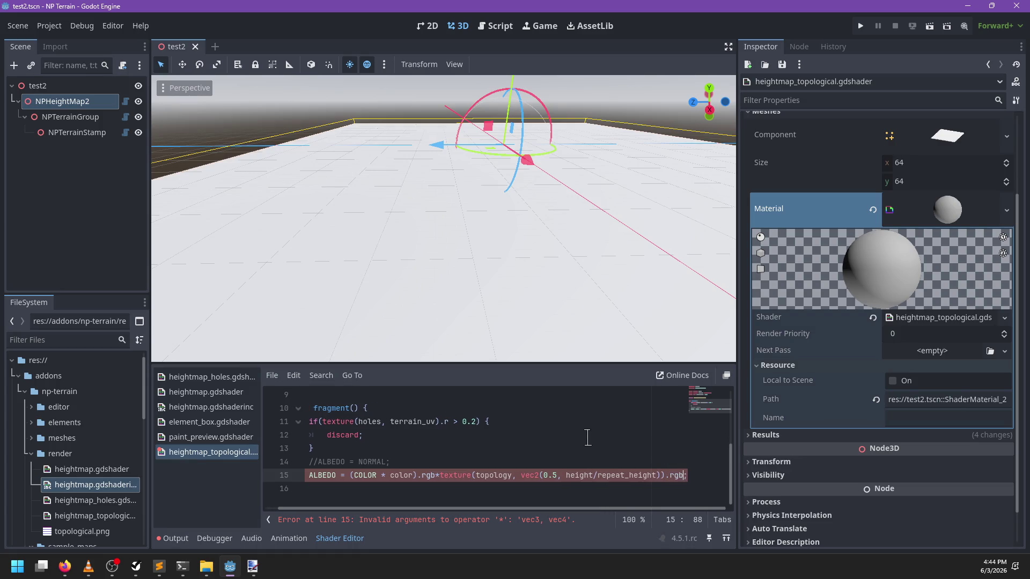
mouse_move(559, 345)
mouse_down()
mouse_move(563, 282)
mouse_move(585, 271)
mouse_up()
click(88, 340)
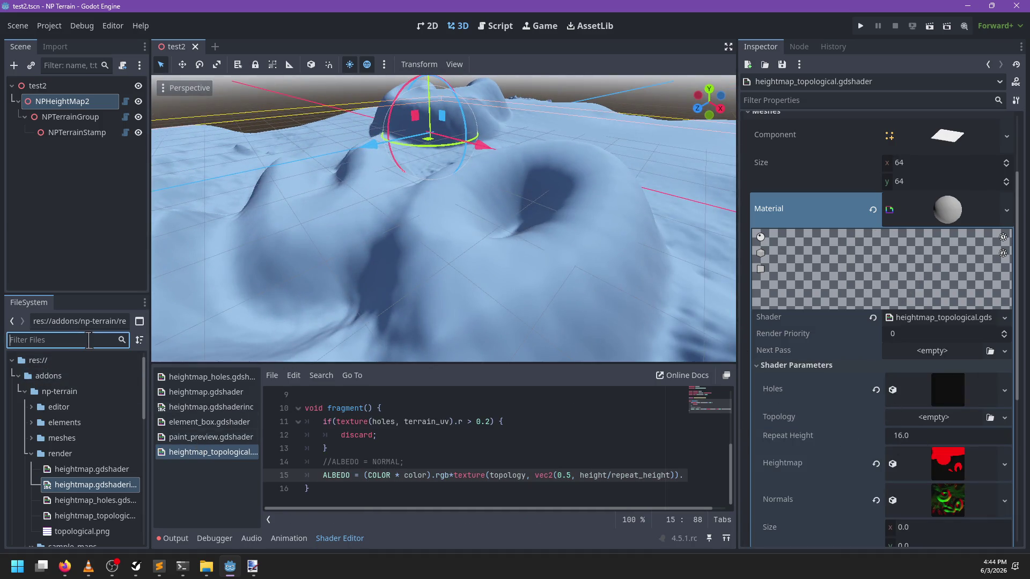
Filter files for 'top' and assign topological.png to the Topology texture slot
text(to)
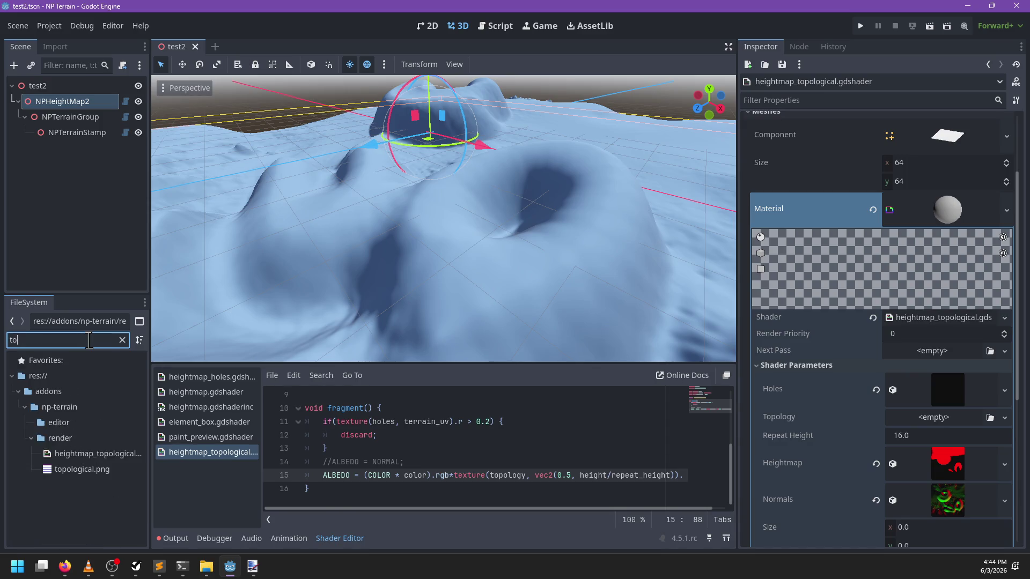
text(p)
click(90, 441)
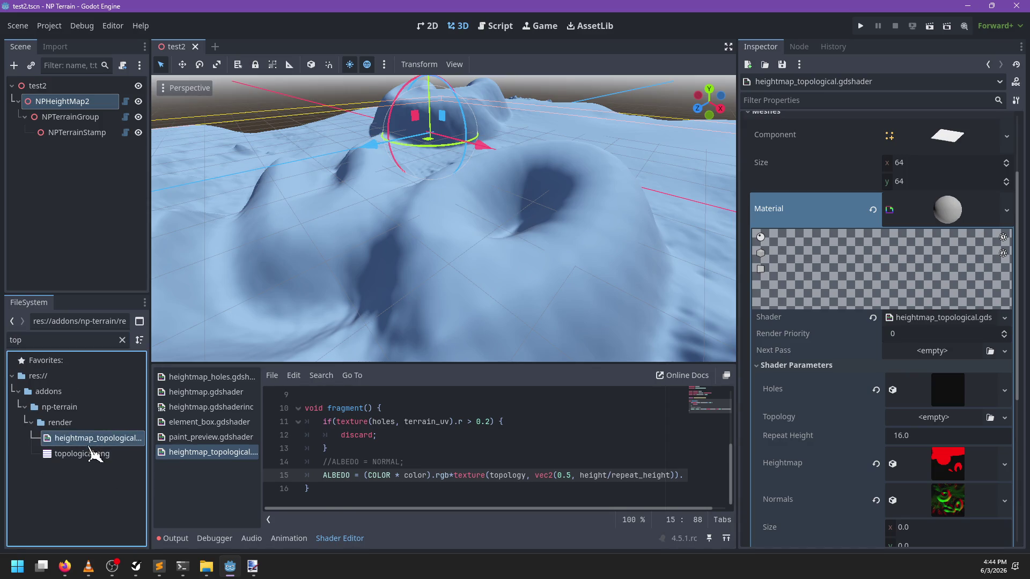
mouse_move(91, 455)
mouse_down()
mouse_move(204, 462)
mouse_move(928, 413)
mouse_up()
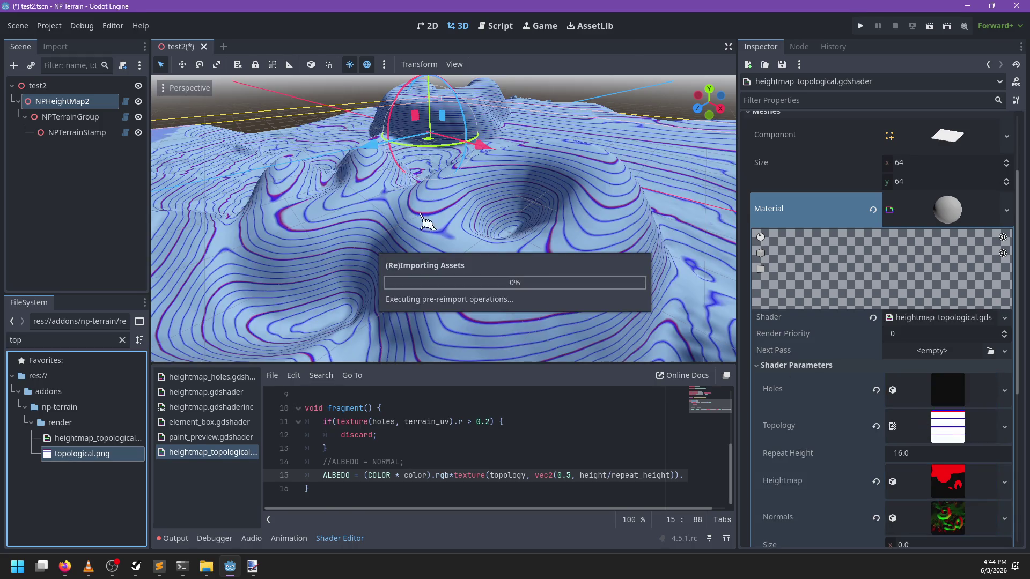
mouse_move(529, 226)
mouse_down()
mouse_move(466, 269)
mouse_move(575, 264)
mouse_up()
scroll(497, 264, up, 3)
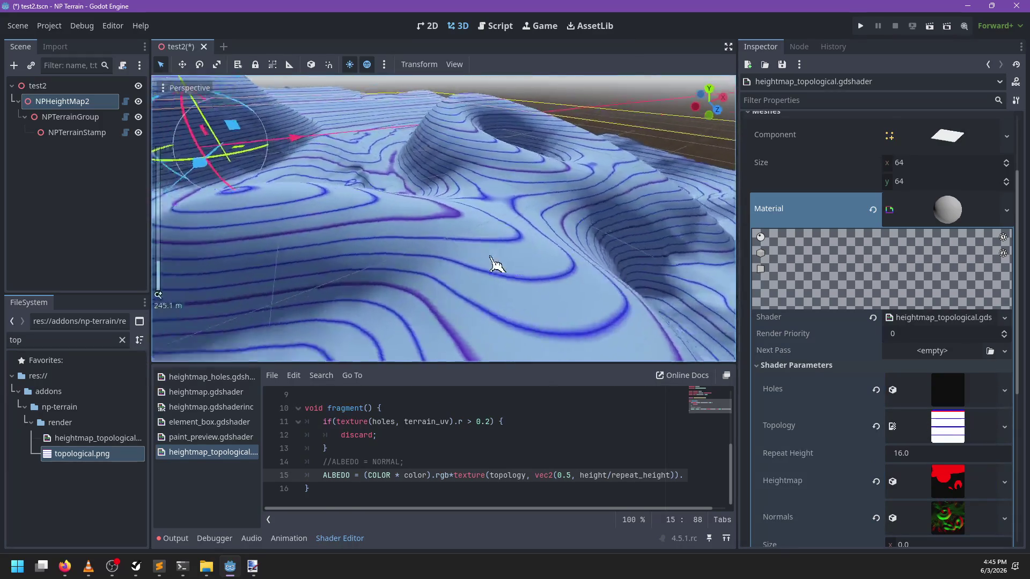
mouse_move(497, 265)
mouse_down()
mouse_move(517, 257)
mouse_move(471, 338)
mouse_up()
scroll(551, 445, up, 3)
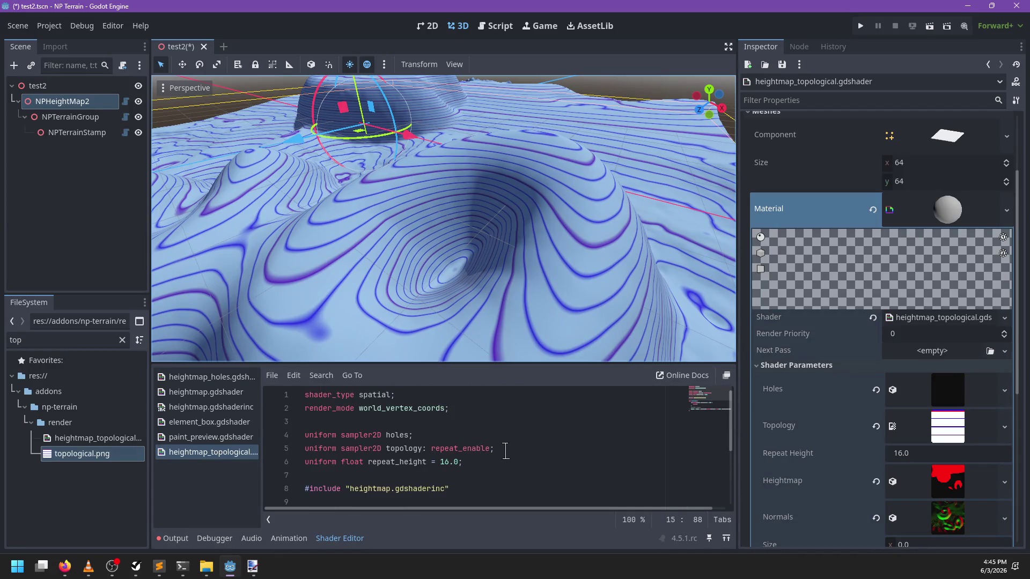
Add filter_nearest_mipmap to the topology sampler on line 5 and save the scene
click(489, 449)
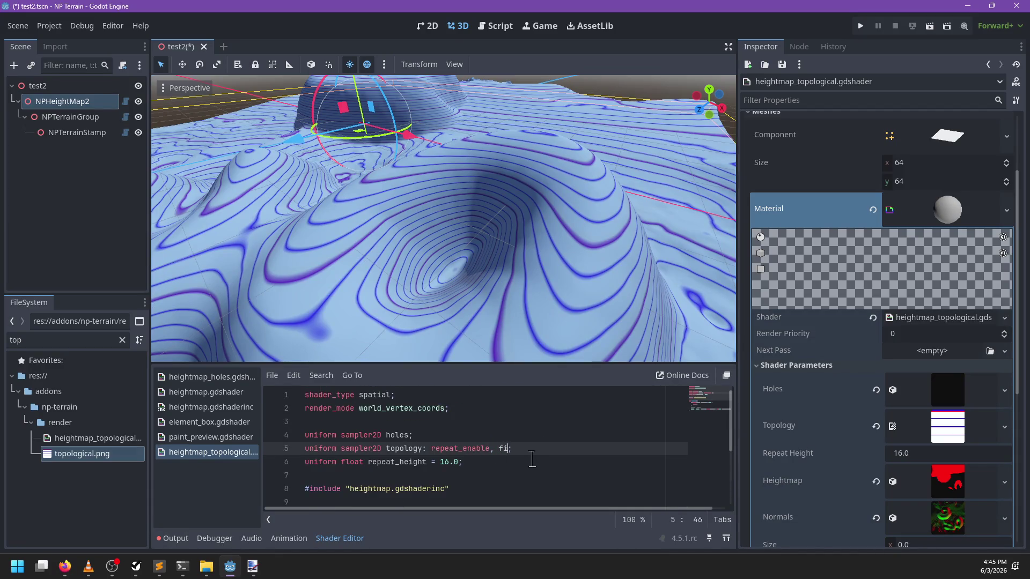
text(_)
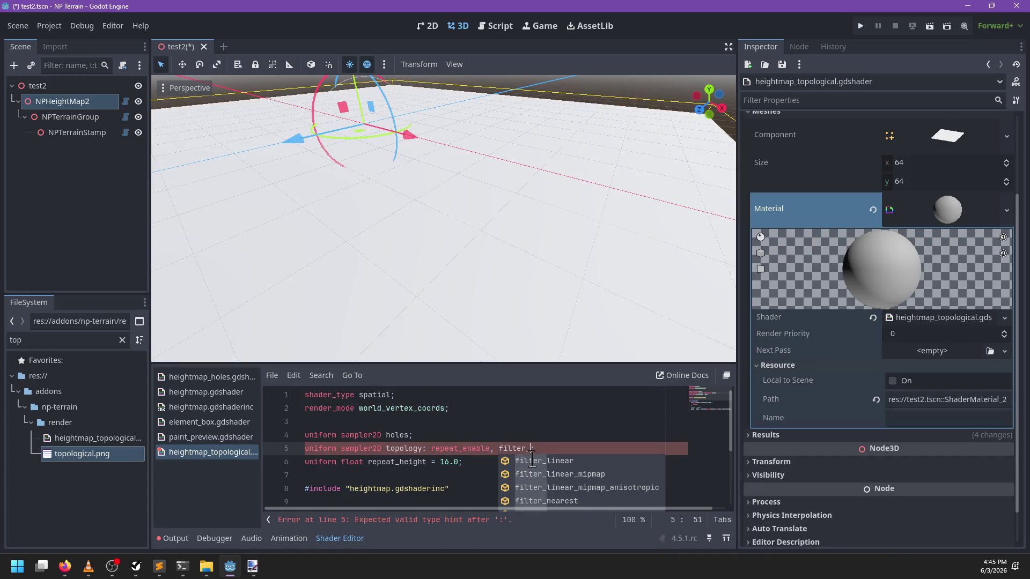
key(Down)
key(Down)
key(Down)
key(Return)
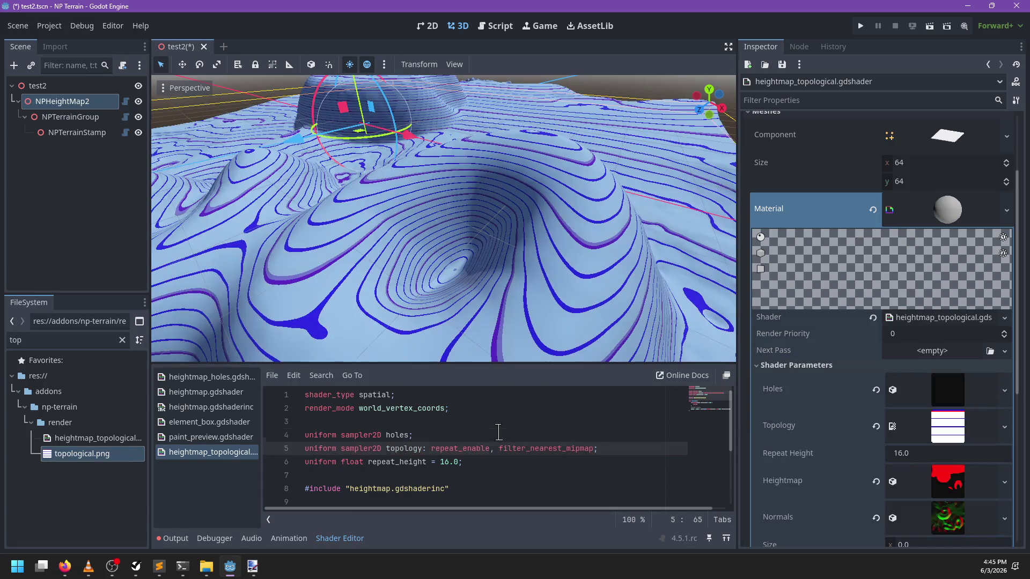
click(497, 432)
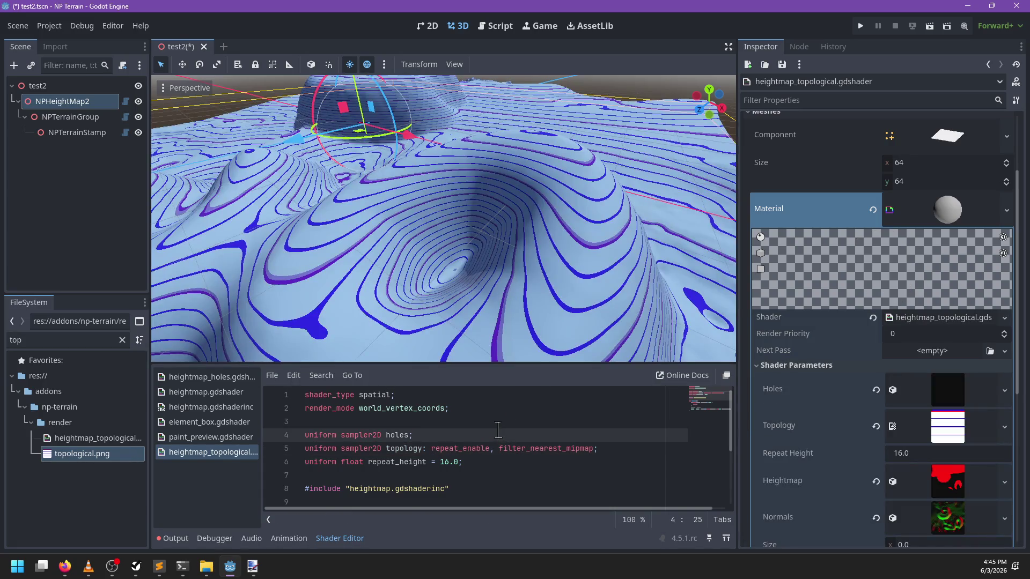
key(ctrl+s)
mouse_move(586, 294)
mouse_down()
mouse_move(586, 223)
mouse_move(453, 236)
mouse_up()
Show topological.png's import settings, keeping the compression mode at Lossless
click(900, 410)
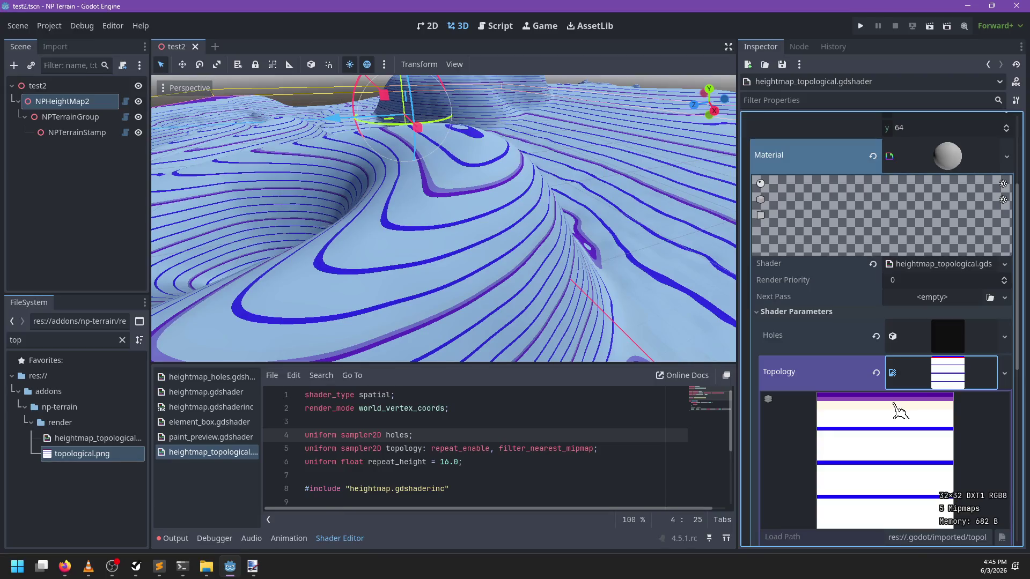
click(933, 385)
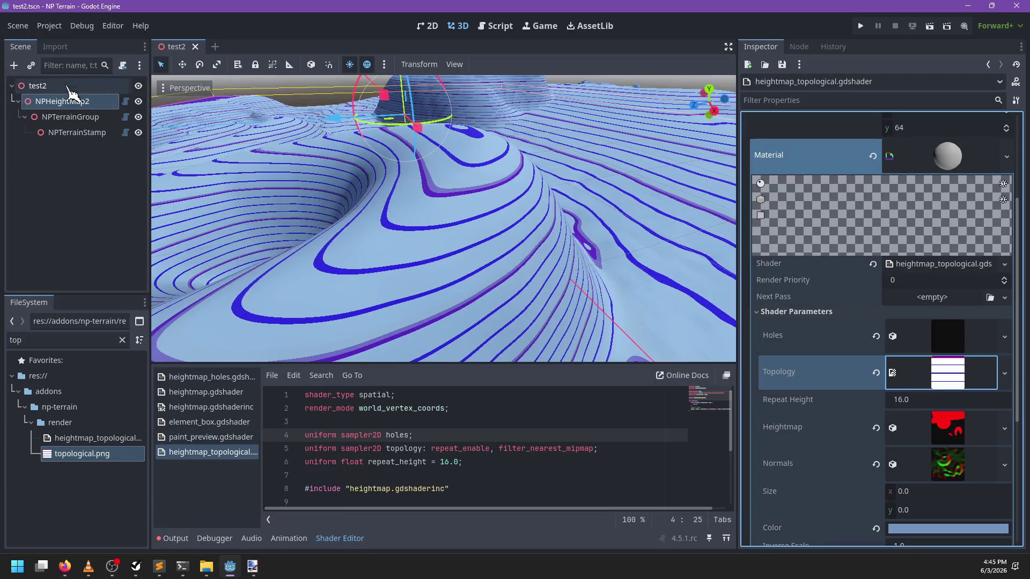
click(54, 47)
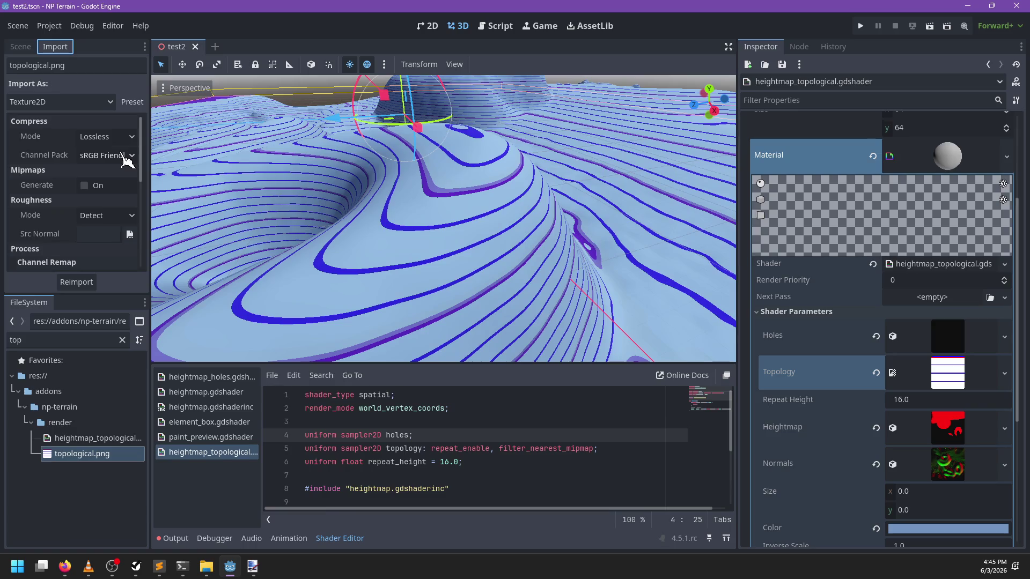
click(126, 156)
click(126, 156)
click(125, 141)
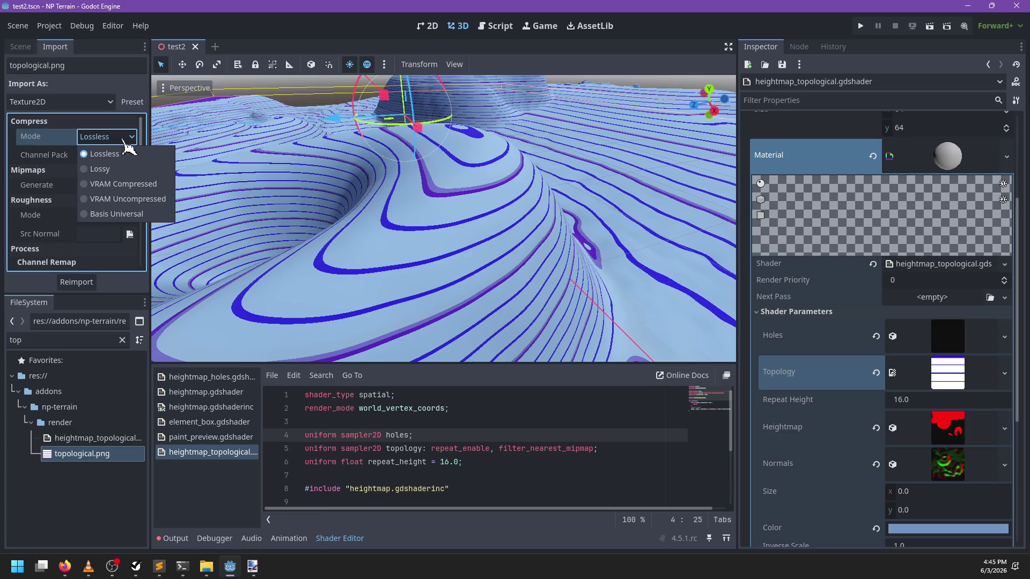
click(123, 140)
Set Detect 3D Compress To to Disabled and reimport topological.png
scroll(64, 175, down, 3)
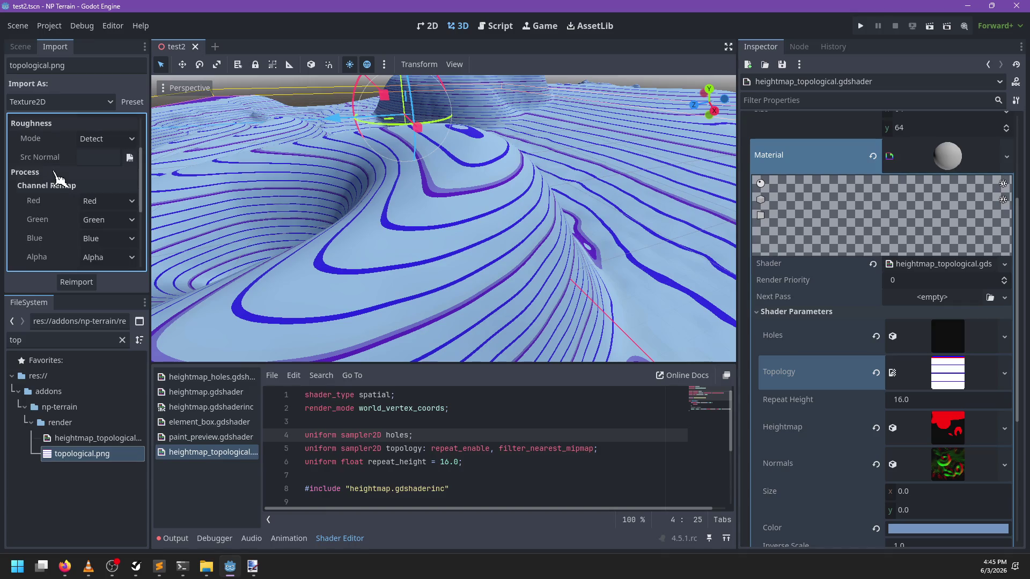
scroll(63, 177, down, 5)
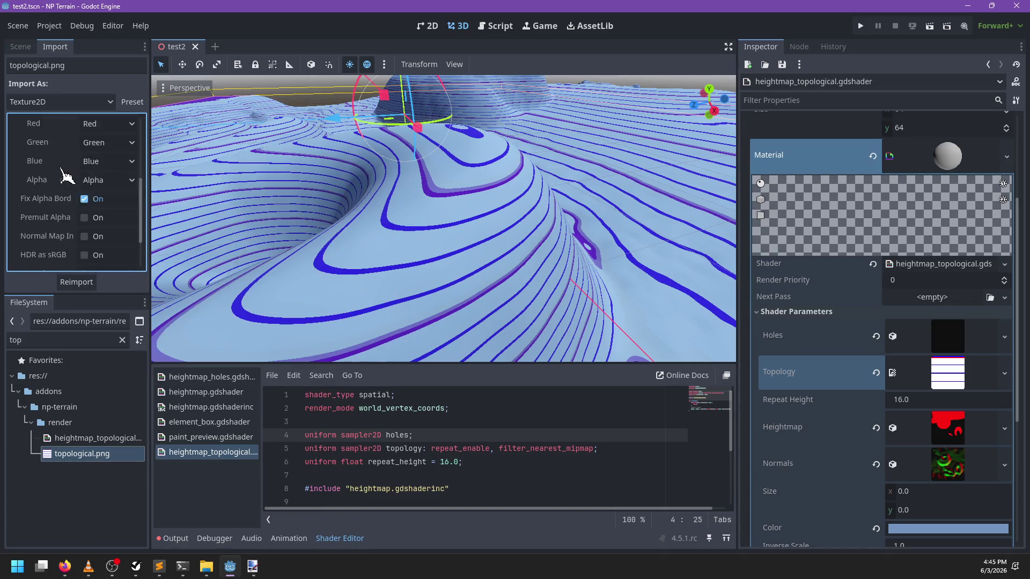
scroll(60, 171, down, 1)
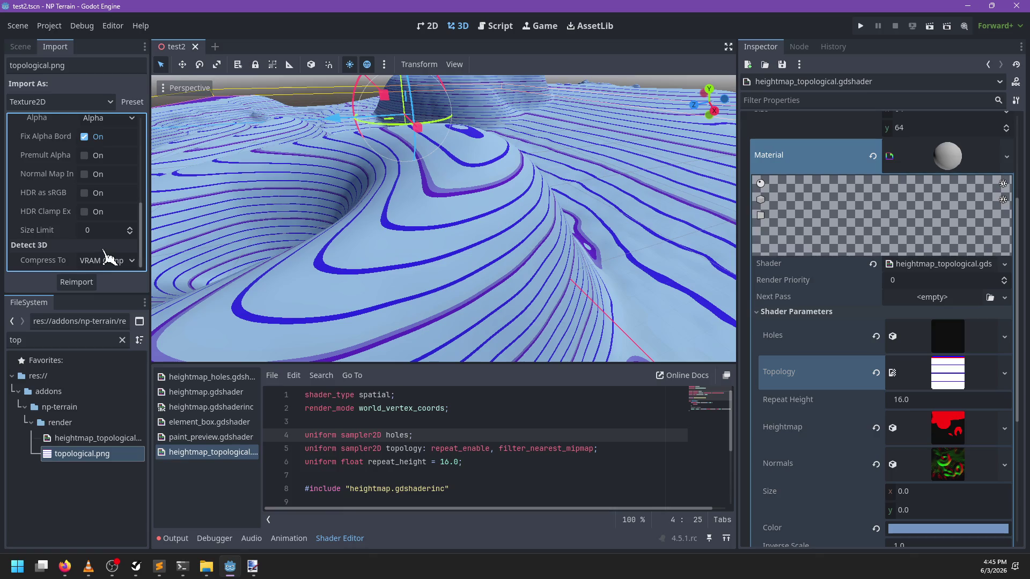
click(107, 260)
click(140, 280)
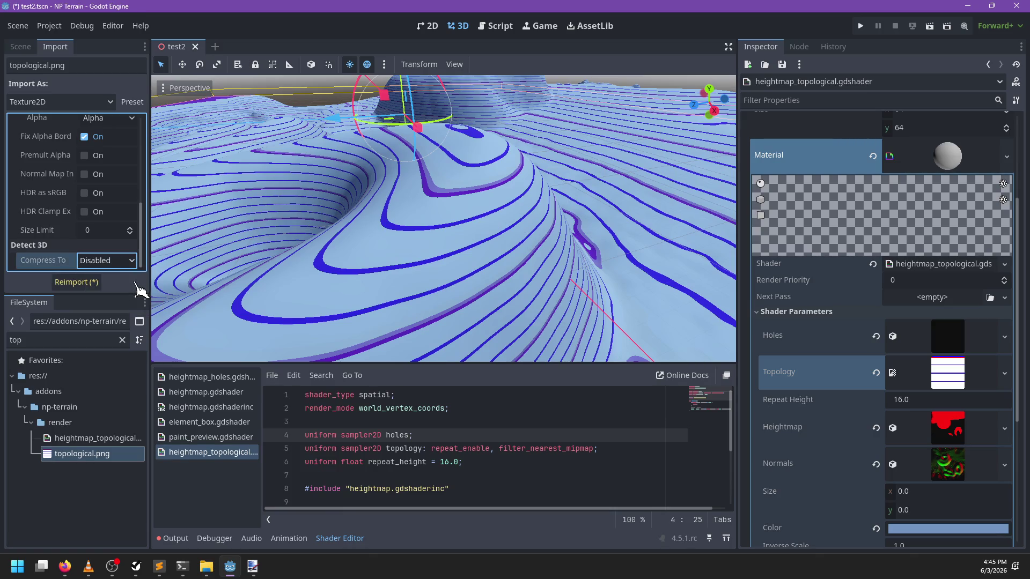
click(96, 286)
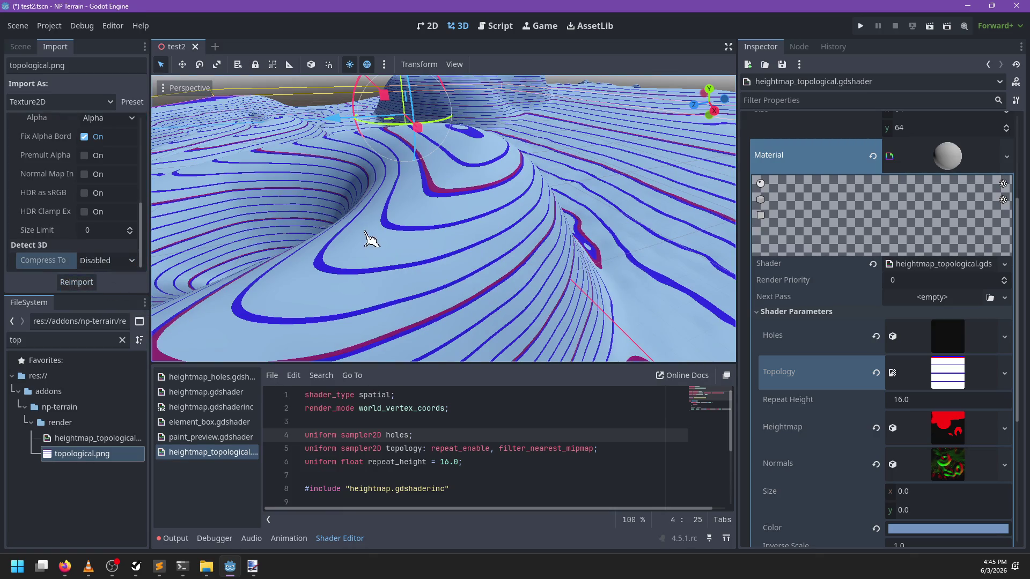
drag(370, 237, 518, 226)
click(21, 46)
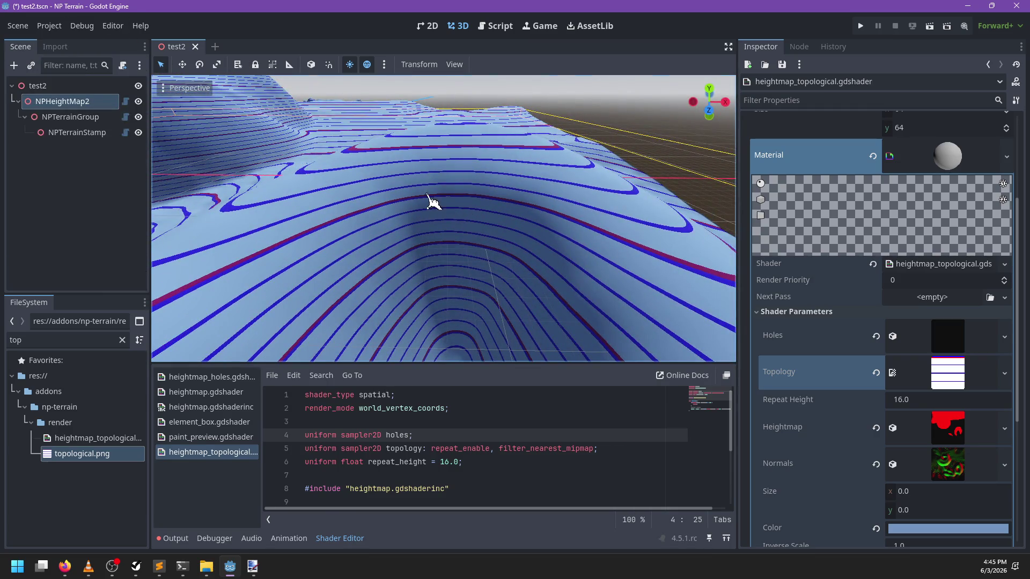
scroll(429, 198, down, 2)
mouse_move(427, 186)
mouse_down()
mouse_move(494, 264)
mouse_move(489, 258)
mouse_move(522, 241)
mouse_move(567, 234)
mouse_move(410, 237)
mouse_move(436, 223)
mouse_move(471, 239)
mouse_move(364, 215)
mouse_up()
scroll(364, 260, up, 4)
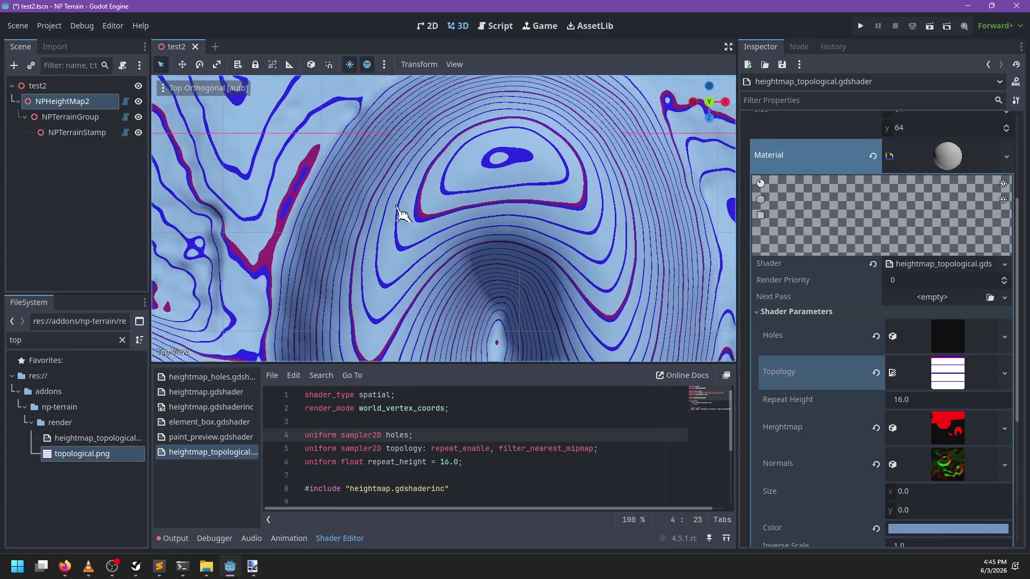
drag(450, 137, 489, 351)
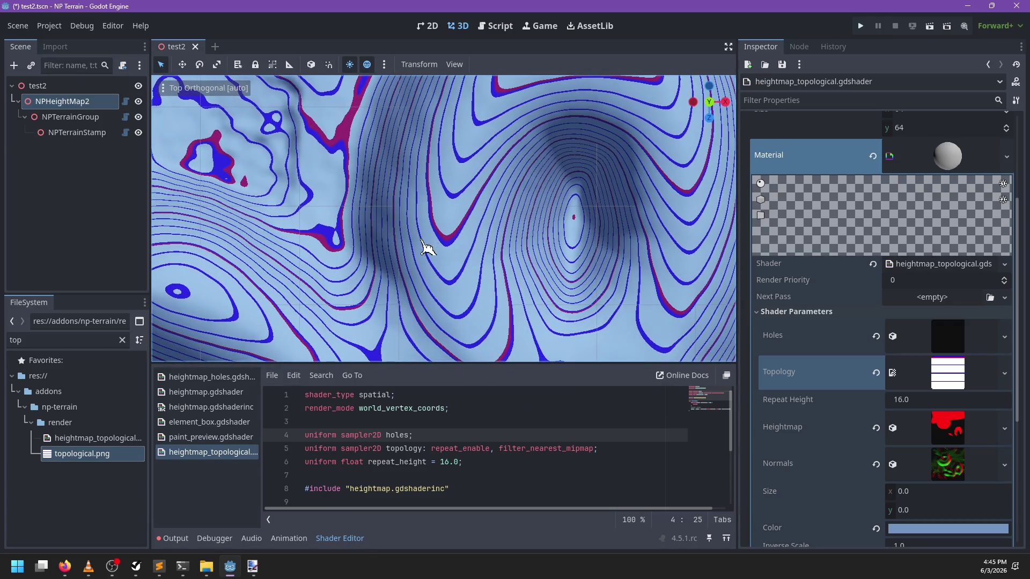
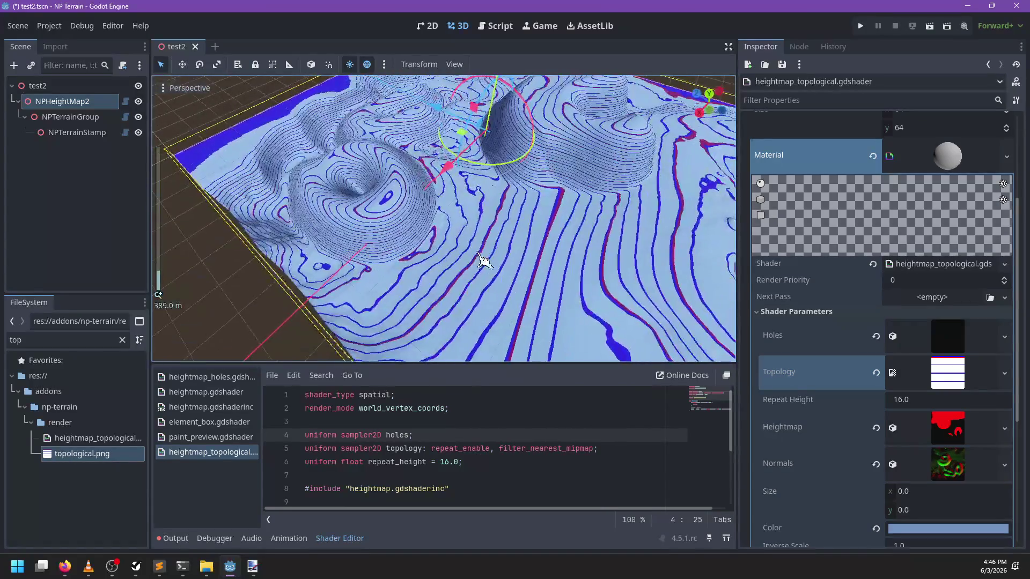
Select NPTerrainStamp and lower its paint brush falloff to 0.20
click(374, 181)
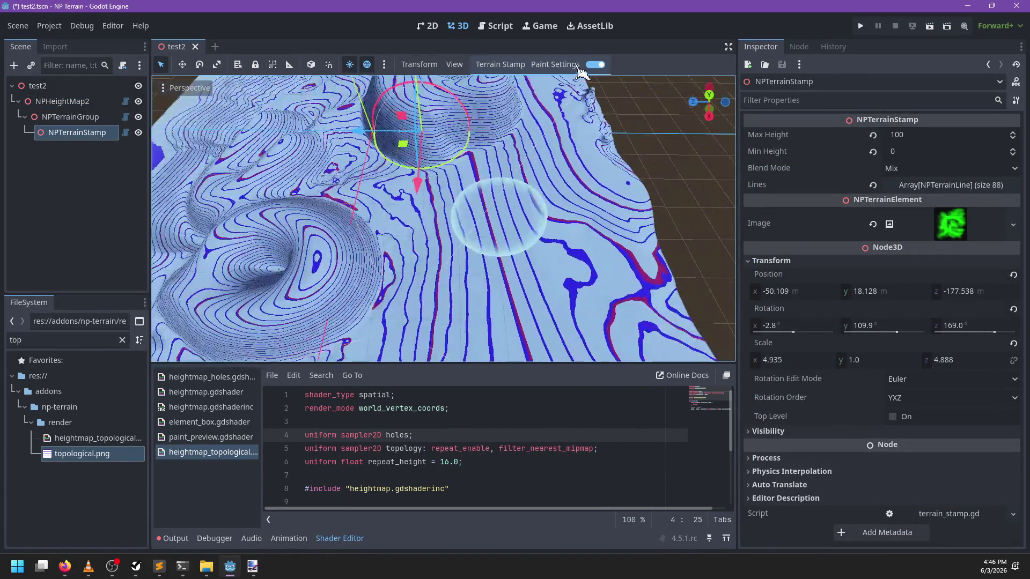
click(578, 66)
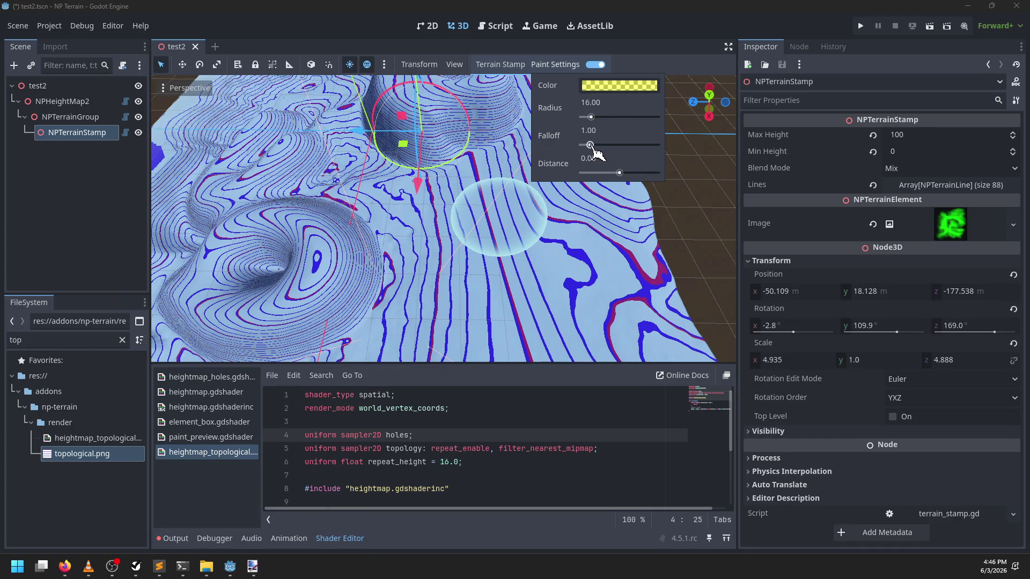
click(441, 232)
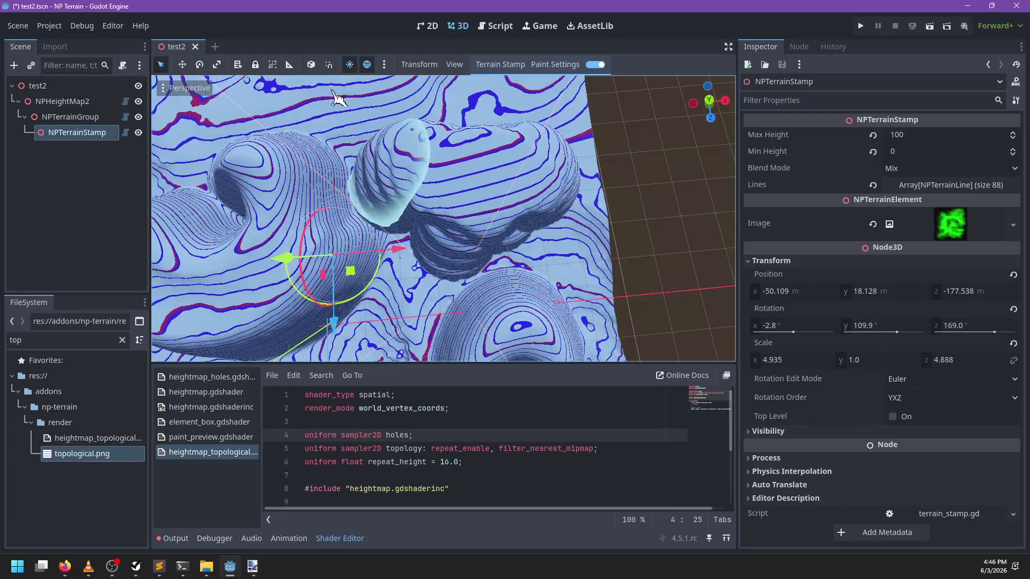
Raise a mound on the contour-shaded terrain with the stamp brush
drag(337, 98, 507, 183)
drag(433, 212, 390, 310)
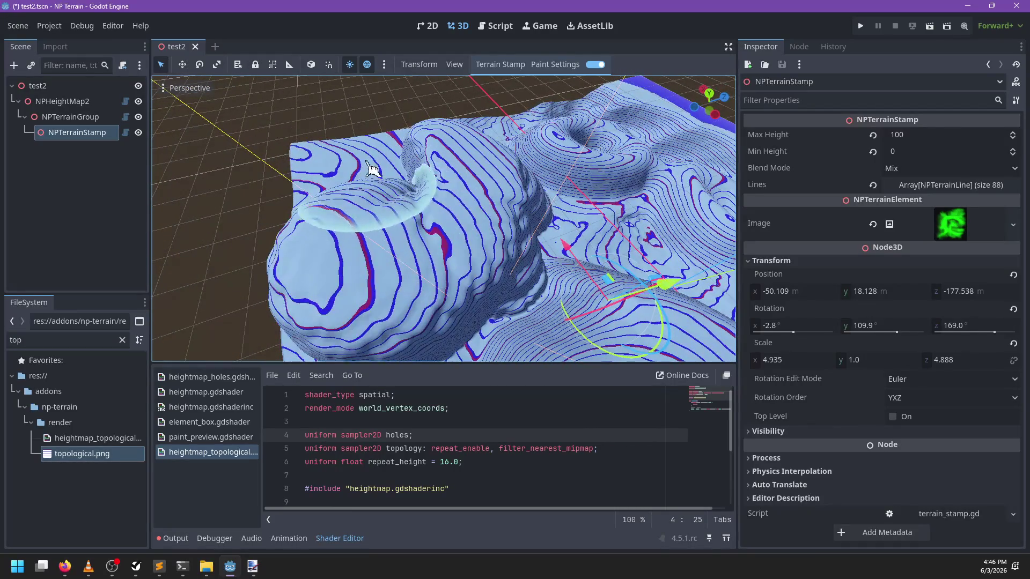
mouse_move(373, 169)
mouse_down()
mouse_move(655, 161)
mouse_move(453, 275)
mouse_up()
Save test2.tscn, then reopen the paint settings and view the hills from farther out
key(ctrl+s)
scroll(544, 258, up, 2)
click(573, 65)
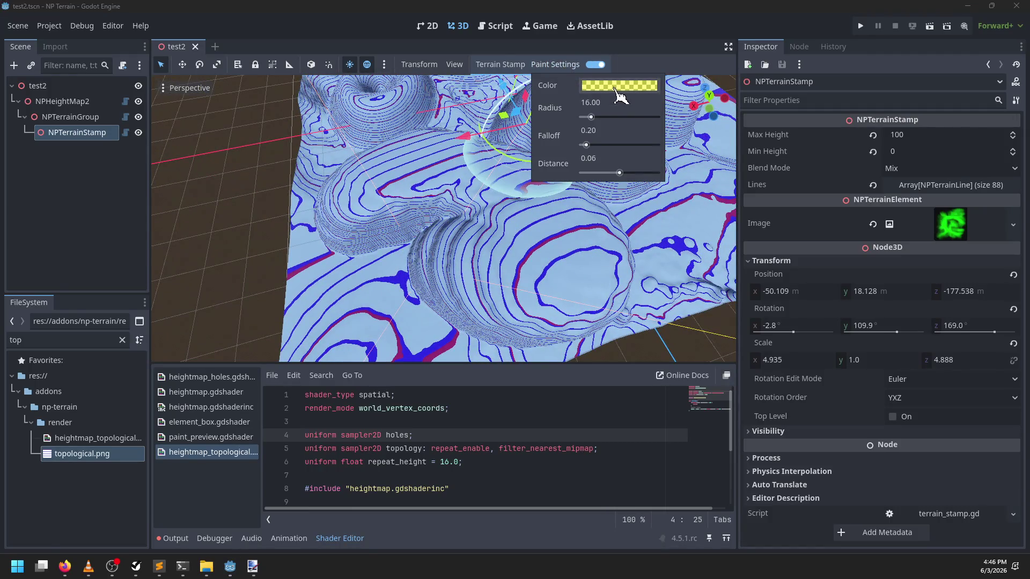
mouse_move(605, 112)
mouse_down()
mouse_move(536, 161)
mouse_move(563, 198)
mouse_move(521, 180)
mouse_move(517, 257)
mouse_move(545, 281)
mouse_up()
scroll(514, 175, up, 3)
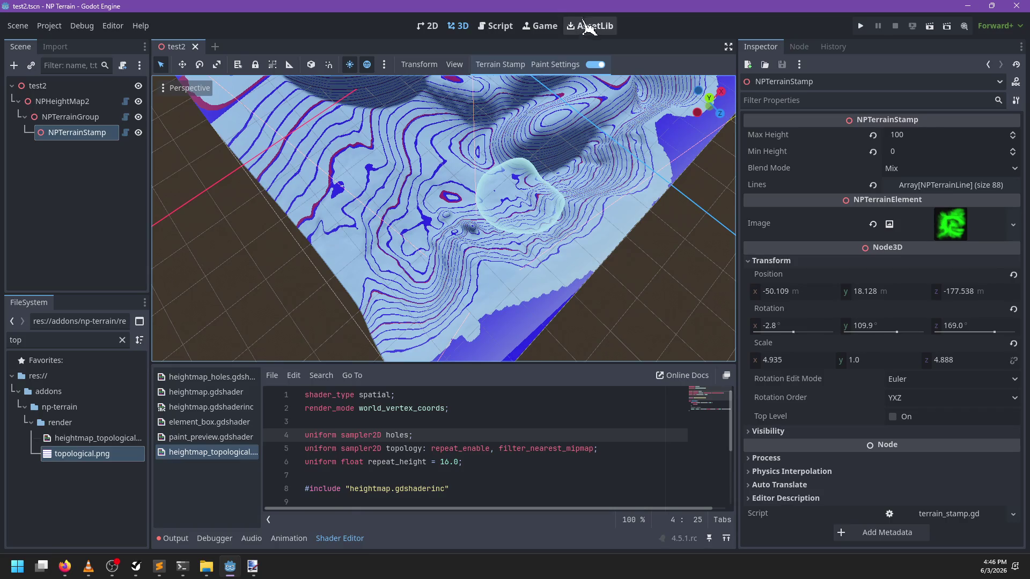
click(555, 67)
click(612, 100)
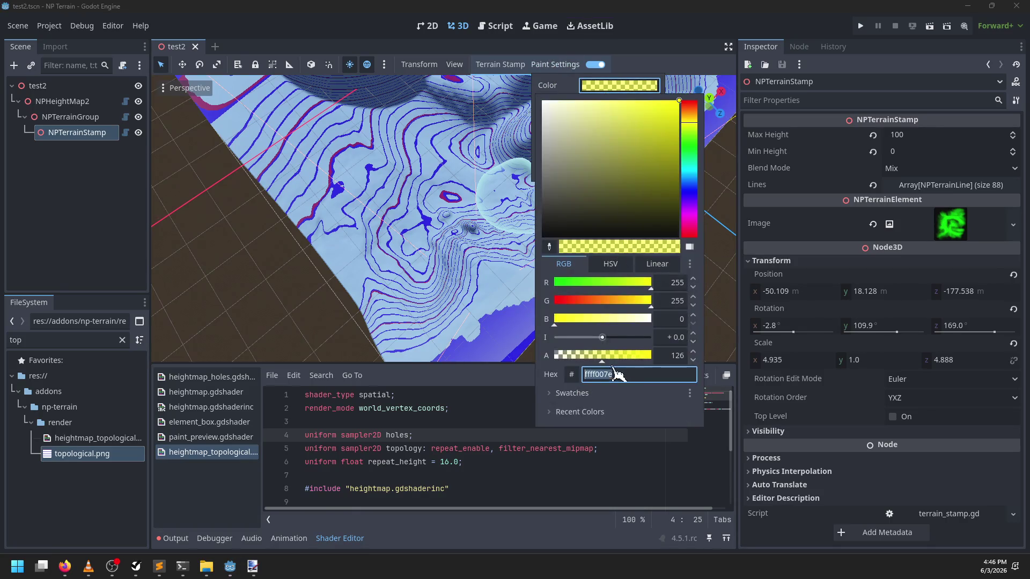
click(457, 302)
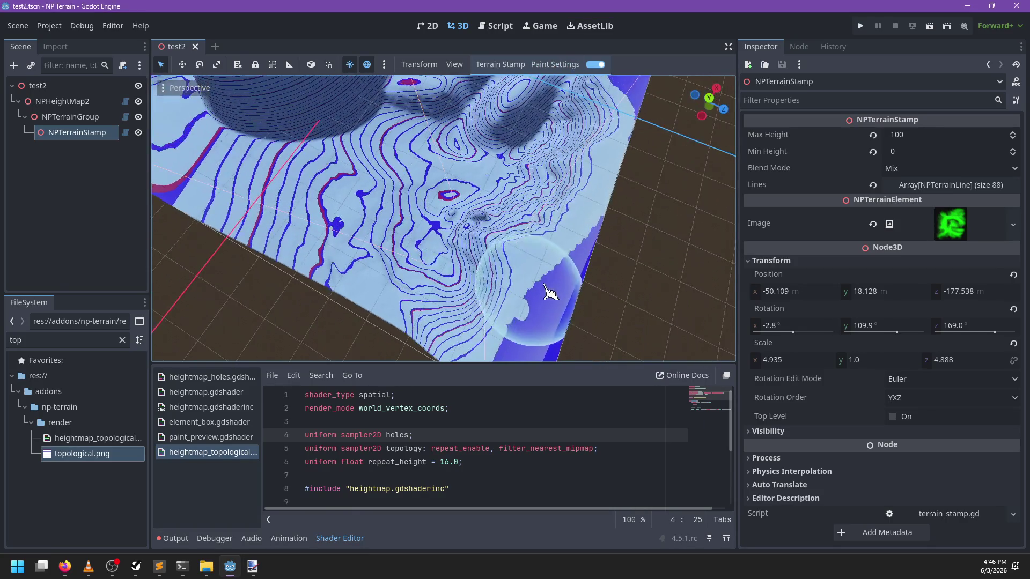
scroll(294, 209, up, 5)
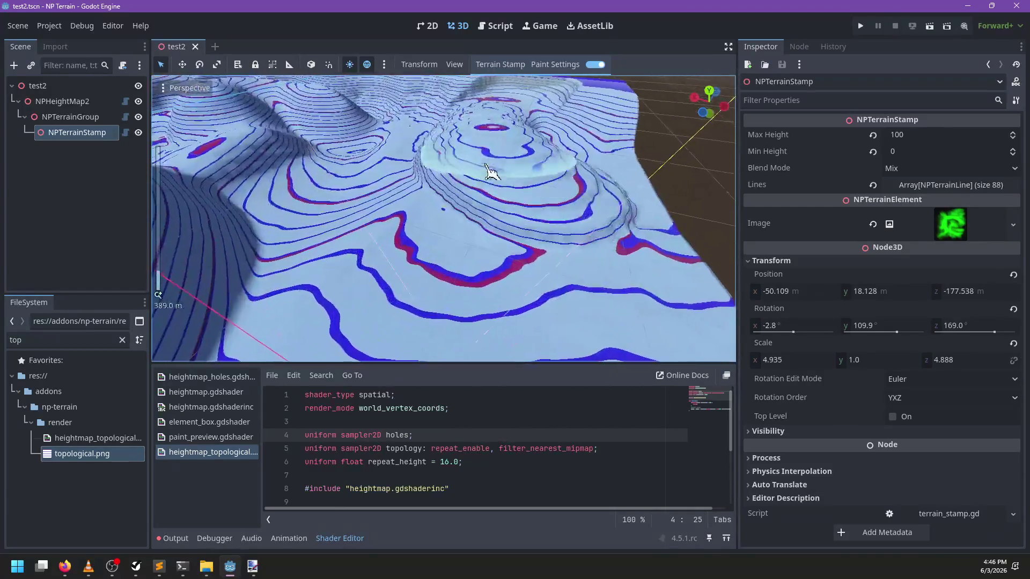
mouse_move(358, 259)
mouse_down()
mouse_move(533, 318)
mouse_move(525, 288)
mouse_up()
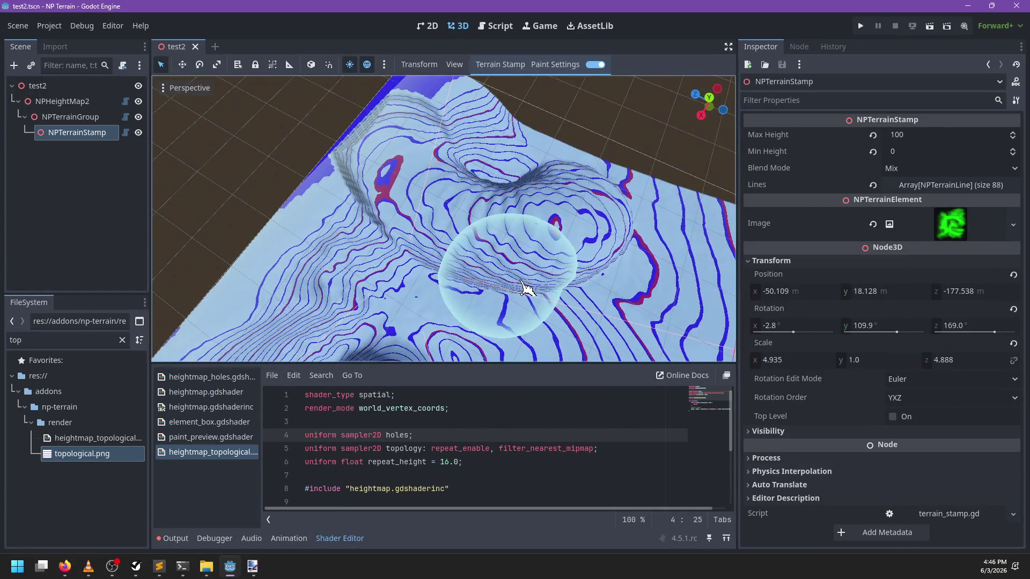
key(KP_7)
scroll(523, 279, up, 4)
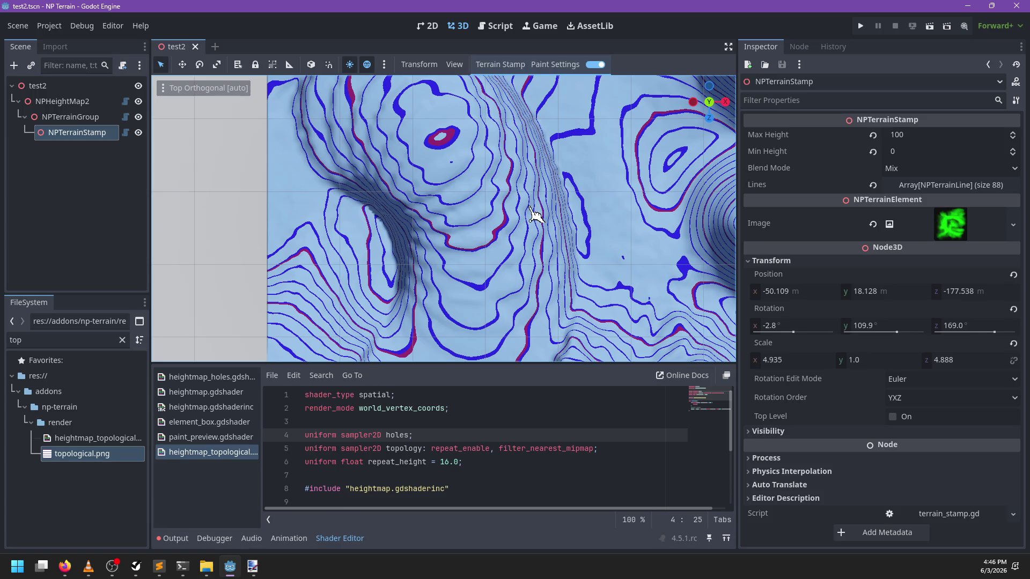
scroll(533, 218, down, 5)
scroll(485, 248, up, 3)
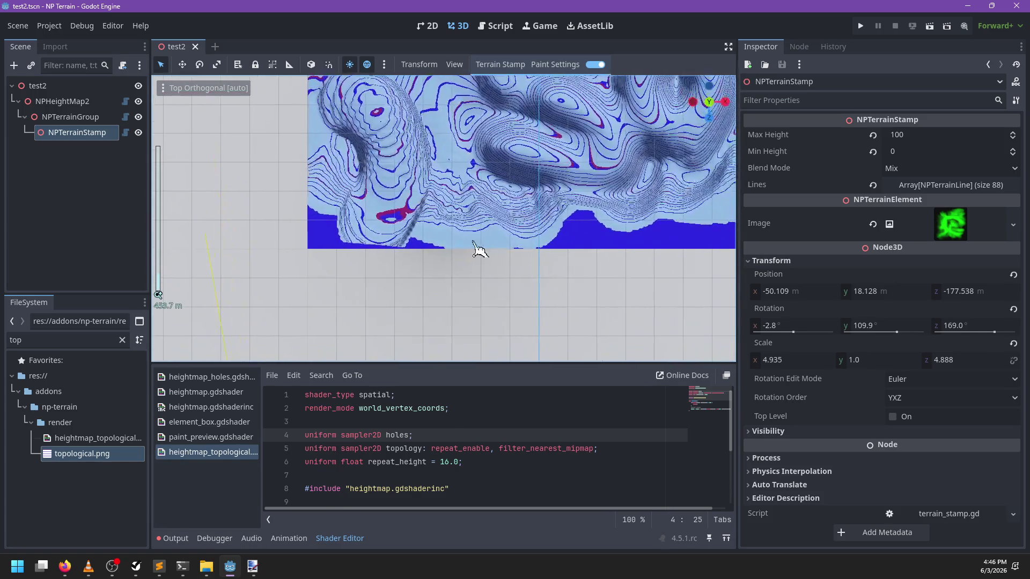
mouse_move(476, 253)
mouse_down()
mouse_move(493, 263)
mouse_move(431, 322)
mouse_move(441, 268)
mouse_move(386, 290)
mouse_move(405, 263)
mouse_move(360, 272)
mouse_move(594, 200)
mouse_up()
scroll(441, 268, down, 2)
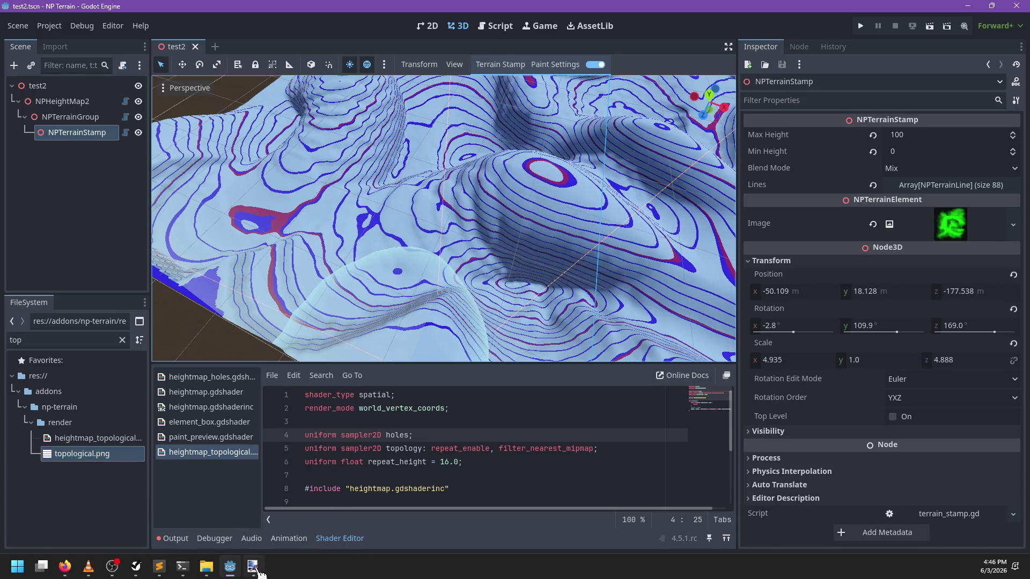
click(253, 566)
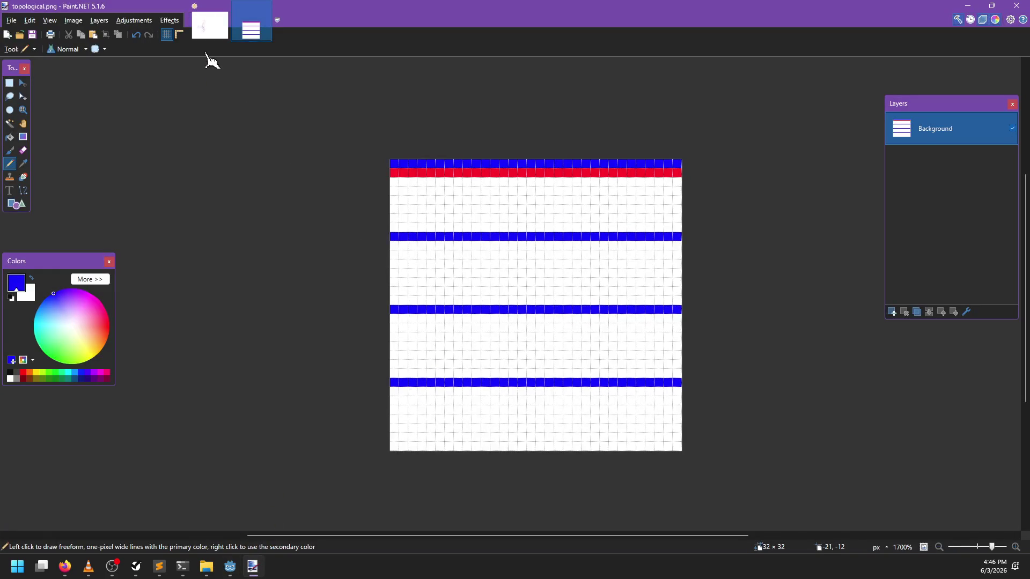
Open the Untitled sketch, pan it left, pick dark grey, and hide the pixel grid
click(215, 33)
key(x)
key(ctrl+plus)
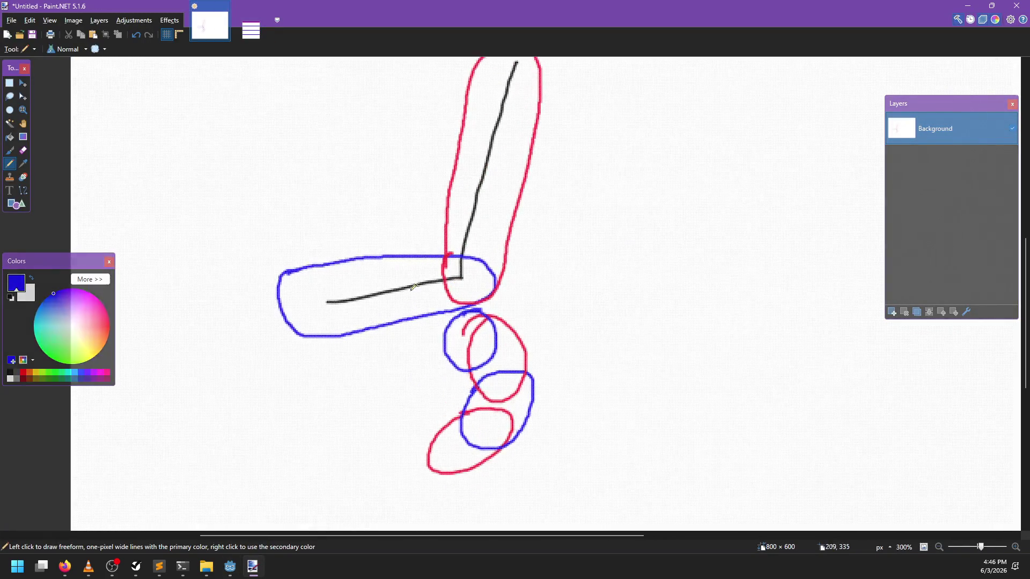
mouse_move(595, 300)
mouse_down()
mouse_move(437, 310)
mouse_move(394, 336)
mouse_move(479, 329)
mouse_up()
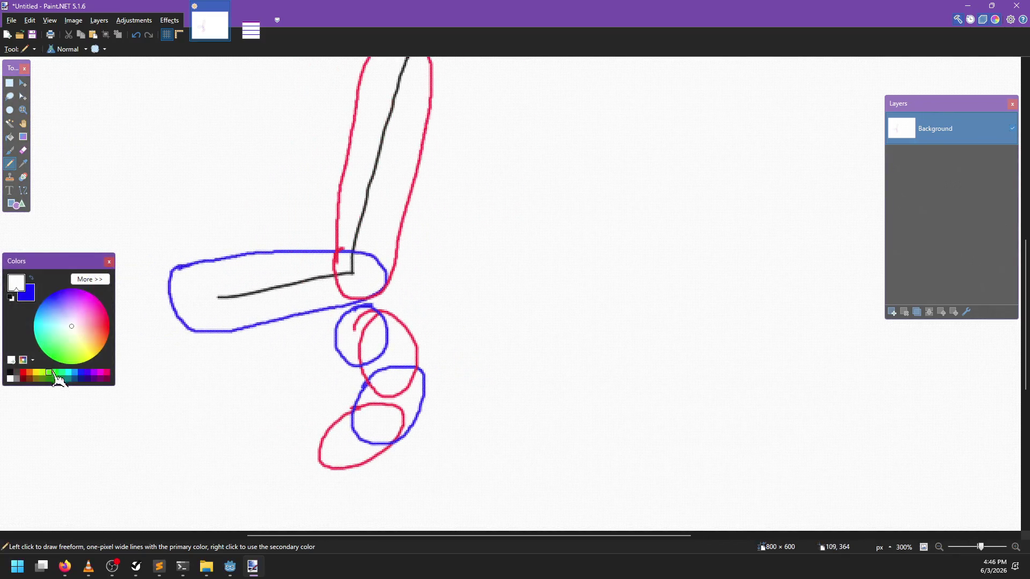
click(10, 372)
click(166, 34)
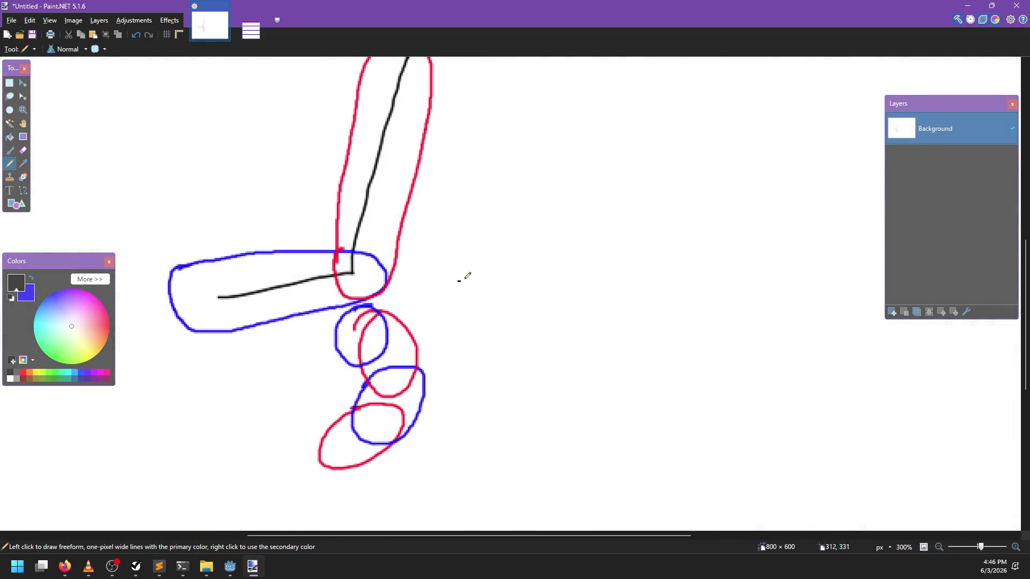
Paint a soft black diagonal stroke to the right of the sketch
drag(465, 279, 683, 176)
scroll(665, 192, up, 1)
scroll(666, 192, right, 1)
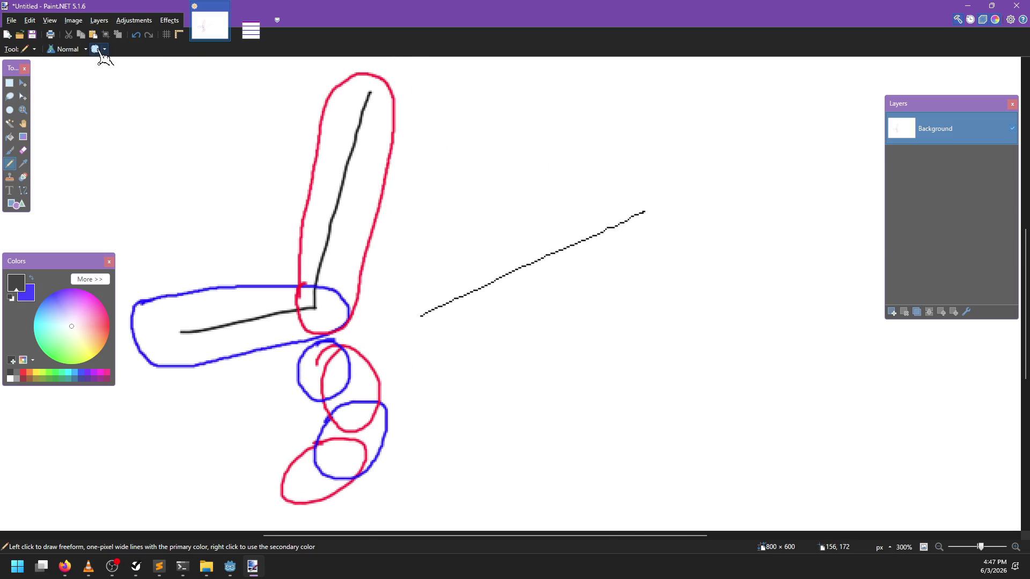
scroll(477, 200, down, 1)
scroll(477, 200, right, 1)
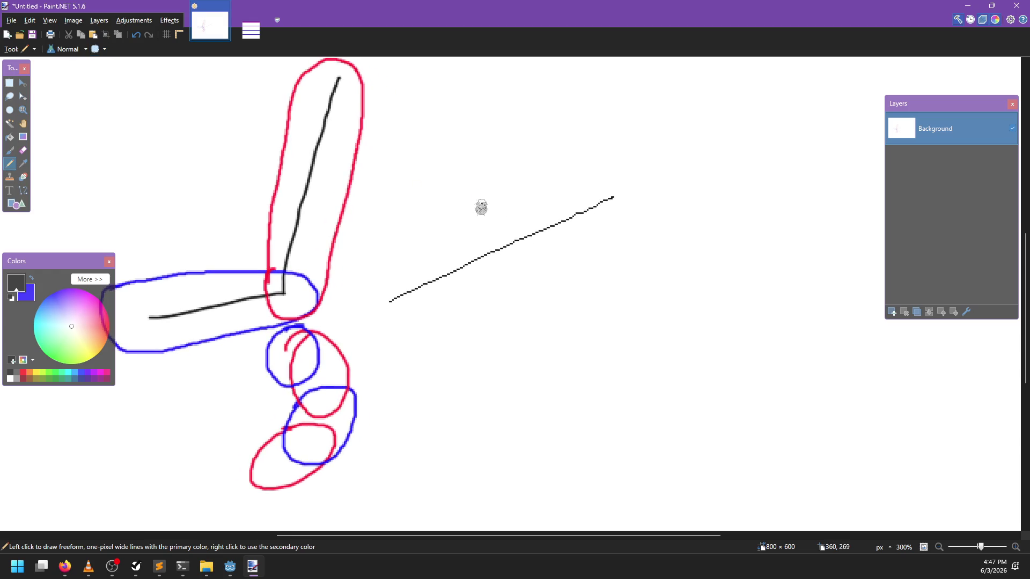
key(ctrl+z)
key(b)
drag(424, 311, 648, 191)
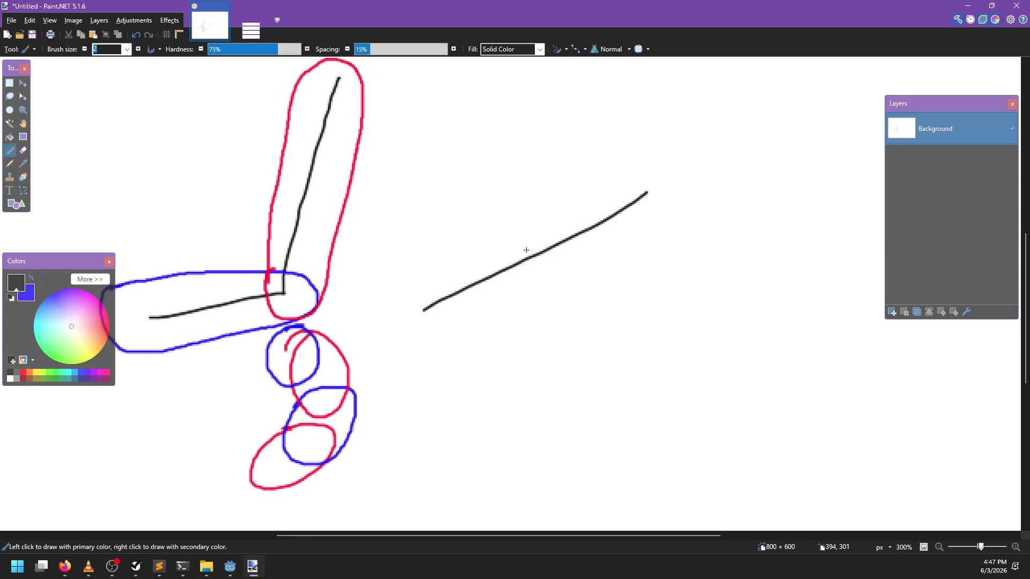
Switch to blue and start a blue curve at the black line's left end
scroll(526, 262, up, 1)
key(x)
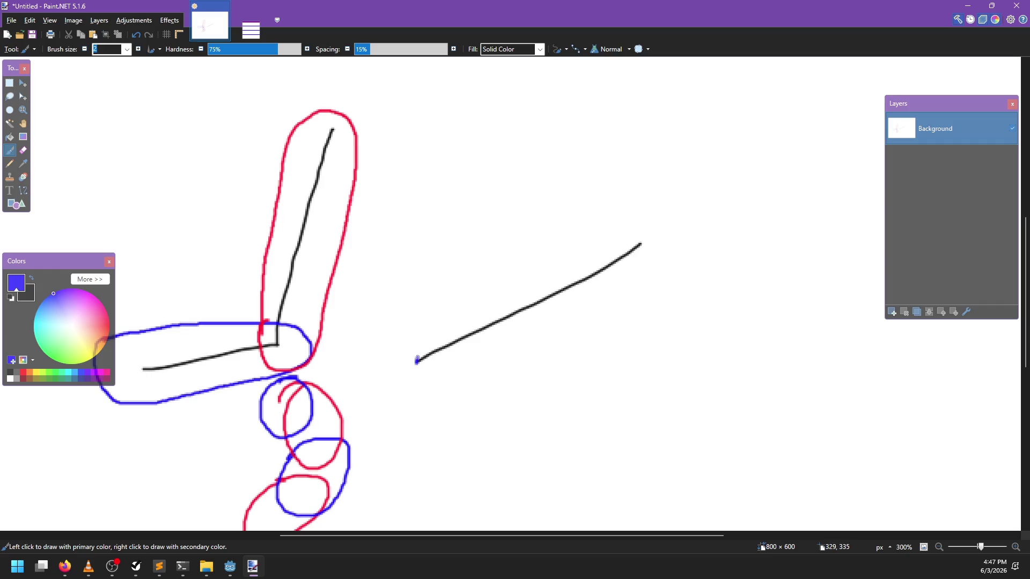
mouse_move(422, 334)
mouse_down()
mouse_move(460, 298)
mouse_move(621, 237)
mouse_up()
key(ctrl+z)
mouse_move(417, 361)
mouse_down()
mouse_move(443, 299)
mouse_move(525, 261)
mouse_move(632, 237)
mouse_move(633, 294)
mouse_move(535, 348)
mouse_move(453, 373)
mouse_move(417, 363)
mouse_up()
Wrap the black line in a closed blue outline, then swap the colours back
drag(506, 348, 539, 322)
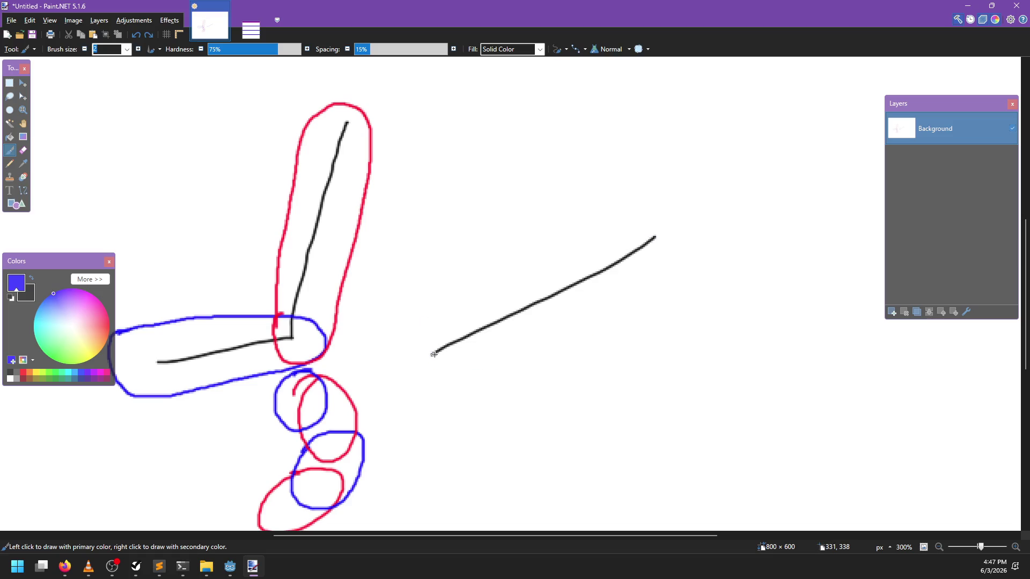
mouse_move(428, 350)
mouse_down()
mouse_move(480, 288)
mouse_move(573, 247)
mouse_up()
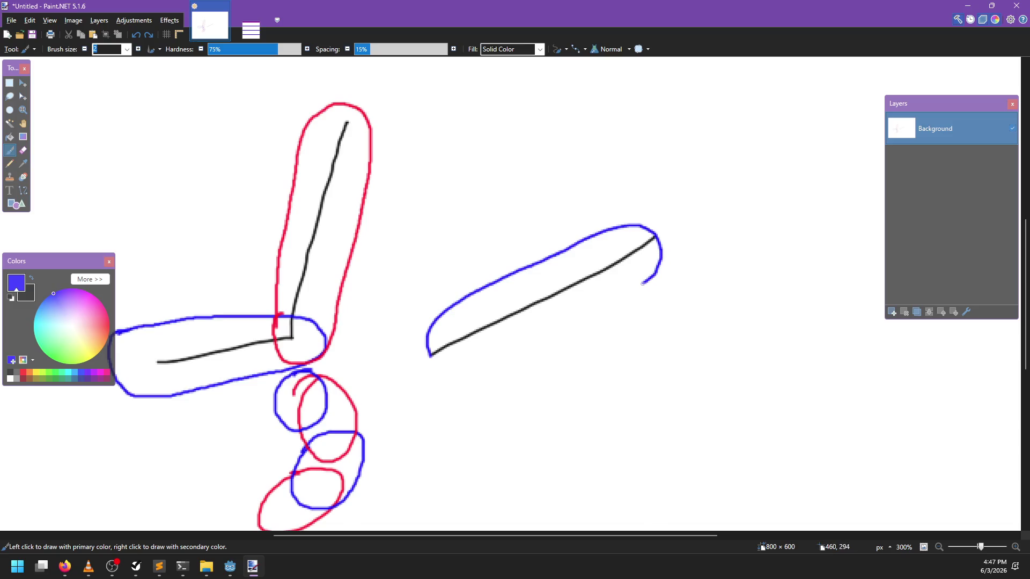
drag(643, 283, 572, 331)
drag(518, 365, 445, 374)
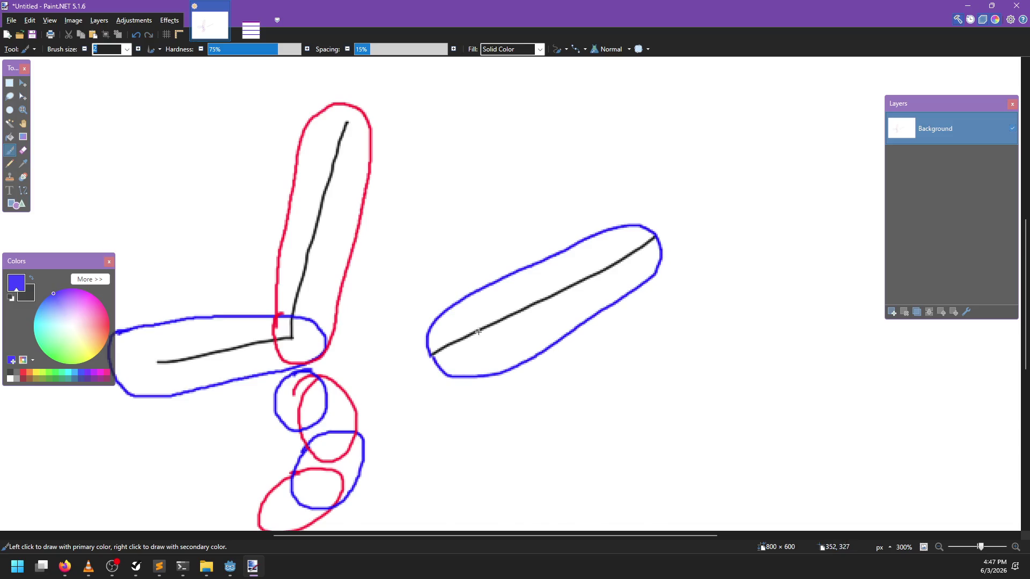
scroll(536, 306, up, 2)
scroll(536, 305, right, 2)
key(x)
scroll(569, 283, up, 1)
scroll(569, 282, right, 1)
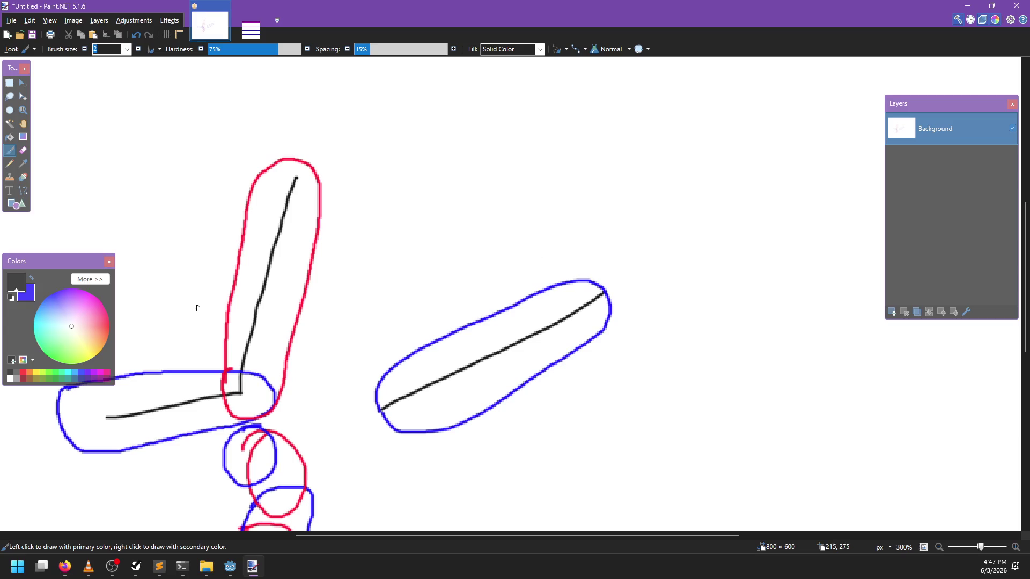
Paint a dark grey line upward from the oval's right end
click(98, 333)
click(68, 329)
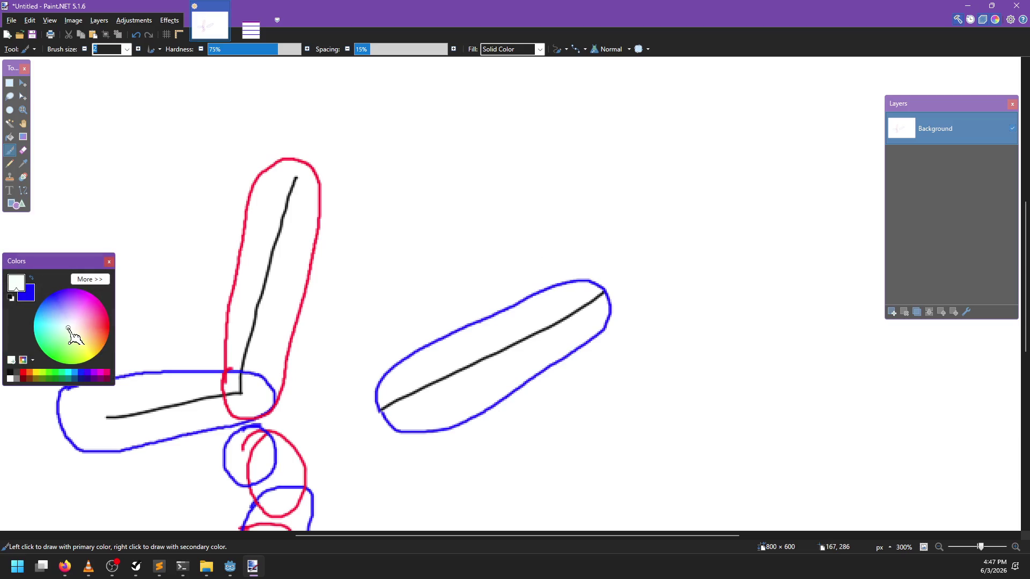
click(10, 372)
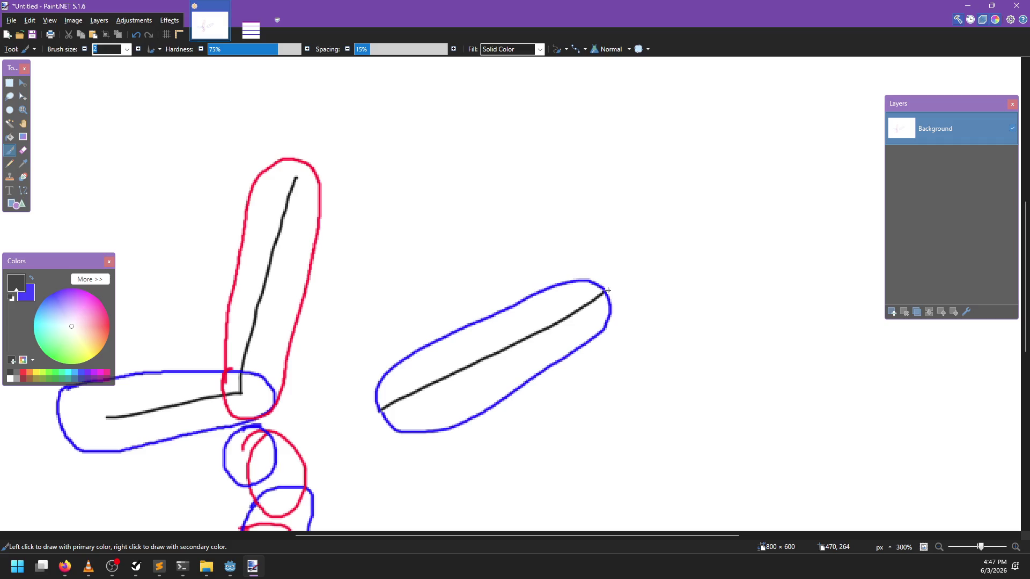
drag(605, 291, 582, 95)
scroll(577, 180, up, 1)
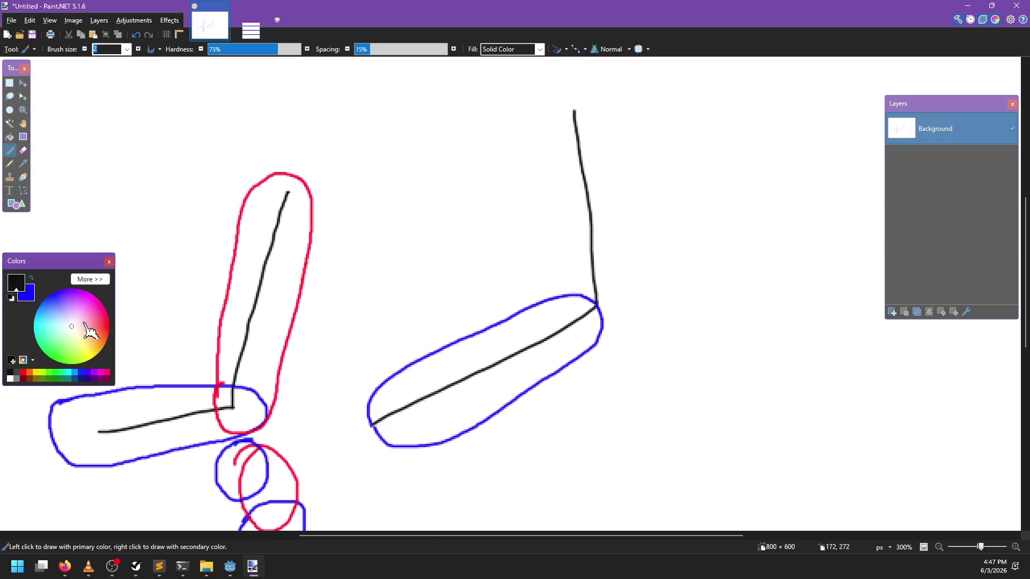
Paint a red curve beside the new line, running upward from the junction
drag(86, 329, 131, 334)
scroll(460, 264, up, 1)
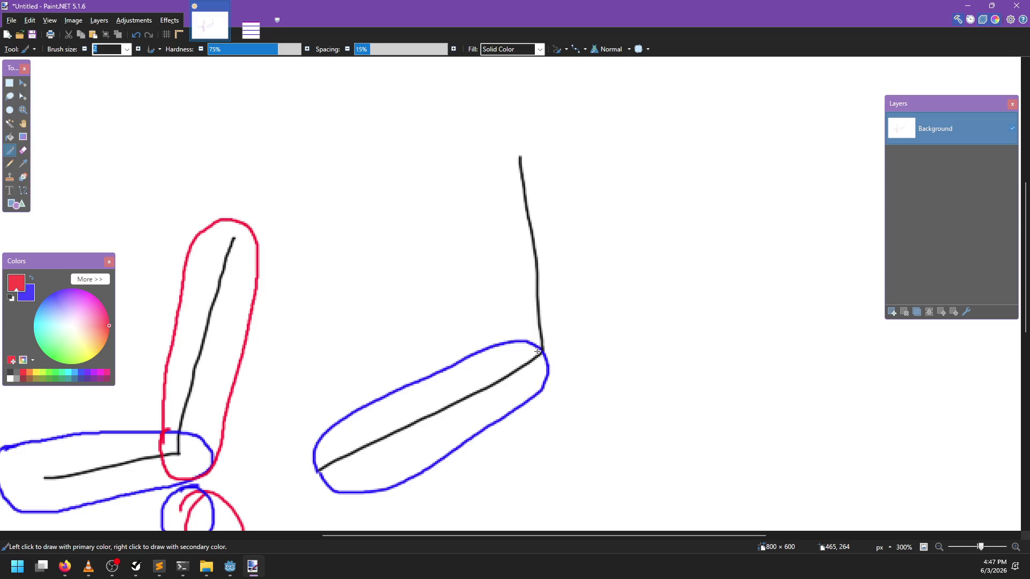
drag(582, 304, 545, 177)
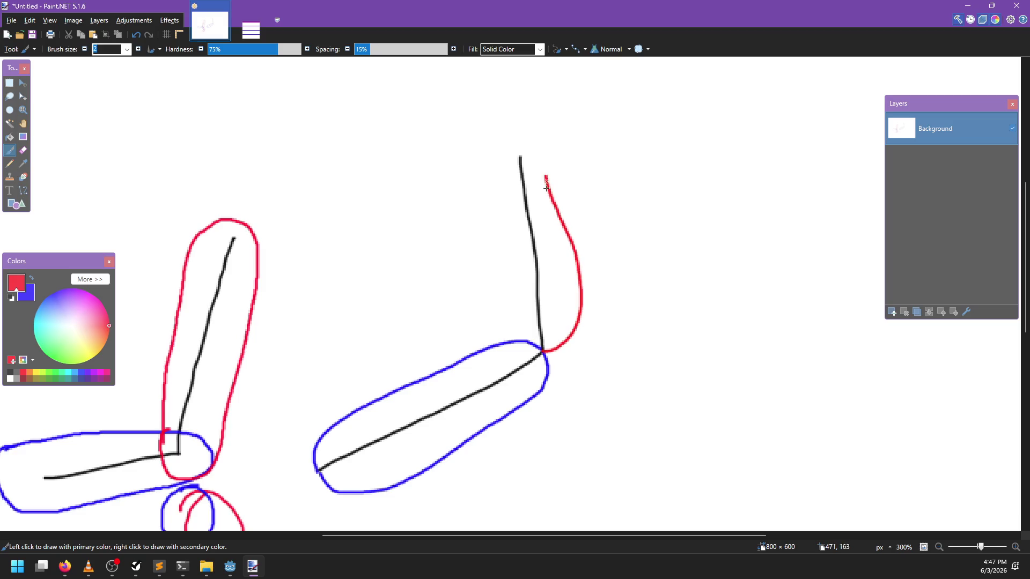
key(ctrl+z)
mouse_move(543, 352)
mouse_down()
mouse_move(558, 251)
mouse_move(531, 161)
mouse_move(504, 209)
mouse_move(517, 316)
mouse_up()
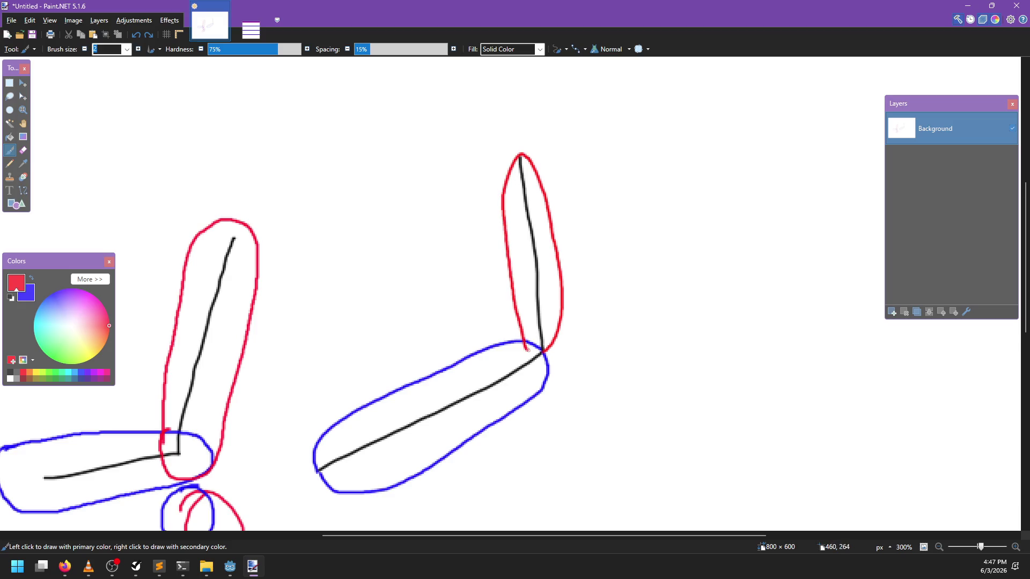
scroll(531, 351, down, 3)
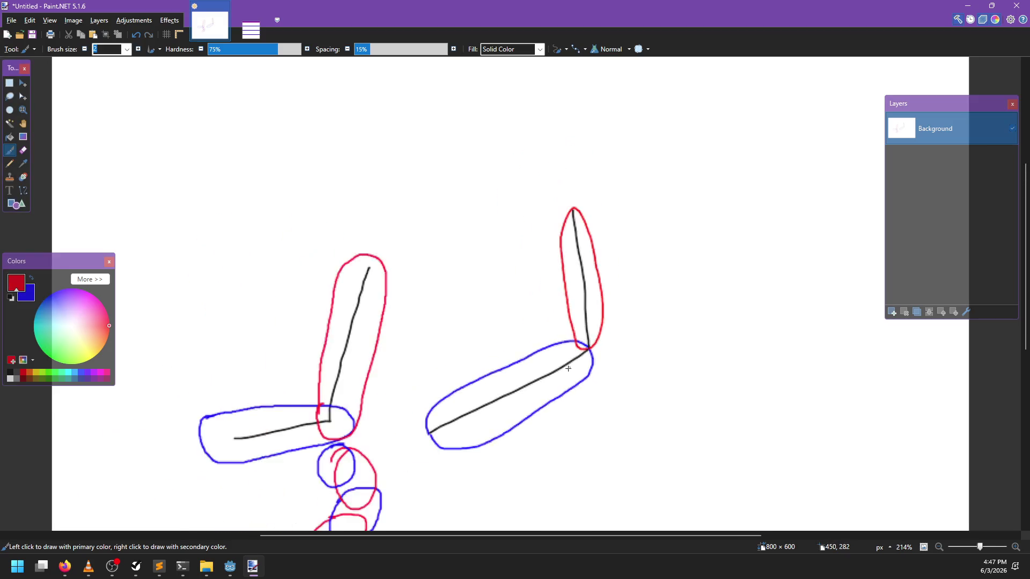
scroll(530, 353, up, 1)
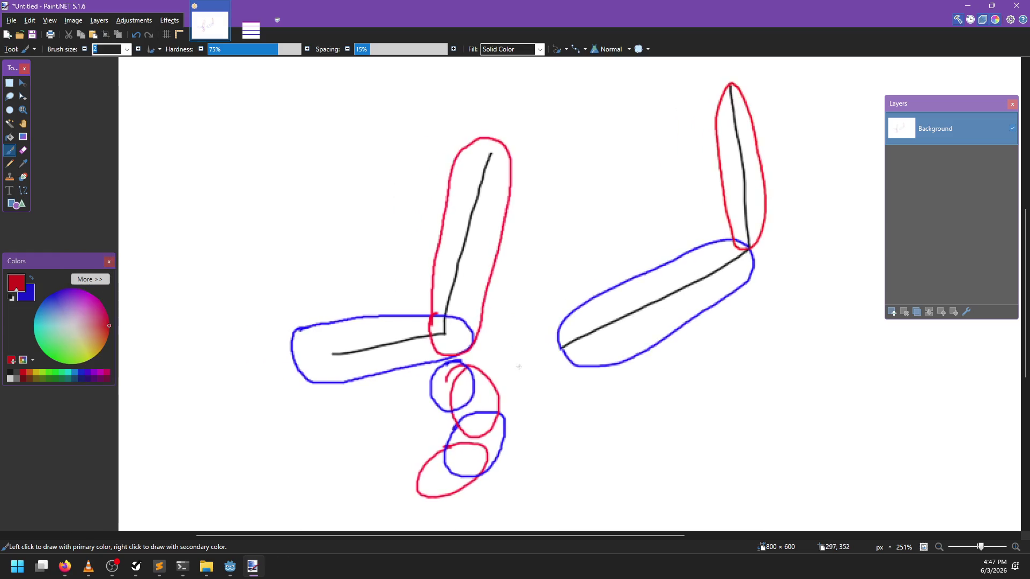
scroll(561, 413, up, 1)
scroll(616, 378, right, 3)
scroll(591, 360, up, 1)
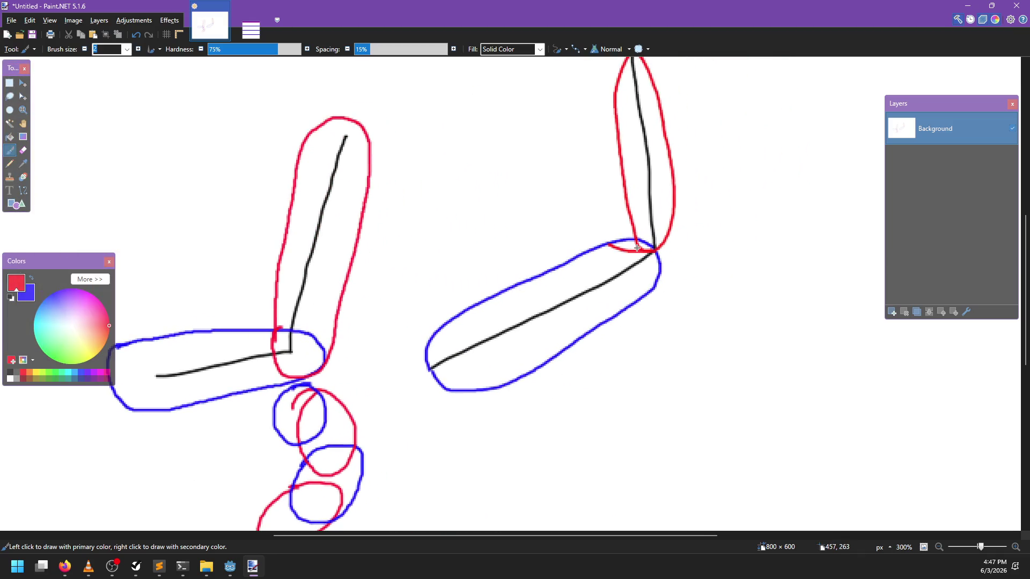
Undo the stray red and blue junction strokes, make blue primary, then switch to the browser
key(ctrl+z)
key(x)
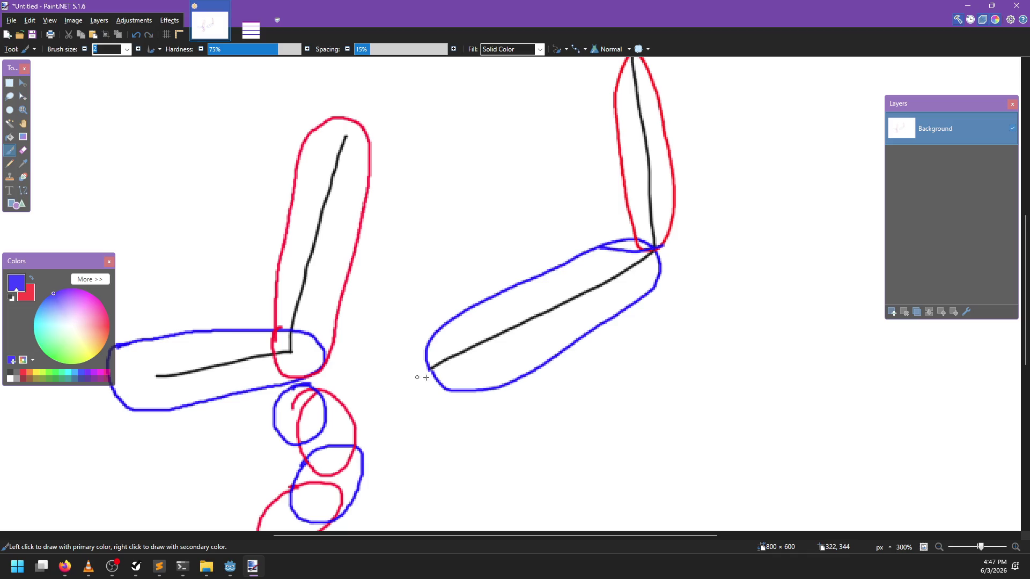
scroll(426, 378, left, 4)
scroll(510, 325, down, 1)
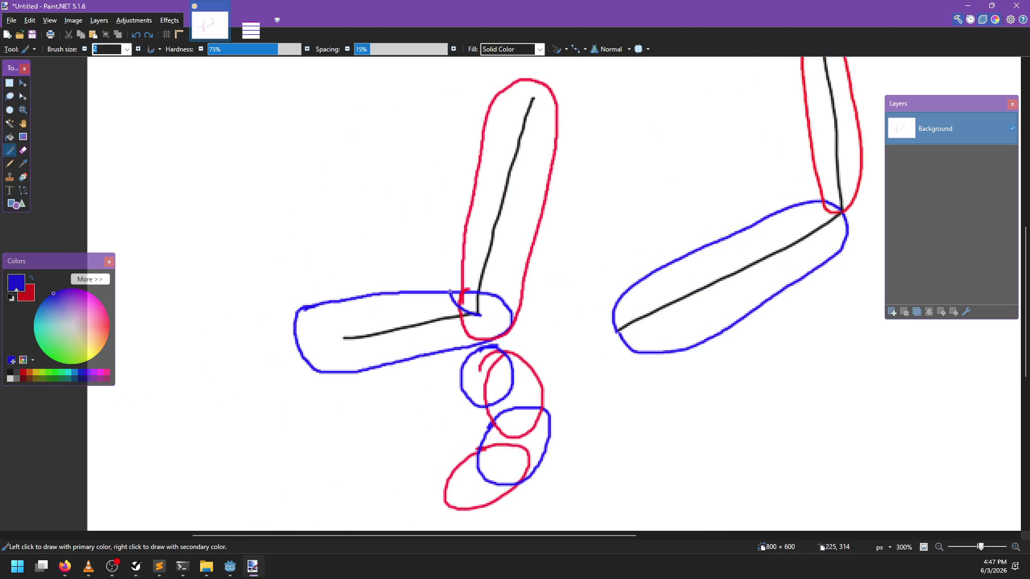
key(ctrl+z)
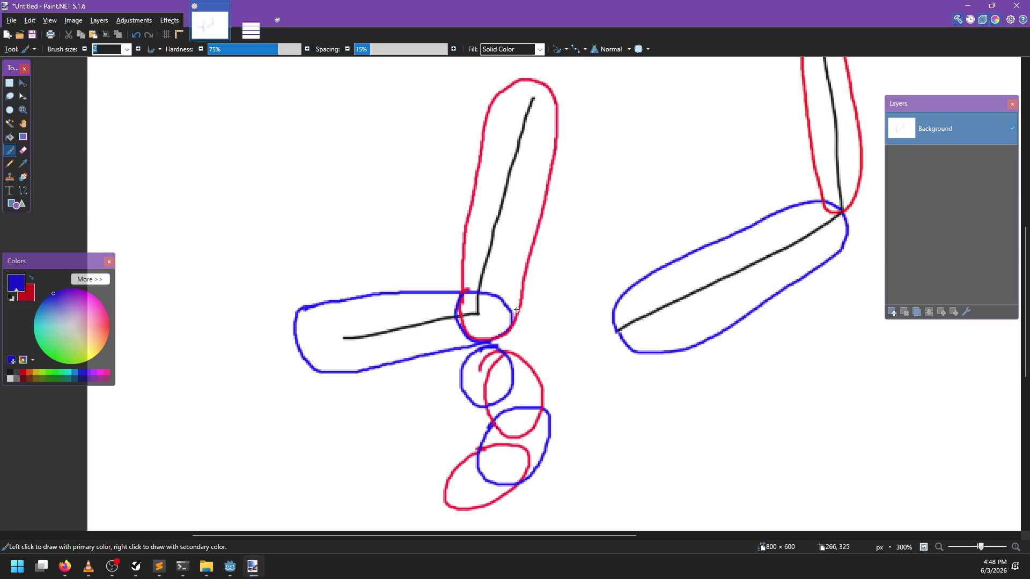
key(ctrl+z)
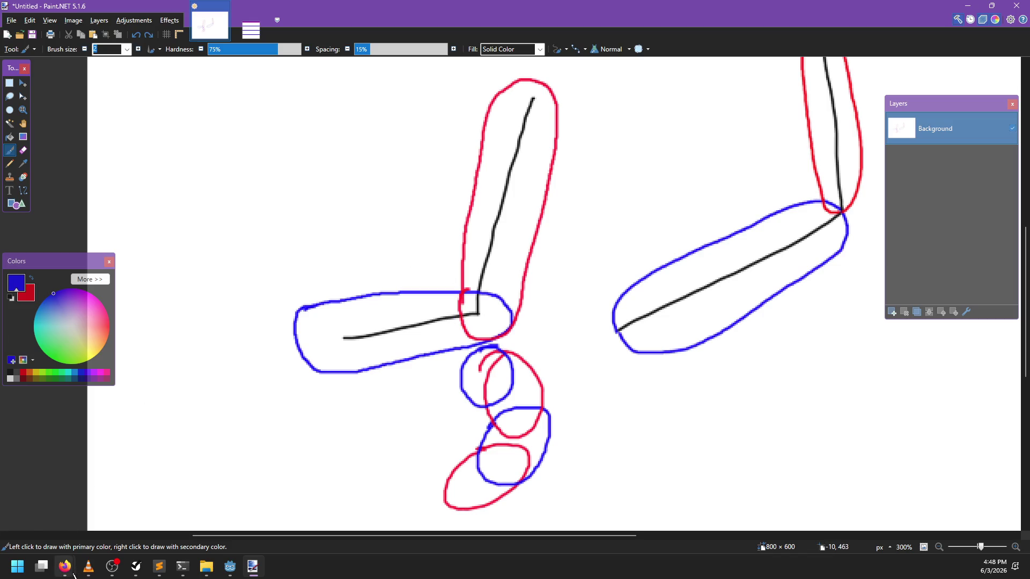
mouse_move(65, 567)
click(127, 502)
Search for 'transparent painting algorithms' and scroll through the results
click(479, 33)
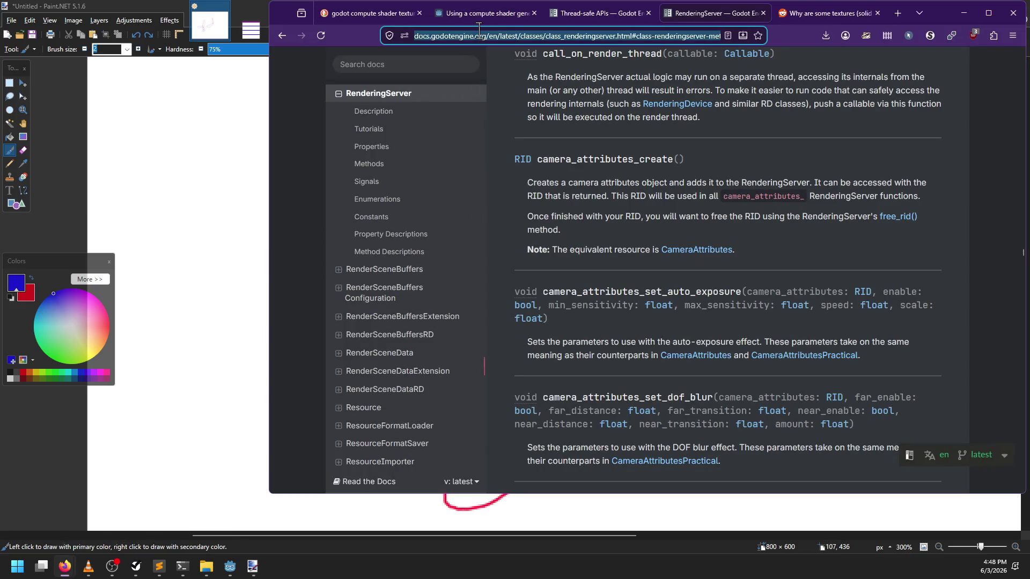
text(transpa)
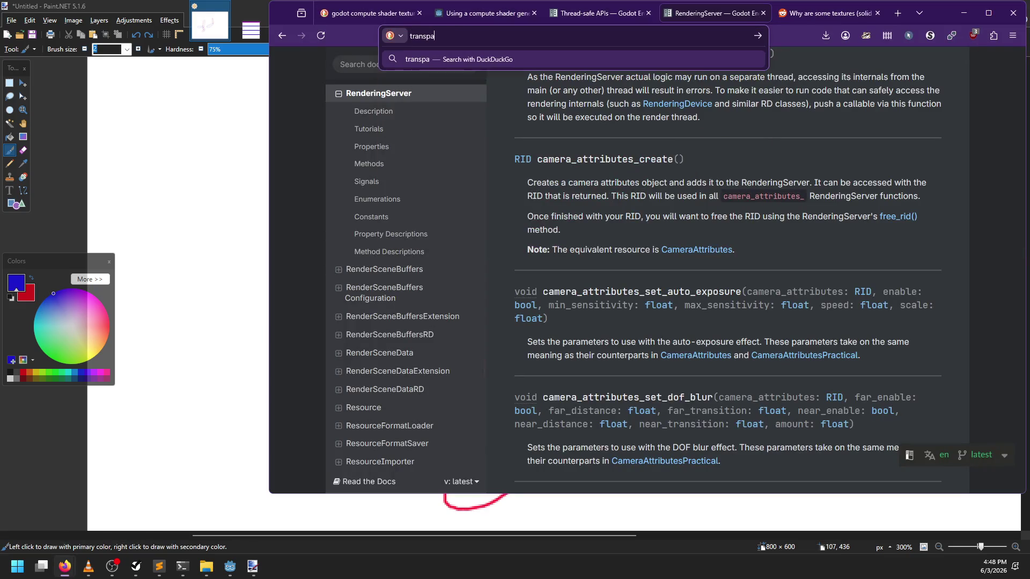
text(rent painting algorithms)
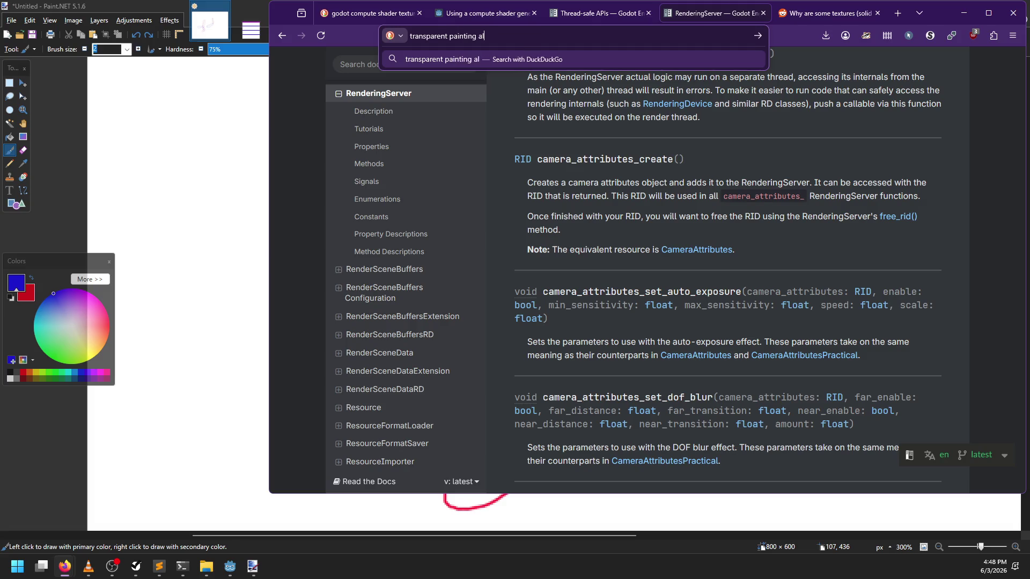
key(Return)
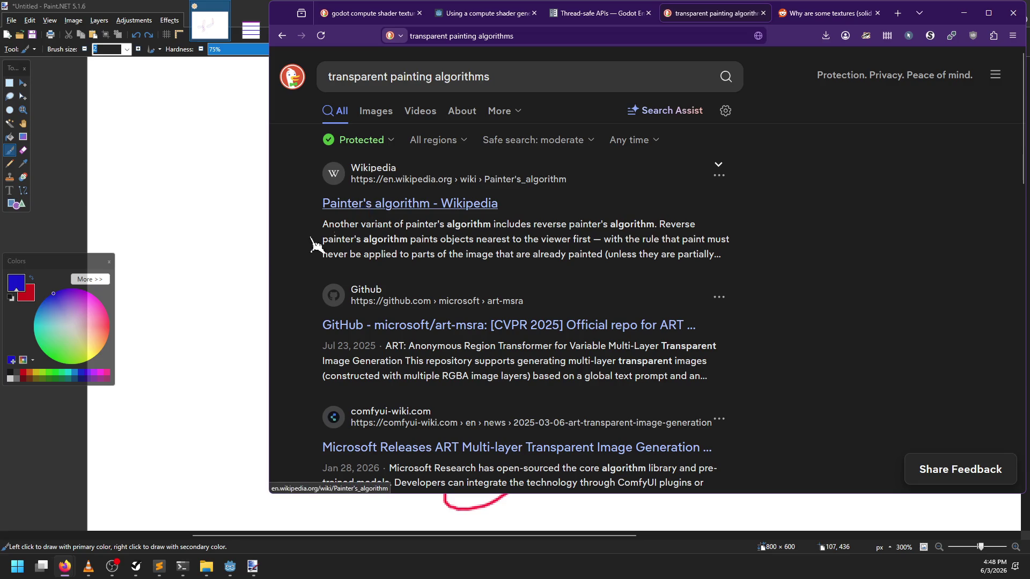
scroll(300, 301, down, 5)
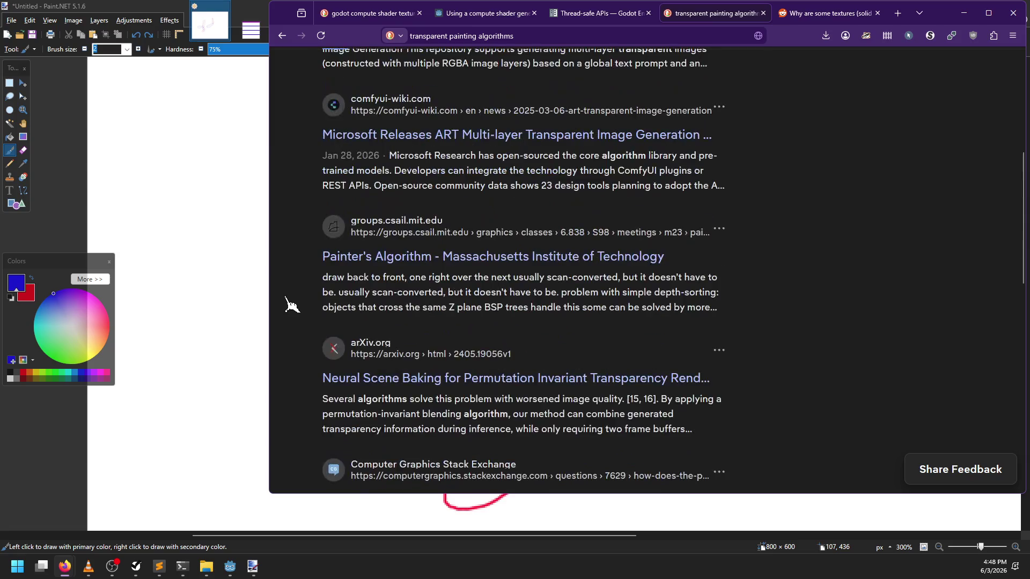
scroll(291, 304, down, 3)
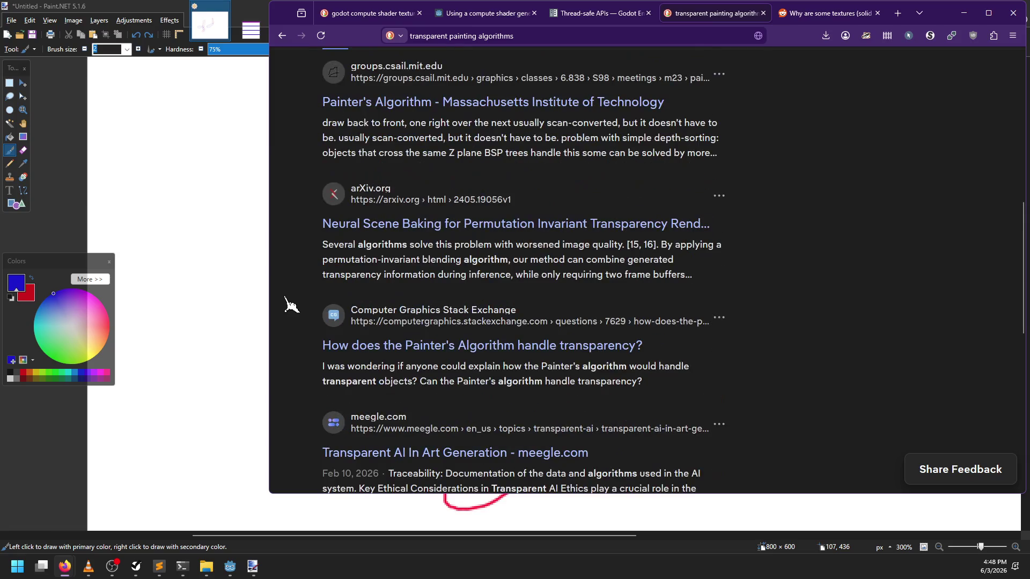
scroll(290, 305, down, 3)
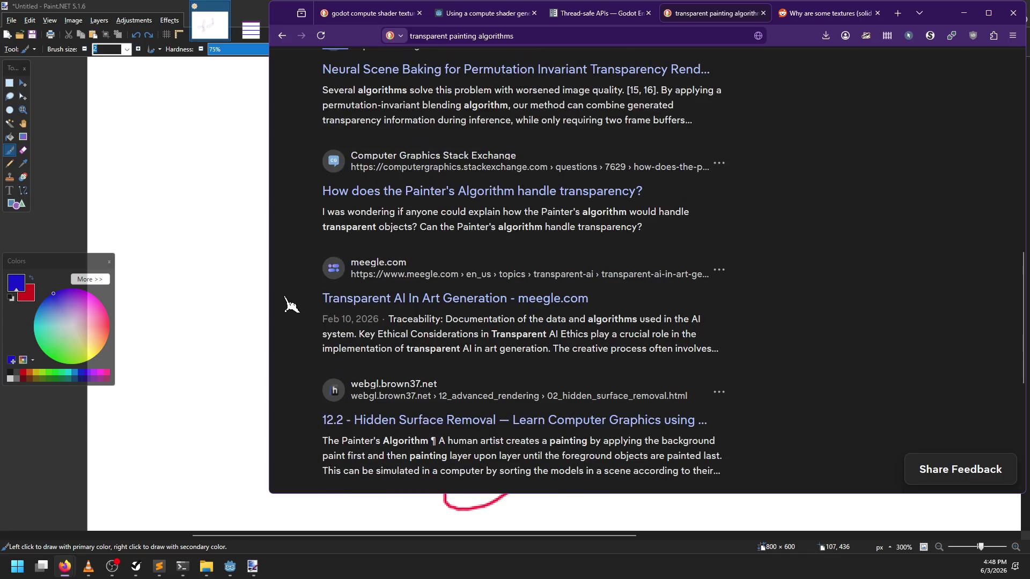
scroll(290, 304, up, 12)
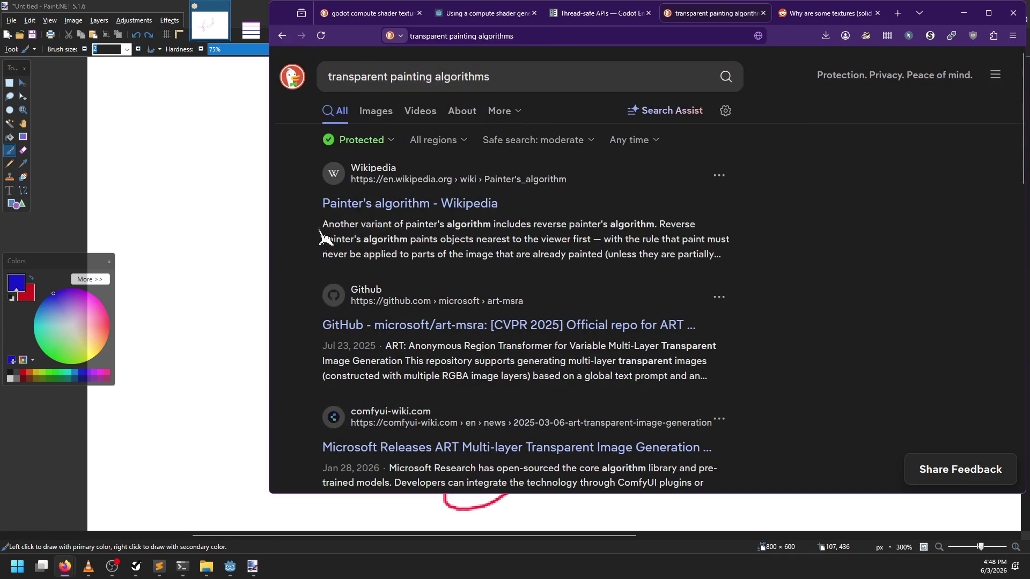
Search 'digital painting algorithms', then go back to the previous results
drag(501, 77, 317, 73)
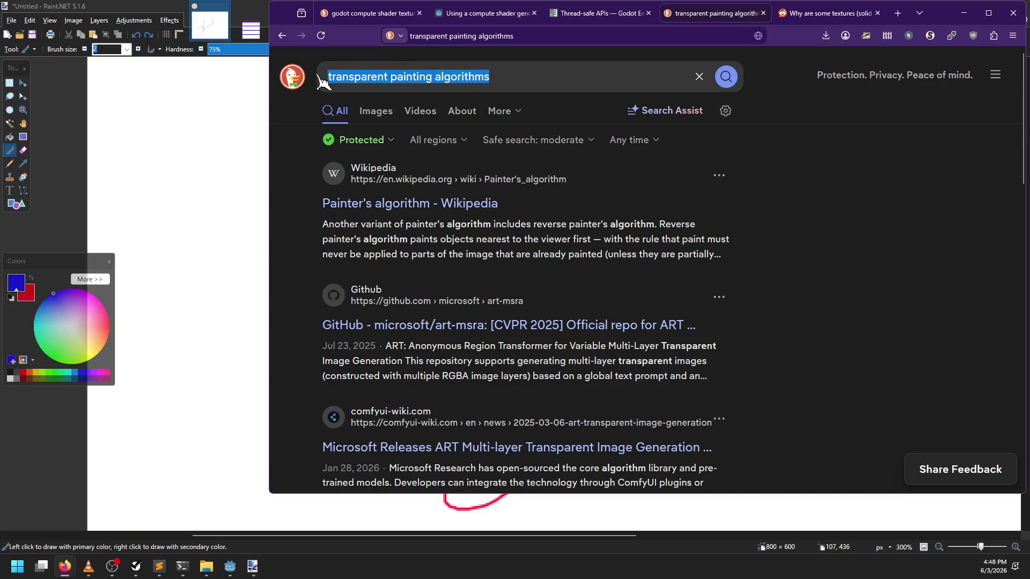
text(digital painting)
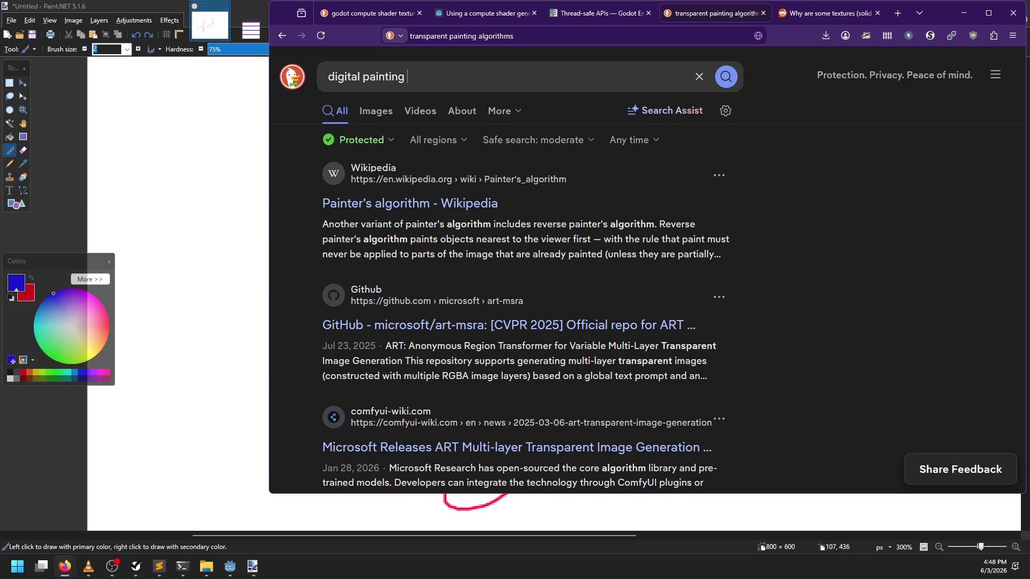
text(s)
key(Return)
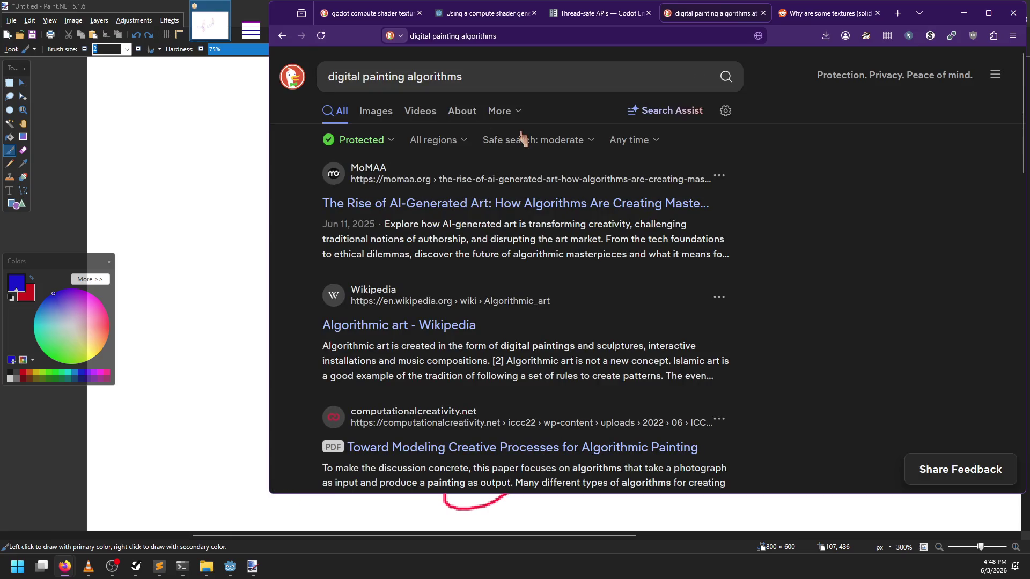
click(282, 36)
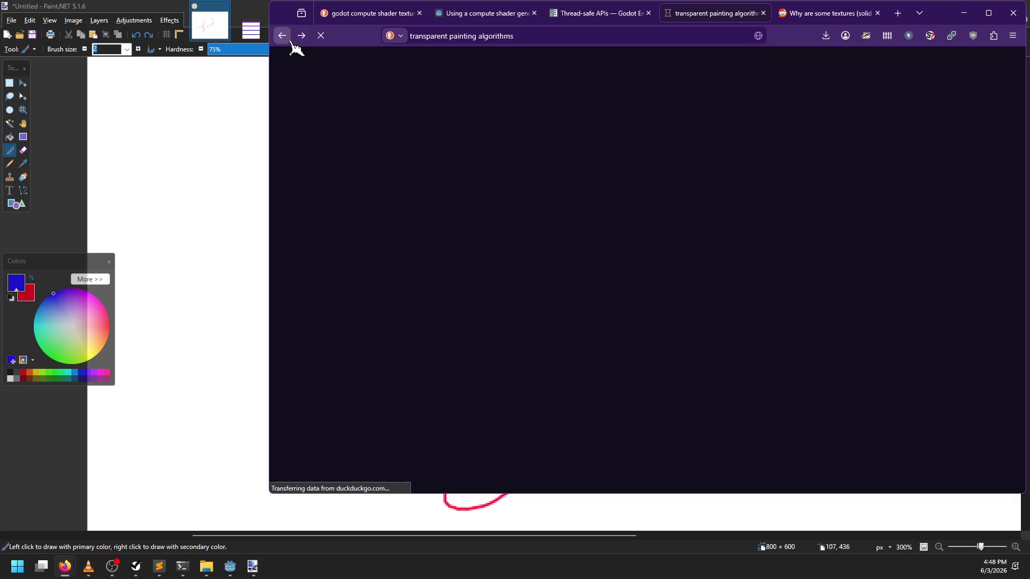
Search DuckDuckGo for 'krita source code' and open a File Explorer window
drag(504, 78, 330, 79)
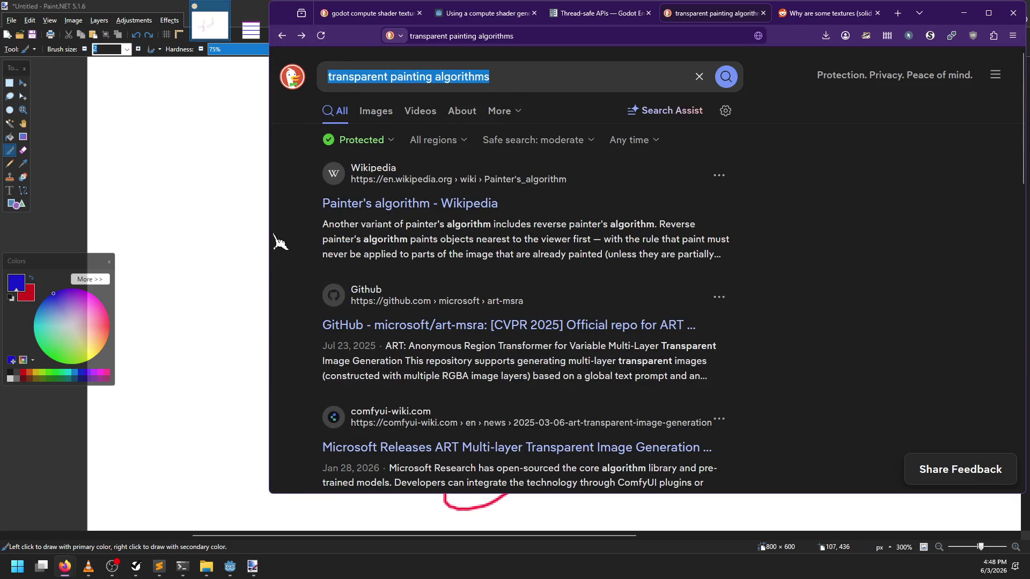
key(BackSpace)
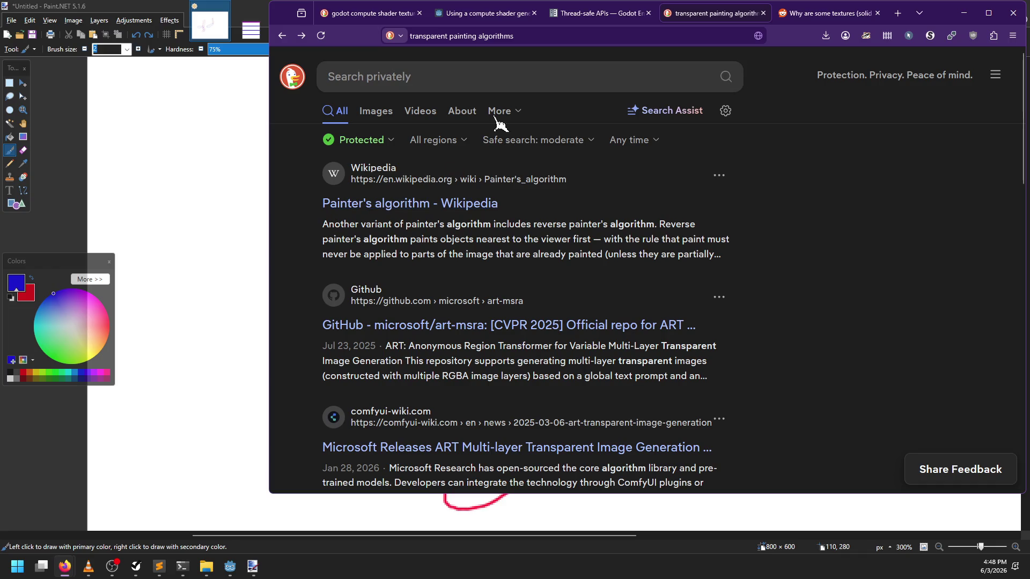
click(542, 35)
text(kri)
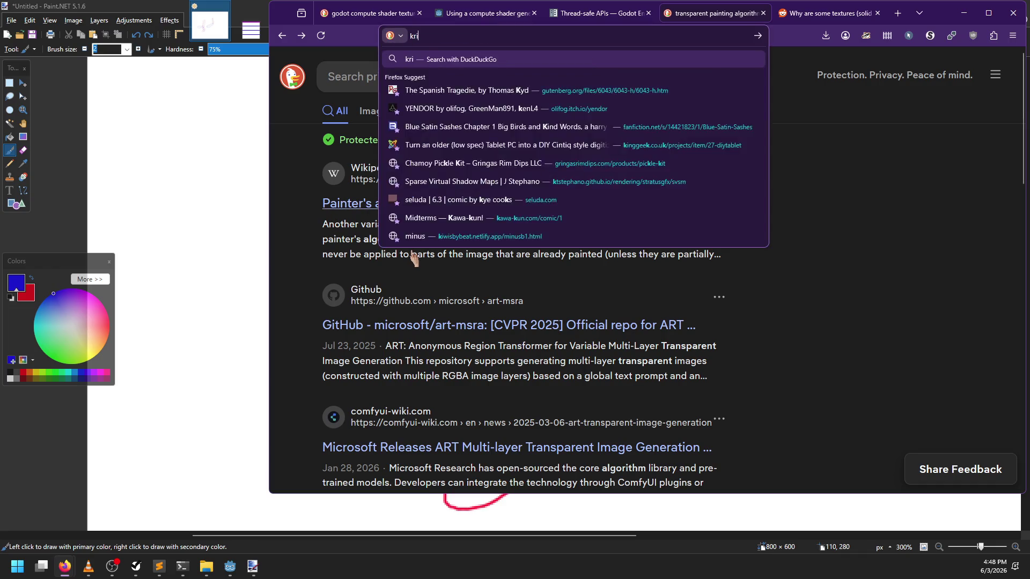
text(ta source code)
key(Return)
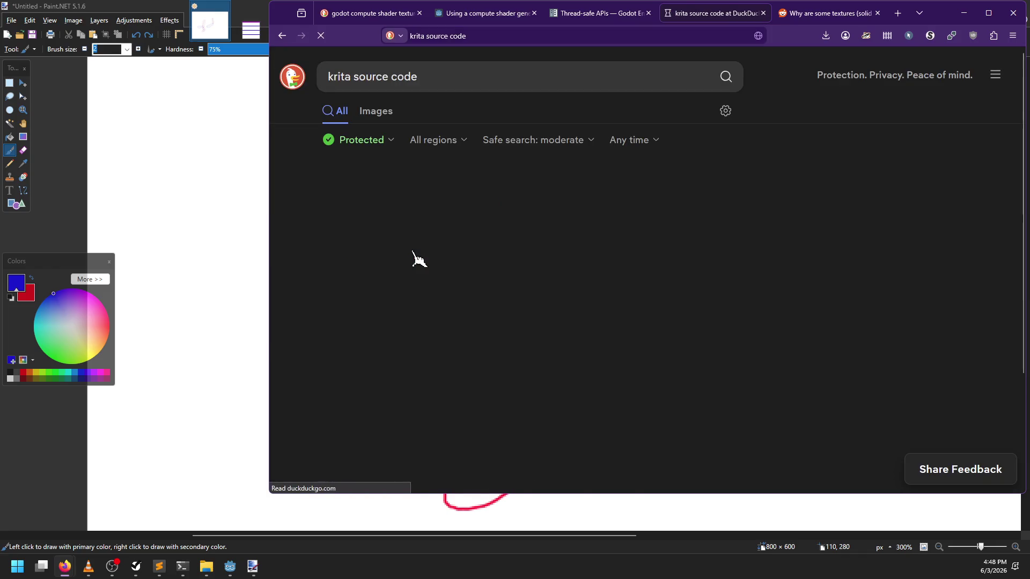
key(super+e)
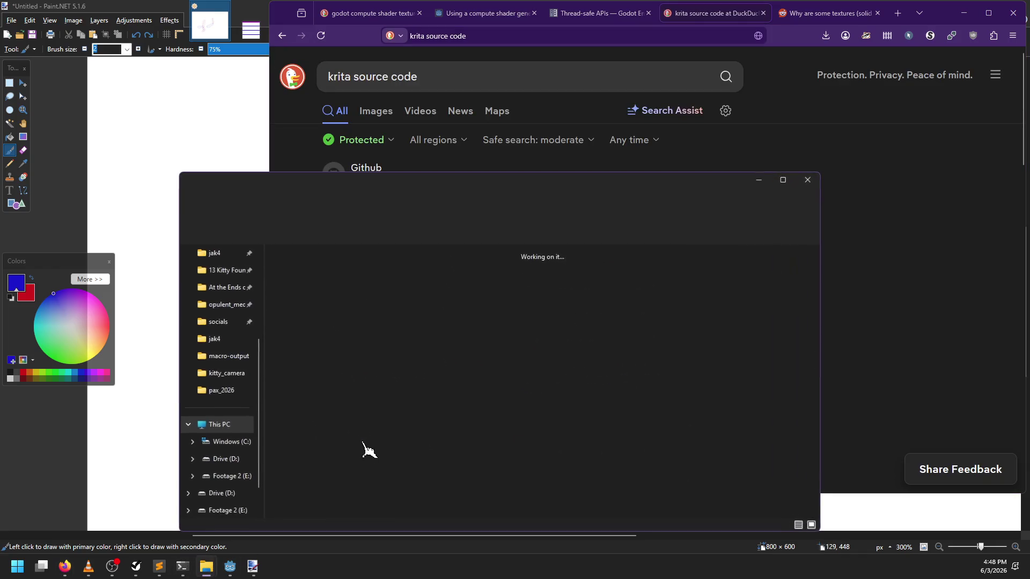
double_click(436, 287)
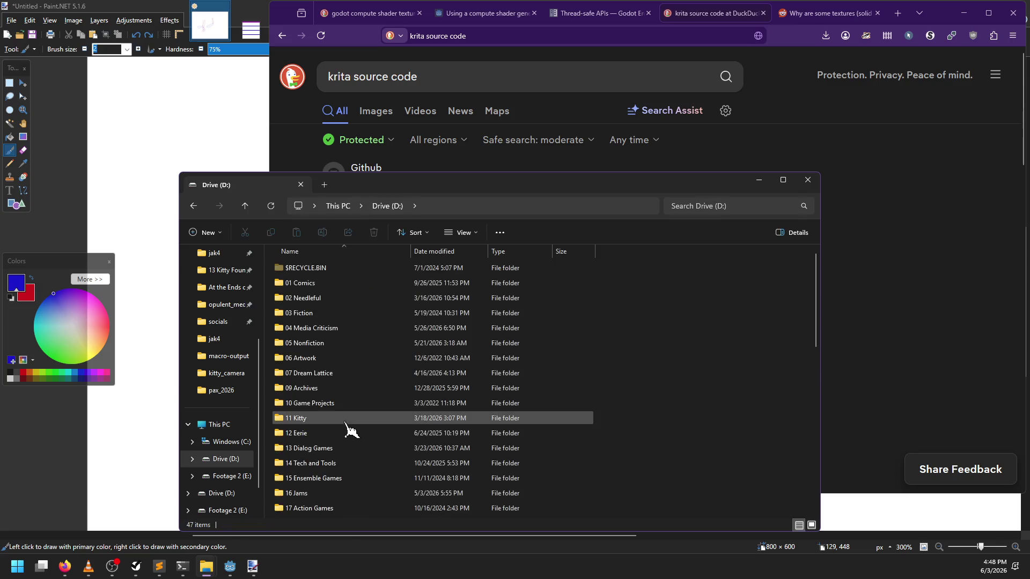
drag(376, 197, 332, 163)
scroll(340, 384, down, 10)
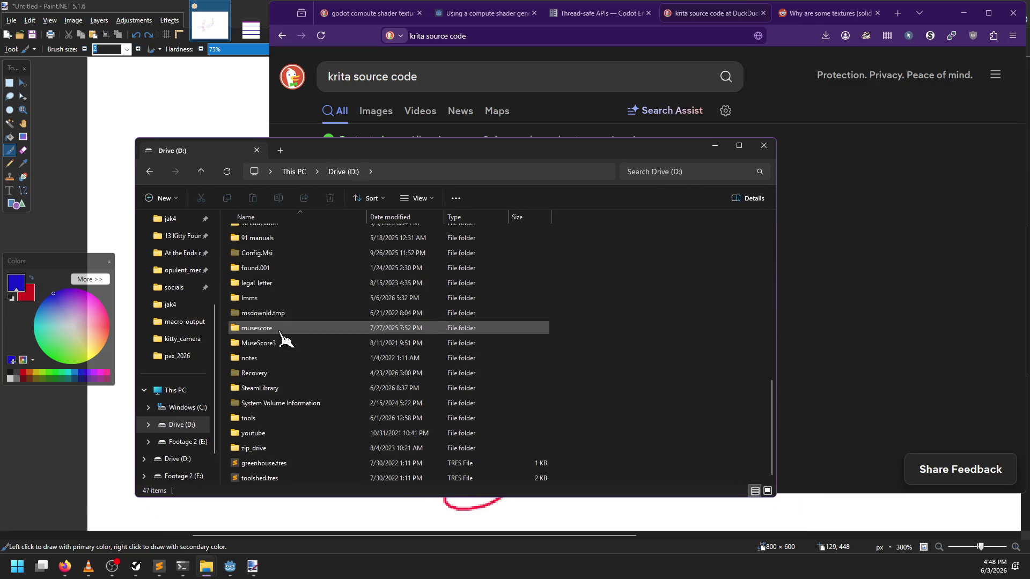
double_click(259, 421)
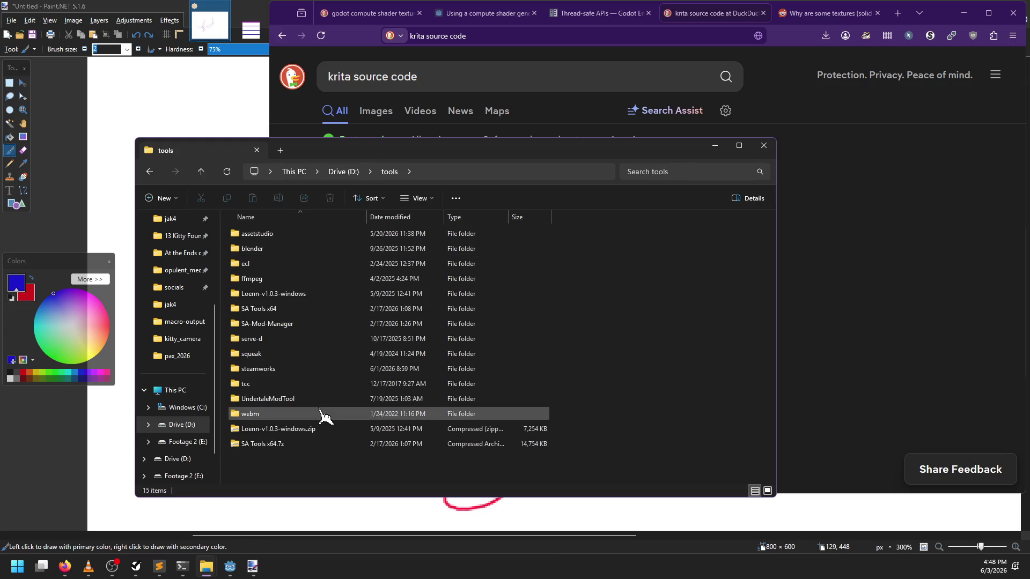
click(764, 145)
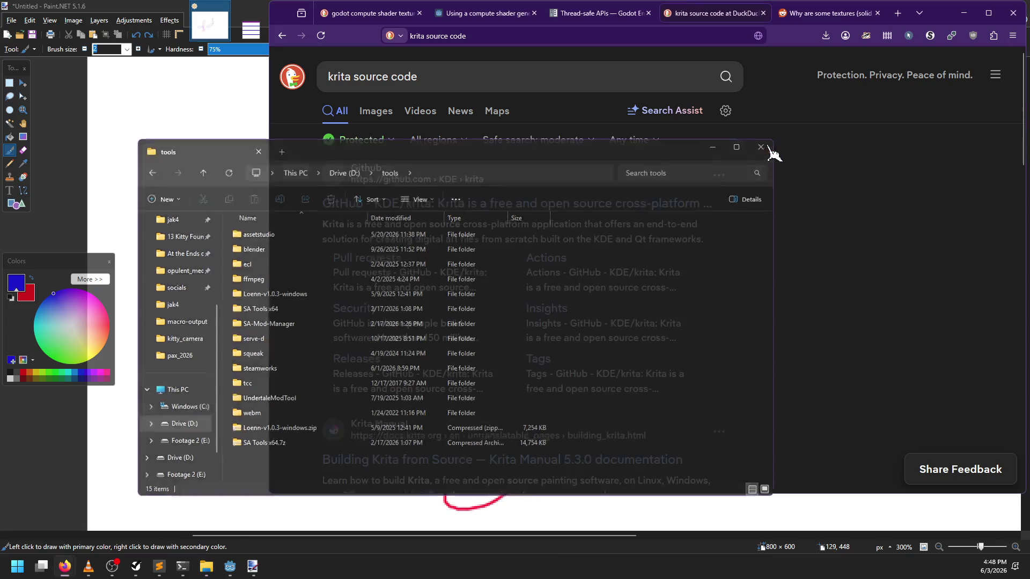
click(429, 207)
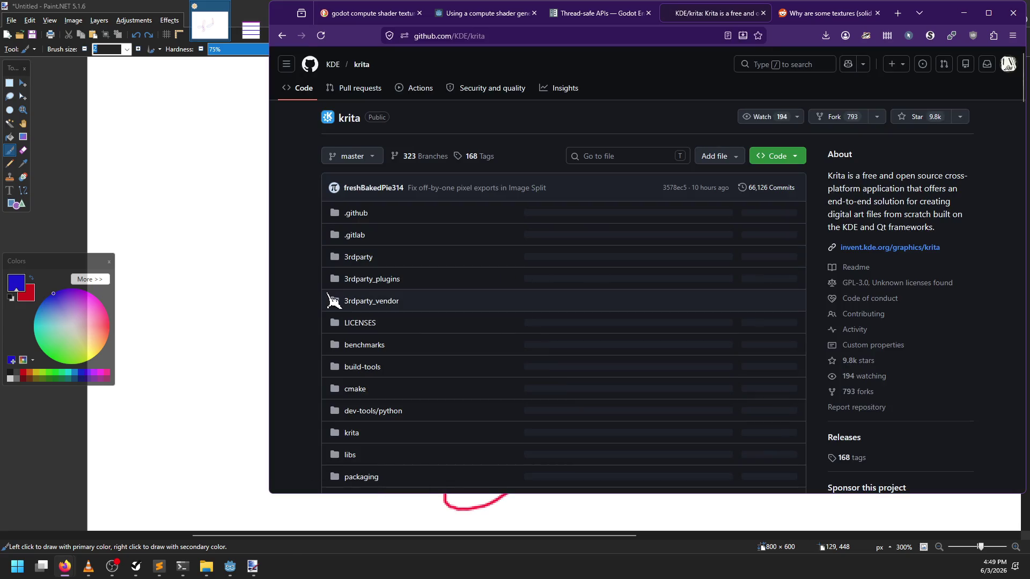
Browse the KDE/krita file list, maximize Firefox, then switch back to Godot
scroll(334, 298, down, 3)
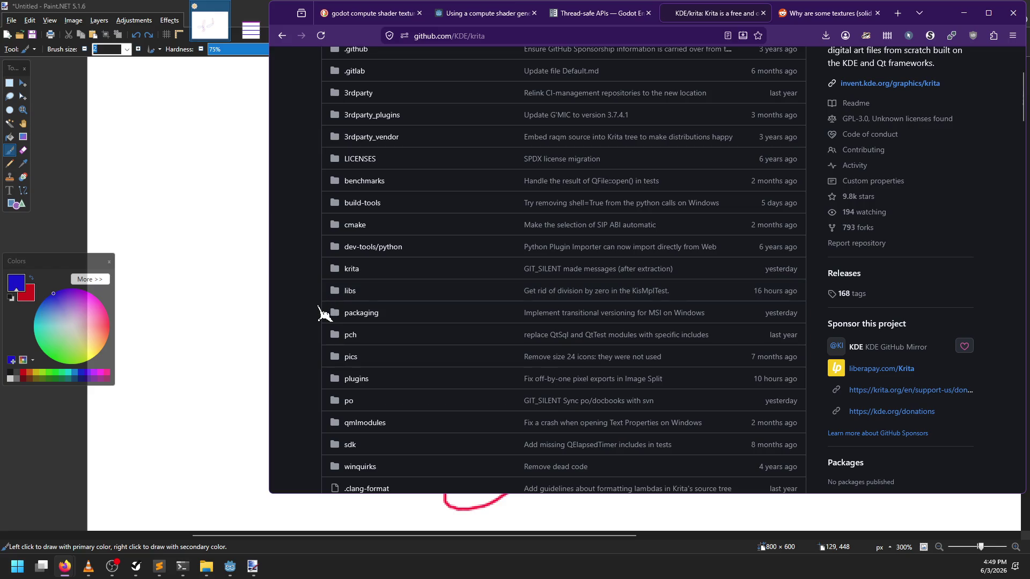
scroll(324, 316, up, 3)
scroll(324, 317, down, 4)
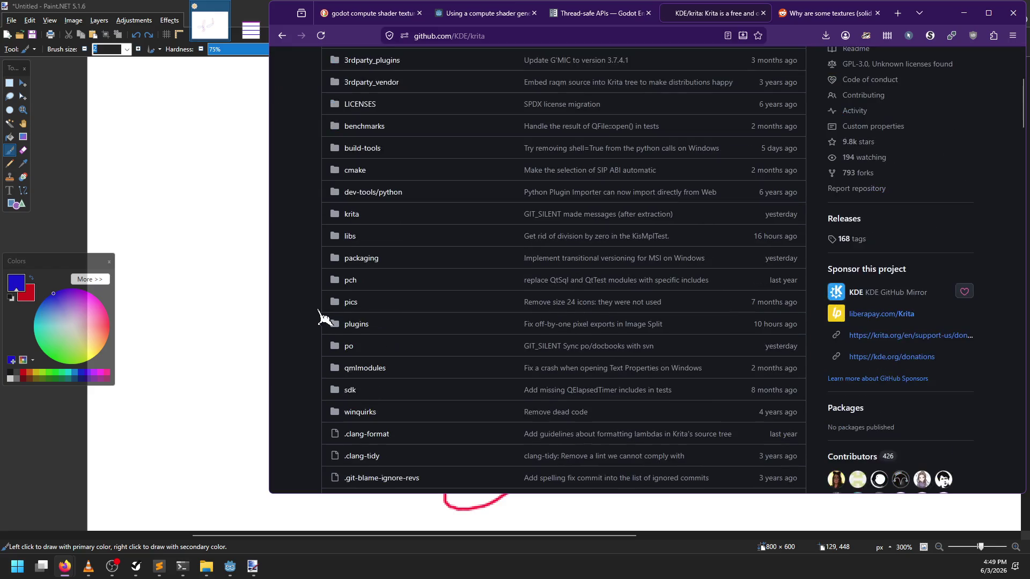
scroll(322, 317, down, 3)
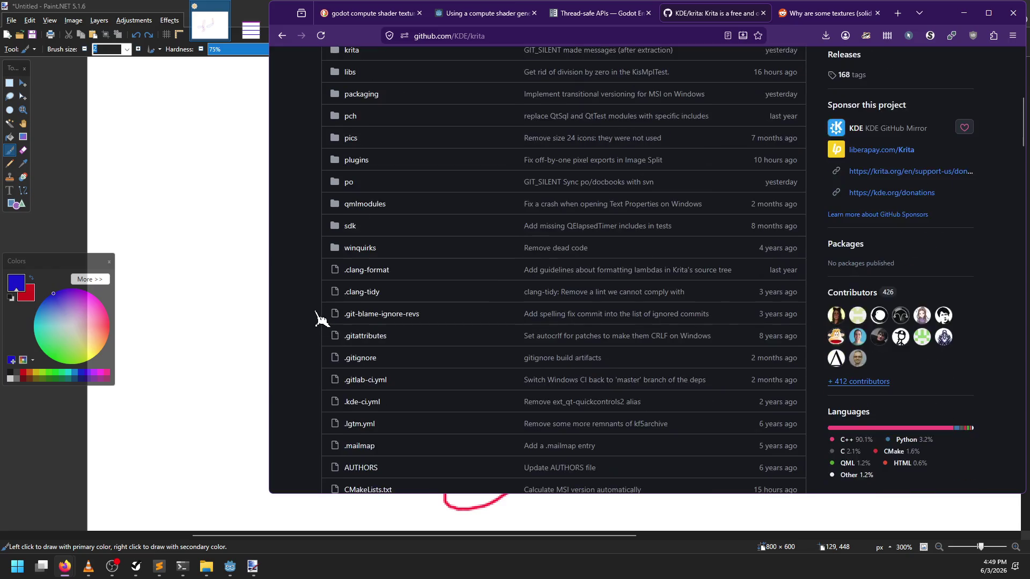
scroll(317, 317, up, 3)
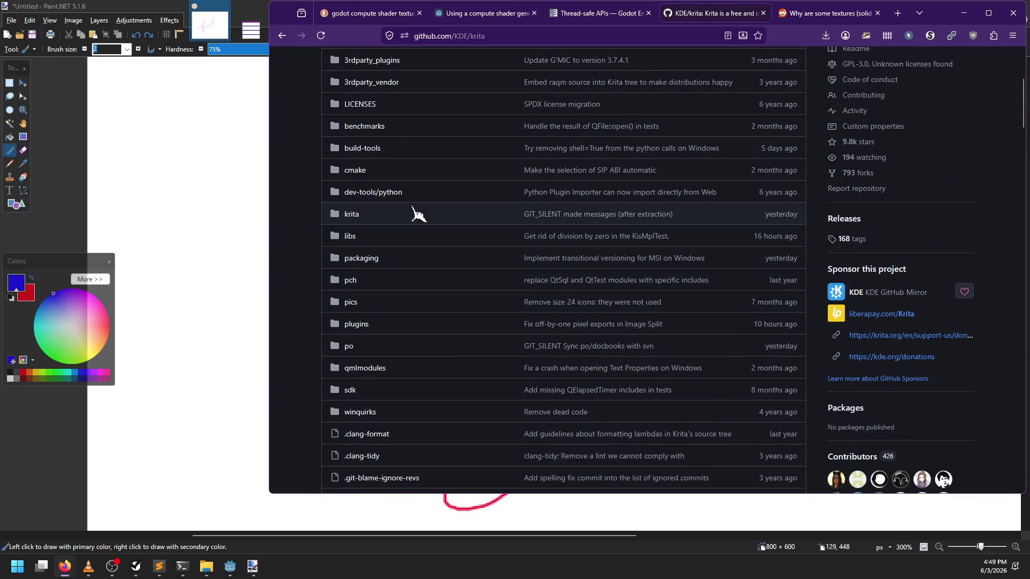
double_click(946, 19)
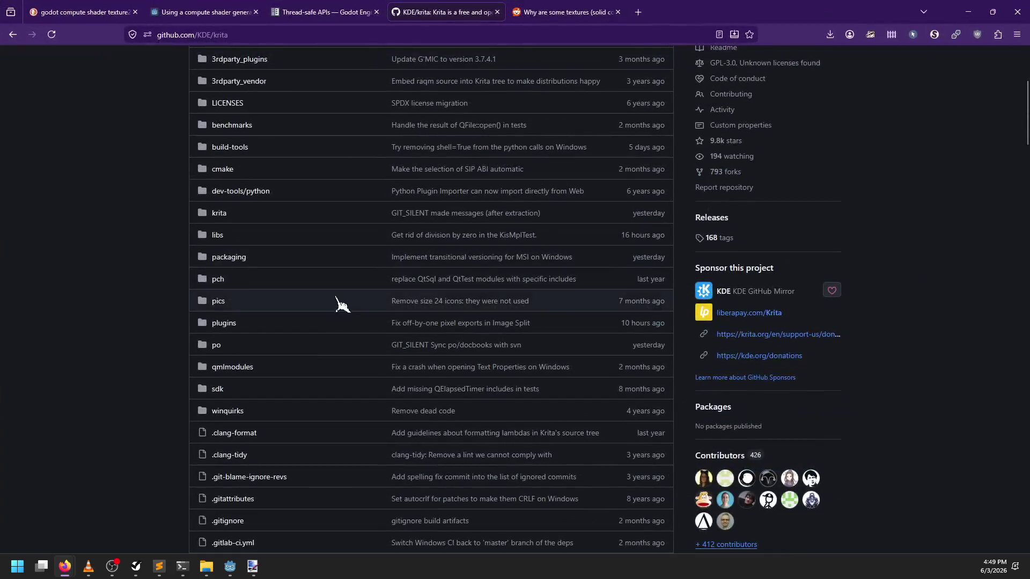
scroll(132, 303, up, 1)
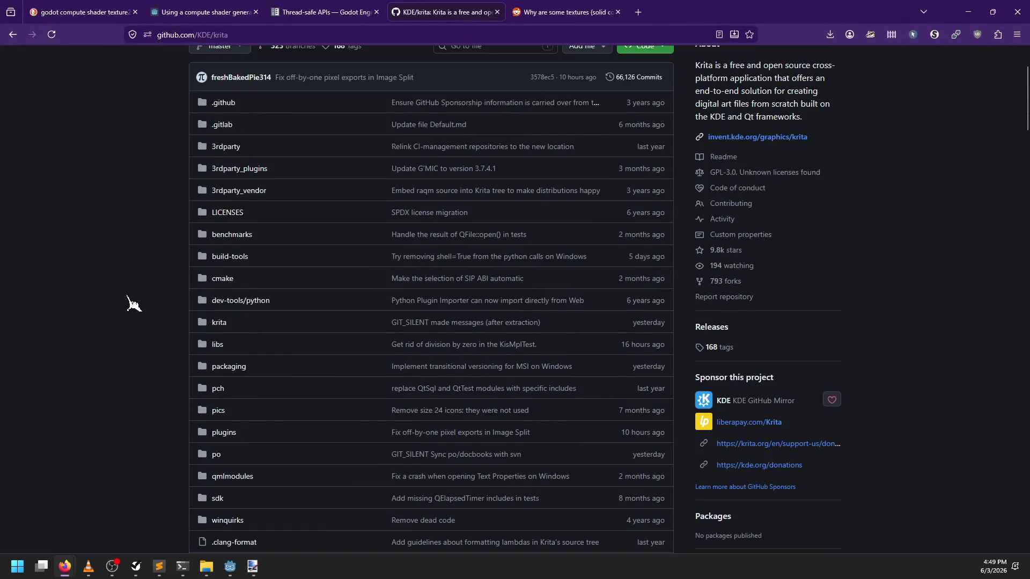
click(234, 569)
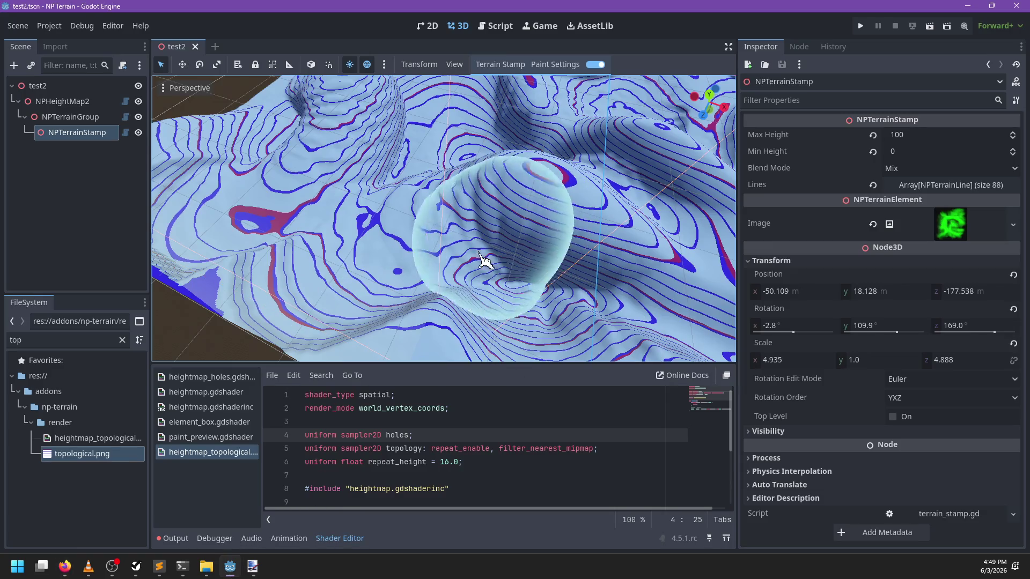
Zoom and orbit closer around the contour-lined terrain, then switch to the Paint.NET sketch
scroll(449, 235, down, 3)
scroll(449, 235, up, 3)
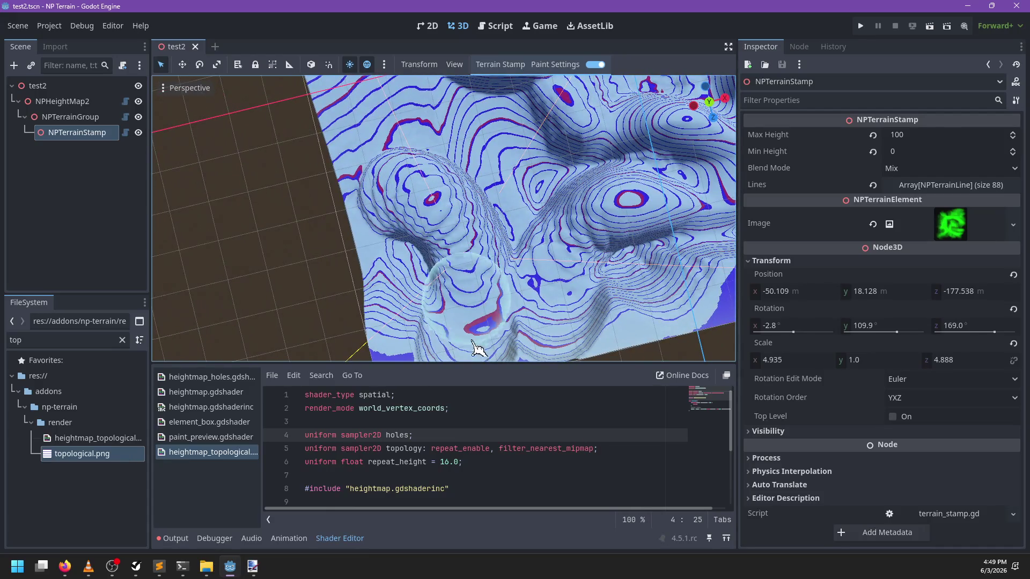
mouse_move(463, 283)
mouse_down()
mouse_move(490, 268)
mouse_move(322, 257)
mouse_move(340, 244)
mouse_move(422, 251)
mouse_move(582, 221)
mouse_up()
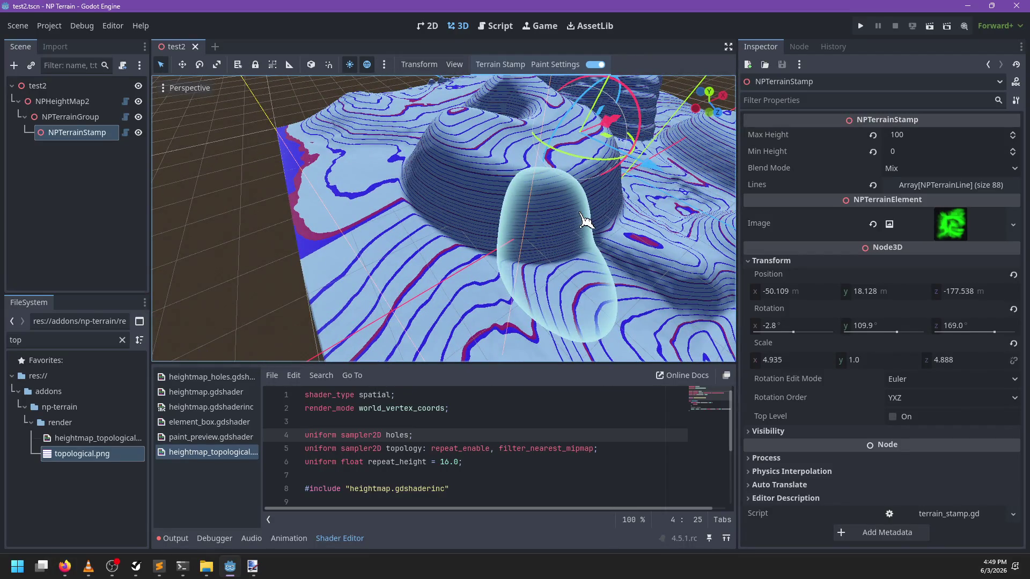
click(230, 566)
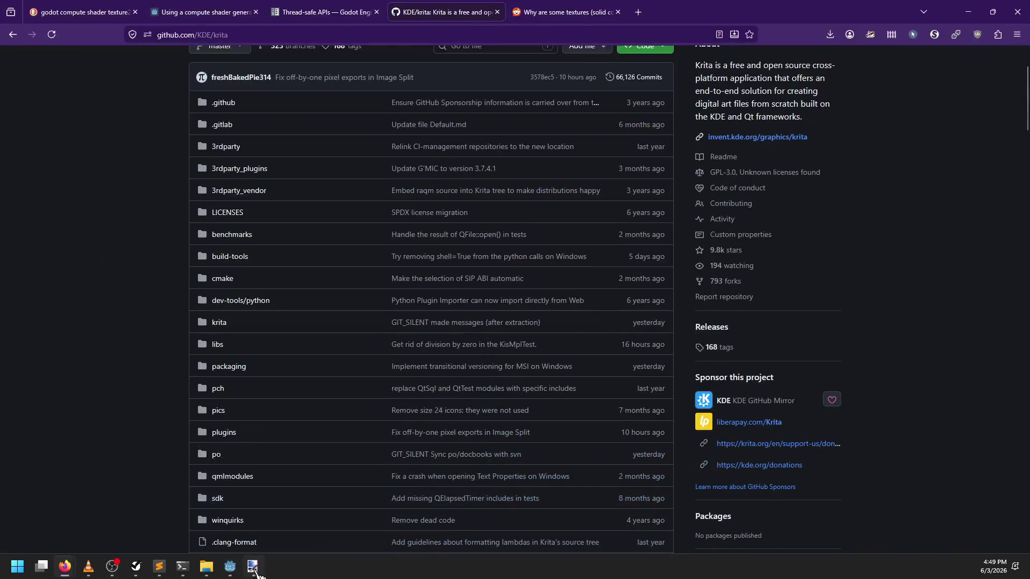
click(251, 570)
scroll(529, 350, up, 2)
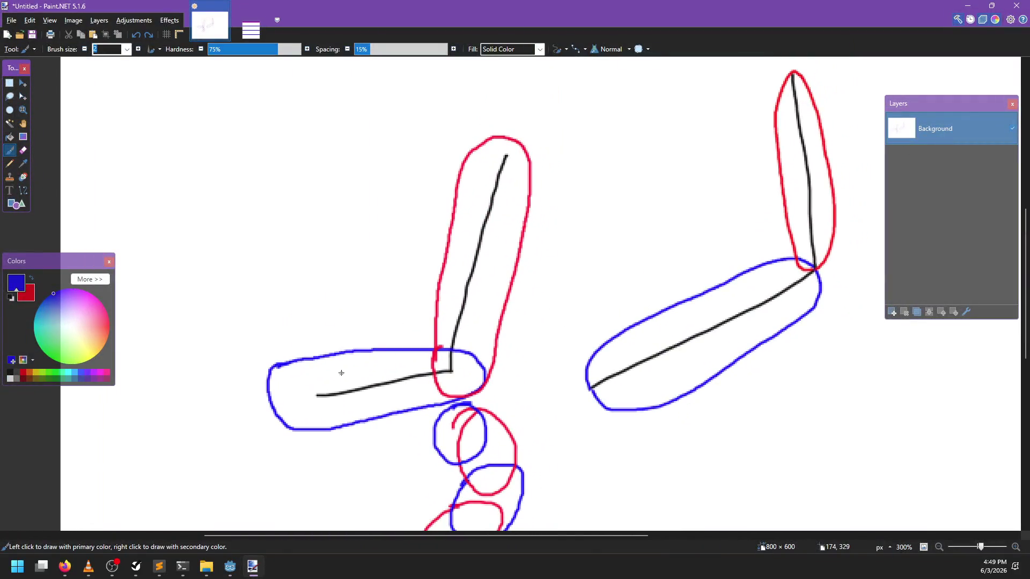
Draw blue coil loops inside the left capsule, then undo them
scroll(465, 357, down, 1)
scroll(419, 328, left, 2)
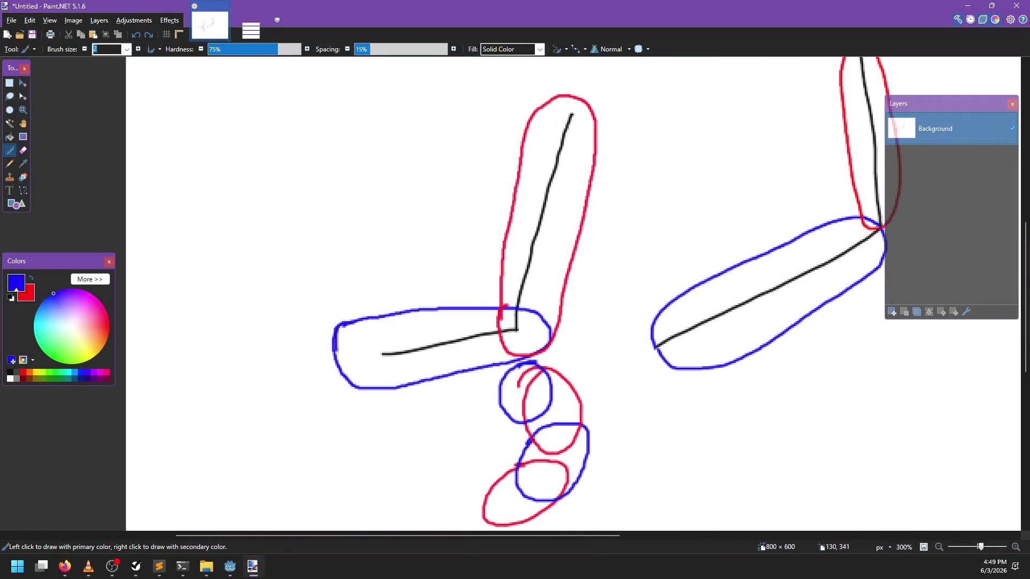
mouse_move(337, 352)
mouse_down()
mouse_move(382, 329)
mouse_move(379, 382)
mouse_up()
mouse_move(379, 322)
mouse_down()
mouse_move(388, 386)
mouse_move(410, 322)
mouse_move(429, 349)
mouse_move(440, 317)
mouse_move(457, 307)
mouse_move(481, 352)
mouse_move(493, 307)
mouse_move(502, 320)
mouse_up()
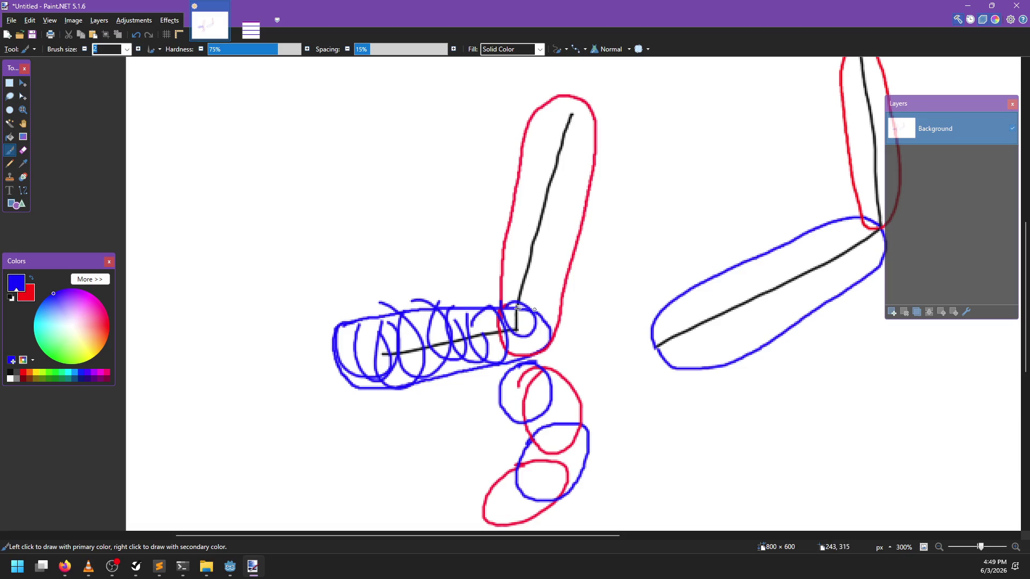
key(ctrl+z)
key(ctrl+z)
key(ctrl+z)
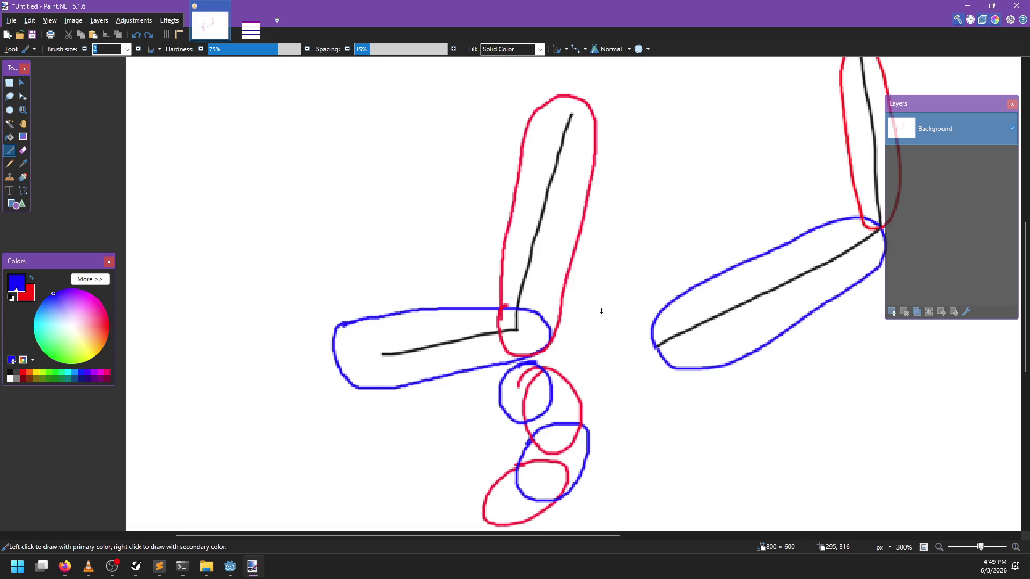
Alt+Tab through Godot and Paint.NET, ending on Firefox
key(alt+Tab)
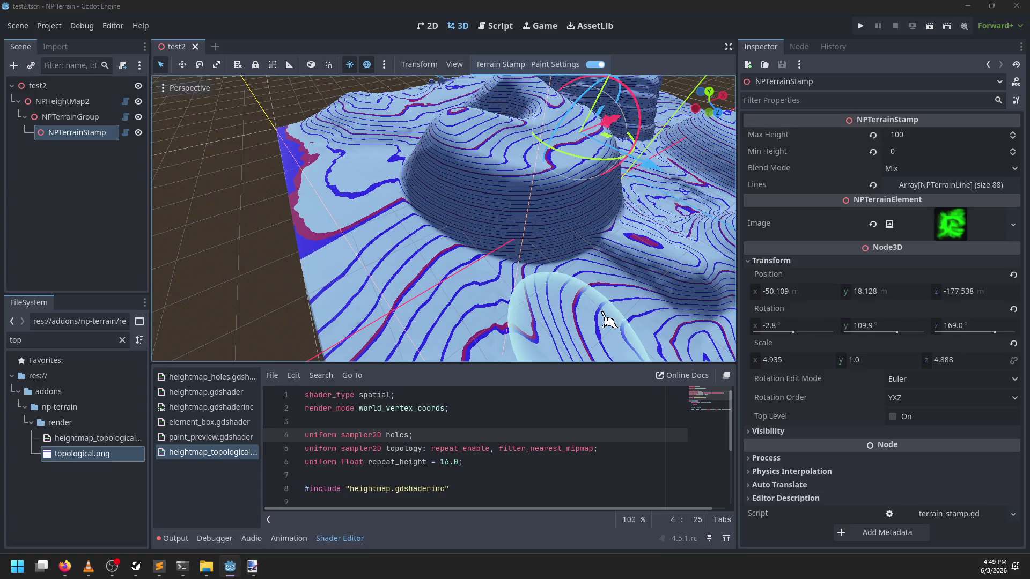
key(alt+Tab)
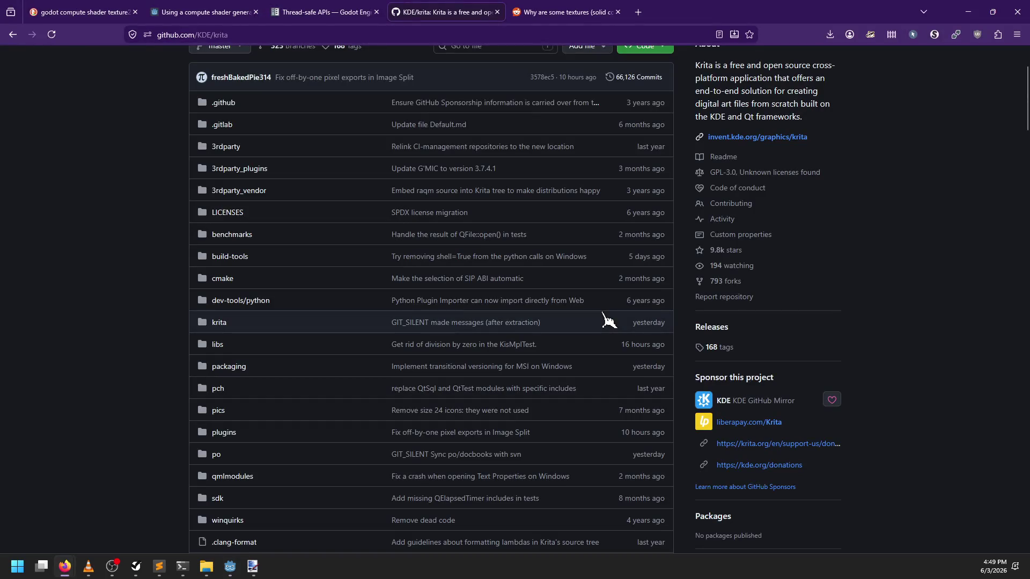
key(alt+Tab)
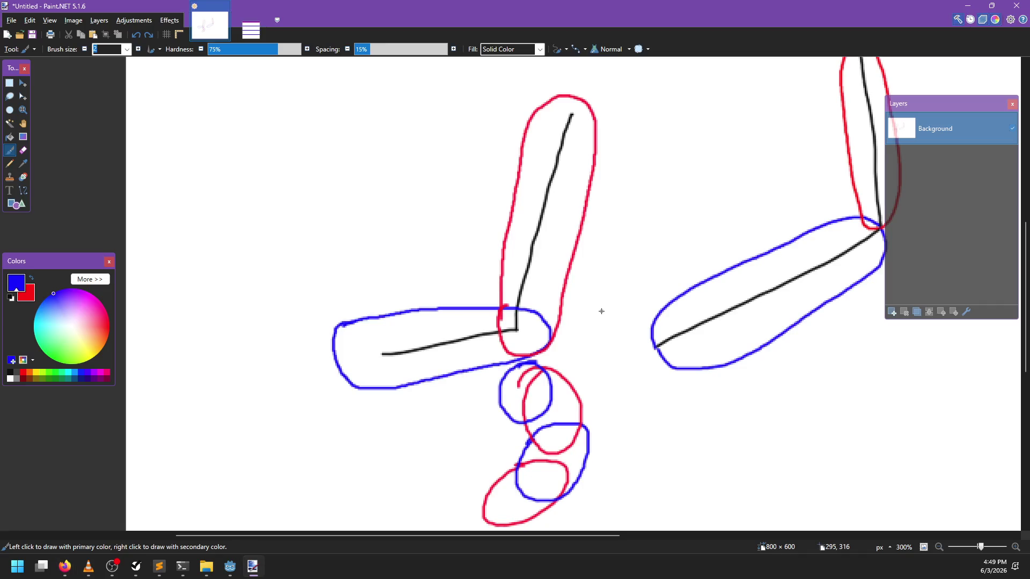
key(alt+Tab)
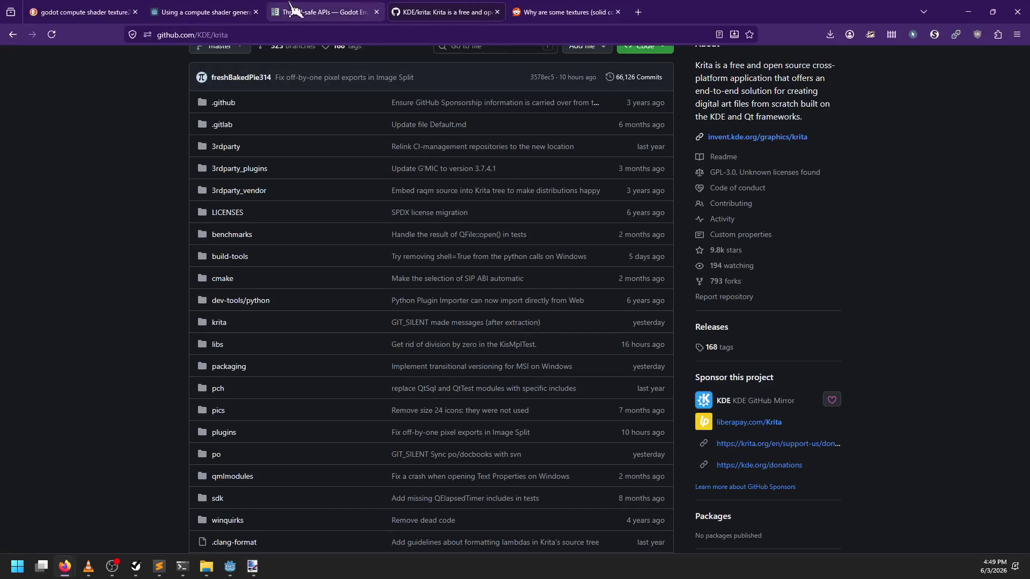
Search DuckDuckGo for 'smooth brush algorithm' and scroll through the results
click(558, 11)
key(ctrl+l)
text(smoo)
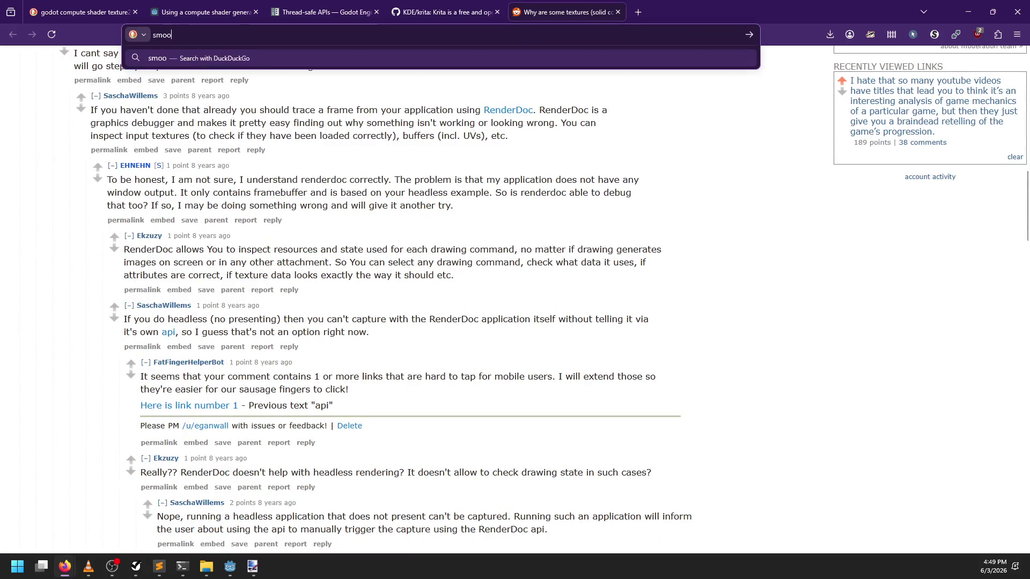
text(th brush algorithm)
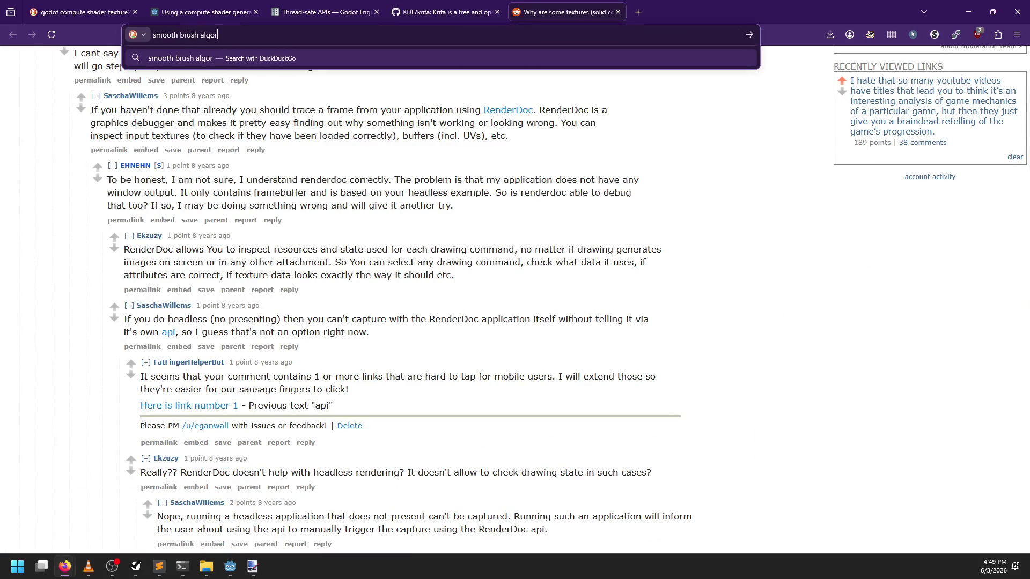
key(Return)
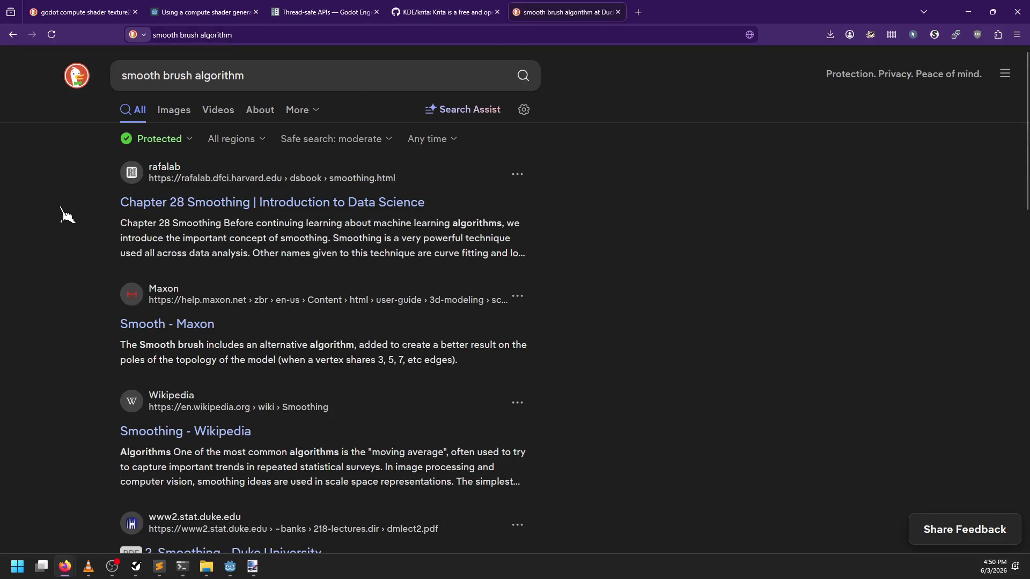
scroll(67, 214, down, 3)
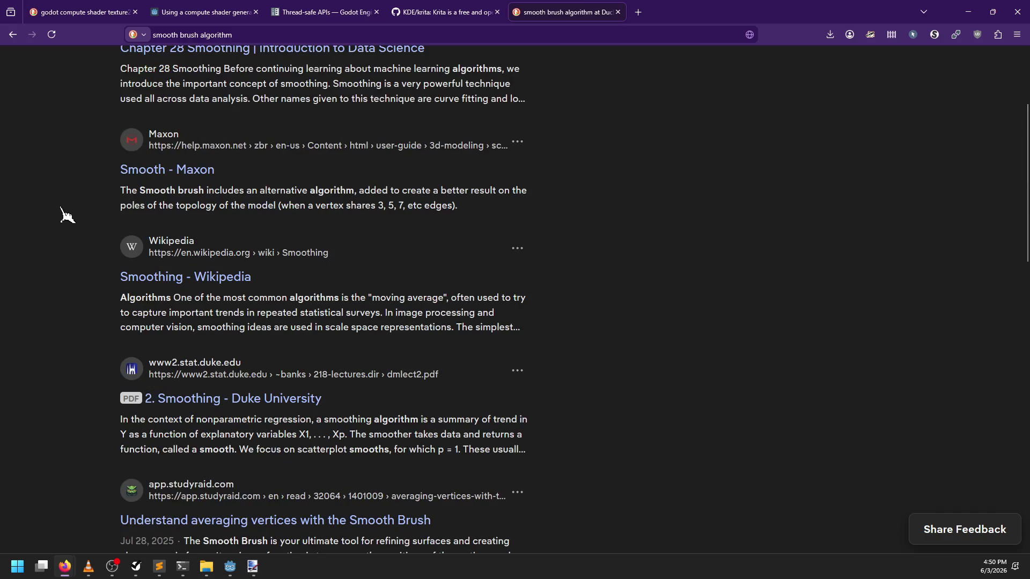
scroll(67, 215, down, 3)
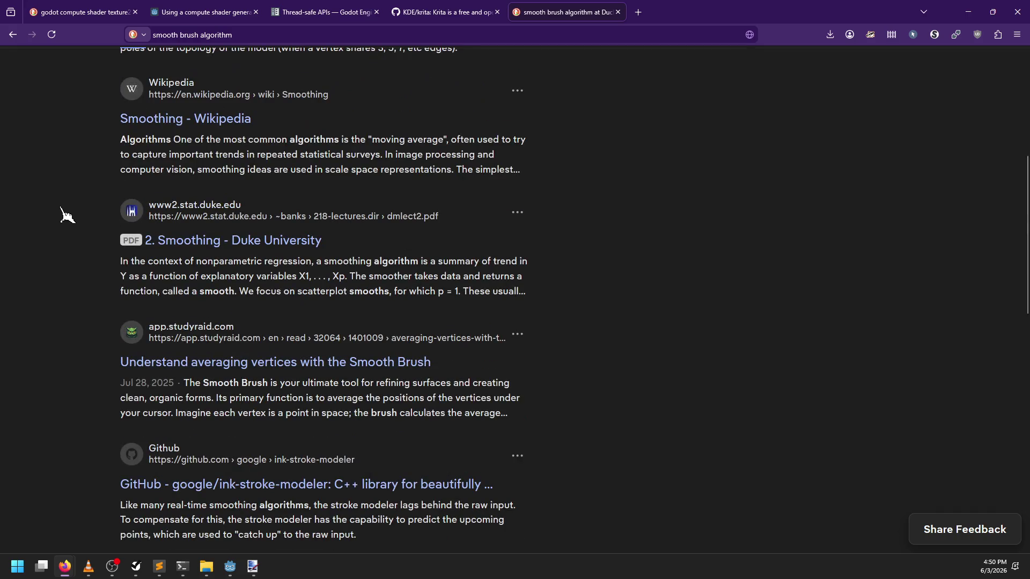
scroll(67, 215, down, 7)
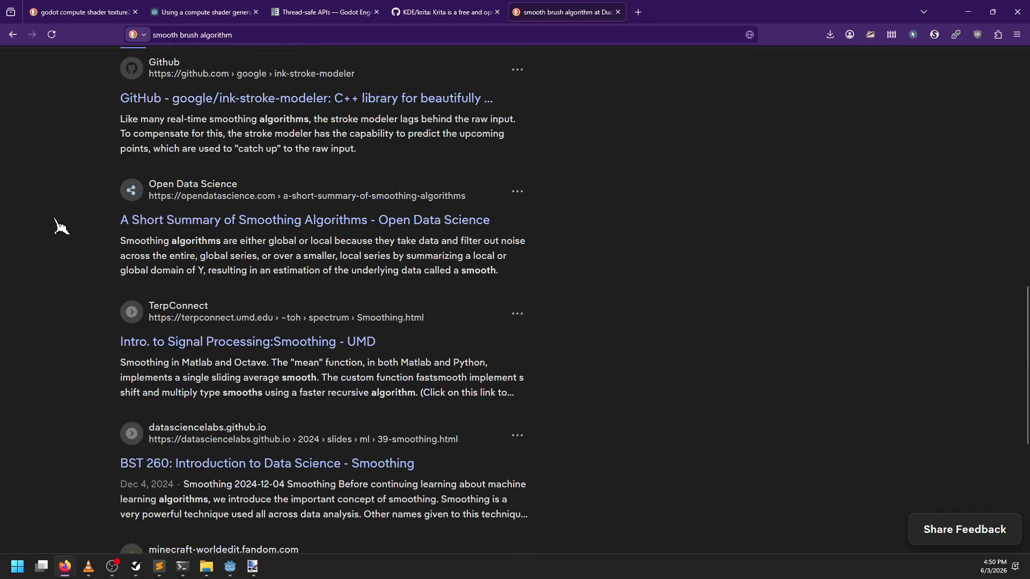
scroll(79, 274, down, 3)
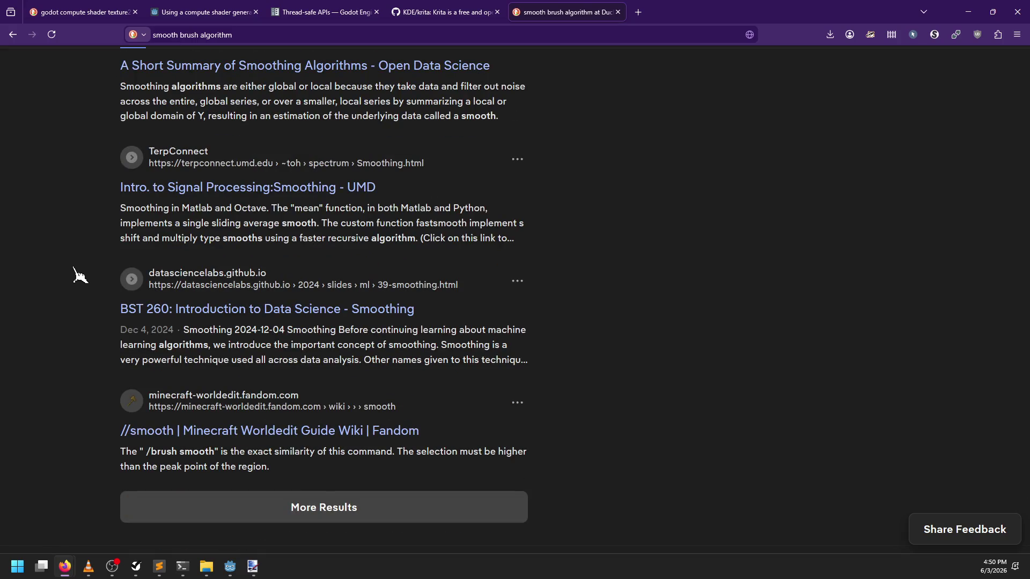
Return to the KDE/krita repository tab, scroll it, then bring Paint.NET forward
click(451, 12)
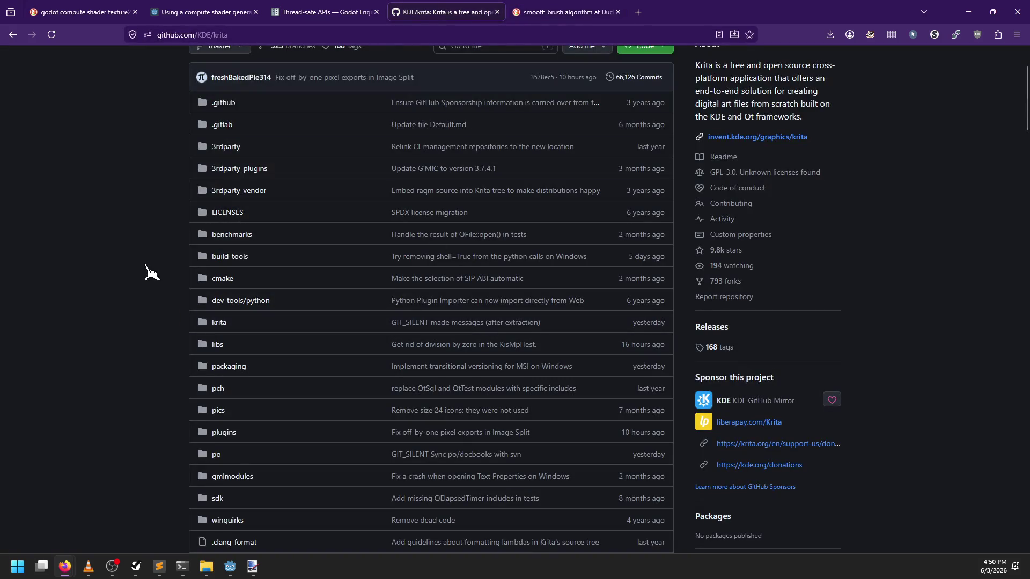
scroll(143, 284, down, 4)
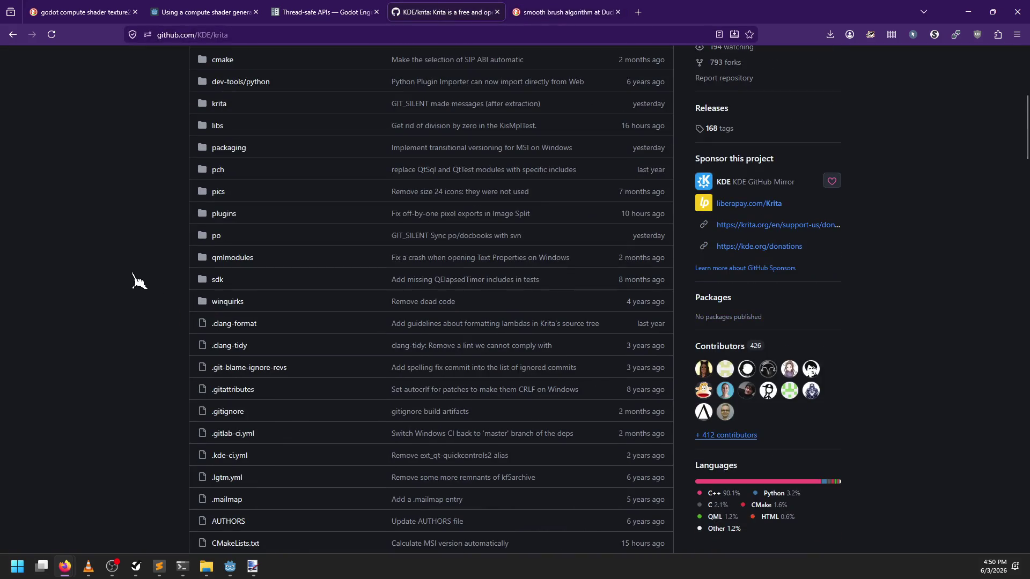
click(253, 567)
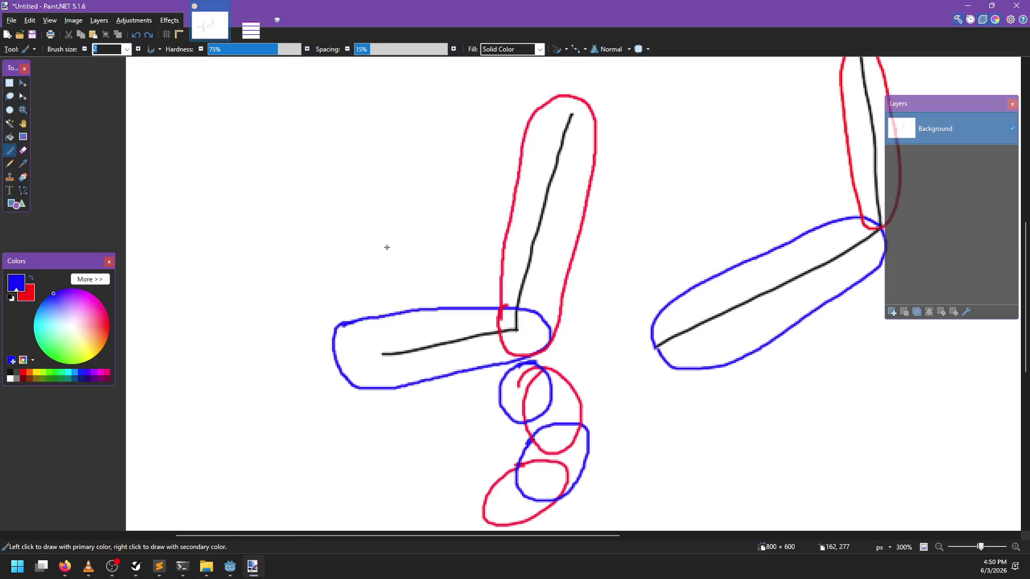
Set the brush to size 66 and 27% hardness, and paint an S-shaped soft blue stroke
key(bracketright)
key(bracketright)
key(bracketright)
drag(277, 48, 233, 49)
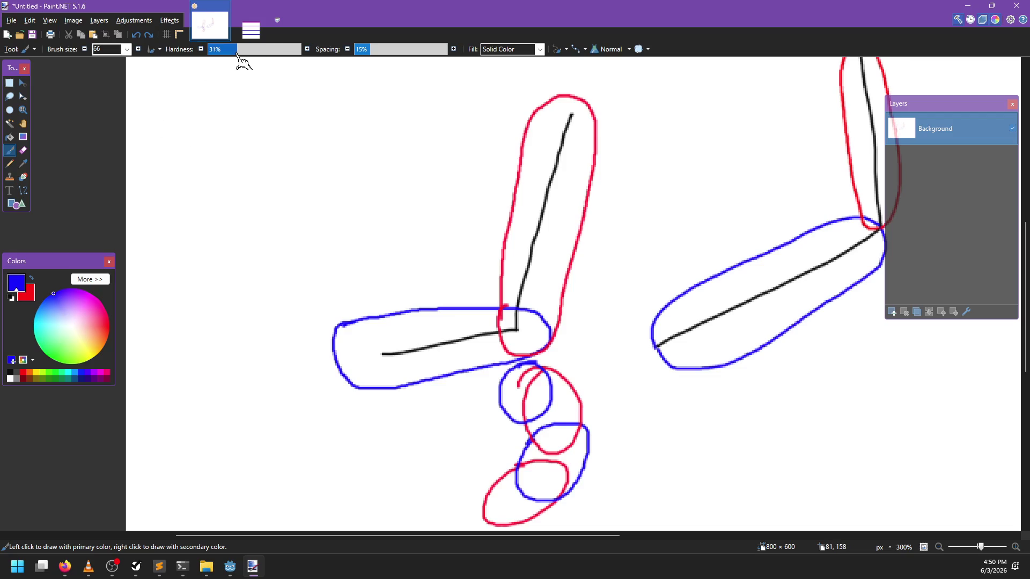
drag(185, 199, 325, 239)
key(ctrl+z)
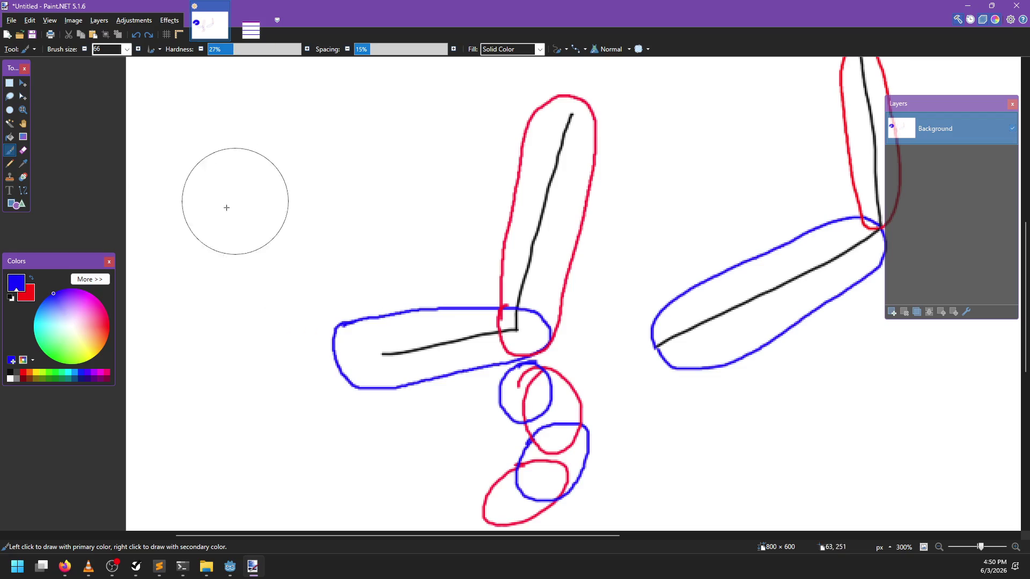
mouse_move(183, 193)
mouse_down()
mouse_move(242, 134)
mouse_move(408, 159)
mouse_up()
ctrl+scroll(469, 239, up, 3)
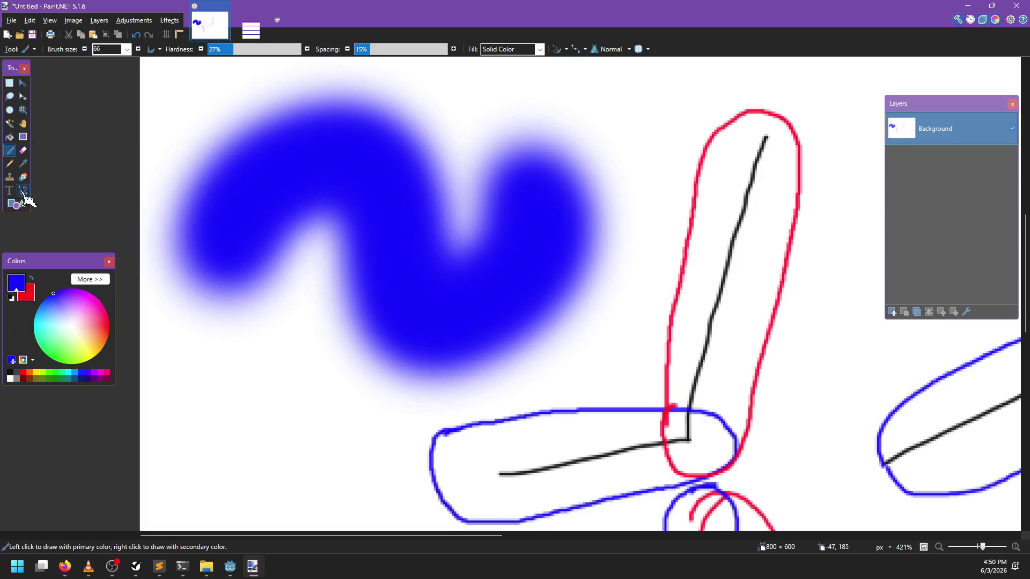
Magic-wand select the blue blob, lowering tolerance and moving the seed into its core
click(10, 123)
click(218, 138)
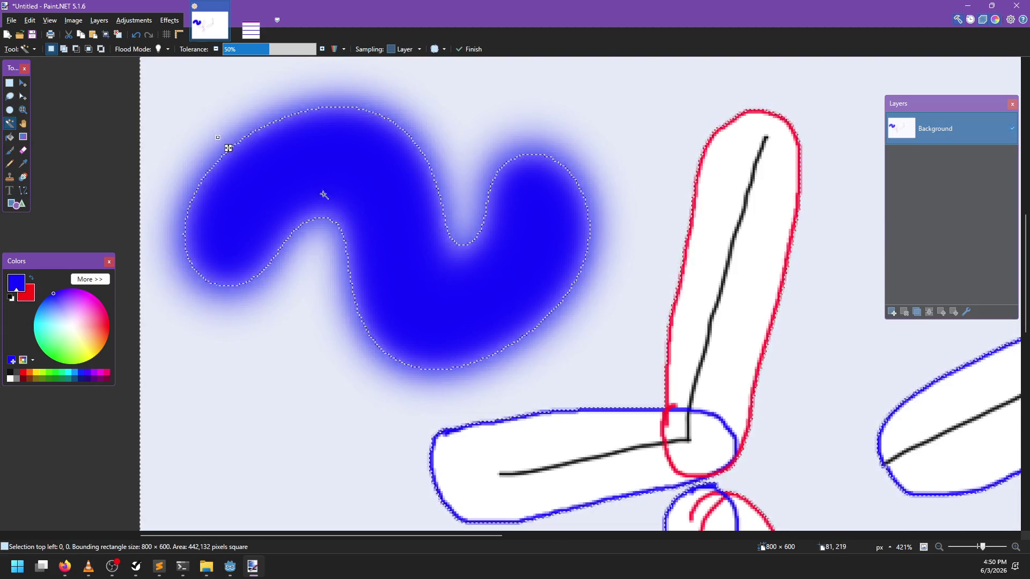
click(336, 238)
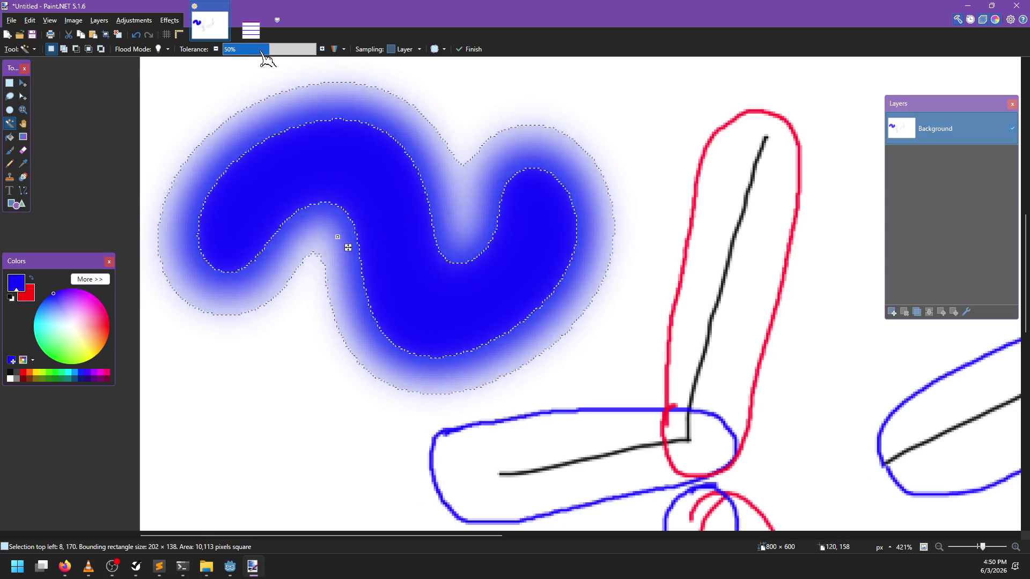
drag(262, 53, 241, 47)
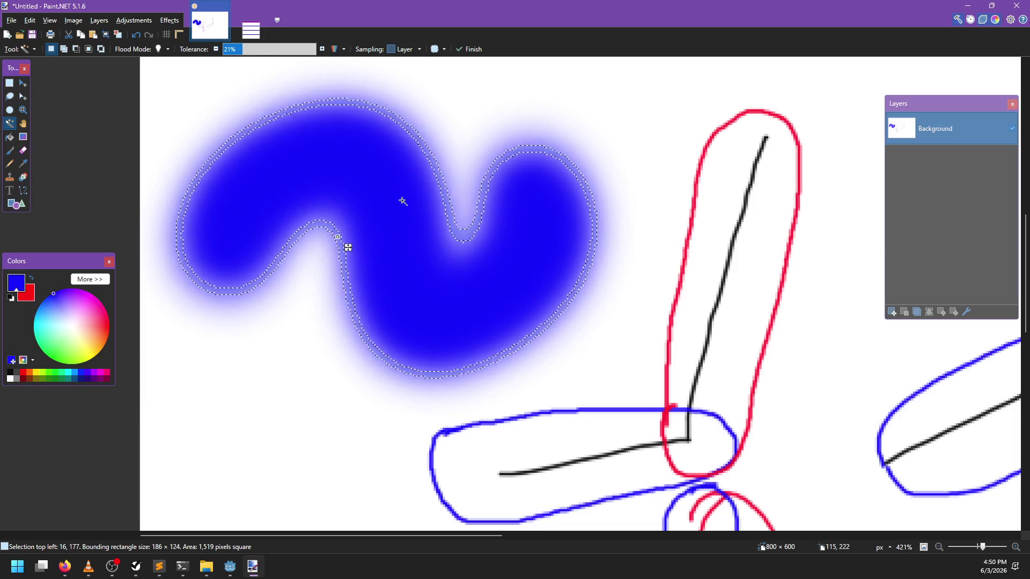
drag(347, 247, 468, 261)
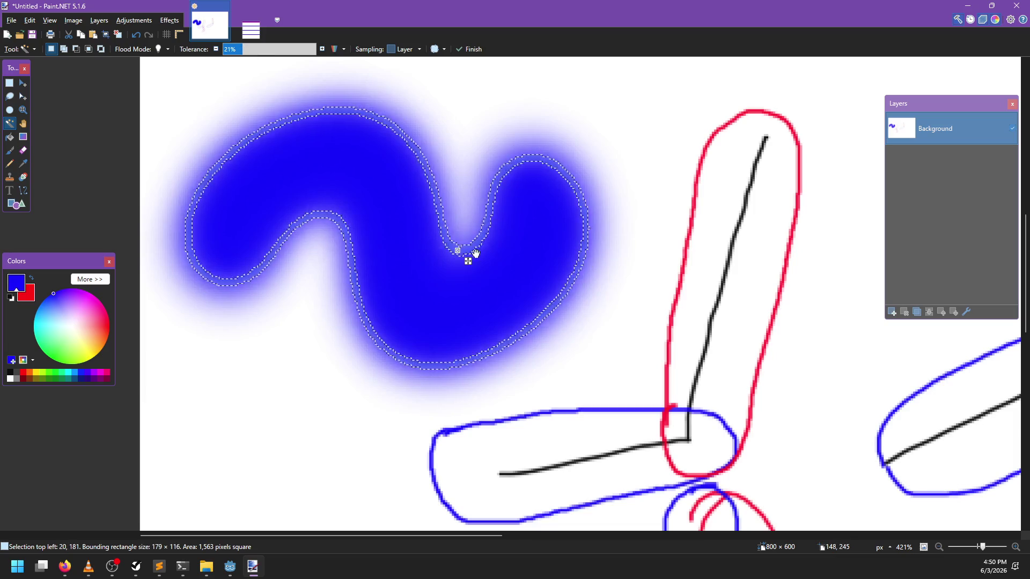
click(406, 346)
mouse_move(406, 346)
mouse_down()
mouse_move(460, 223)
mouse_move(453, 236)
mouse_up()
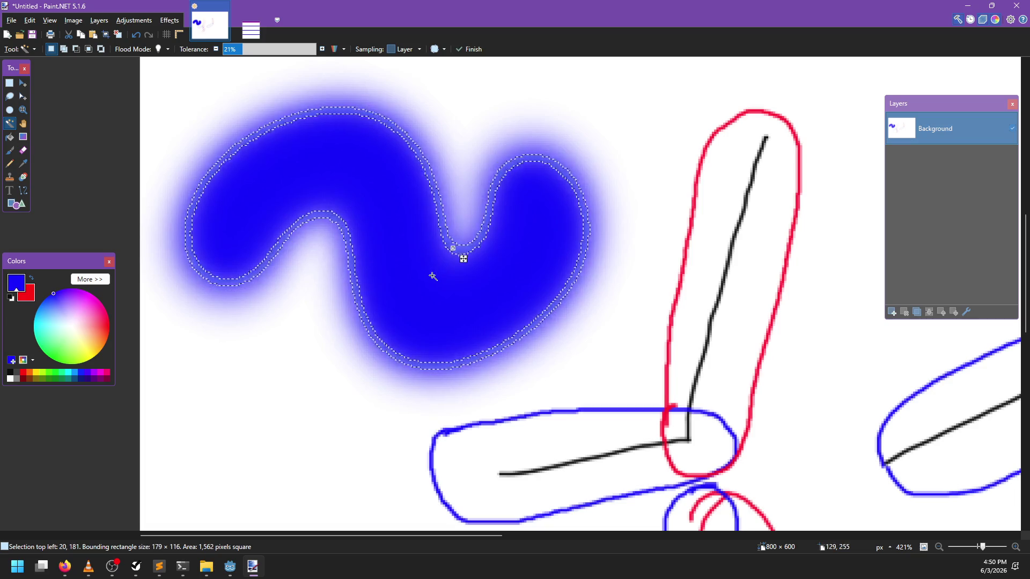
Return to the 'smooth brush algorithm' results in Firefox and select the search text
key(alt+Tab)
click(569, 11)
click(556, 33)
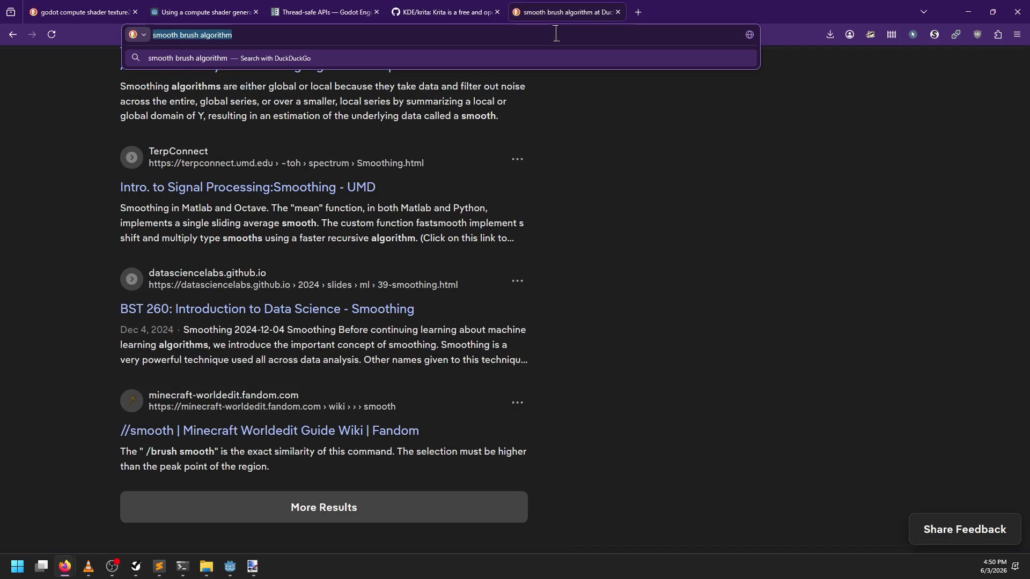
Search the web for 'paint.net source code' and open the Paint.NET GitHub result
text(paint.net sour)
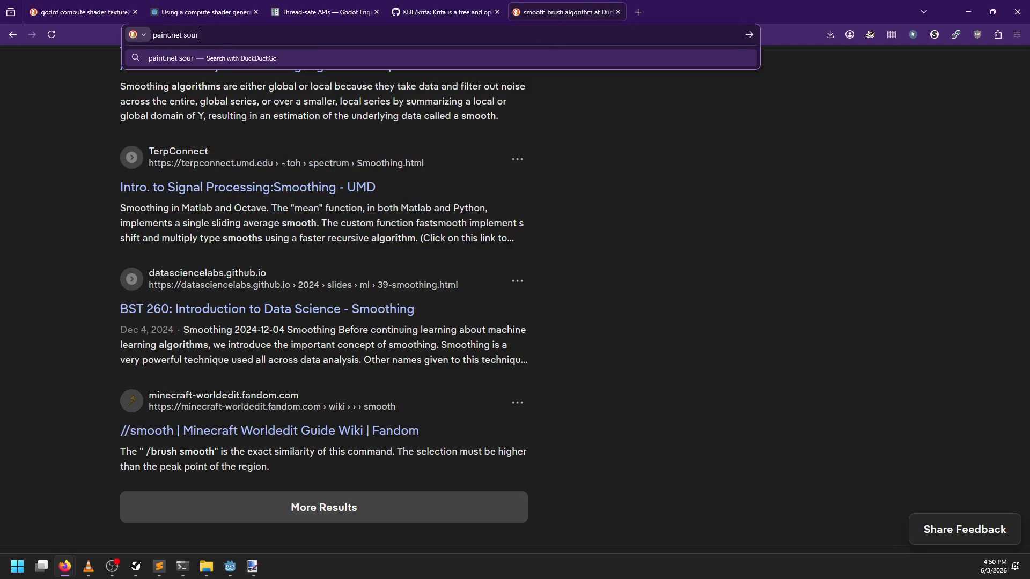
text(ce code)
key(Return)
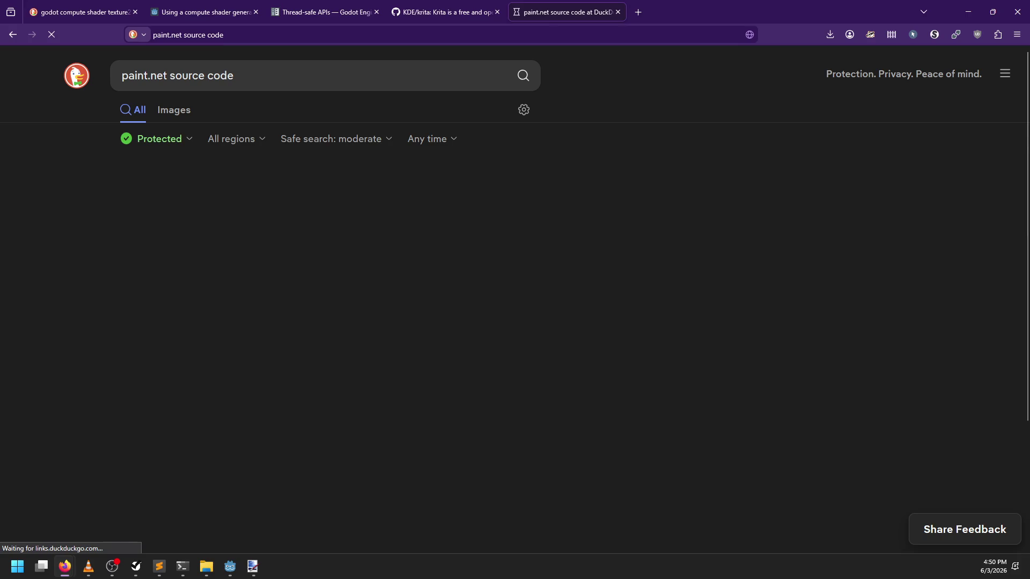
click(203, 204)
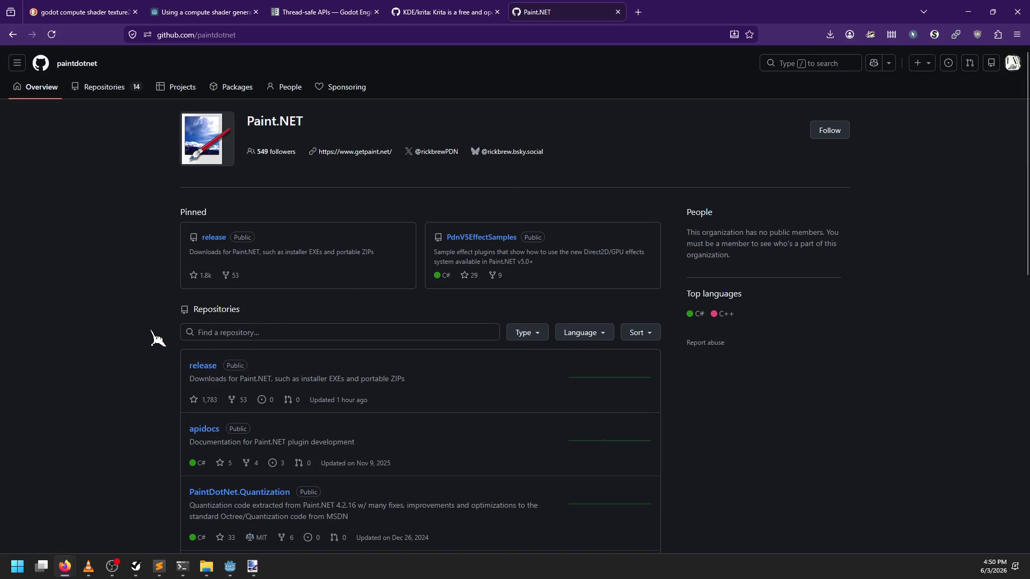
Look over the paintdotnet release repository, then scroll the organisation's repository list down to pdn-webp
click(212, 242)
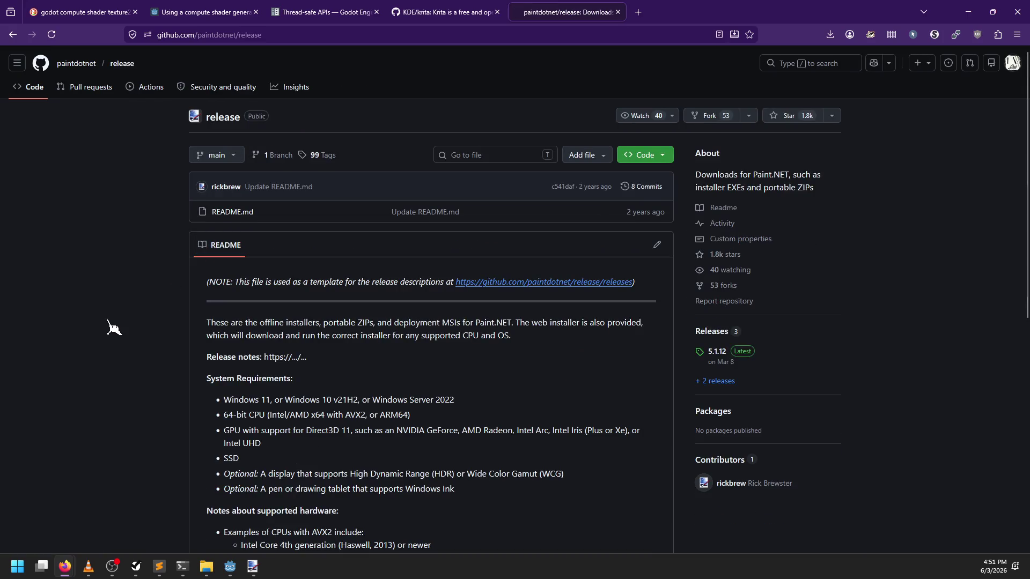
scroll(113, 327, down, 1)
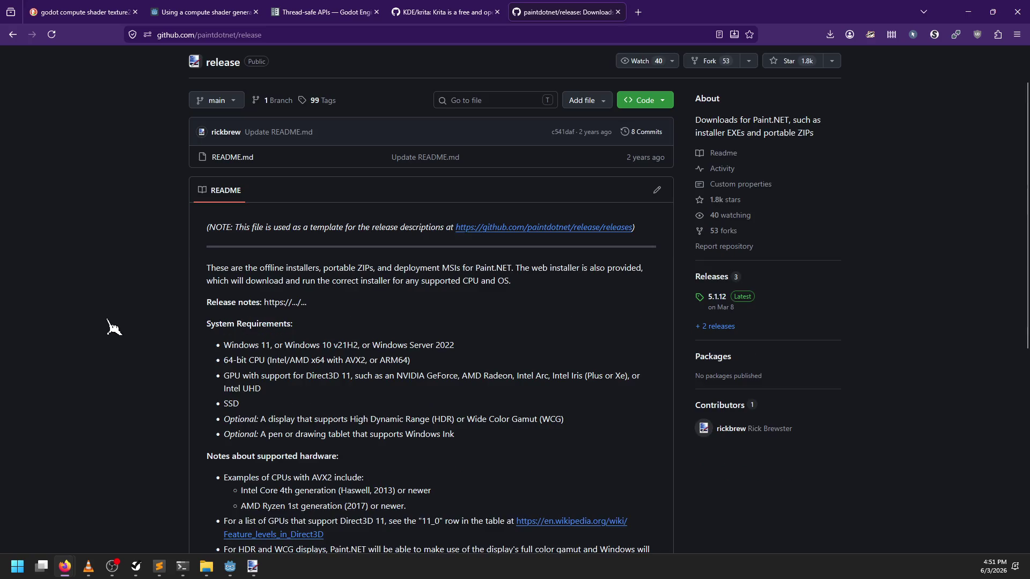
scroll(112, 327, down, 4)
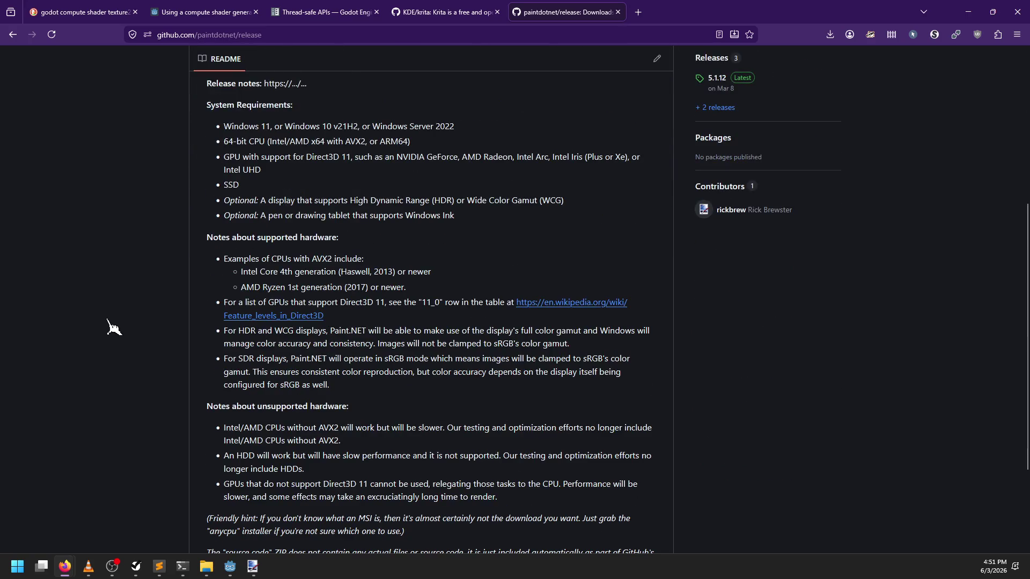
scroll(113, 327, down, 3)
scroll(114, 329, up, 8)
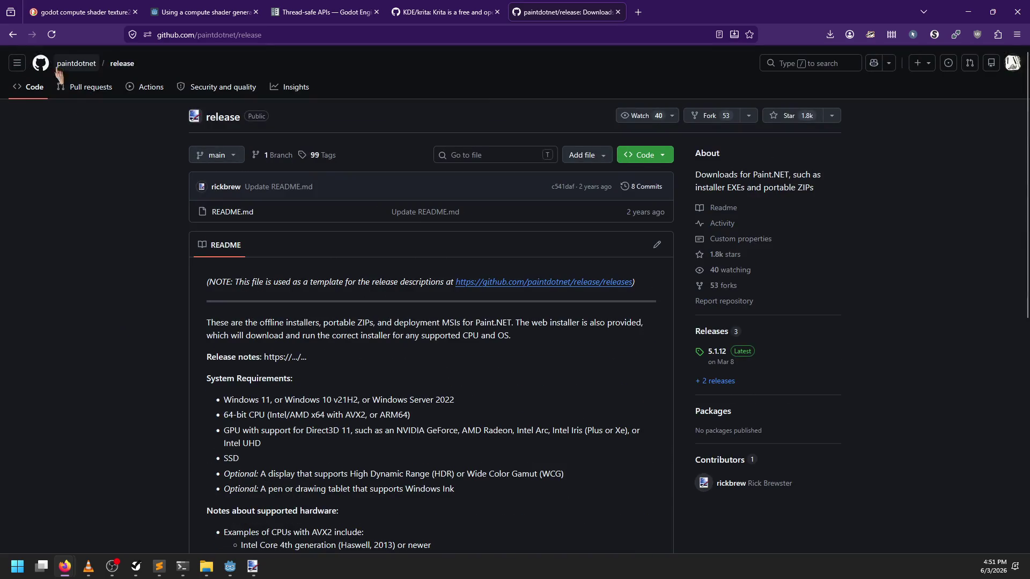
click(13, 34)
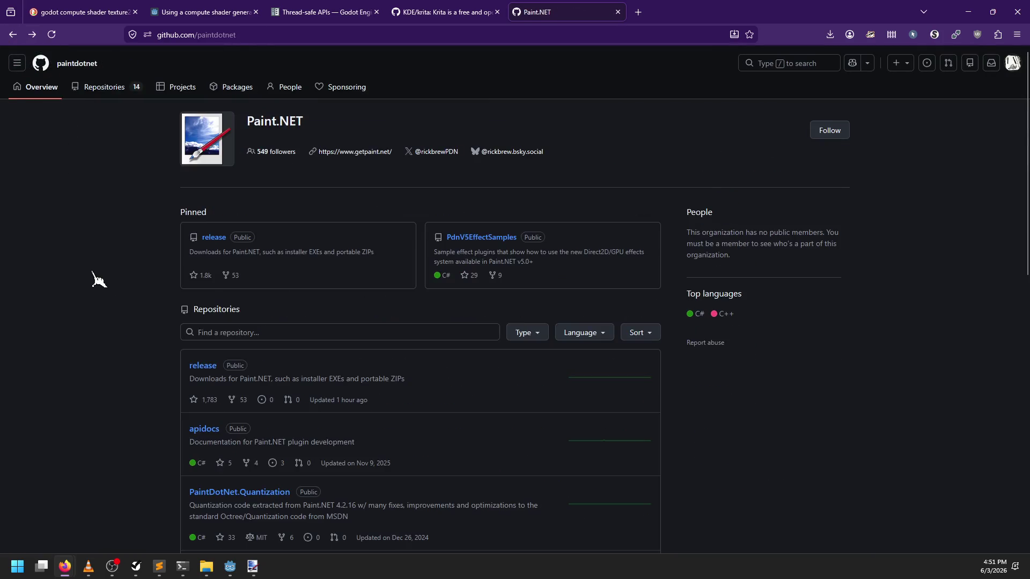
scroll(97, 281, down, 3)
scroll(95, 280, down, 4)
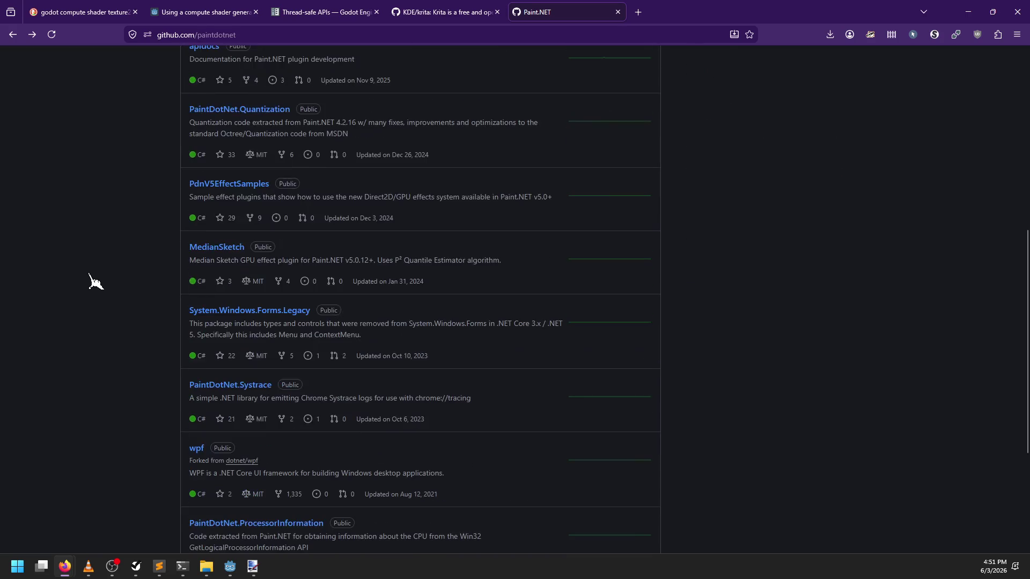
scroll(96, 281, down, 3)
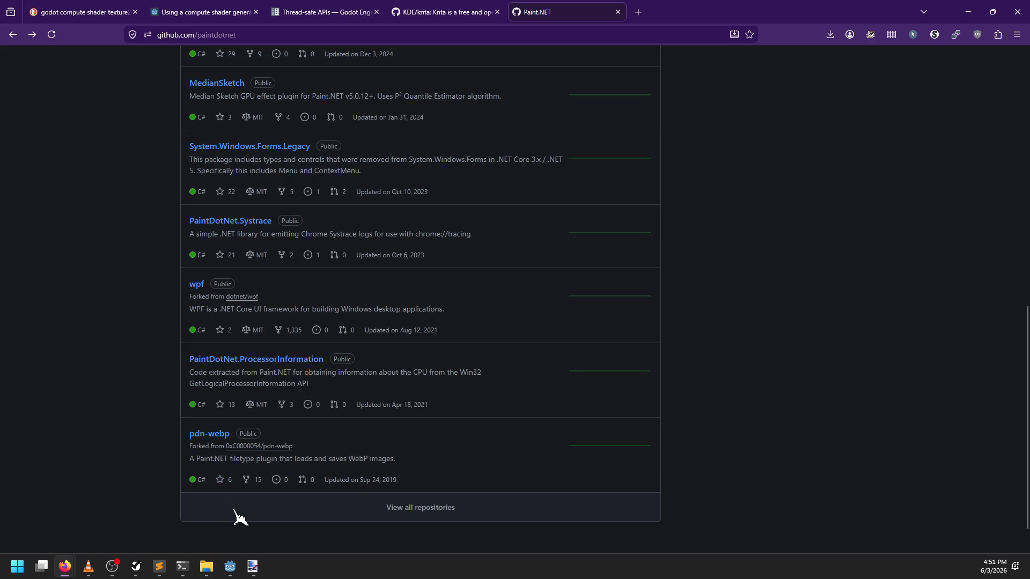
List all 14 paintdotnet repositories and scroll through them to VS157CppCliErrorRepro
click(417, 509)
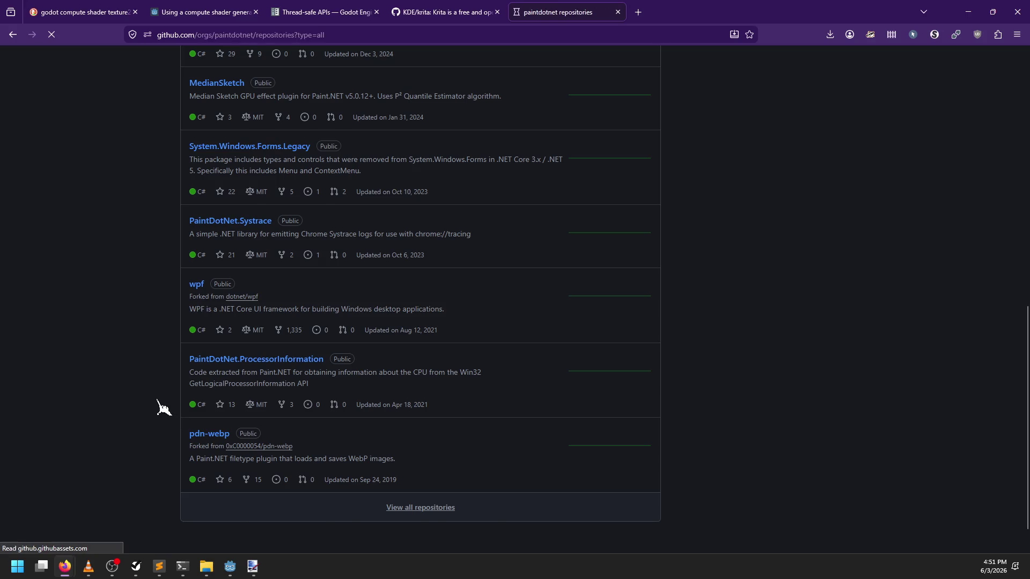
scroll(199, 395, down, 3)
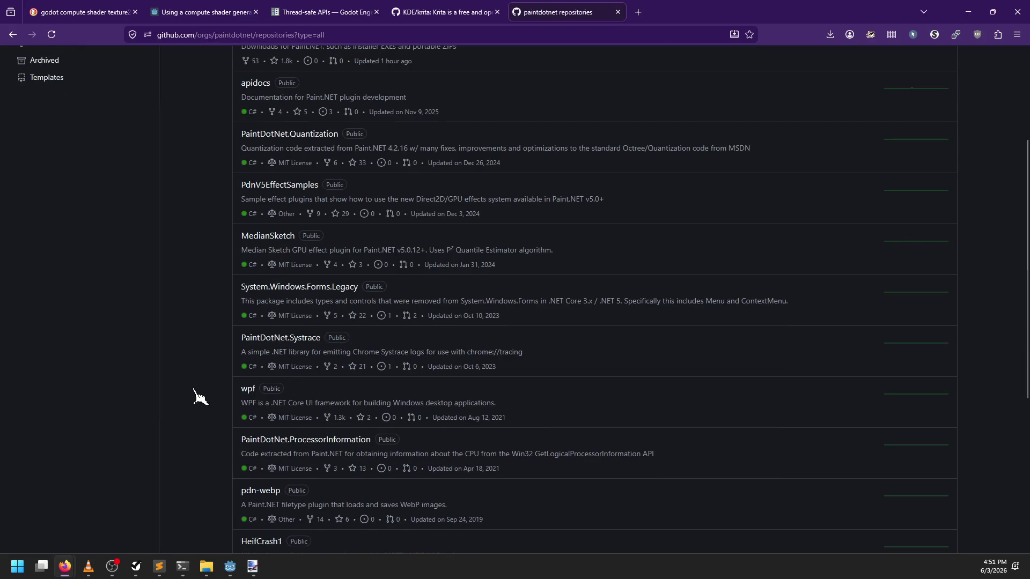
scroll(200, 396, down, 5)
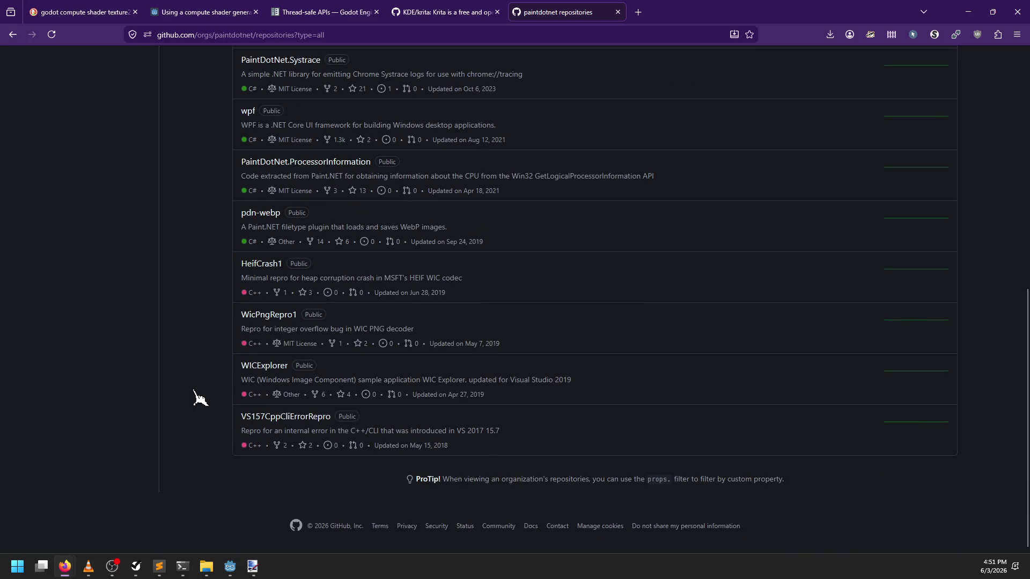
scroll(199, 397, up, 8)
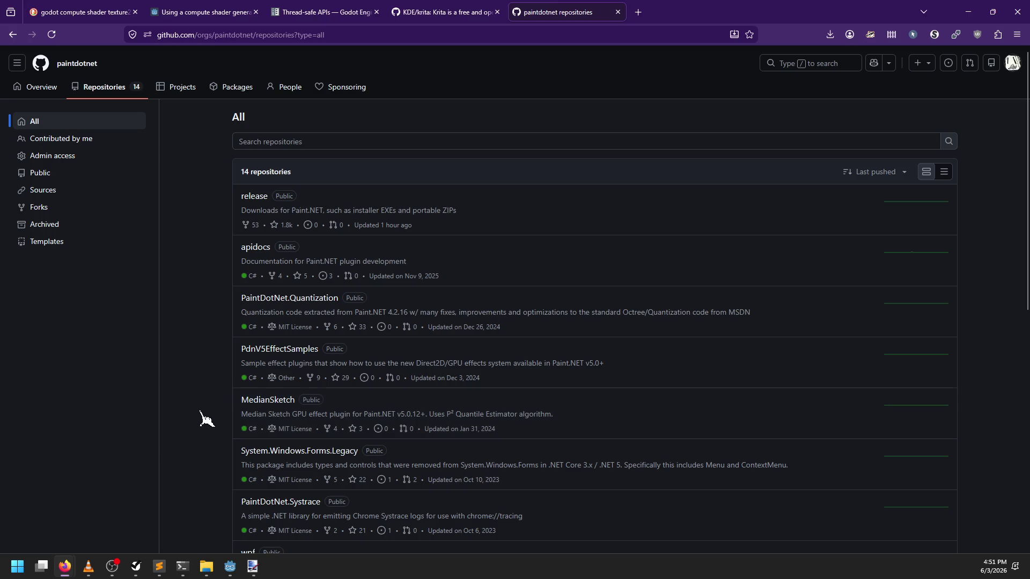
scroll(206, 414, down, 1)
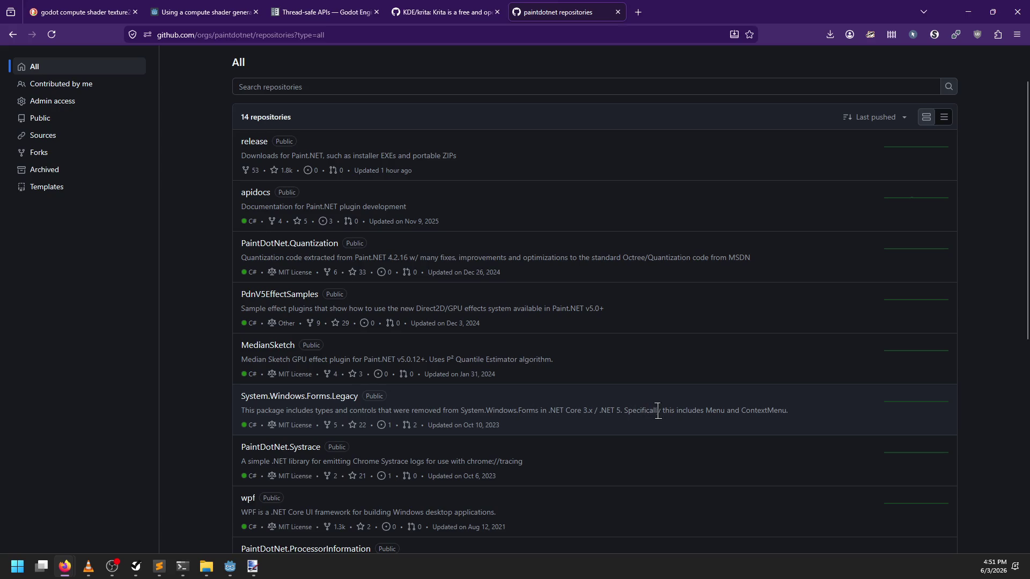
scroll(424, 445, down, 2)
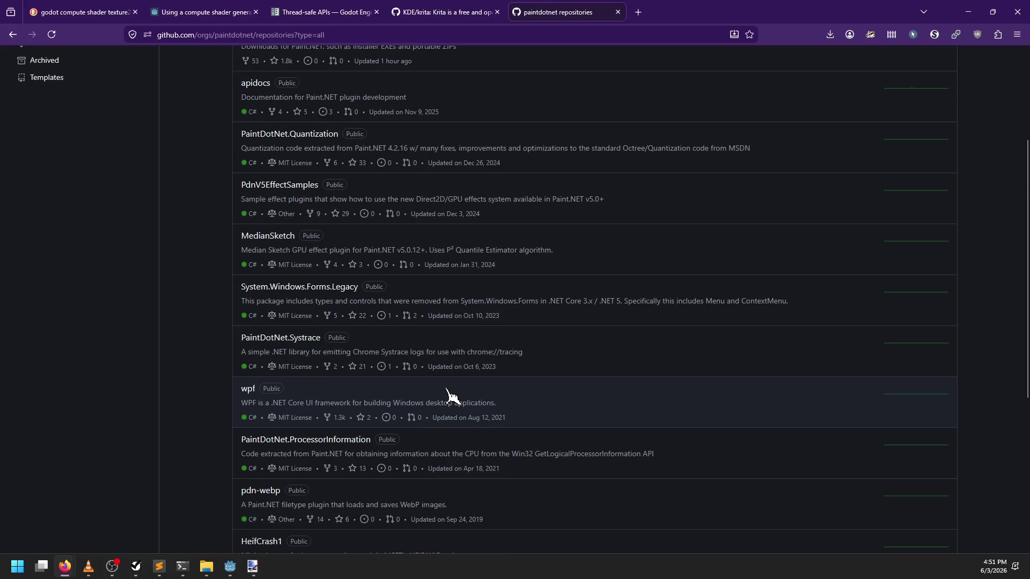
scroll(448, 391, down, 2)
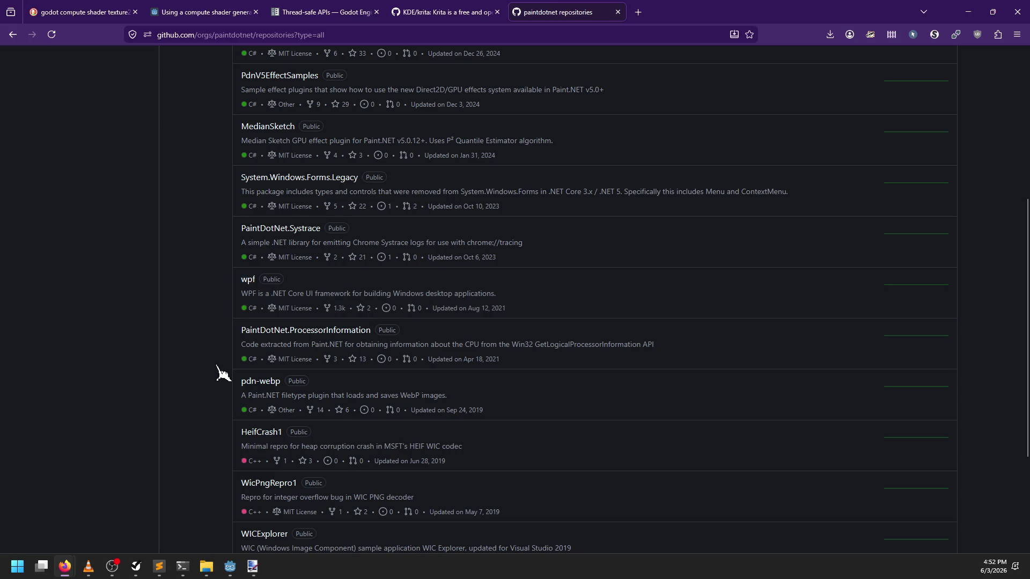
scroll(224, 377, down, 3)
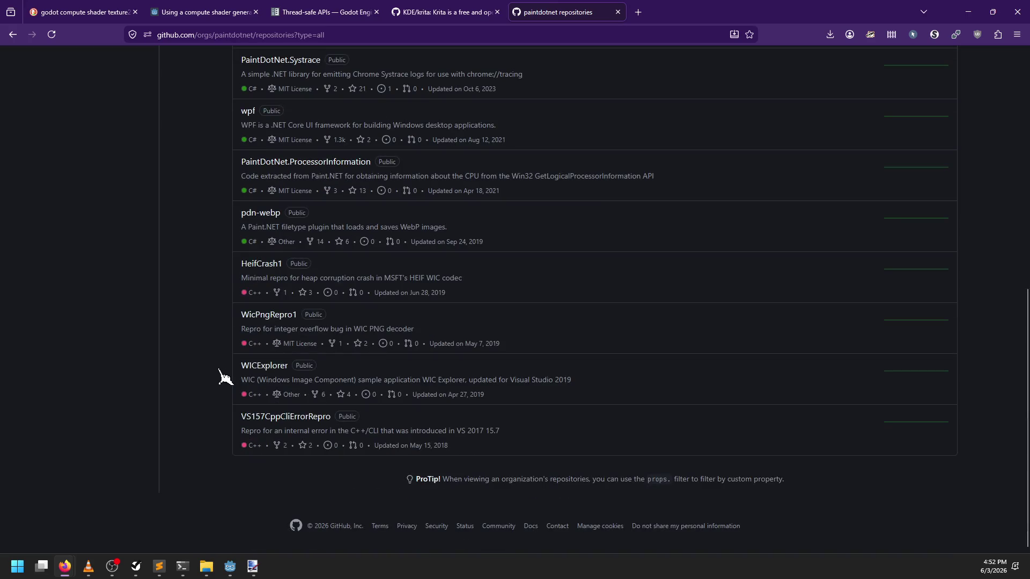
scroll(224, 377, up, 8)
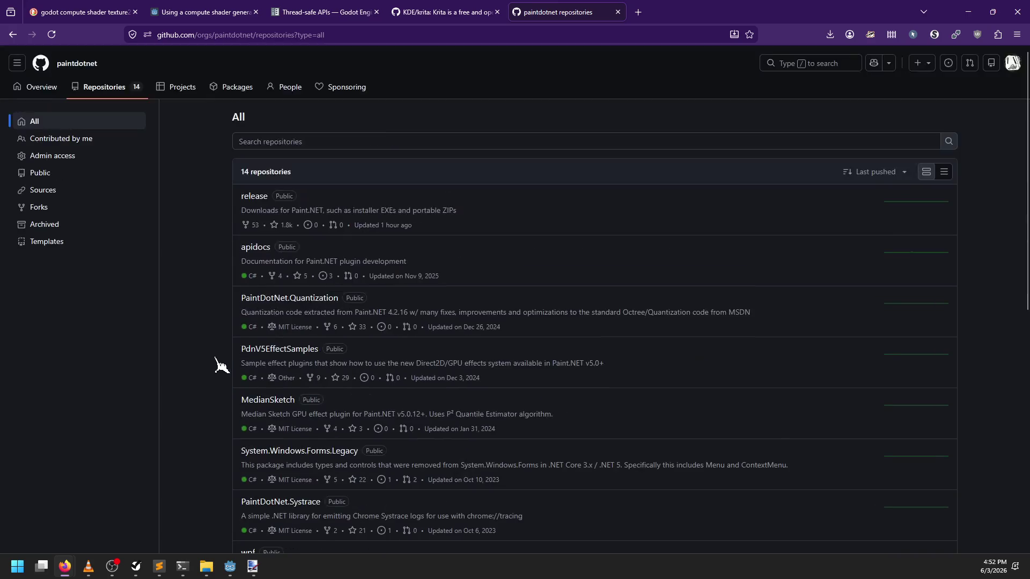
click(14, 35)
From the search results, open the Stack Overflow question on Paint.NET source and its linked blog post
click(14, 35)
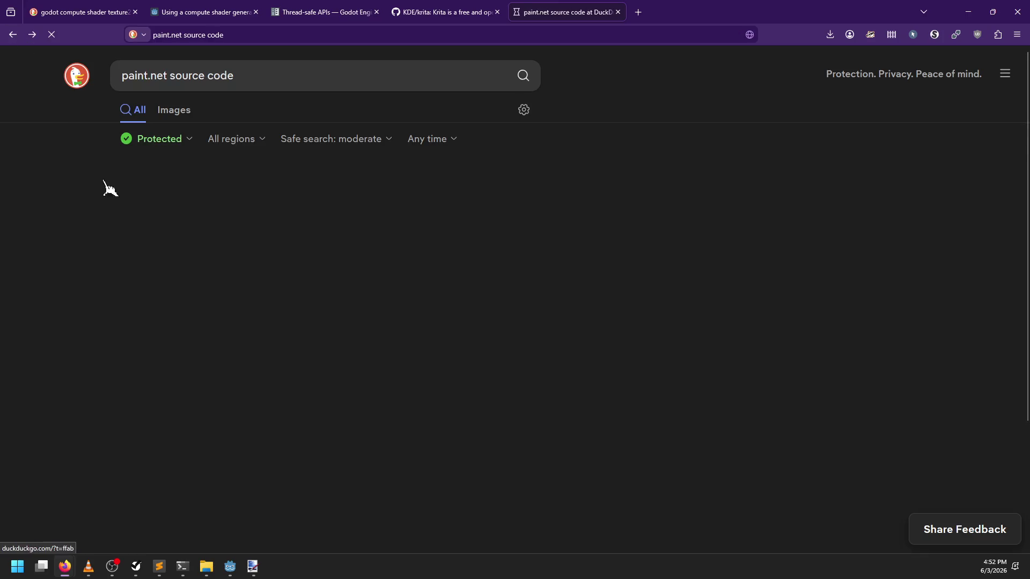
scroll(95, 299, down, 3)
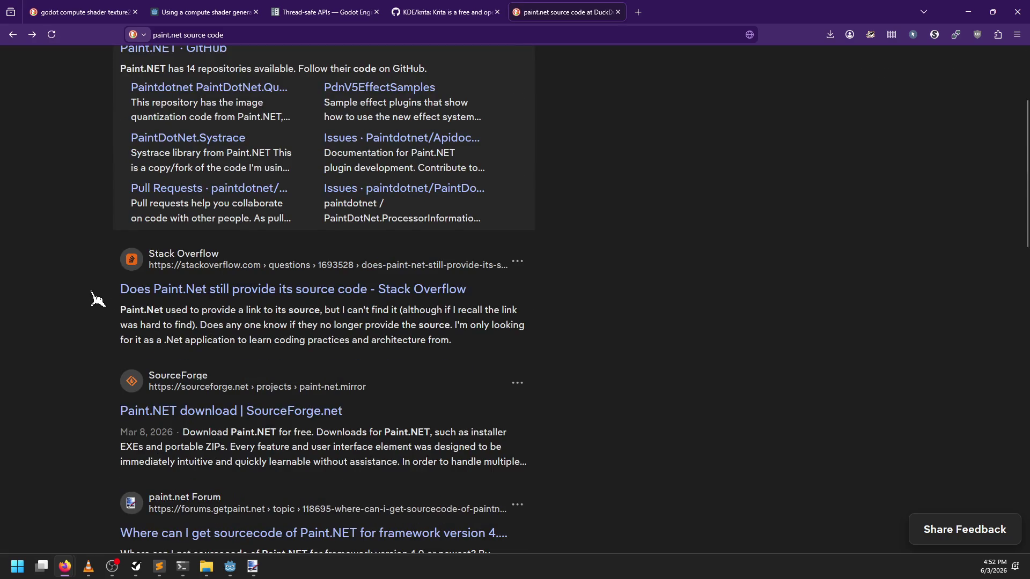
click(178, 299)
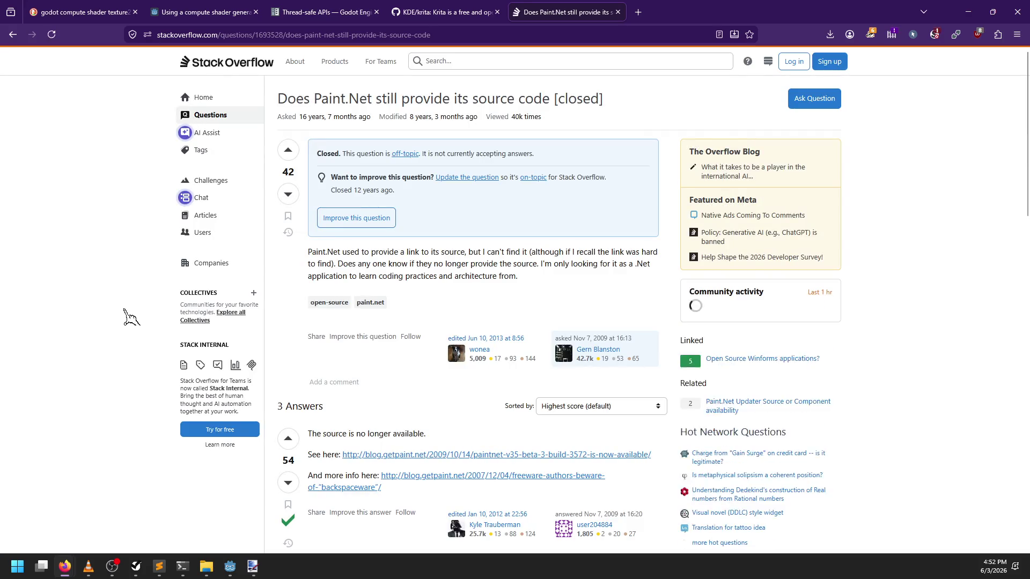
scroll(122, 311, down, 2)
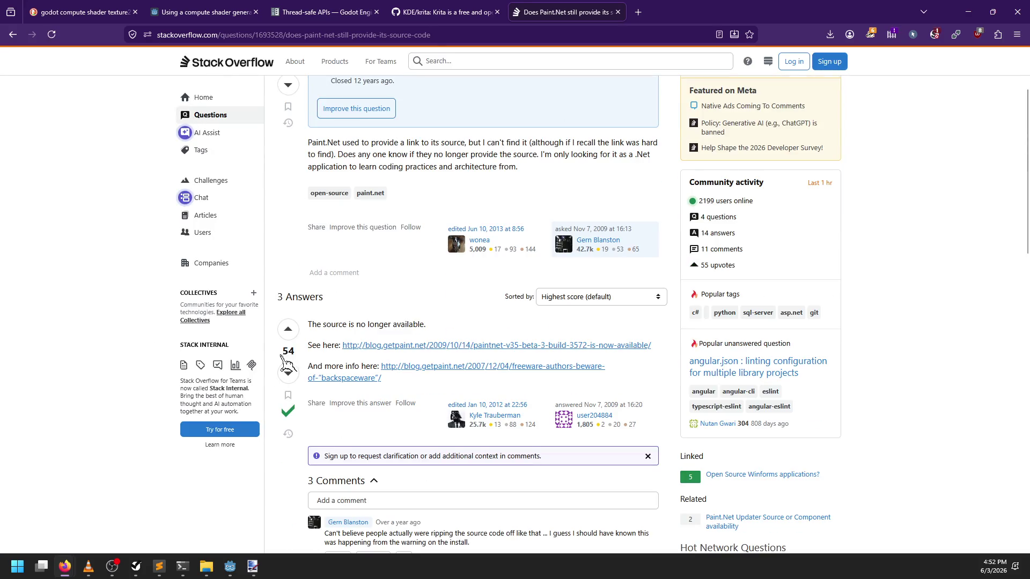
click(379, 348)
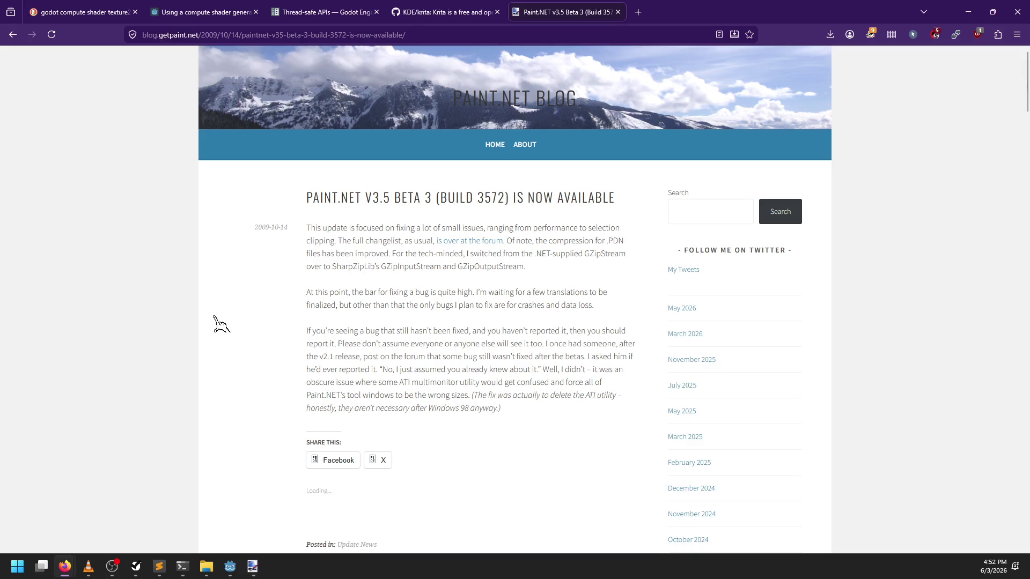
Go from the blog's About page to the main getpaint.net website
scroll(220, 325, down, 1)
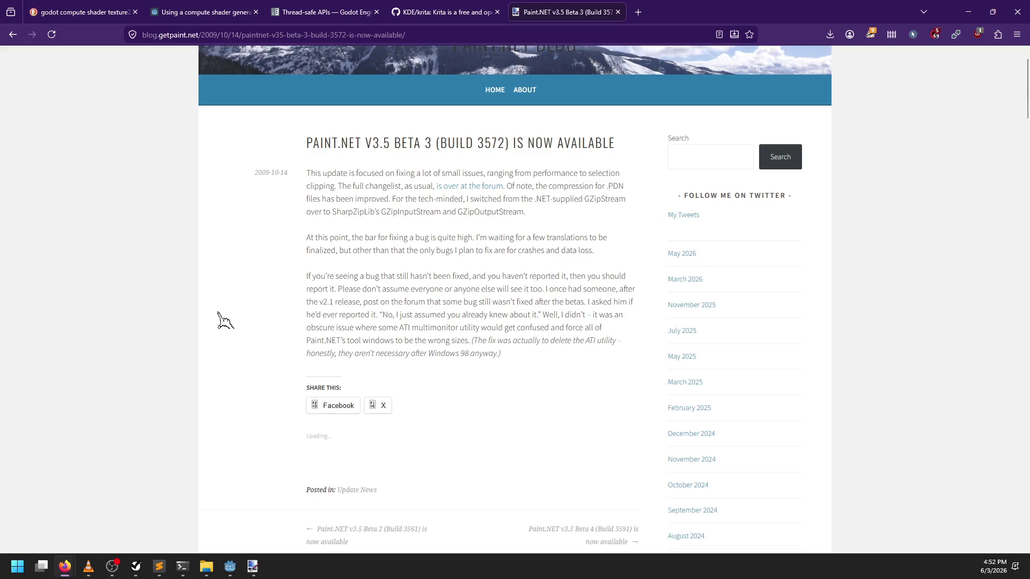
scroll(266, 263, up, 1)
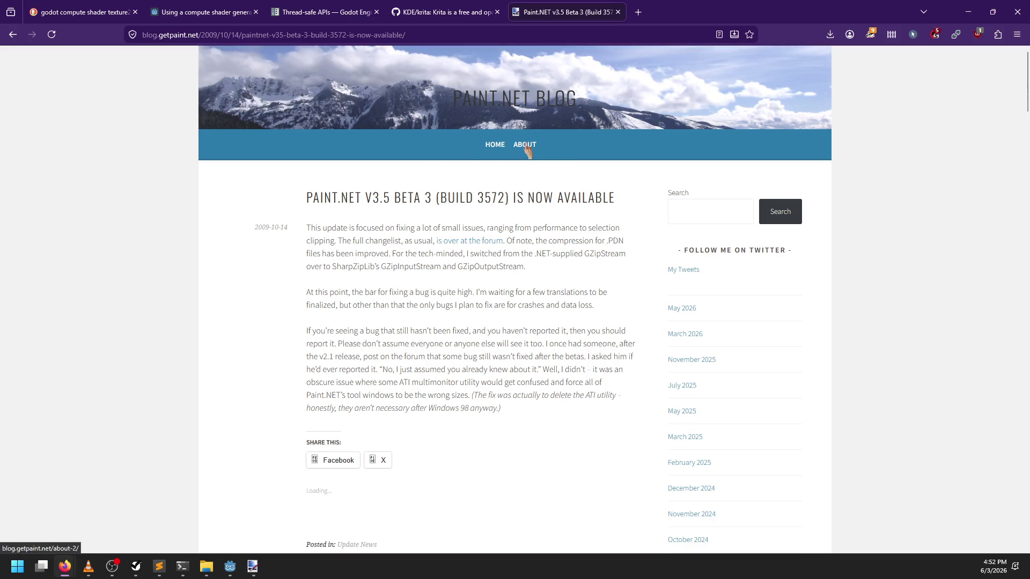
click(526, 145)
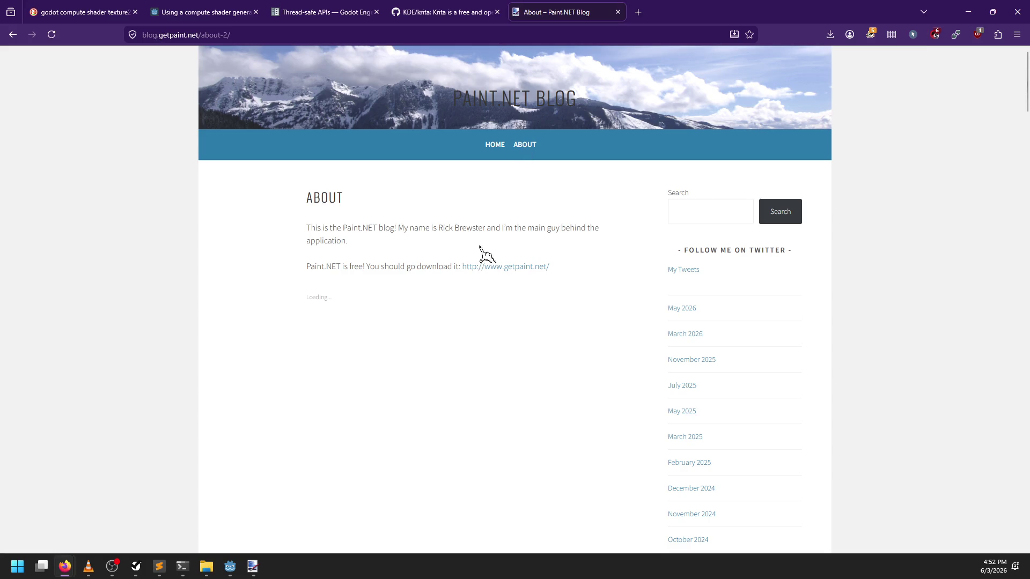
click(510, 273)
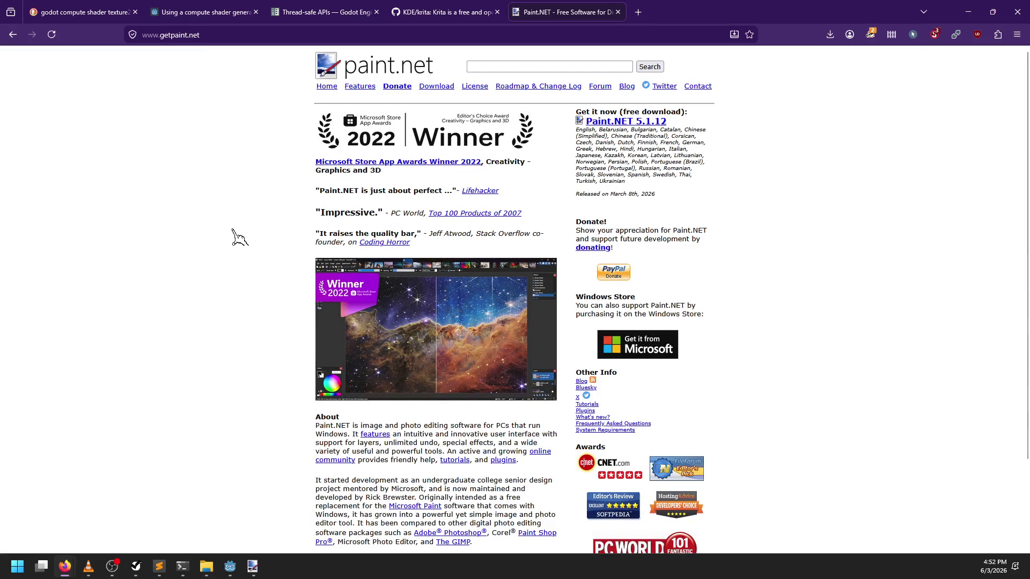
scroll(236, 236, down, 2)
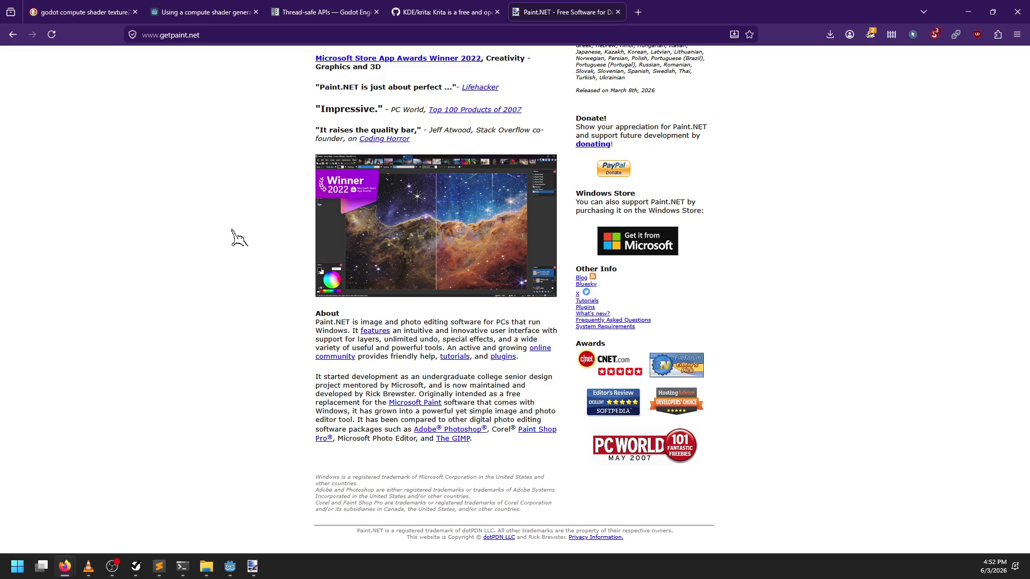
scroll(239, 238, up, 2)
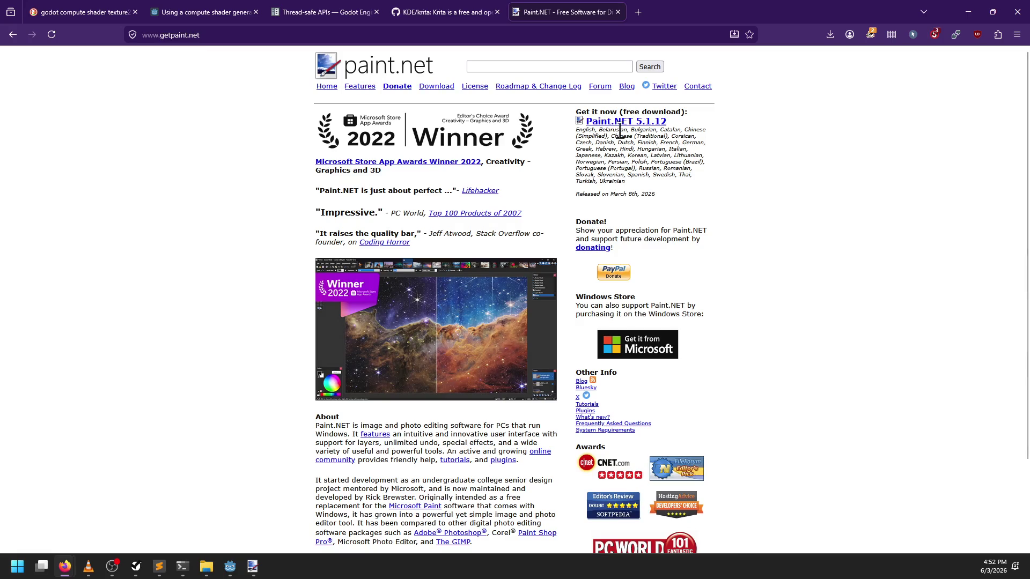
Read the Paint.NET Roadmap & Change Log, then reopen the Stack Overflow question in a new tab
click(534, 90)
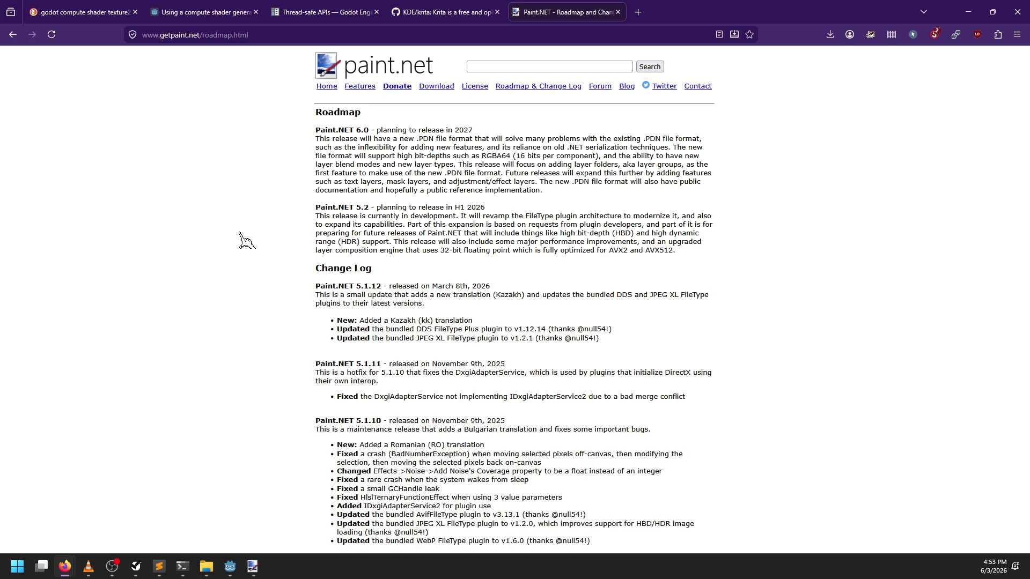
scroll(266, 204, down, 4)
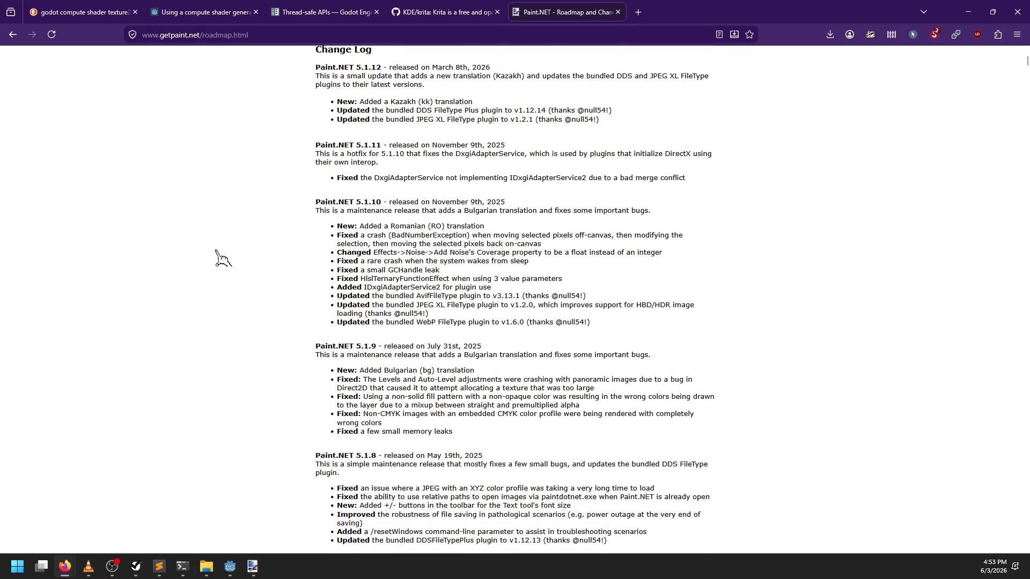
scroll(217, 251, down, 6)
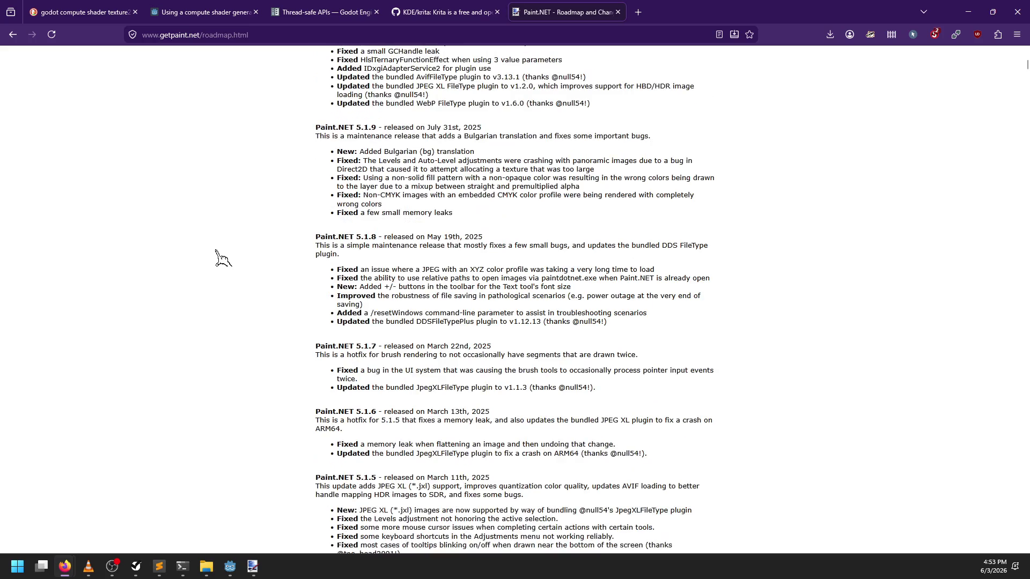
scroll(223, 258, up, 10)
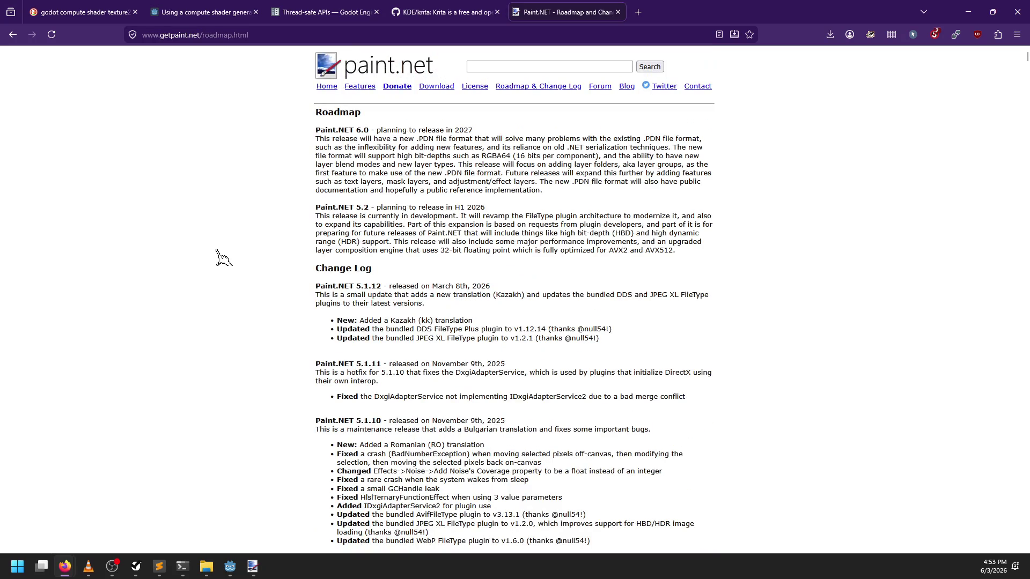
right_click(13, 35)
middle_click(74, 115)
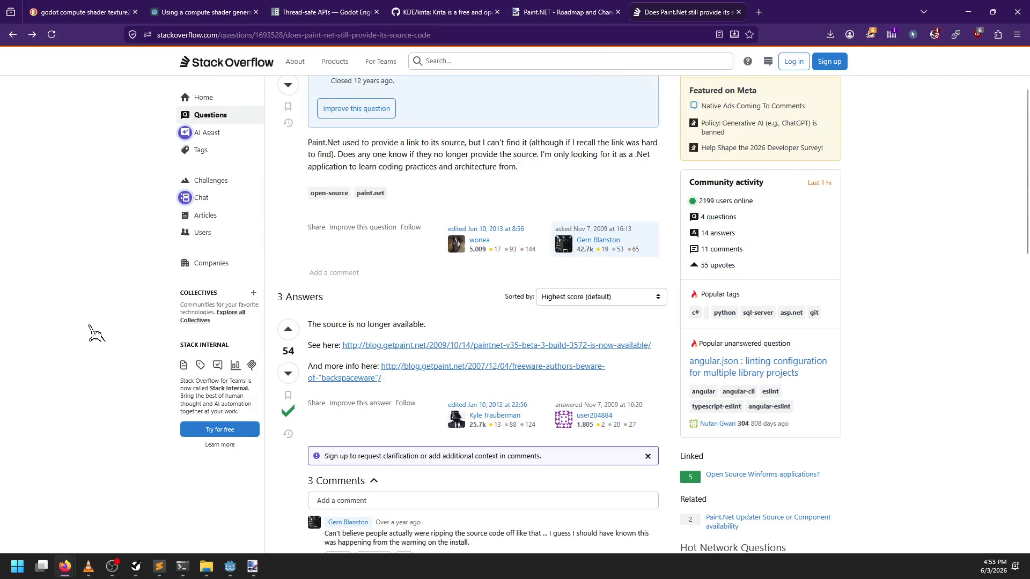
Scroll through the Stack Overflow answers about whether Paint.NET's source is still available
scroll(117, 323, down, 1)
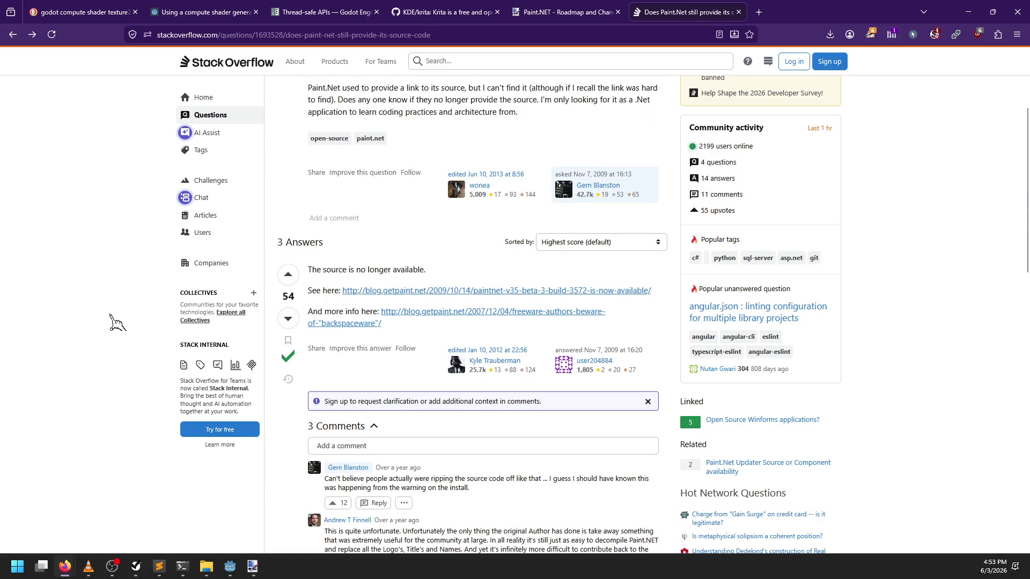
scroll(117, 323, down, 2)
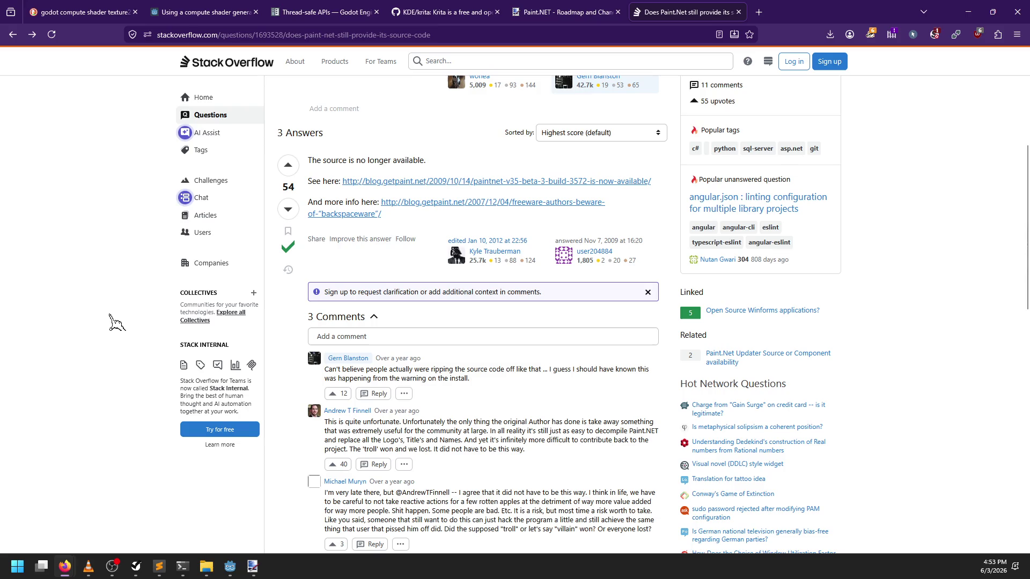
scroll(116, 323, down, 3)
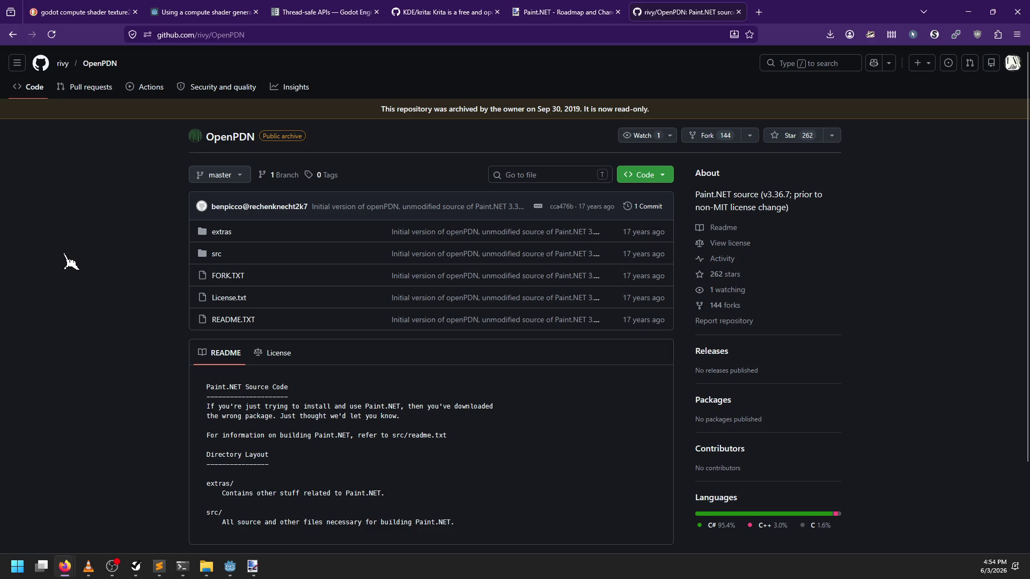
Open the OpenPDN src folder and scroll through its contents
click(215, 254)
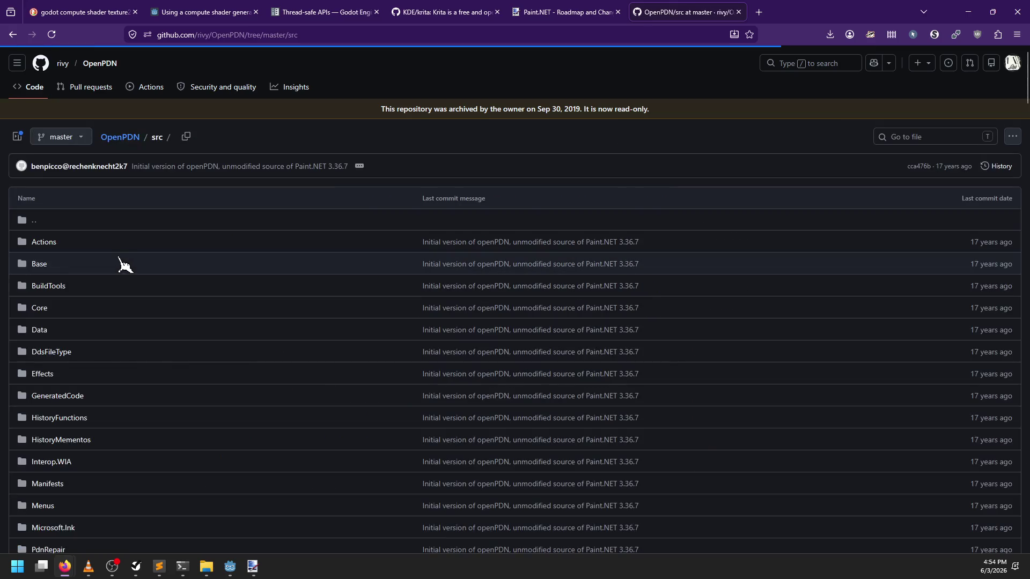
scroll(125, 267, down, 7)
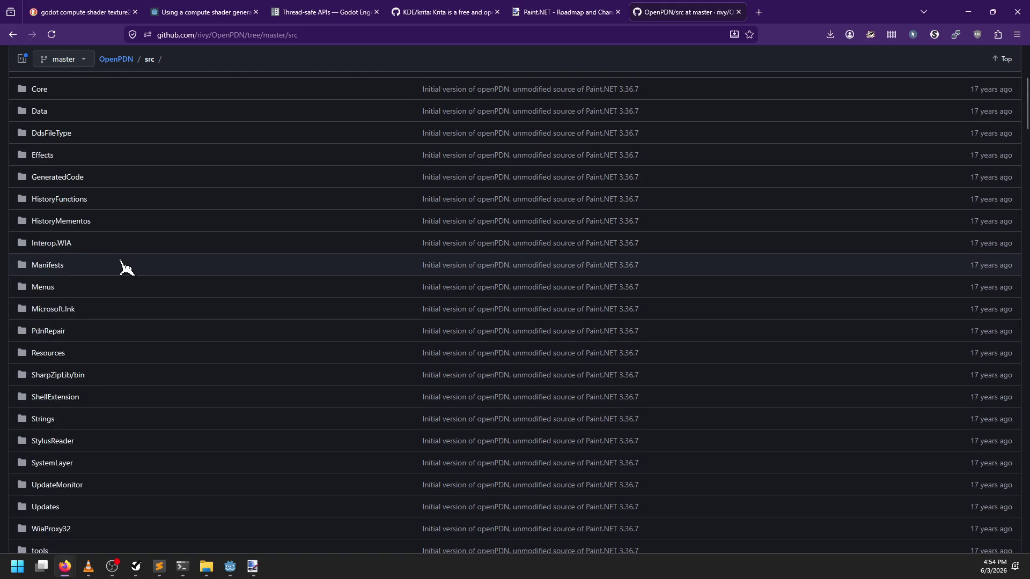
scroll(220, 270, up, 7)
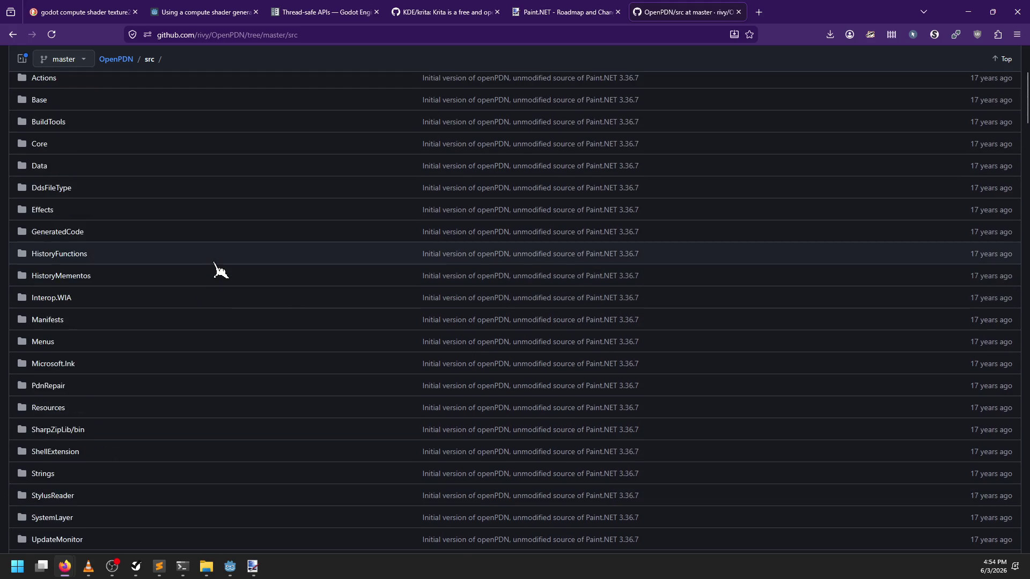
scroll(218, 268, down, 1)
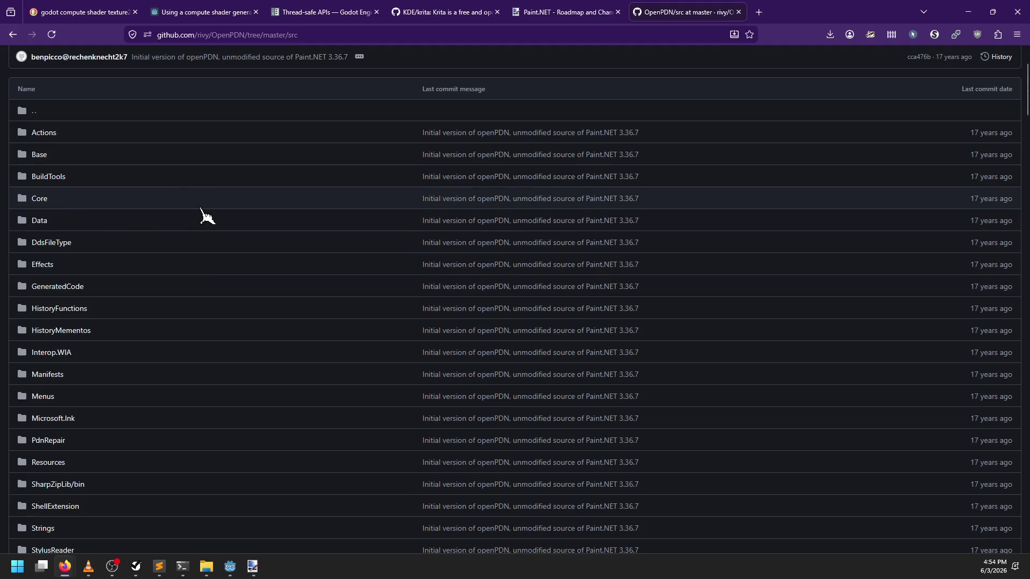
scroll(206, 216, down, 2)
scroll(207, 217, down, 1)
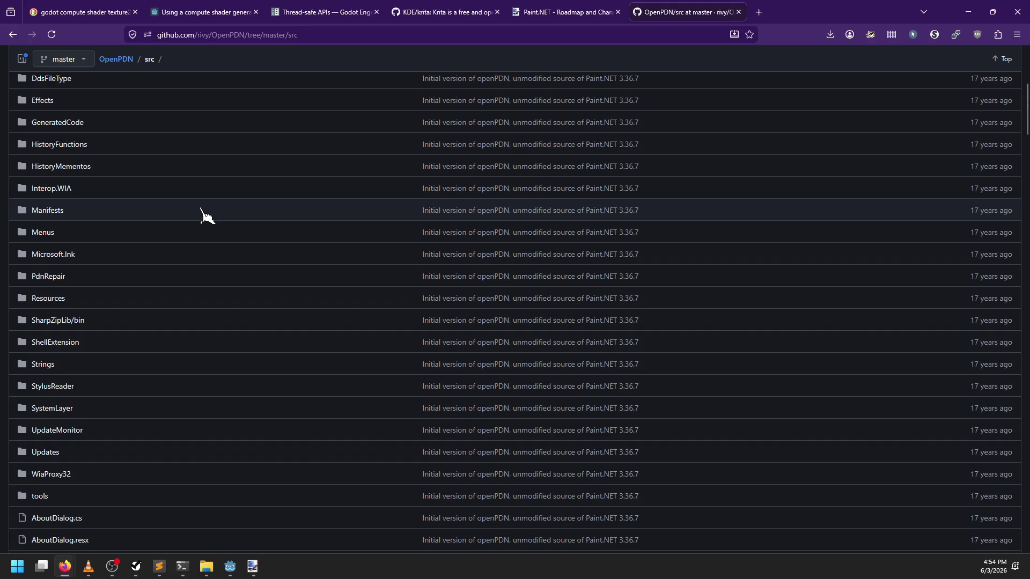
scroll(207, 216, down, 1)
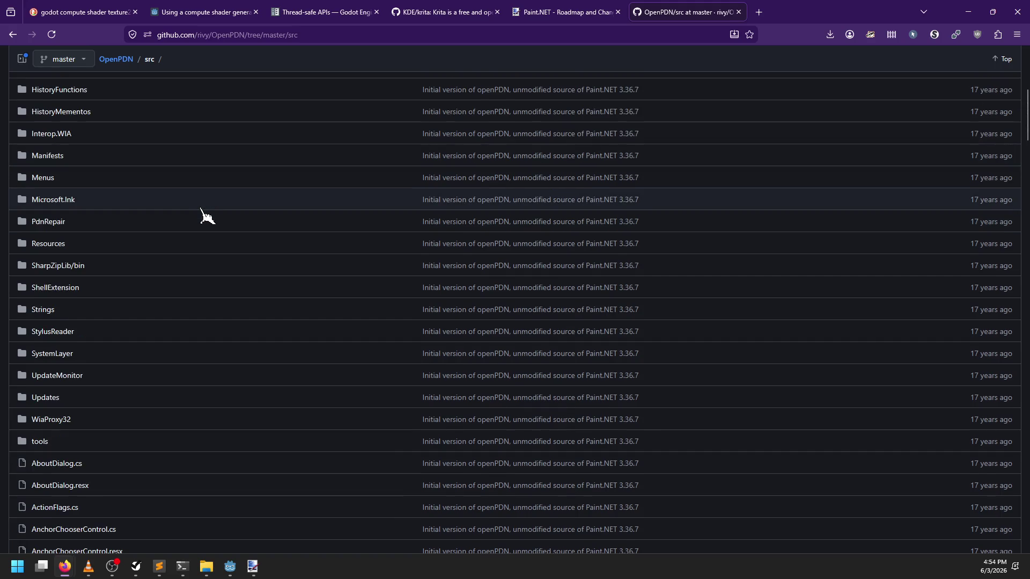
scroll(86, 381, up, 4)
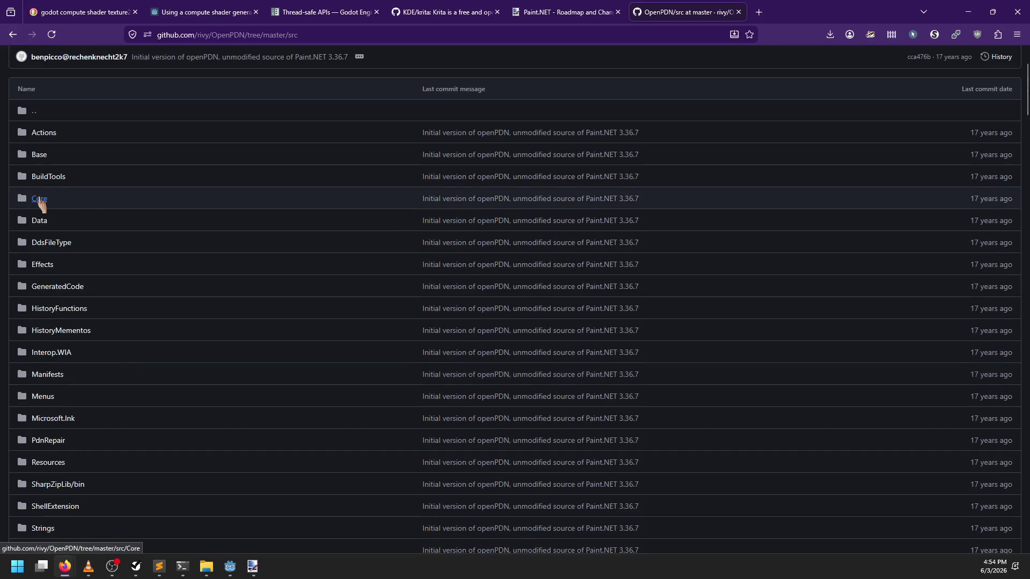
Browse the src/Base folder, then return to the src listing
click(39, 157)
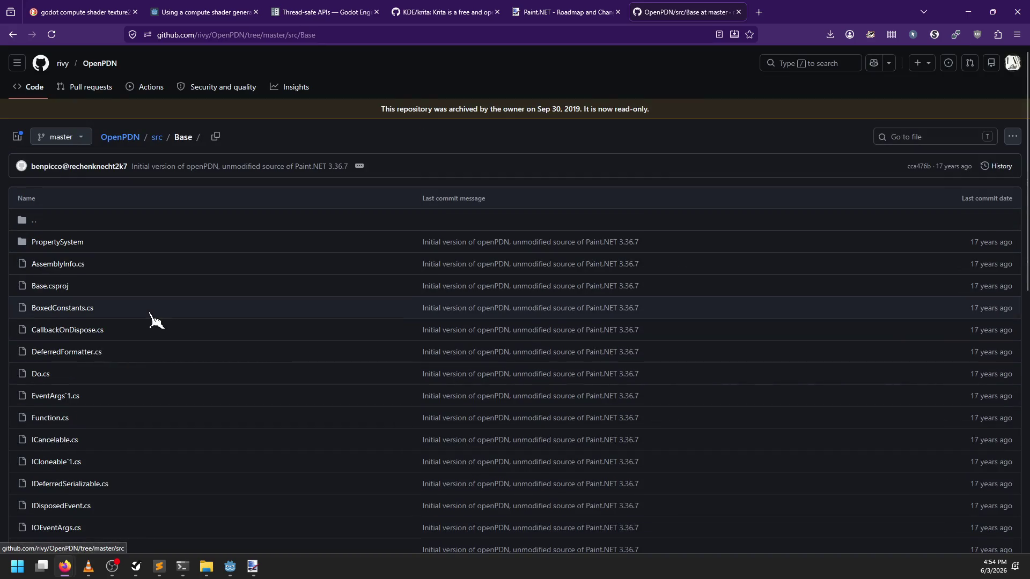
scroll(155, 321, down, 5)
scroll(155, 321, down, 5)
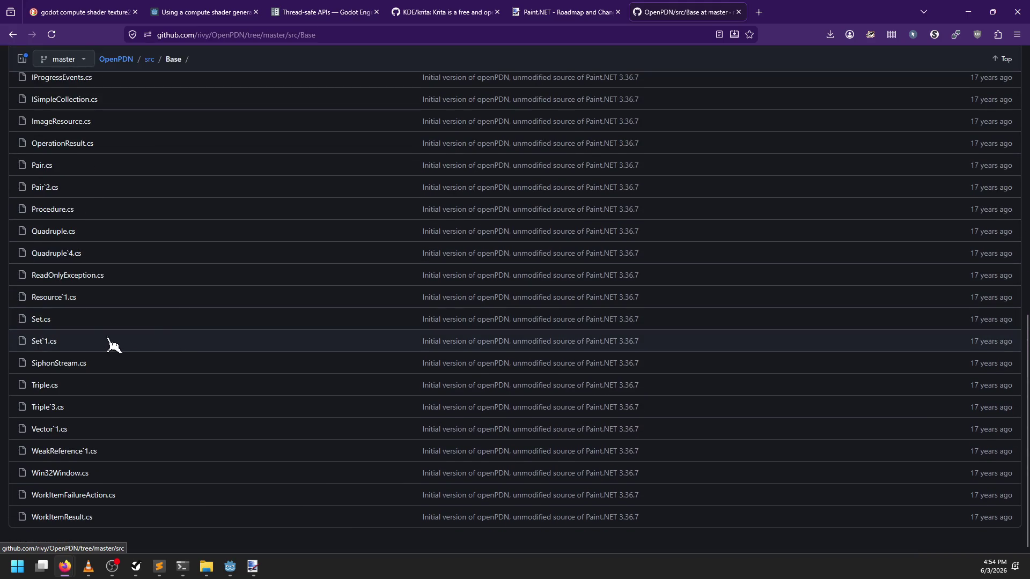
scroll(106, 346, up, 10)
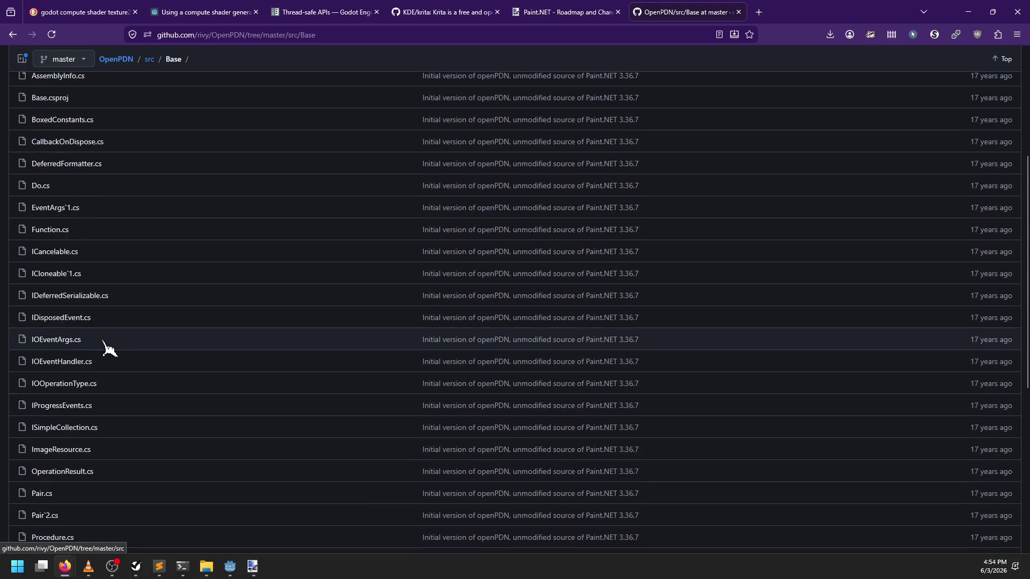
click(12, 34)
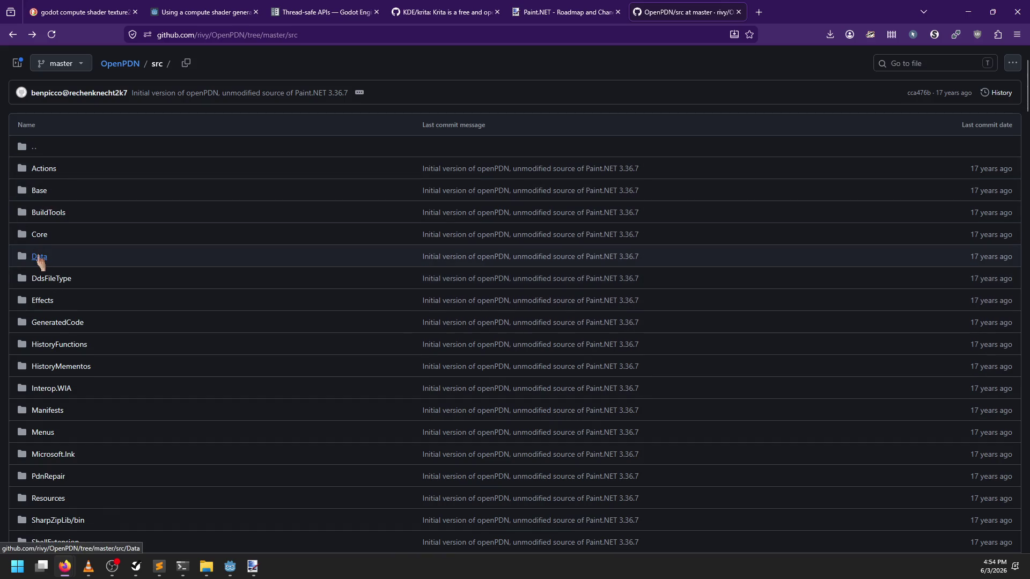
Open src/Core and search the page for 'gpu'
click(39, 234)
scroll(103, 349, down, 10)
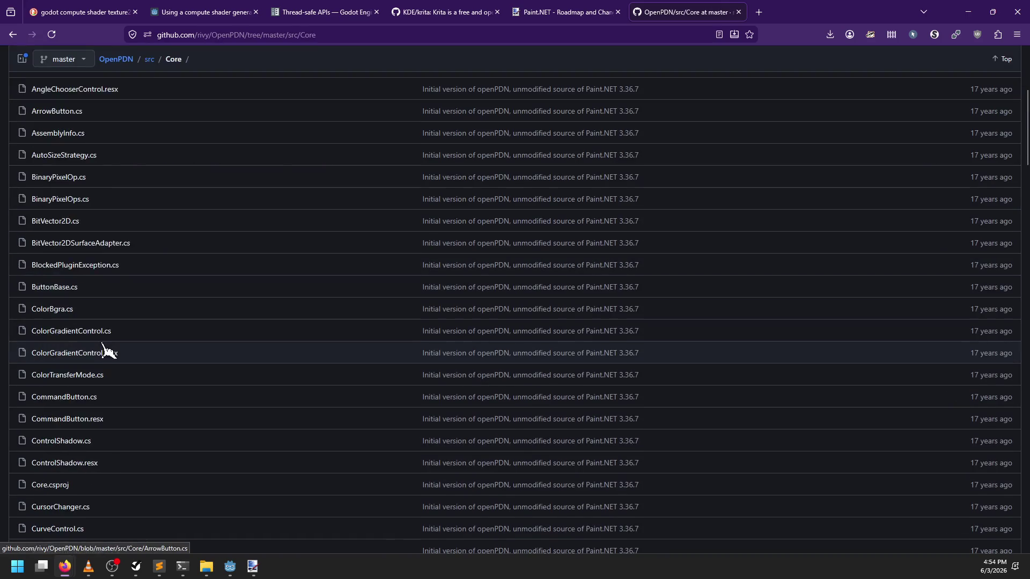
scroll(138, 345, up, 8)
scroll(137, 345, up, 2)
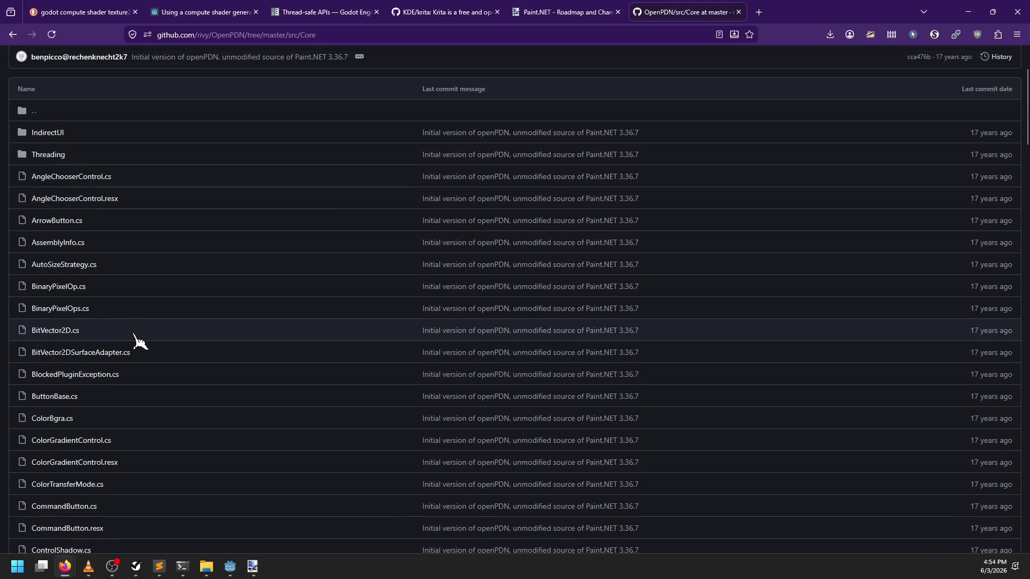
key(ctrl+f)
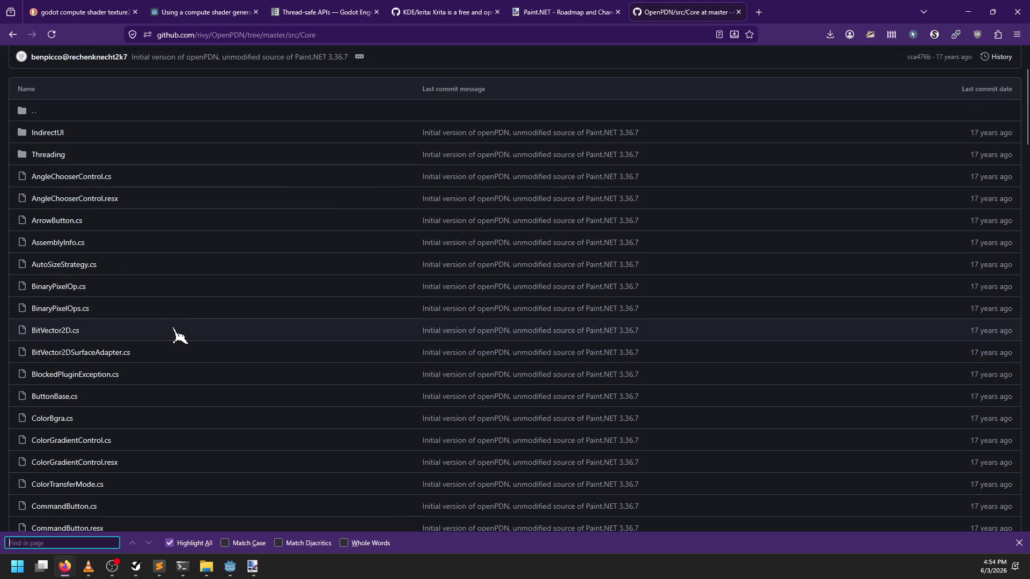
text(gpu)
key(Escape)
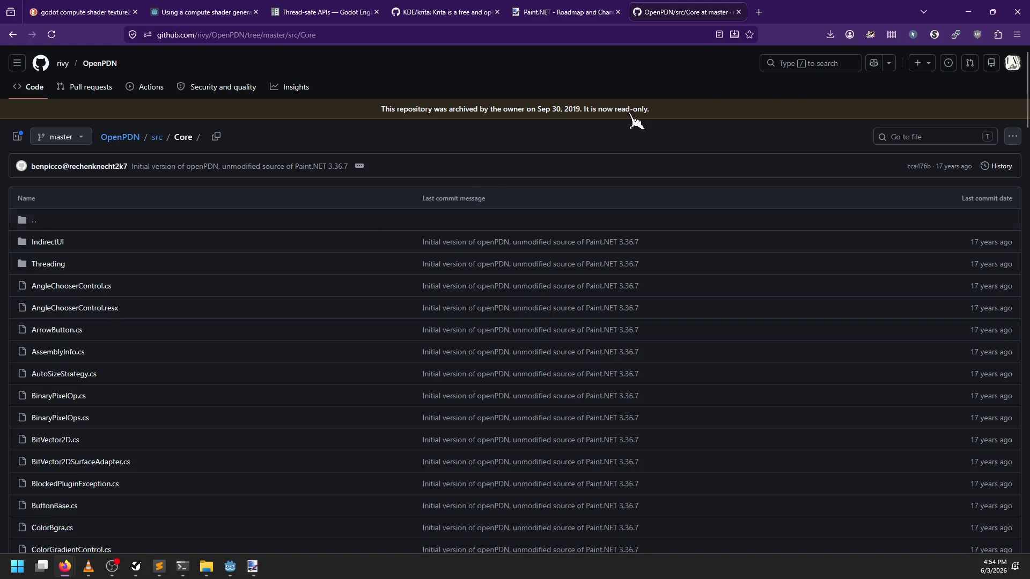
click(824, 64)
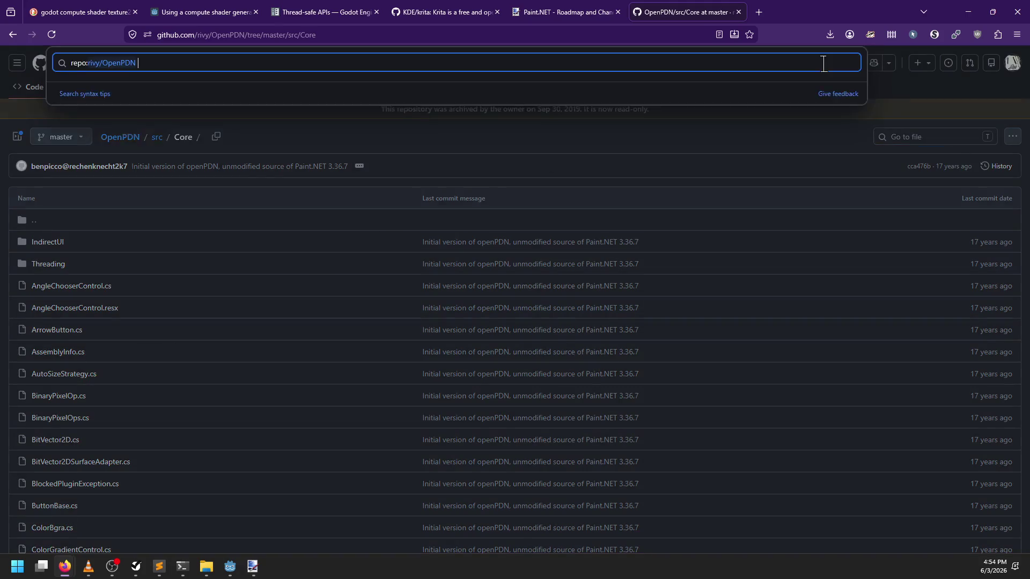
Search the OpenPDN repository code for 'brush' and scroll the 53 matching files
text(brush)
key(Return)
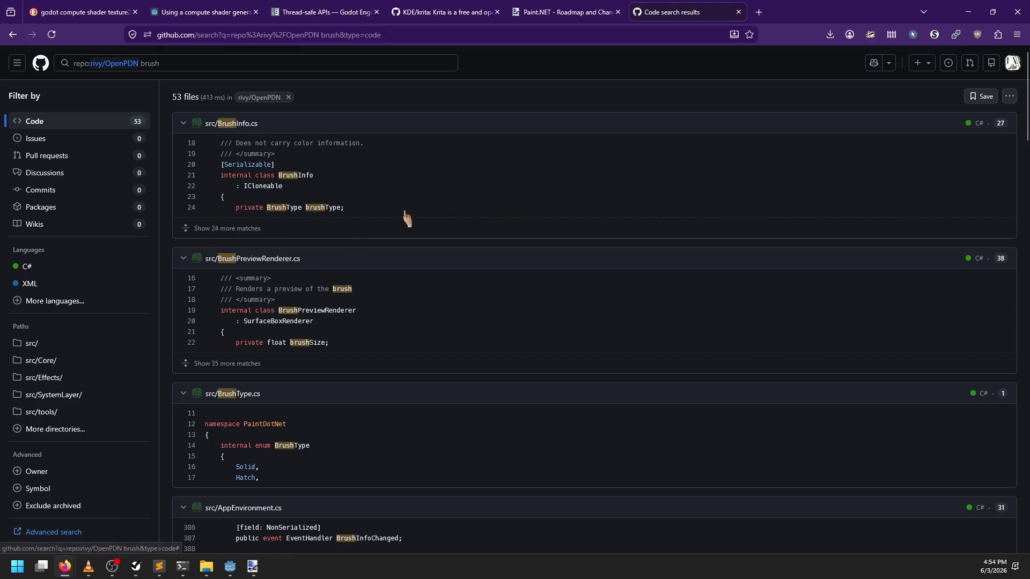
scroll(406, 219, down, 5)
scroll(406, 219, down, 6)
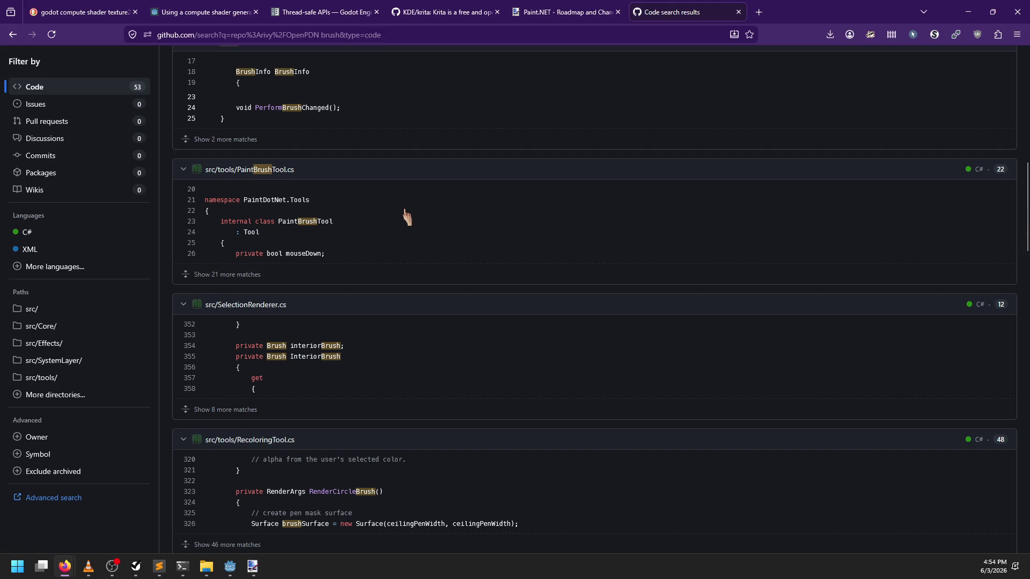
scroll(406, 217, down, 5)
scroll(406, 218, up, 16)
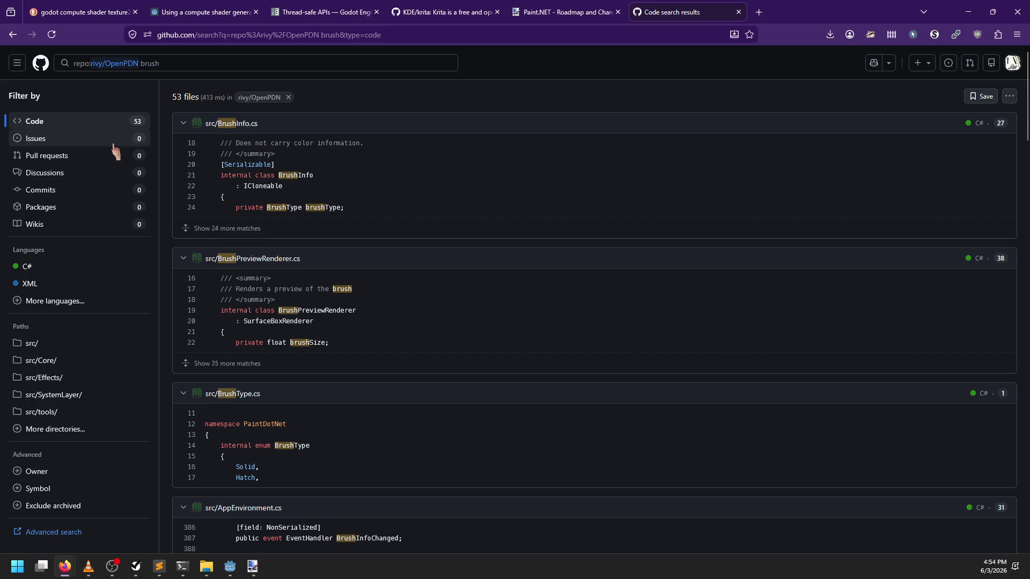
Go back through src/Core to the OpenPDN src folder, then bring the KDE/krita tab forward
click(538, 11)
click(638, 14)
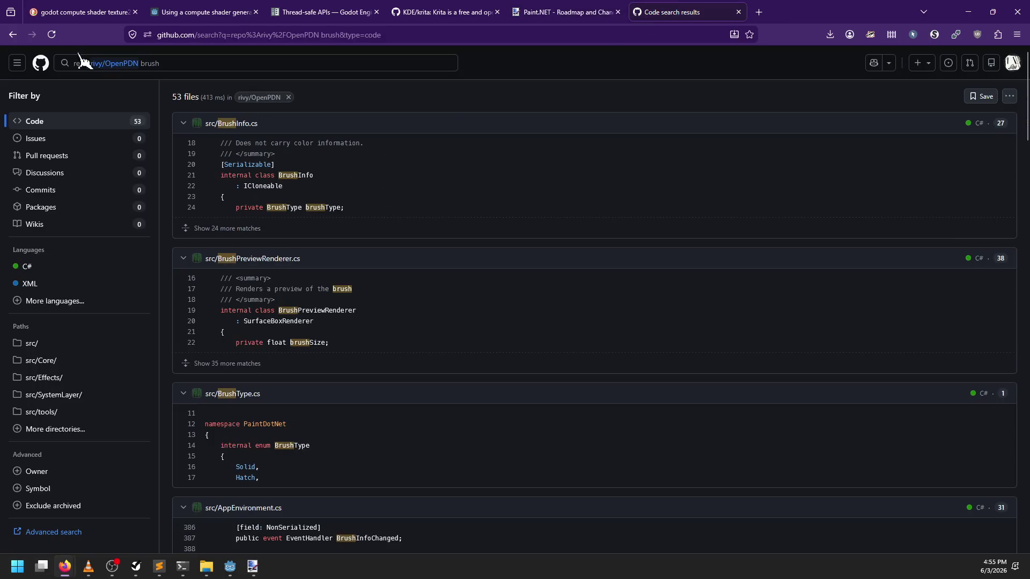
click(13, 35)
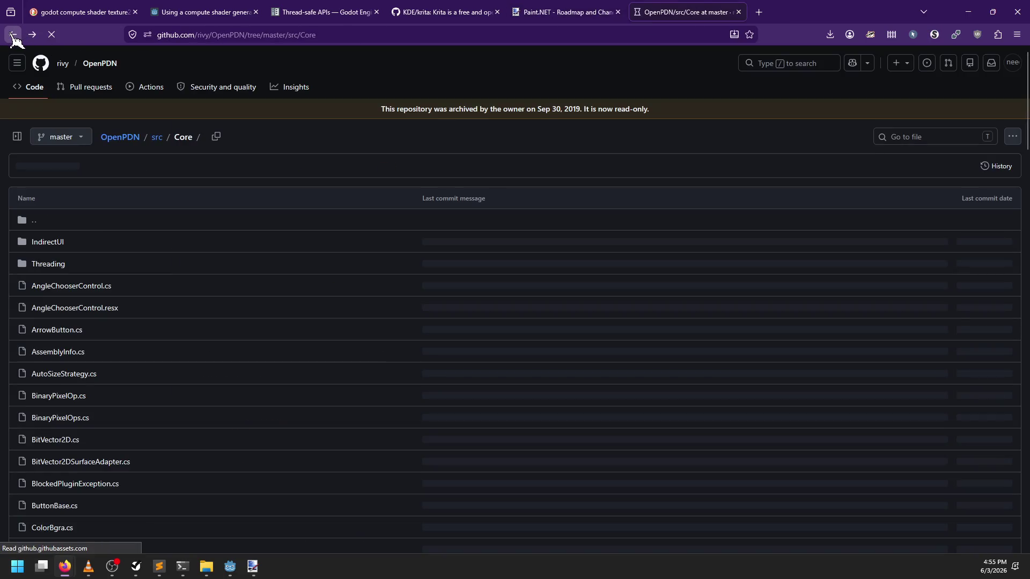
click(14, 35)
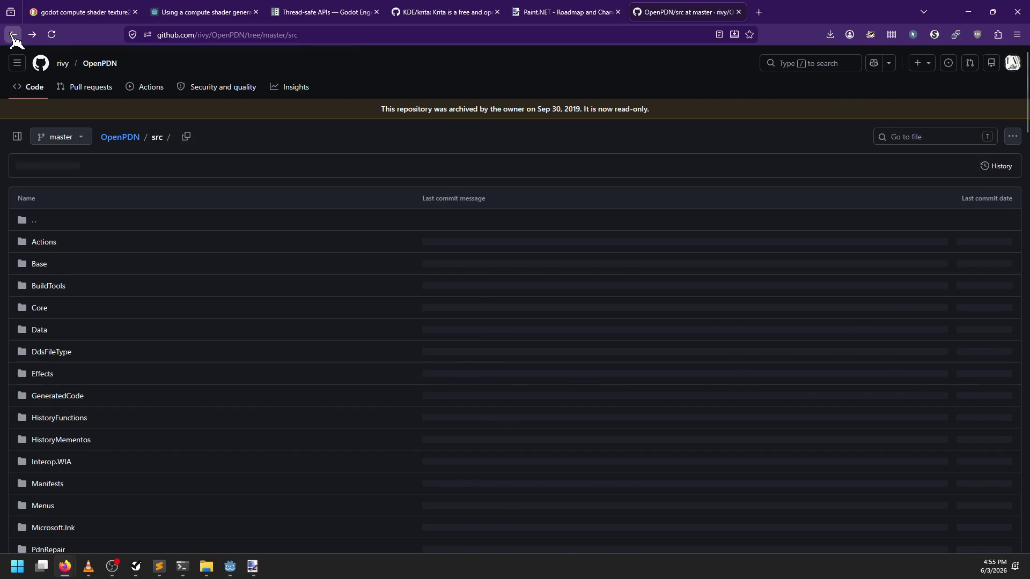
click(426, 13)
Search the KDE/krita code for 'brush' and scroll through the 1.1k results
scroll(782, 107, up, 4)
scroll(783, 119, up, 2)
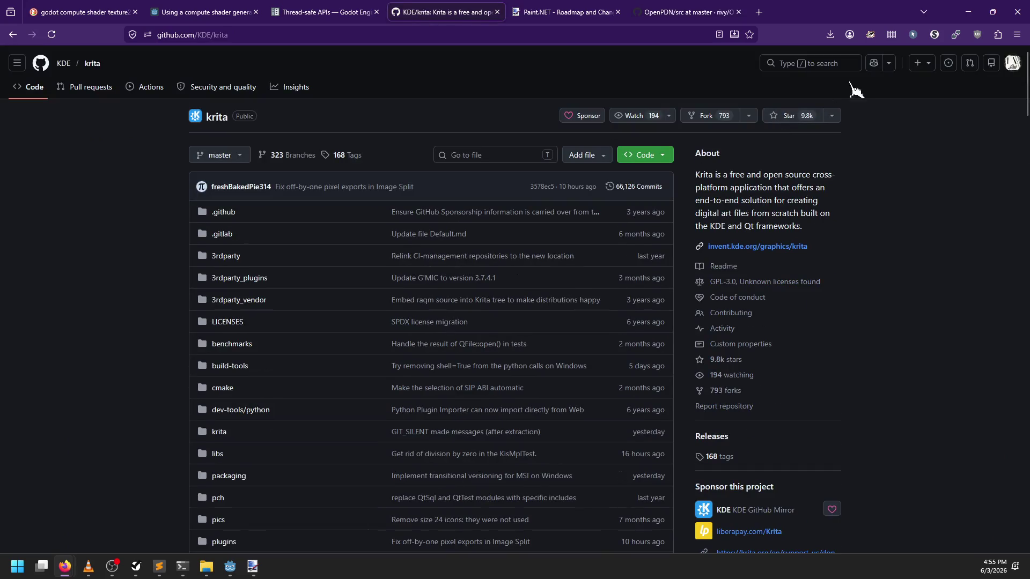
click(842, 63)
text(brush)
key(Return)
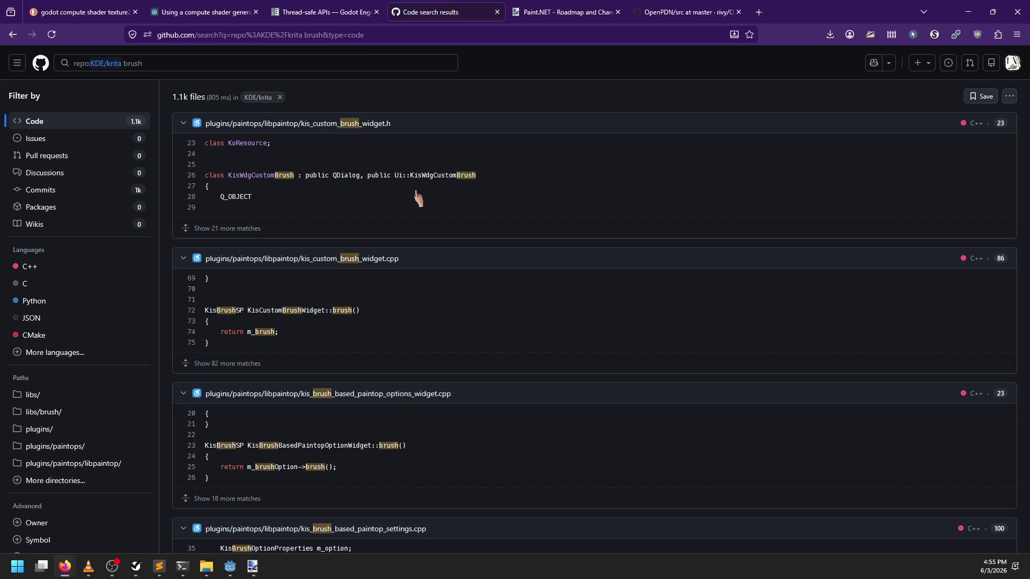
scroll(419, 198, down, 6)
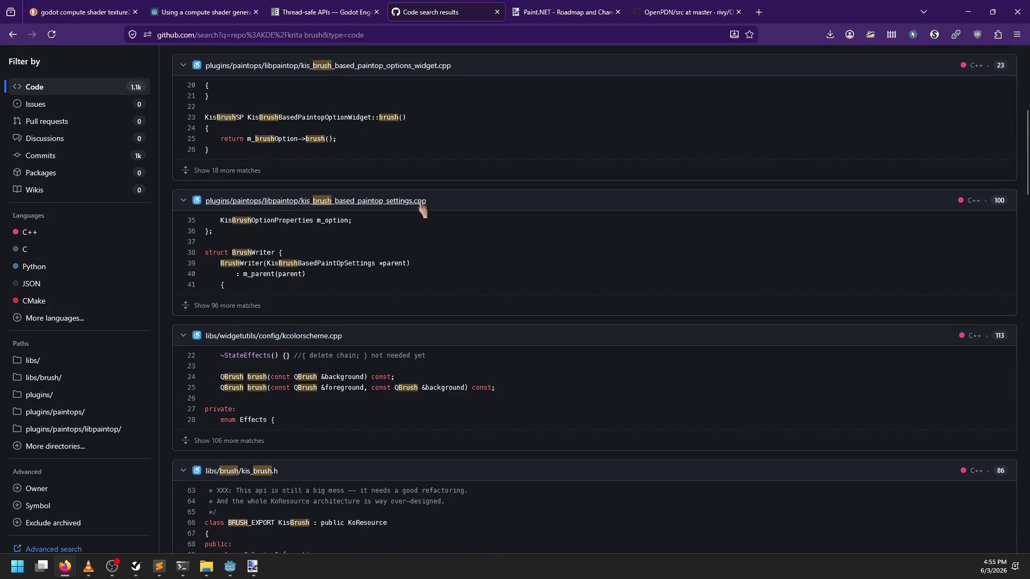
scroll(425, 206, down, 3)
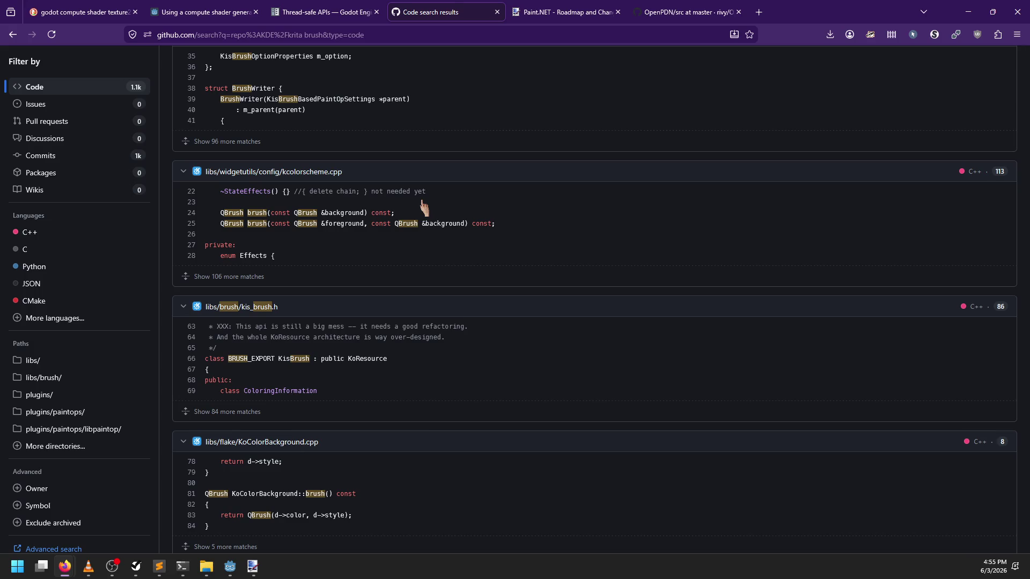
click(251, 571)
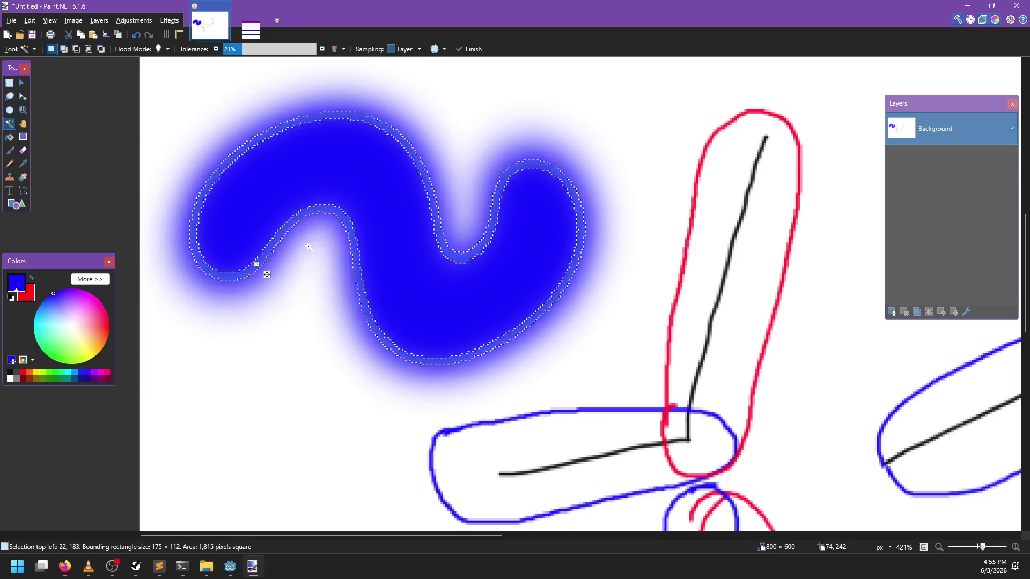
Back in Godot, orbit and zoom to a close top-down view of the contour-lined test2 terrain
key(alt+Tab)
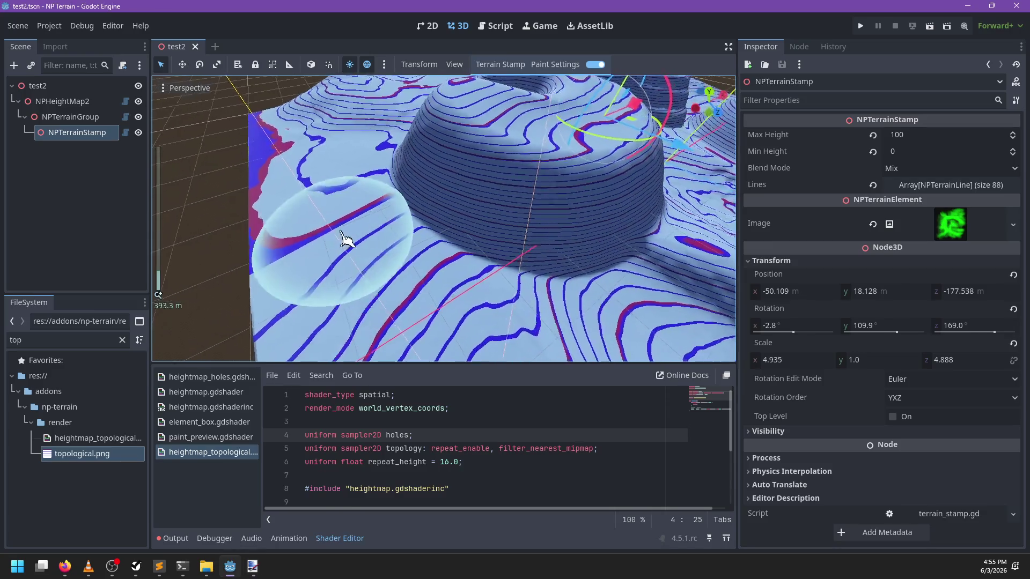
drag(430, 339, 470, 247)
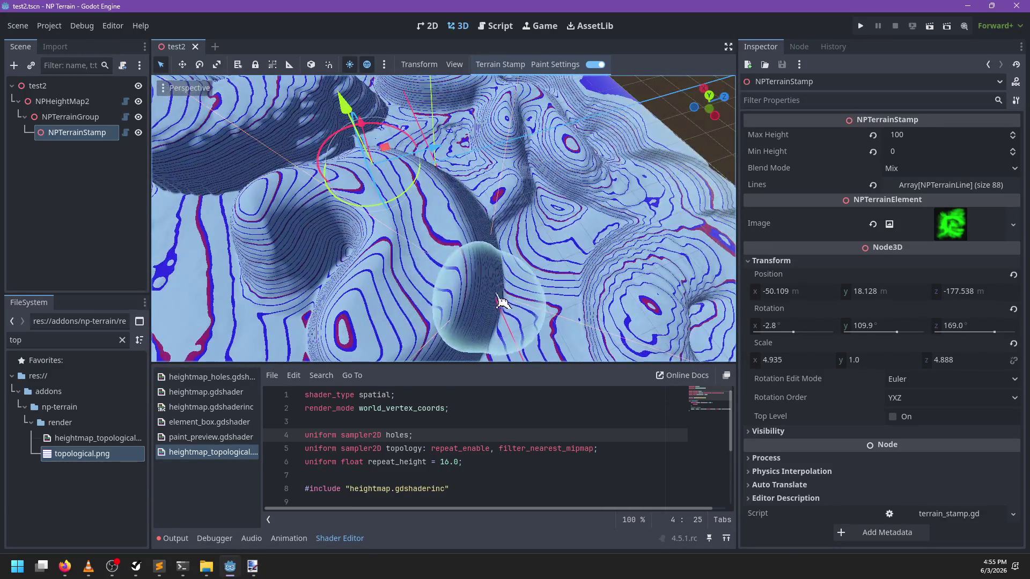
drag(501, 302, 492, 276)
drag(570, 220, 460, 237)
scroll(476, 239, up, 5)
mouse_move(546, 232)
mouse_down()
mouse_move(510, 211)
mouse_move(462, 210)
mouse_move(516, 291)
mouse_move(414, 230)
mouse_move(529, 211)
mouse_move(451, 269)
mouse_move(528, 149)
mouse_up()
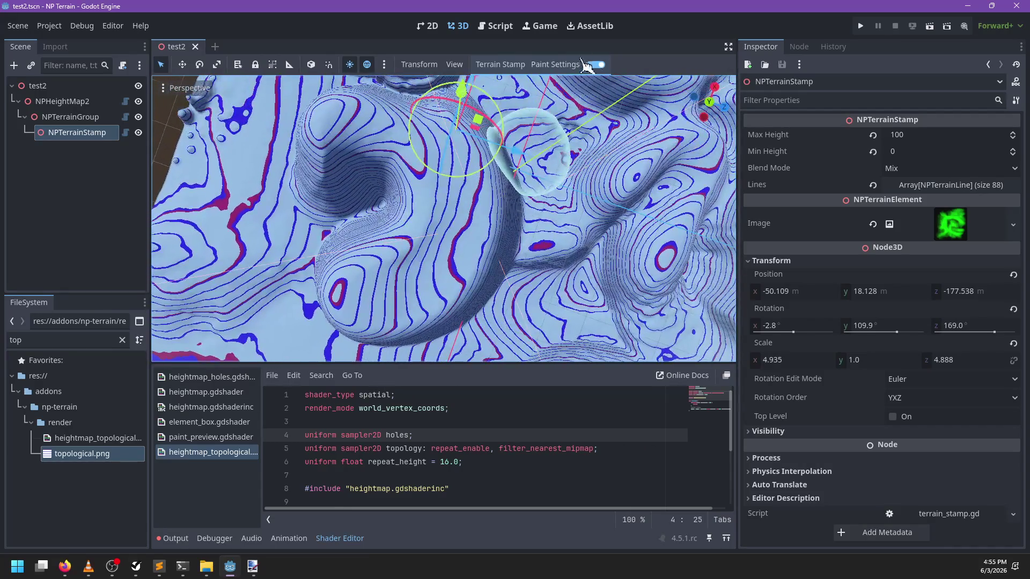
Raise the stamp brush falloff to 9.58 in Paint Settings, leaving the radius at 16.00
click(555, 64)
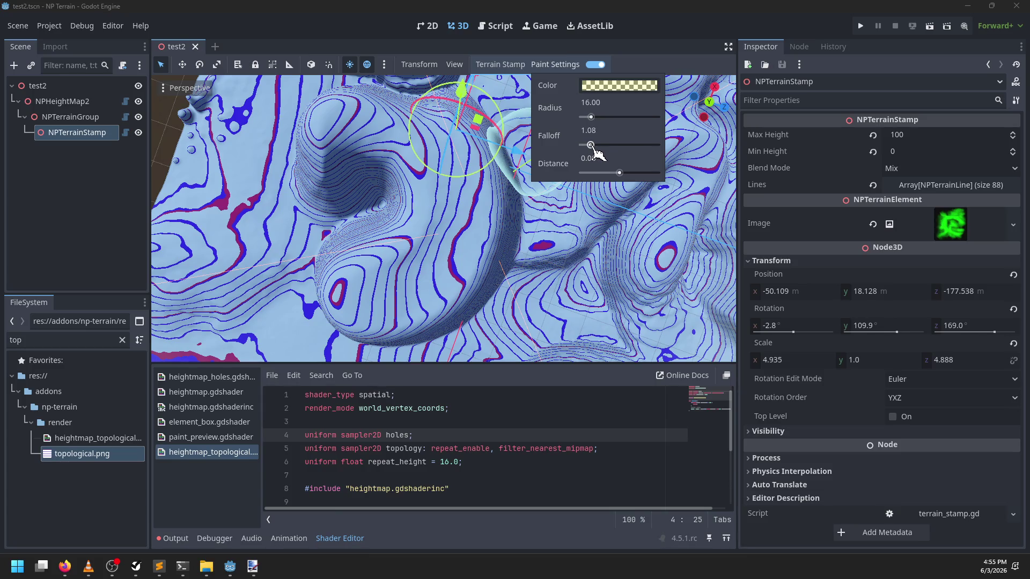
drag(388, 263, 374, 235)
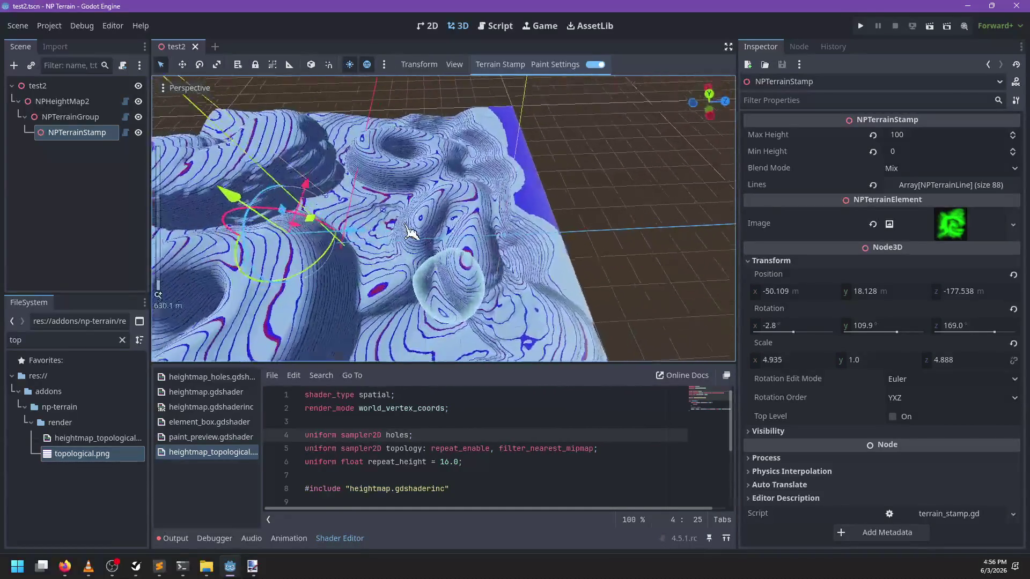
click(555, 64)
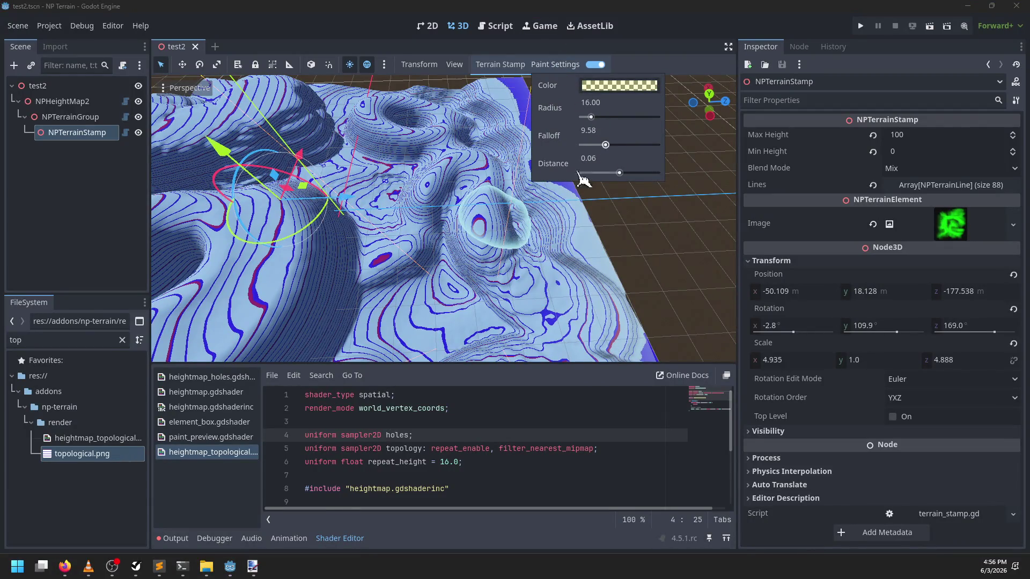
scroll(405, 214, up, 3)
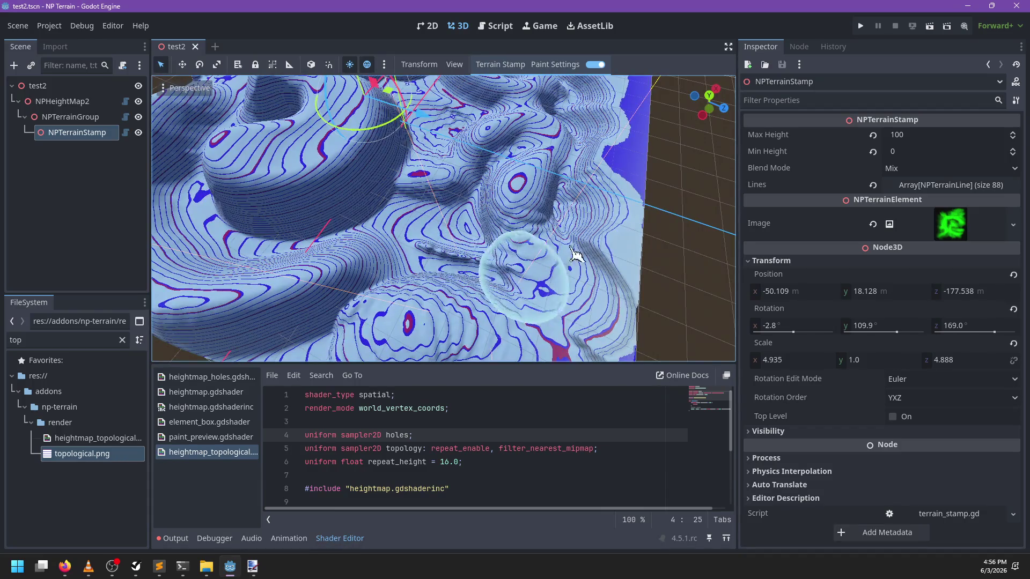
scroll(556, 265, up, 6)
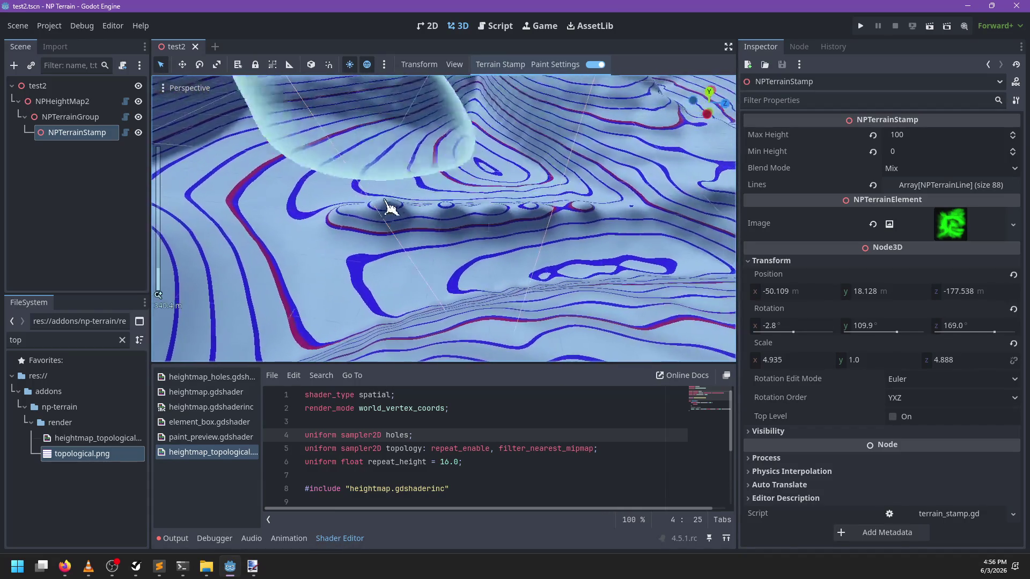
scroll(536, 223, down, 5)
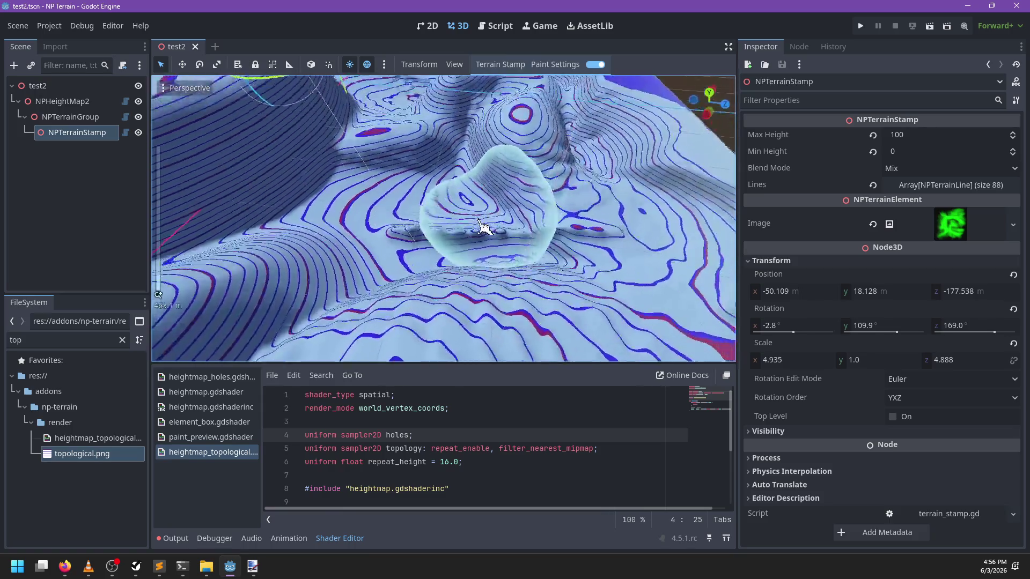
scroll(382, 241, up, 4)
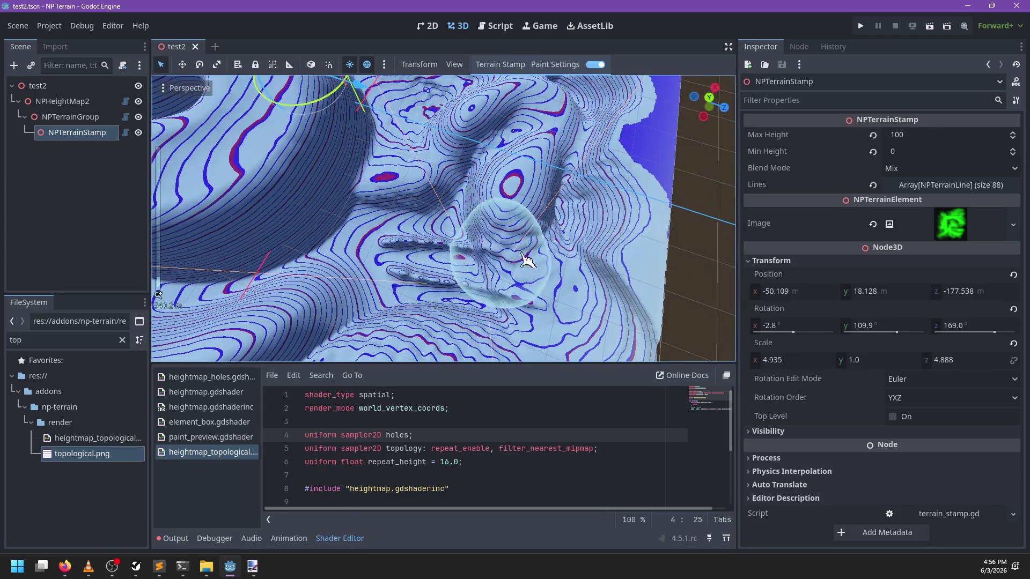
scroll(529, 281, up, 2)
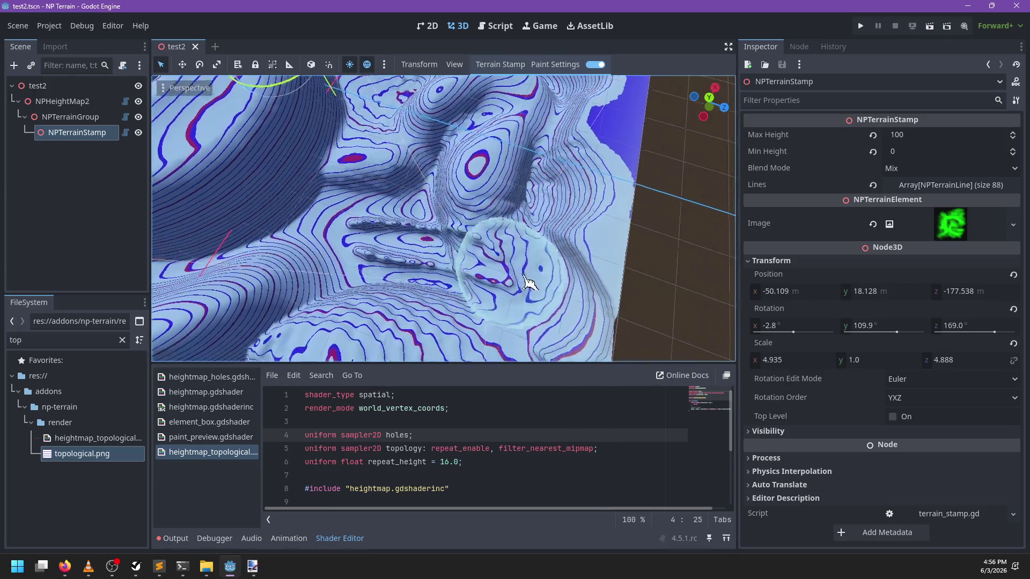
drag(529, 282, 368, 270)
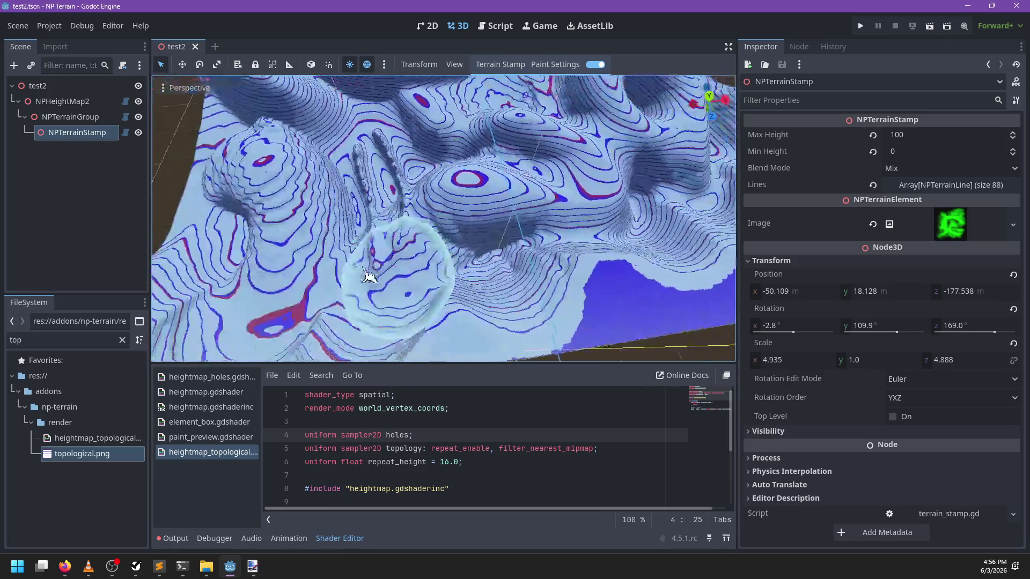
Set the stamp brush colour to green (2cff002d) and orbit to a new angle over the terrain
click(573, 67)
click(596, 86)
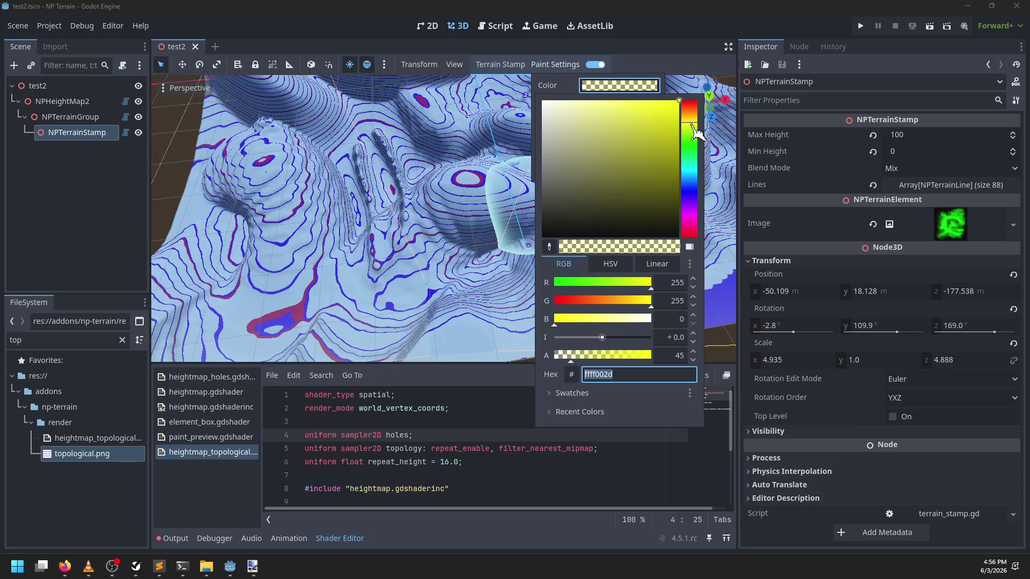
drag(695, 131, 694, 142)
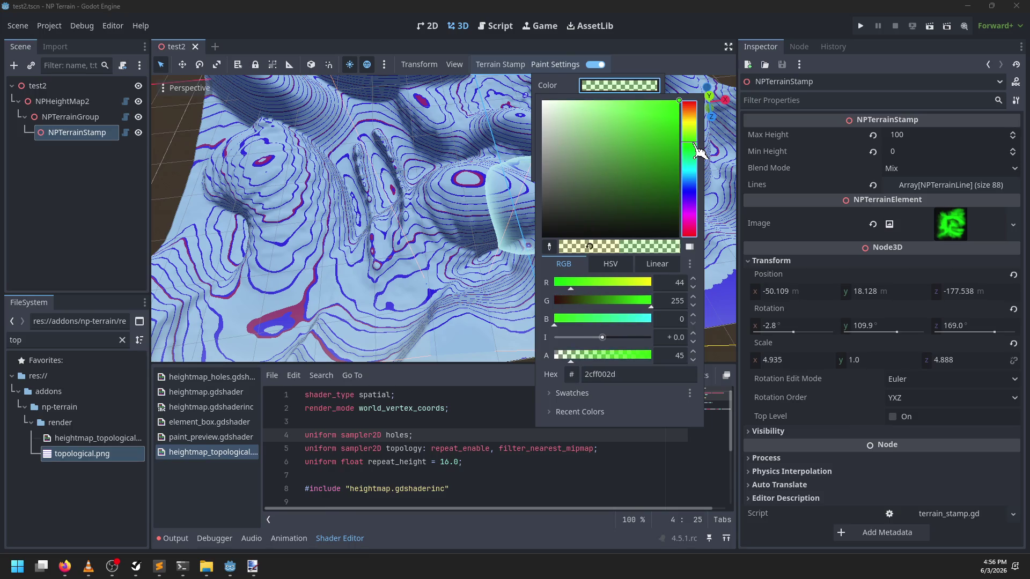
drag(526, 214, 386, 273)
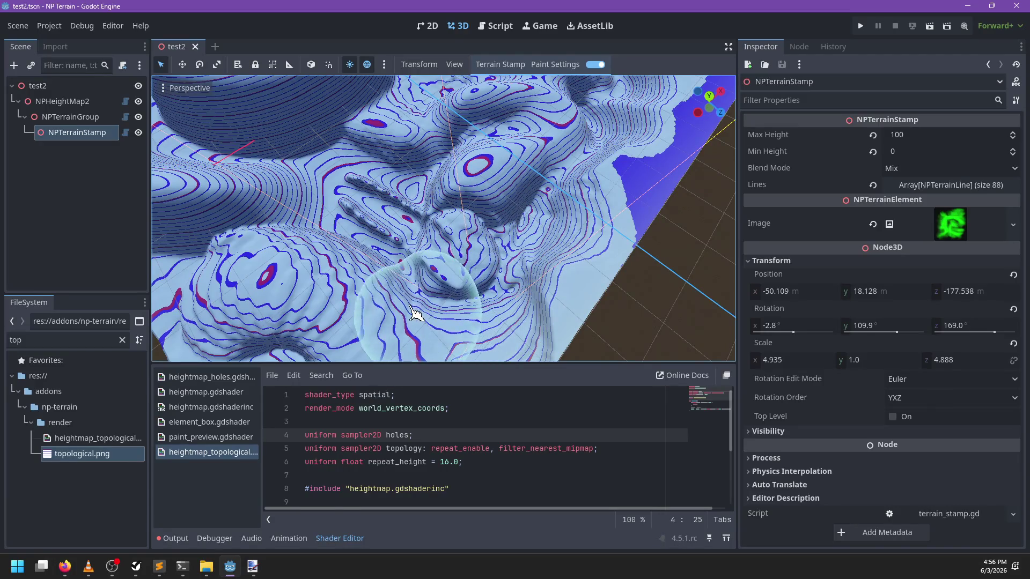
mouse_move(438, 292)
mouse_down()
mouse_move(520, 237)
mouse_move(505, 269)
mouse_up()
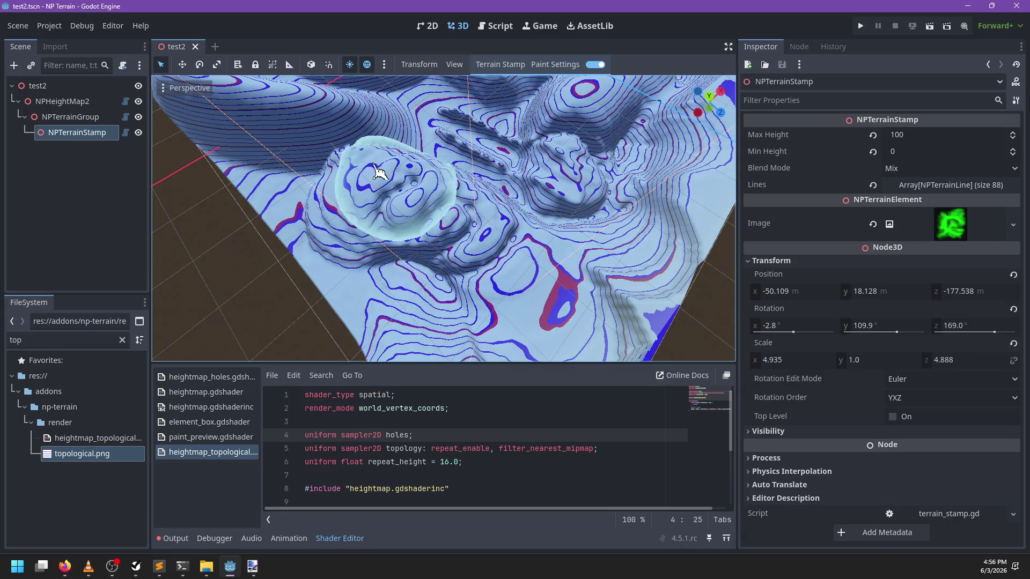
mouse_move(338, 256)
mouse_down()
mouse_move(407, 239)
mouse_move(471, 299)
mouse_move(545, 175)
mouse_move(507, 53)
mouse_up()
click(502, 65)
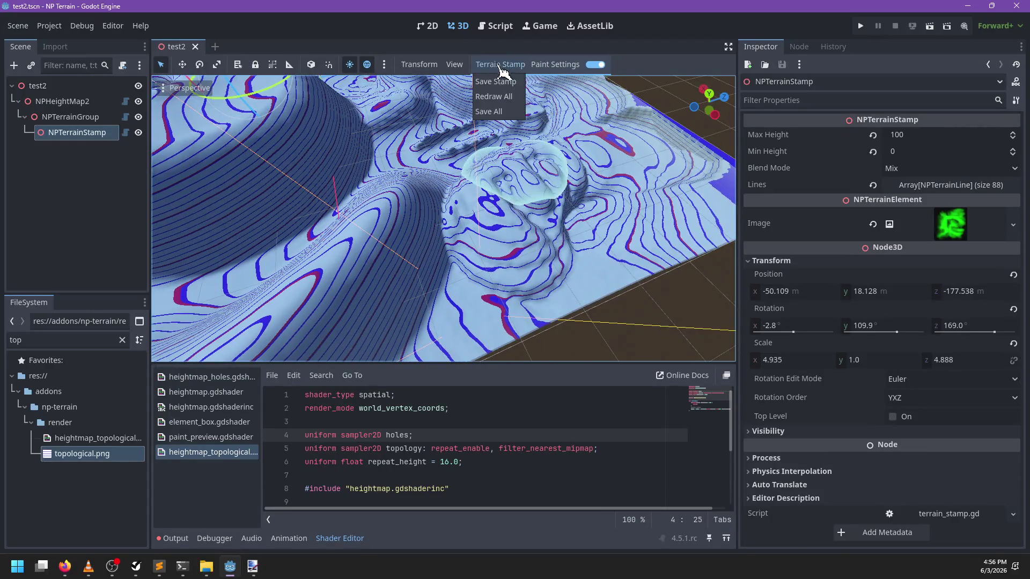
Redraw all terrain stamps and orbit around the terrain to view the refreshed stamp
click(497, 96)
mouse_move(590, 229)
mouse_down()
mouse_move(368, 247)
mouse_move(488, 268)
mouse_move(321, 235)
mouse_up()
mouse_move(609, 265)
mouse_down()
mouse_move(429, 220)
mouse_move(357, 216)
mouse_up()
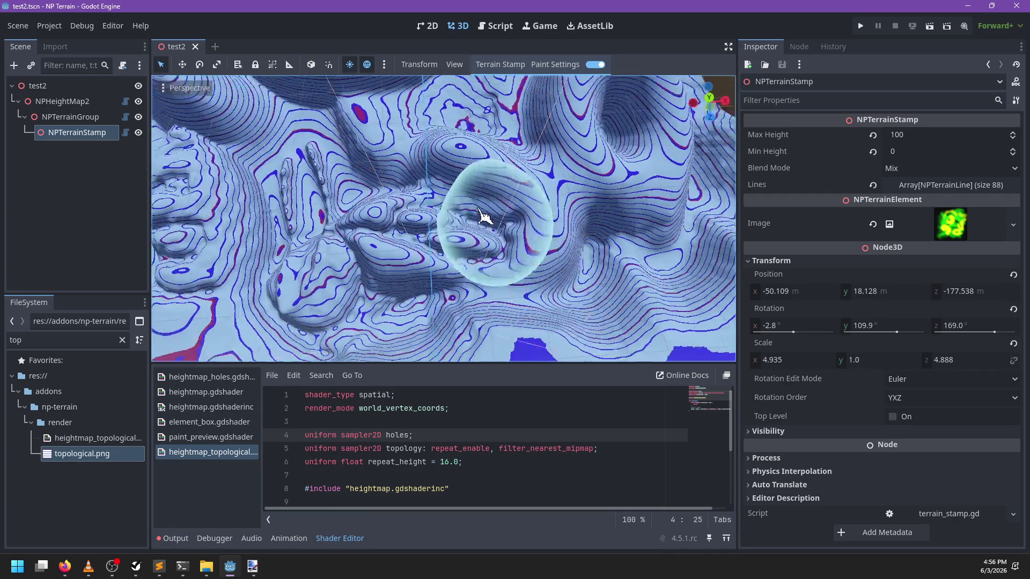
mouse_move(488, 221)
mouse_down()
mouse_move(379, 230)
mouse_move(426, 232)
mouse_up()
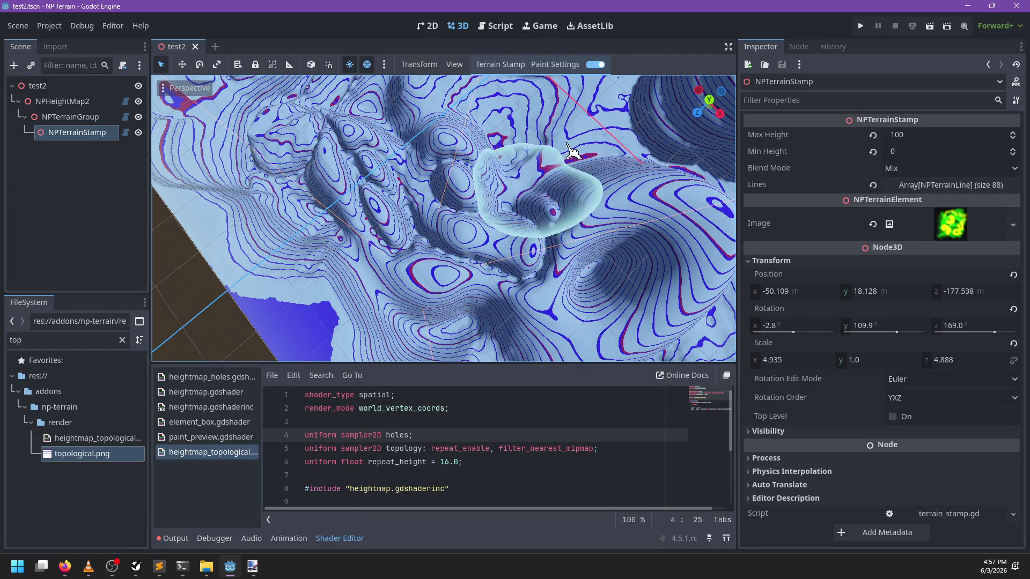
mouse_move(597, 240)
mouse_down()
mouse_move(478, 246)
mouse_move(421, 219)
mouse_up()
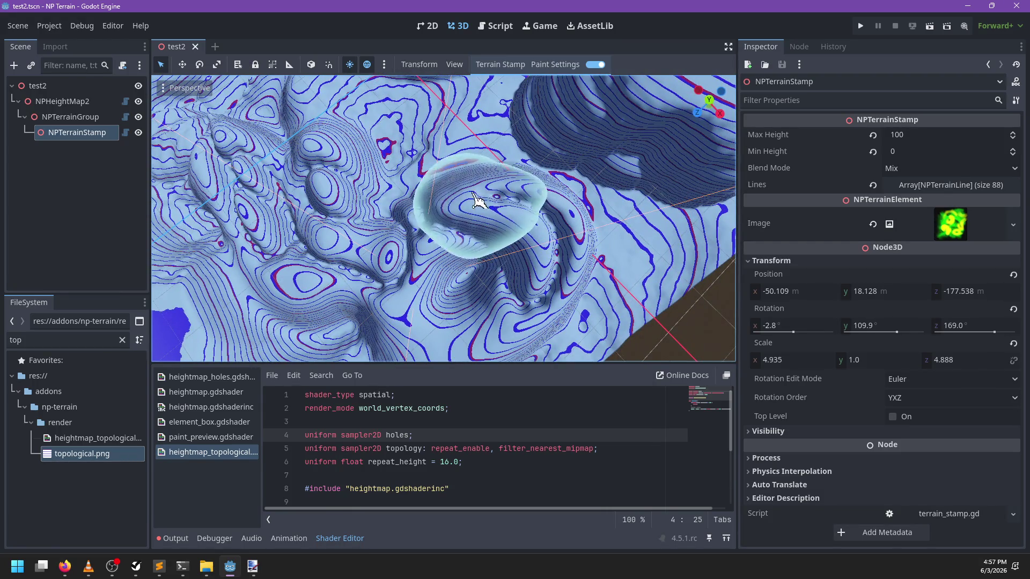
click(555, 64)
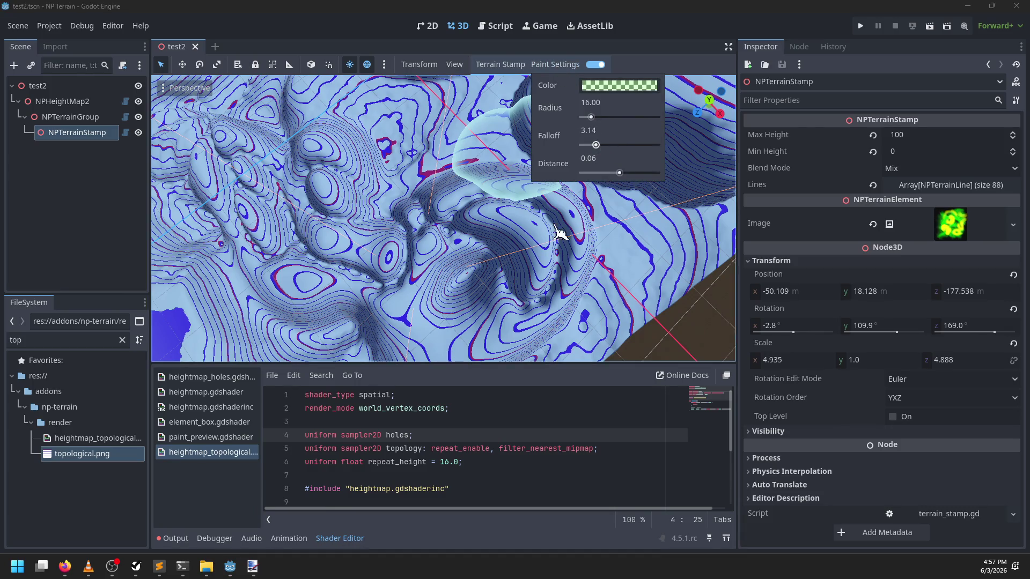
Raise the stamp brush radius to 17.64 and lower its distance to 0.04
mouse_move(558, 231)
mouse_down()
mouse_move(349, 271)
mouse_move(393, 235)
mouse_move(542, 225)
mouse_move(485, 349)
mouse_move(617, 260)
mouse_move(487, 156)
mouse_move(379, 202)
mouse_move(528, 184)
mouse_move(440, 218)
mouse_move(494, 321)
mouse_up()
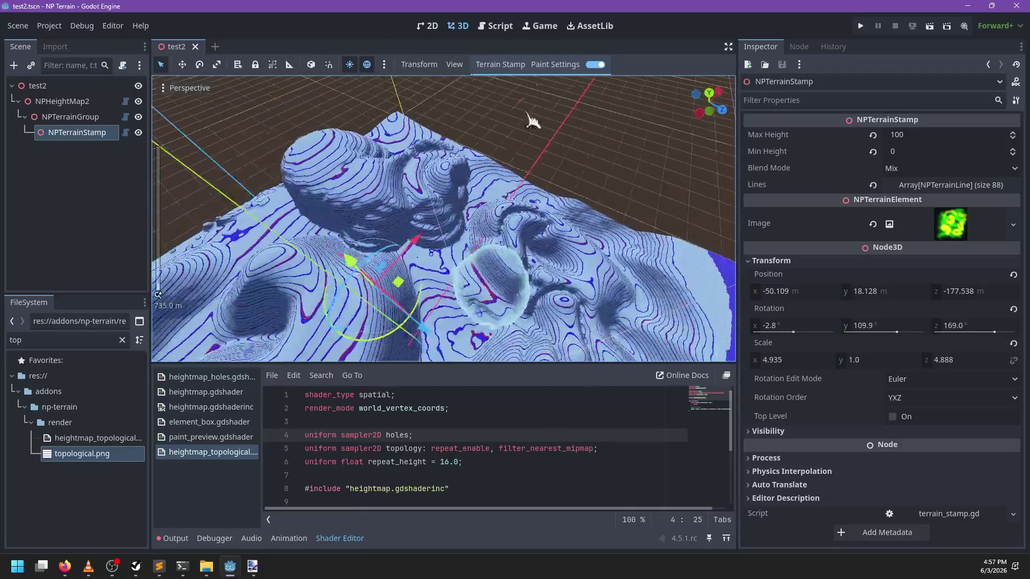
click(555, 64)
mouse_move(598, 119)
mouse_down()
mouse_move(655, 120)
mouse_move(608, 125)
mouse_up()
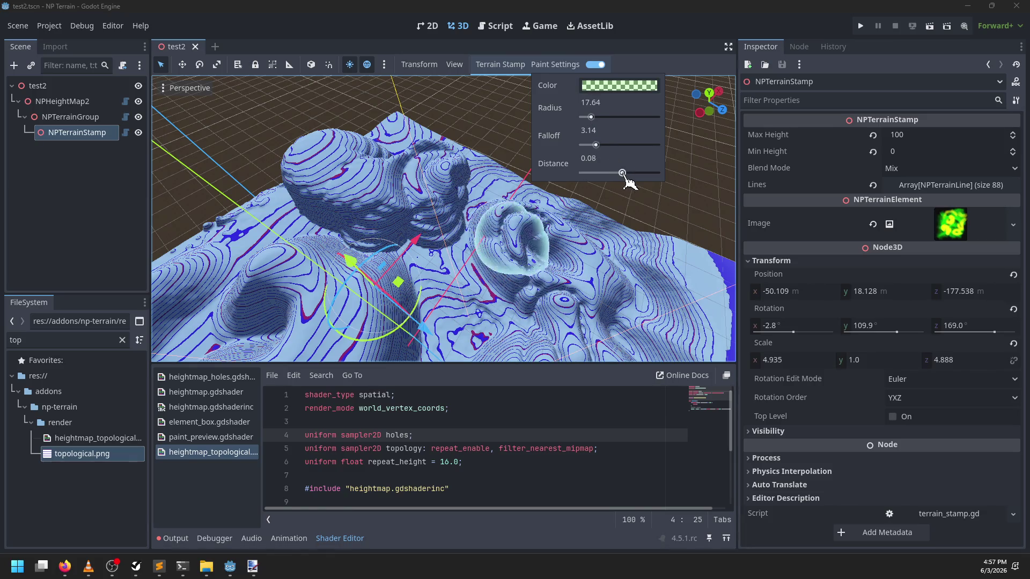
mouse_move(628, 181)
mouse_down()
mouse_move(666, 184)
mouse_move(627, 184)
mouse_up()
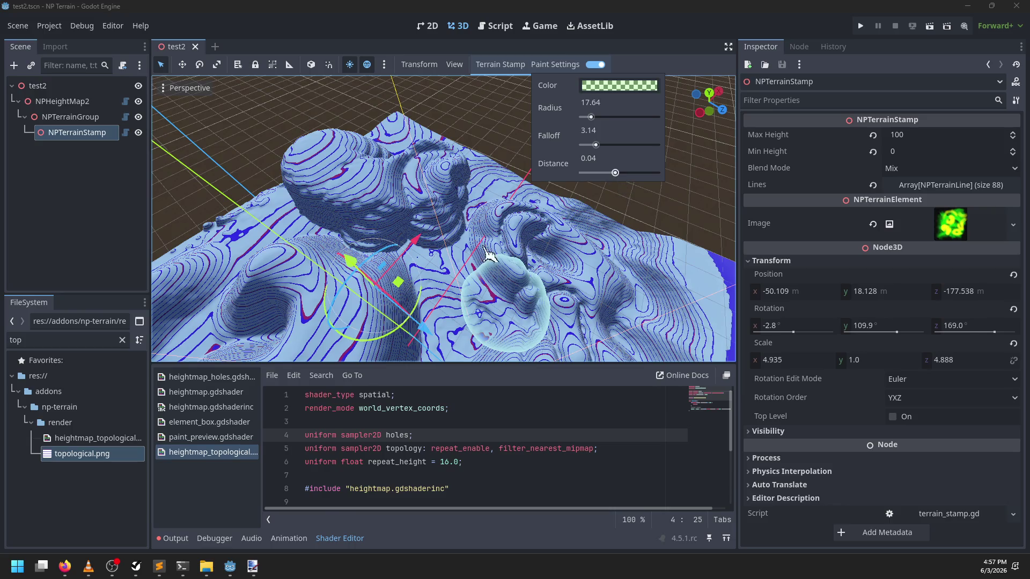
Orbit and zoom the viewport to inspect the contoured terrain near the stamp
drag(617, 184, 436, 287)
scroll(435, 287, up, 8)
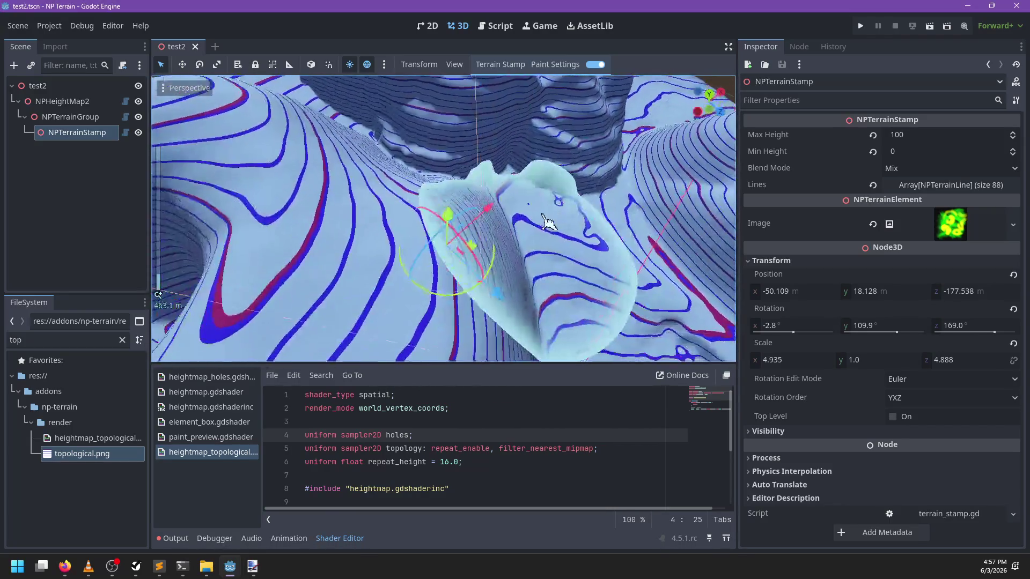
scroll(455, 240, down, 5)
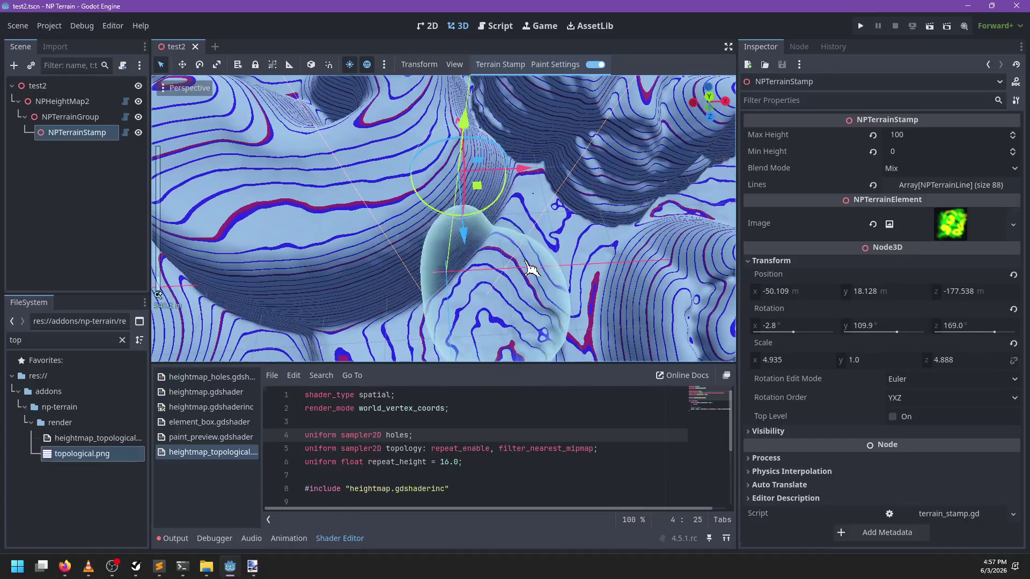
mouse_move(340, 143)
mouse_down()
mouse_move(361, 184)
mouse_move(483, 271)
mouse_up()
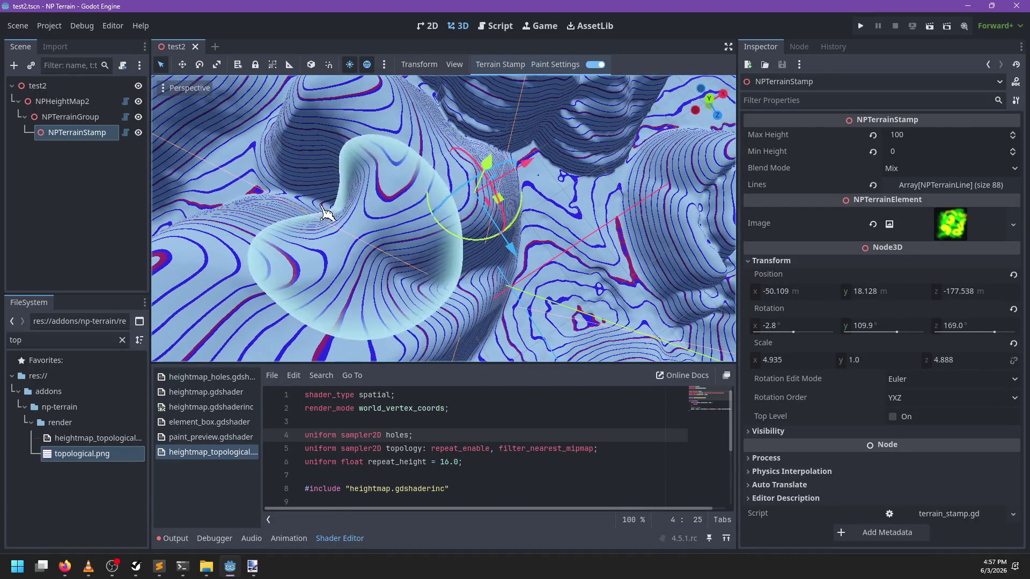
Set the brush Falloff slider to 100.00 and tilt the view down onto the stamp
click(570, 66)
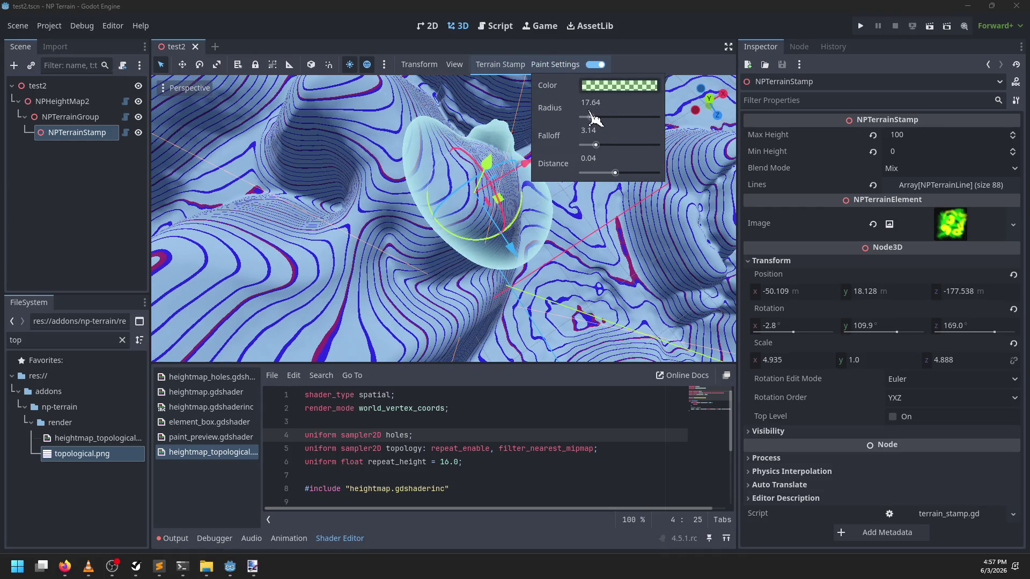
drag(596, 144, 679, 156)
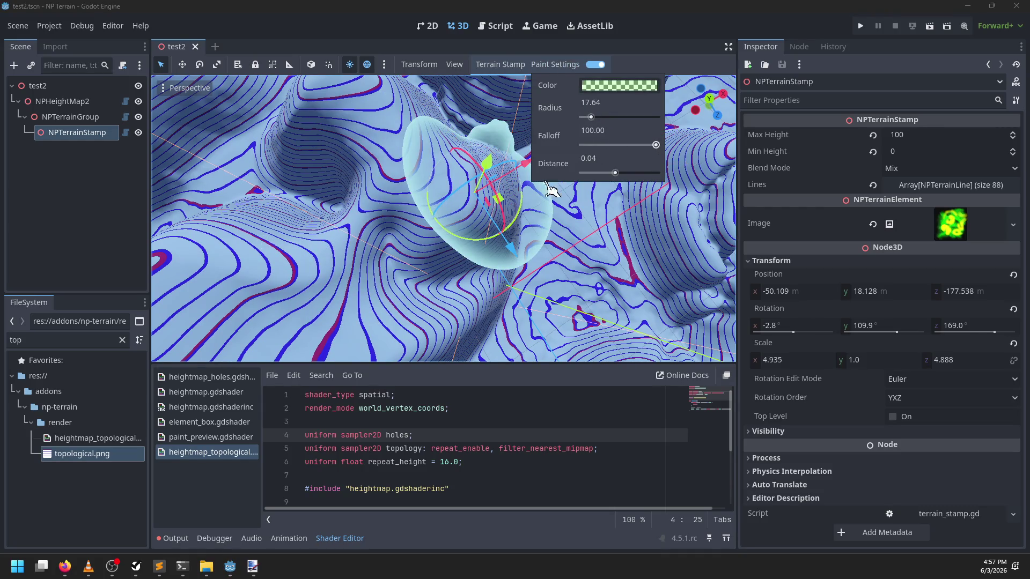
mouse_move(552, 189)
mouse_down()
mouse_move(426, 218)
mouse_move(427, 263)
mouse_up()
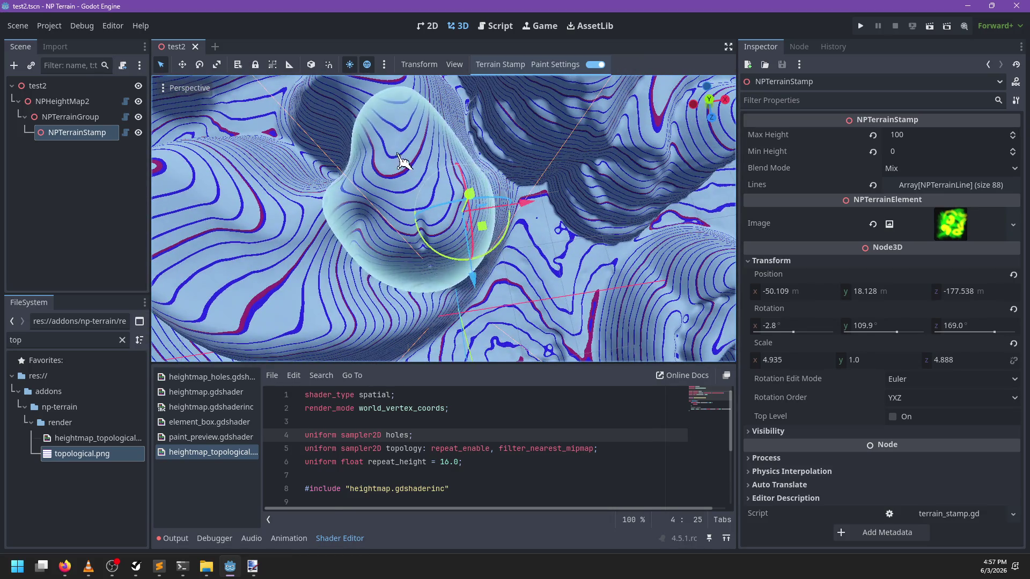
mouse_move(419, 126)
mouse_down()
mouse_move(486, 228)
mouse_move(460, 257)
mouse_move(467, 226)
mouse_move(535, 208)
mouse_move(515, 250)
mouse_up()
Zoom in and out over the stamp to check the contour-lined dome and ridges
scroll(488, 231, up, 3)
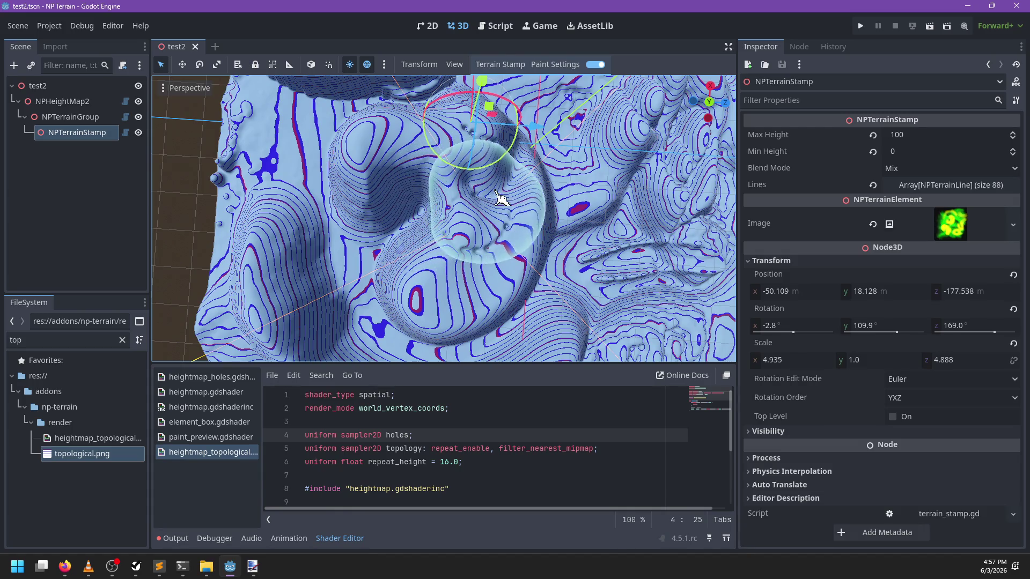
scroll(552, 233, up, 5)
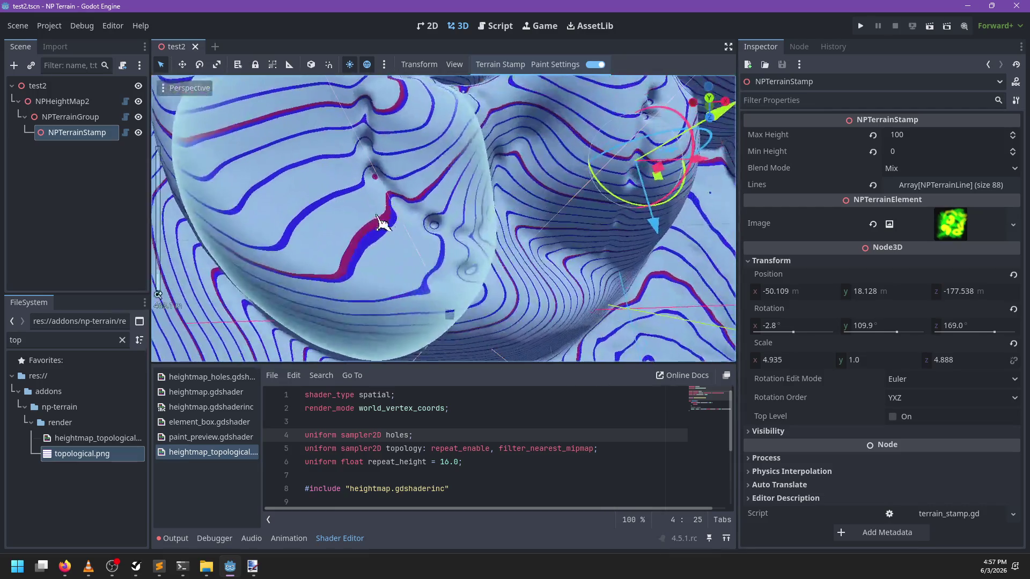
scroll(408, 233, up, 2)
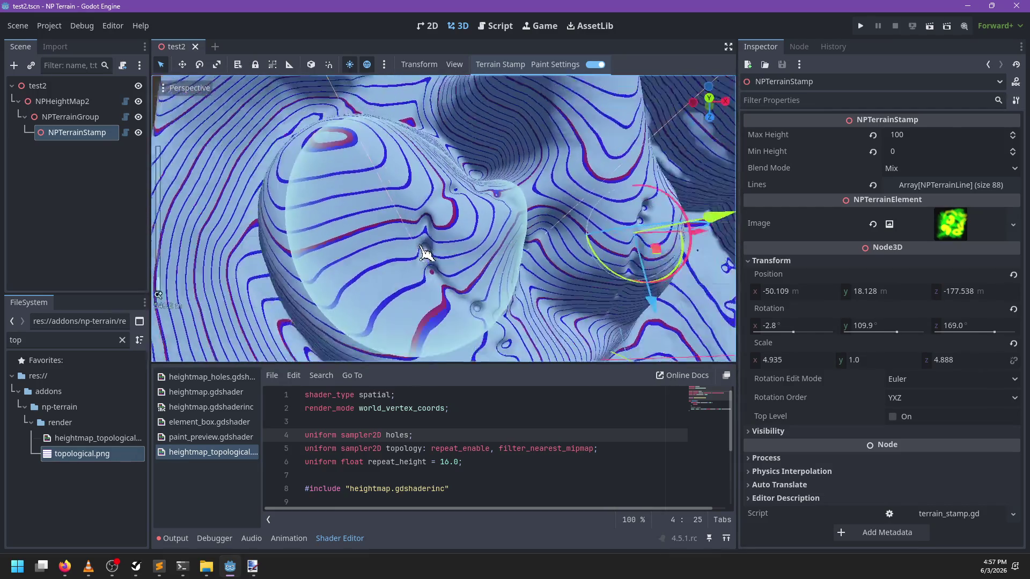
scroll(431, 196, down, 4)
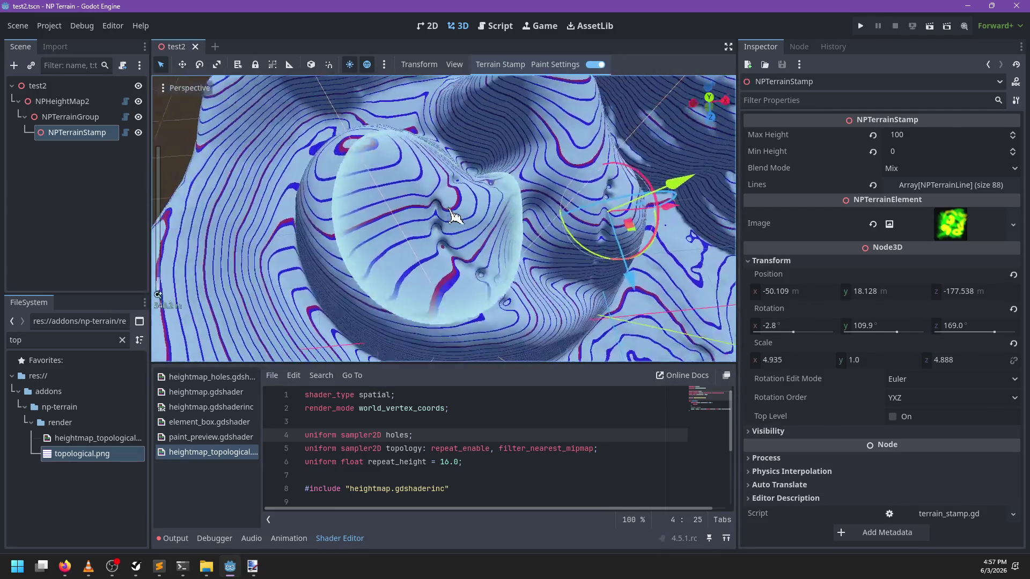
scroll(407, 193, up, 2)
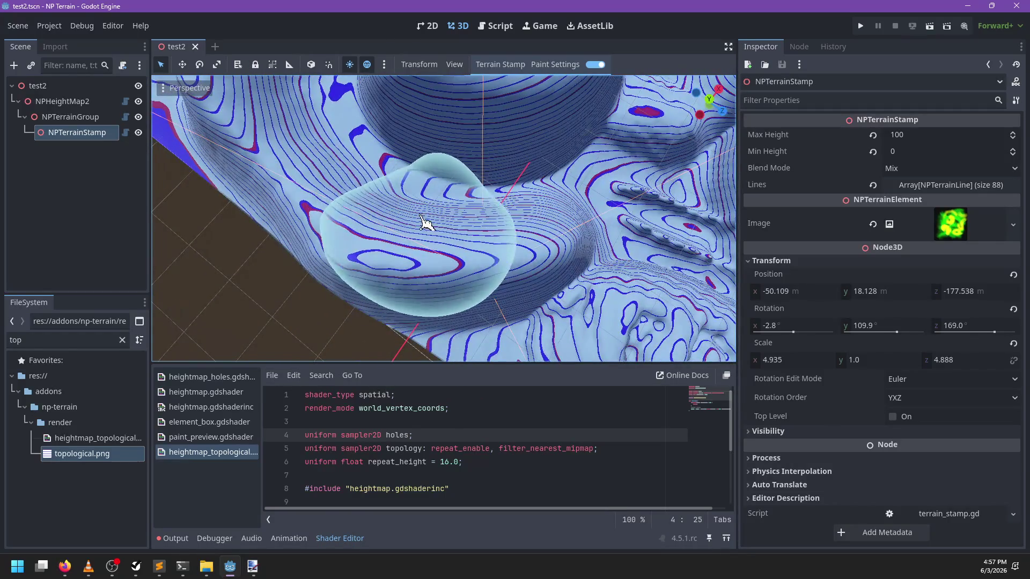
scroll(525, 235, up, 3)
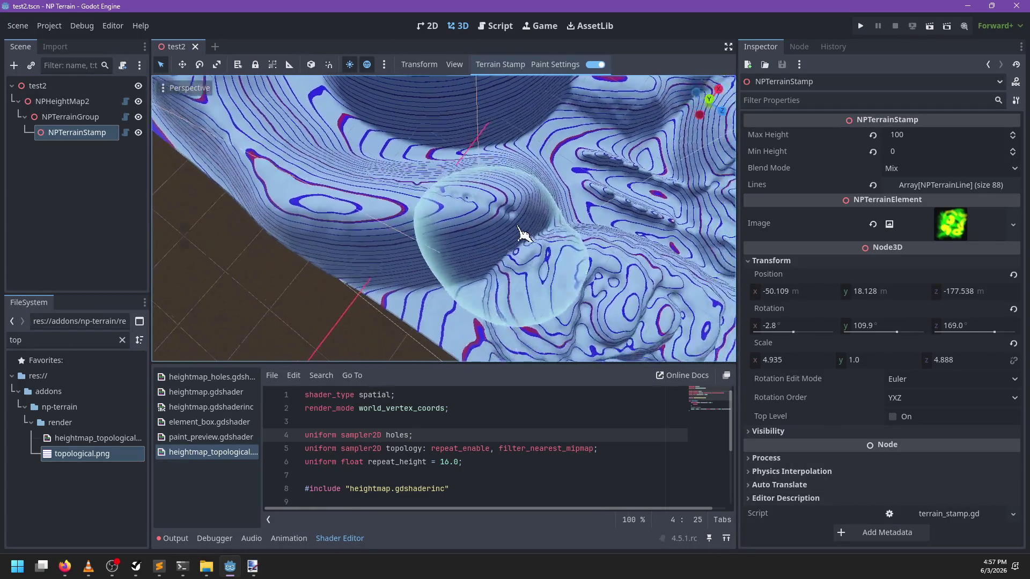
scroll(509, 194, down, 4)
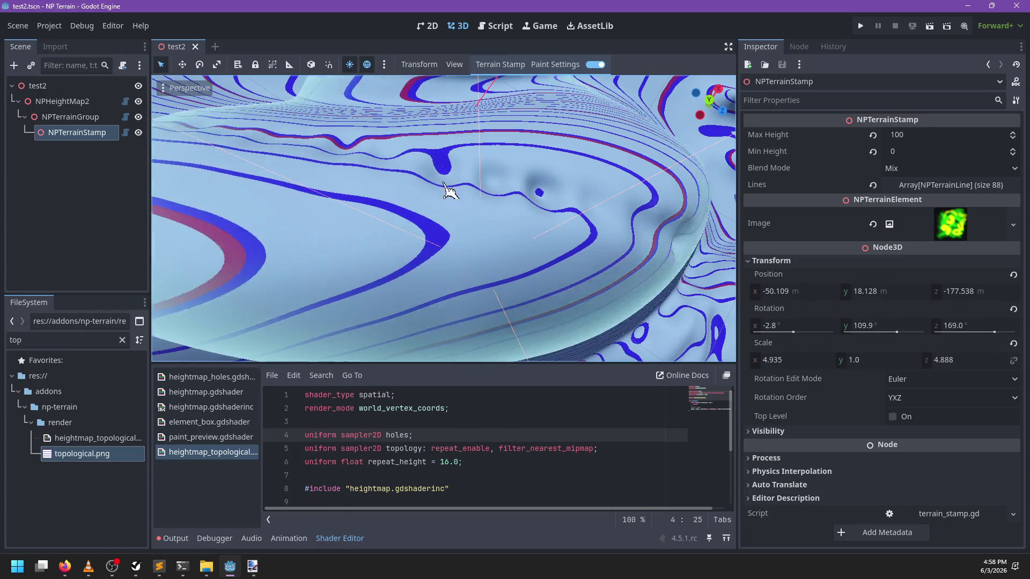
scroll(528, 180, up, 4)
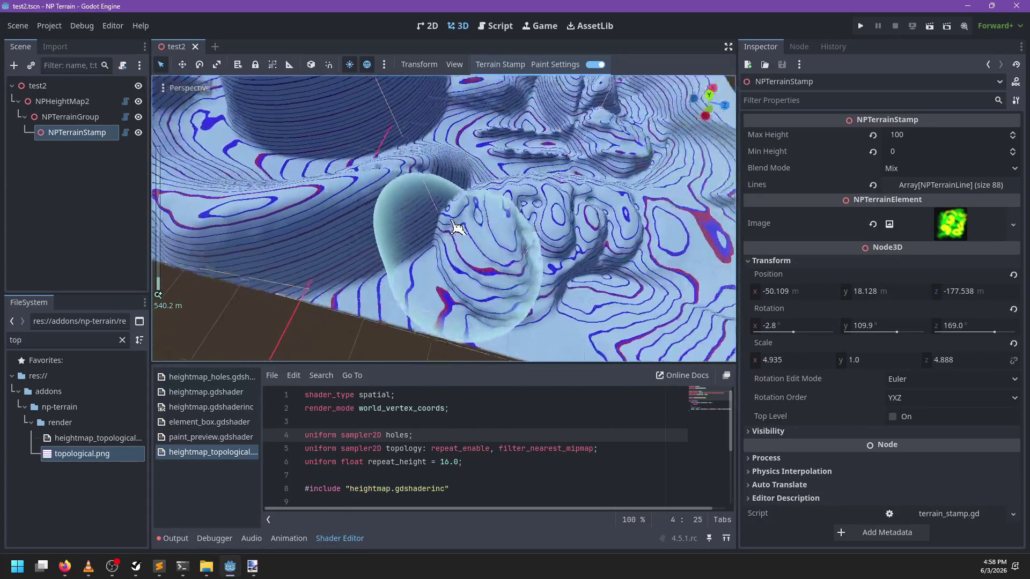
scroll(450, 247, down, 4)
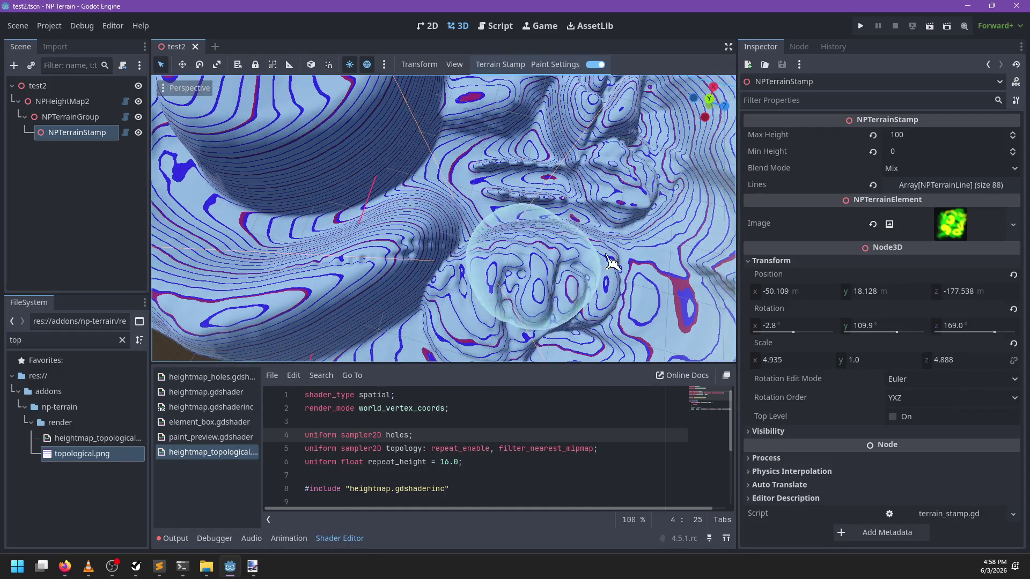
Raise the stamp brush colour opacity to 151
click(569, 66)
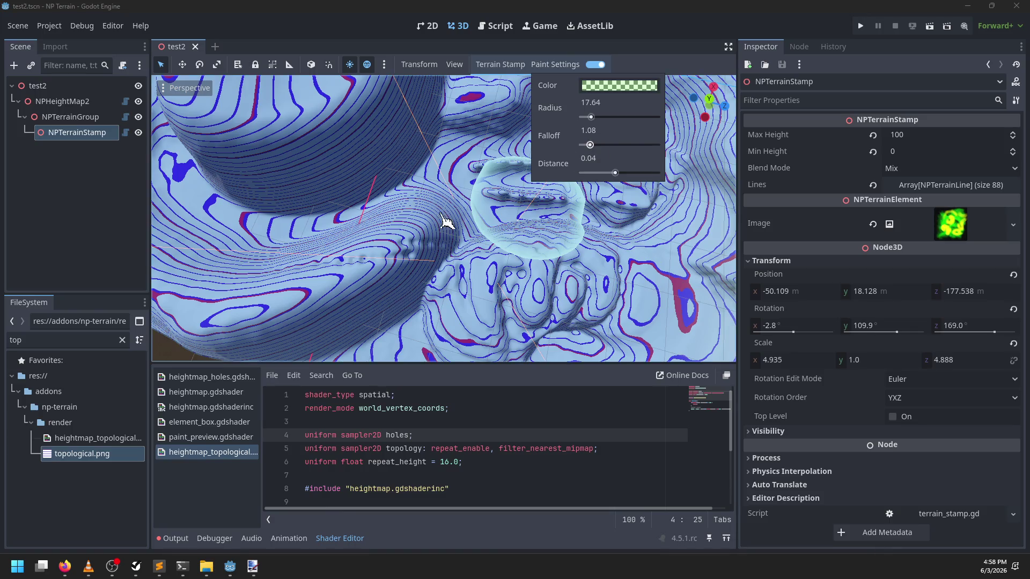
click(419, 227)
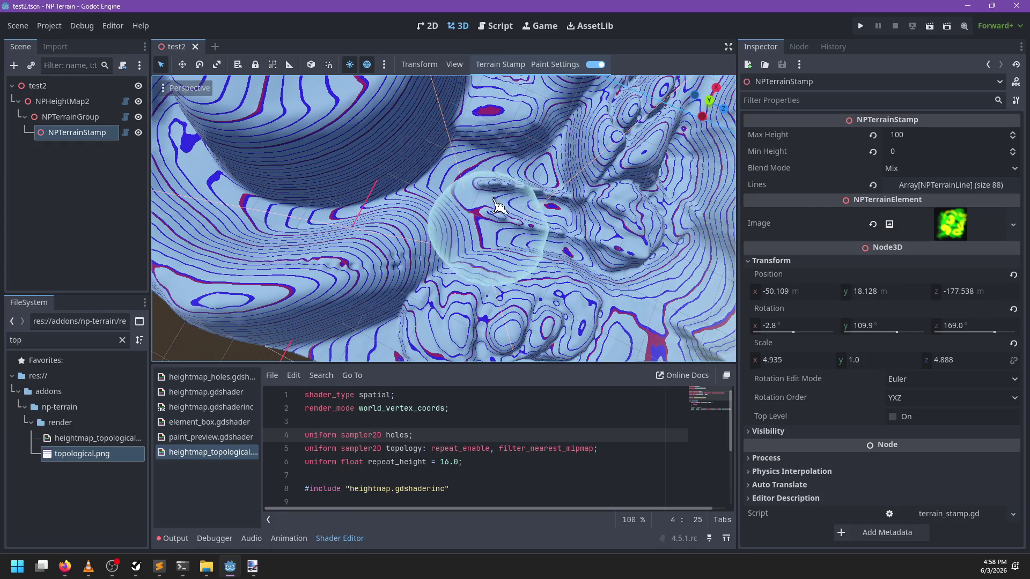
click(555, 64)
click(618, 85)
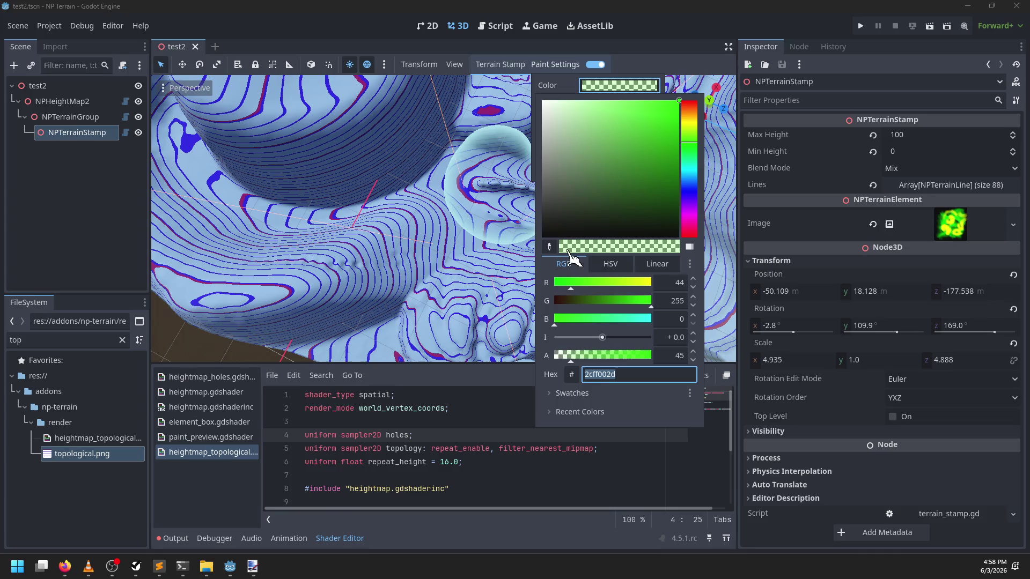
drag(593, 355, 614, 355)
shift+click(573, 479)
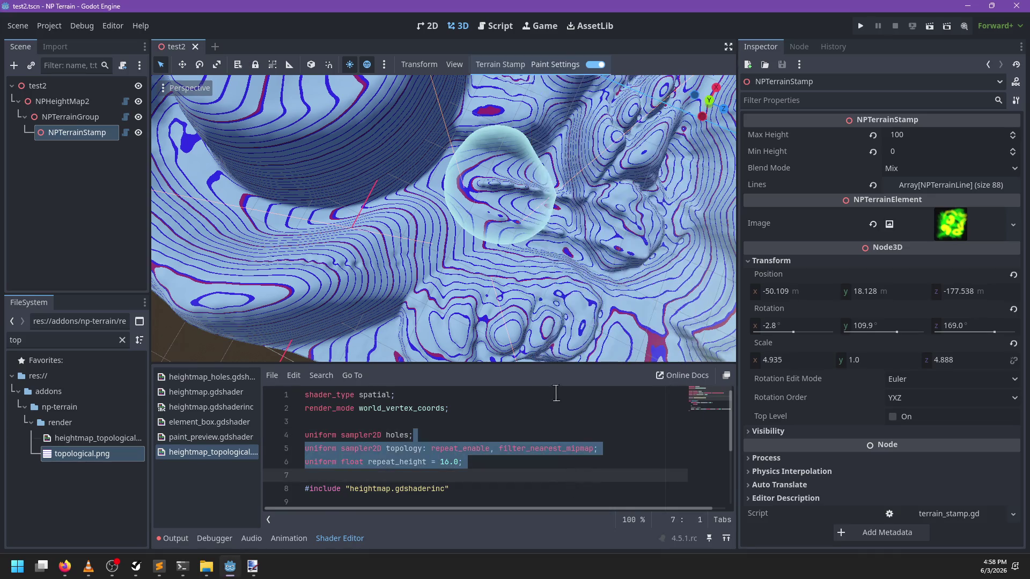
Save the terrain stamp and orbit the view of the terrain
click(499, 65)
click(492, 85)
mouse_move(483, 107)
mouse_down()
mouse_move(368, 200)
mouse_move(309, 280)
mouse_move(416, 271)
mouse_move(614, 294)
mouse_move(563, 287)
mouse_up()
scroll(563, 286, up, 5)
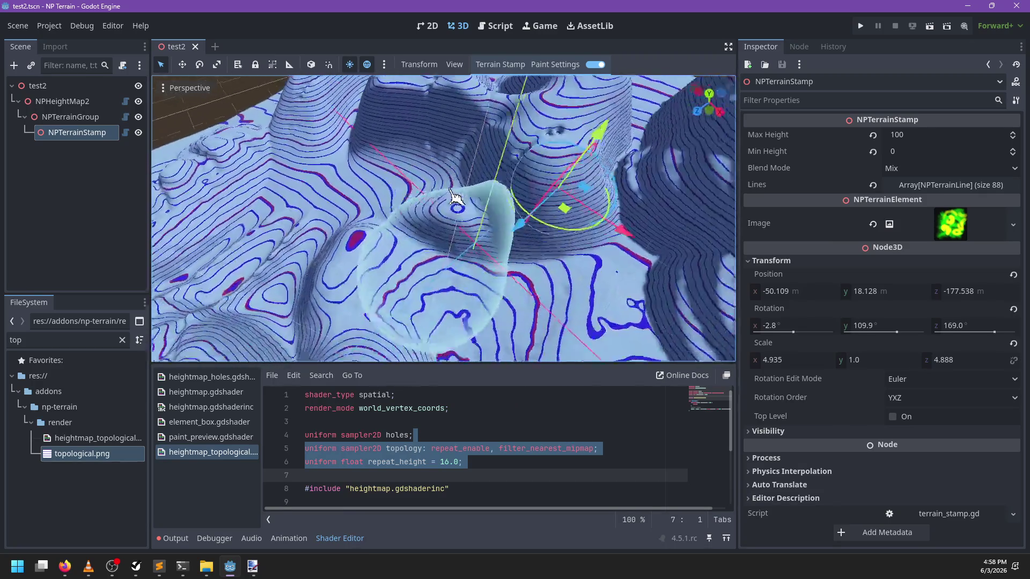
scroll(472, 237, down, 5)
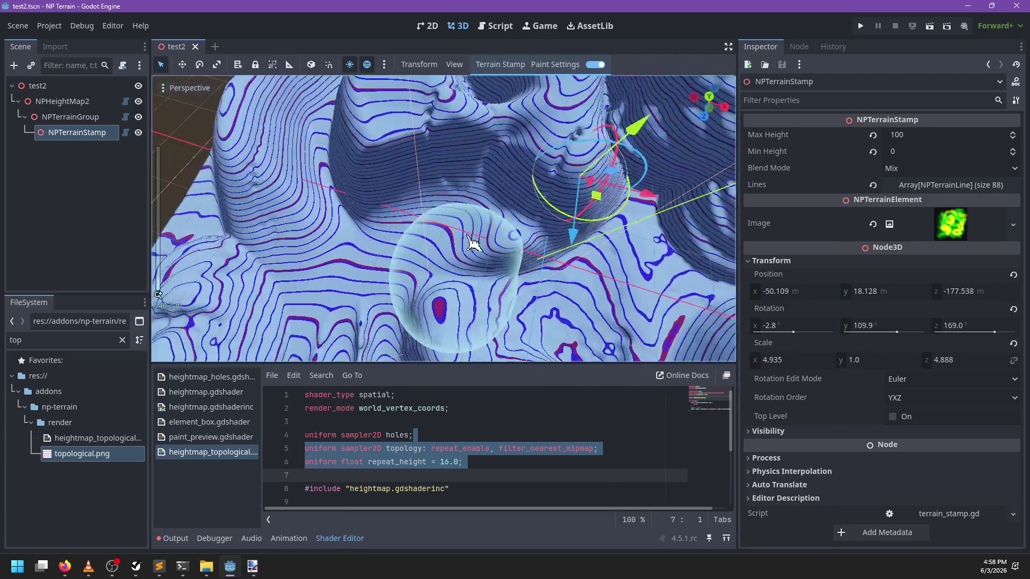
scroll(424, 220, down, 5)
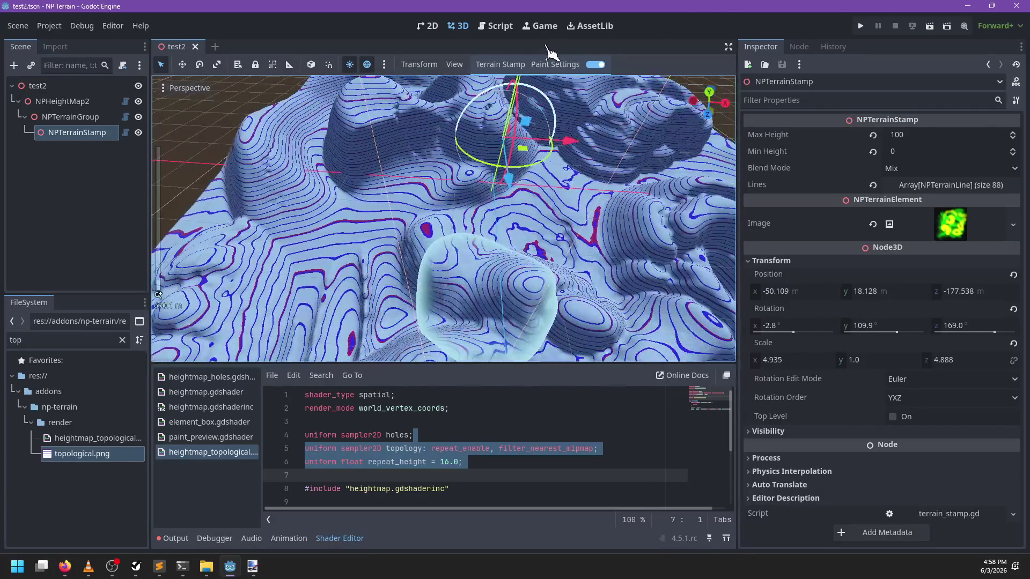
Paint a stroke that flattens the terrain into even contour bands
click(555, 64)
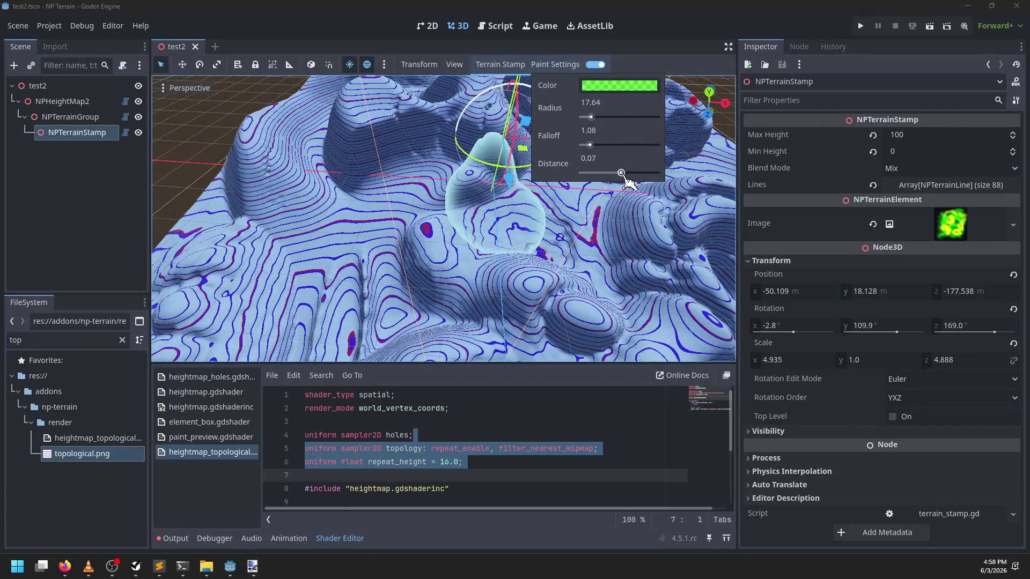
scroll(383, 224, up, 5)
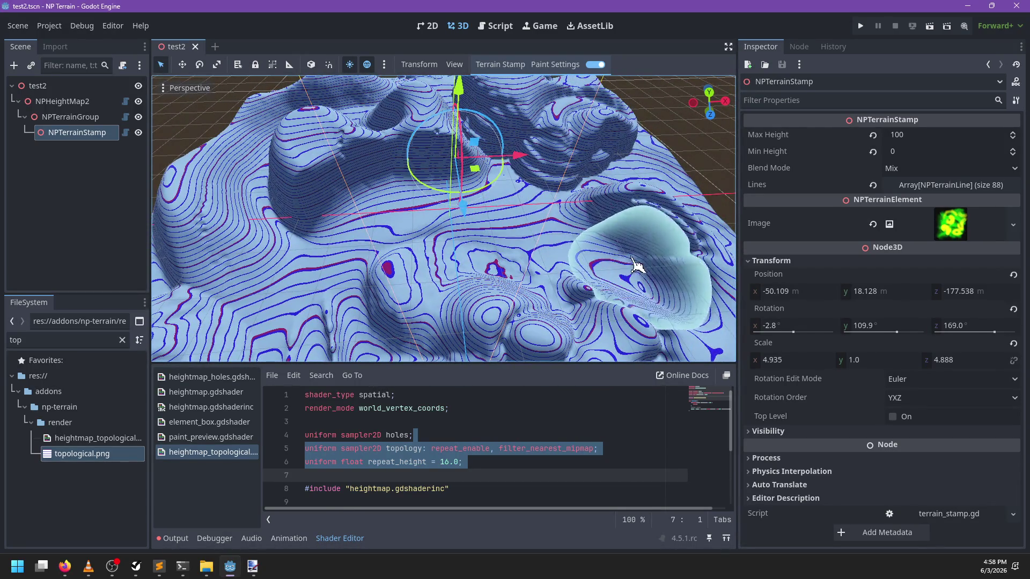
scroll(622, 236, up, 3)
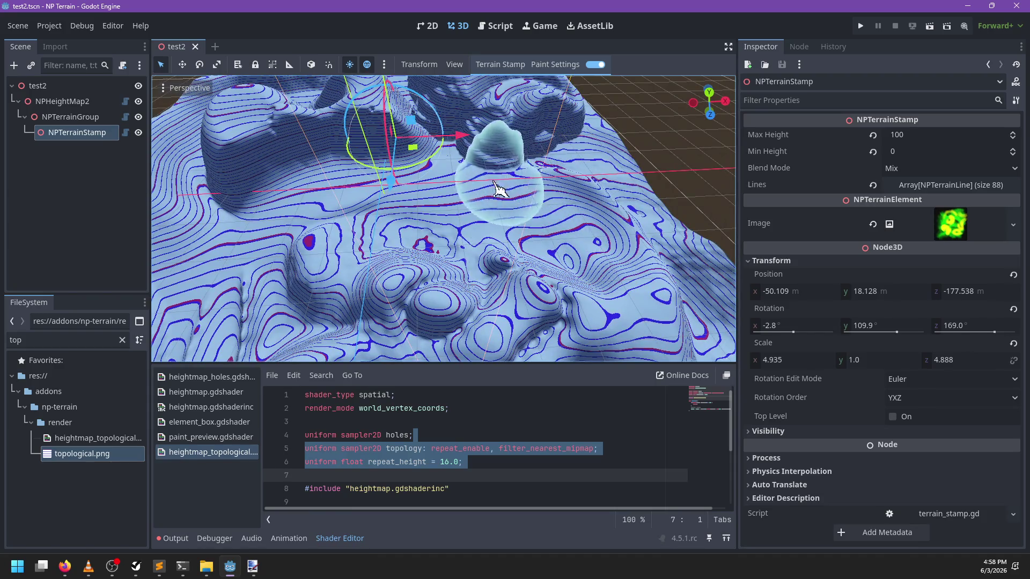
mouse_move(411, 325)
mouse_down()
mouse_move(316, 279)
mouse_move(494, 246)
mouse_up()
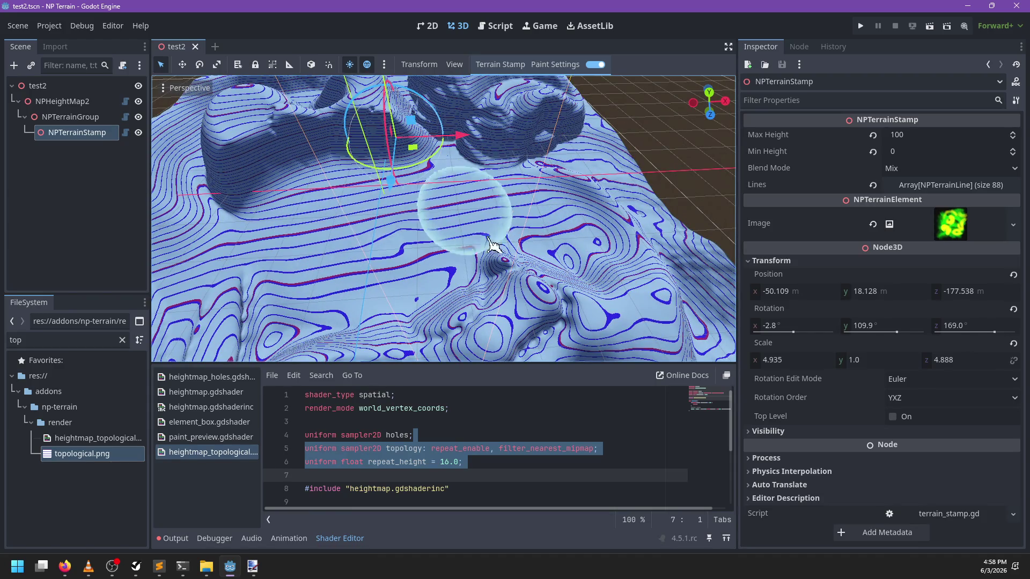
scroll(566, 333, up, 2)
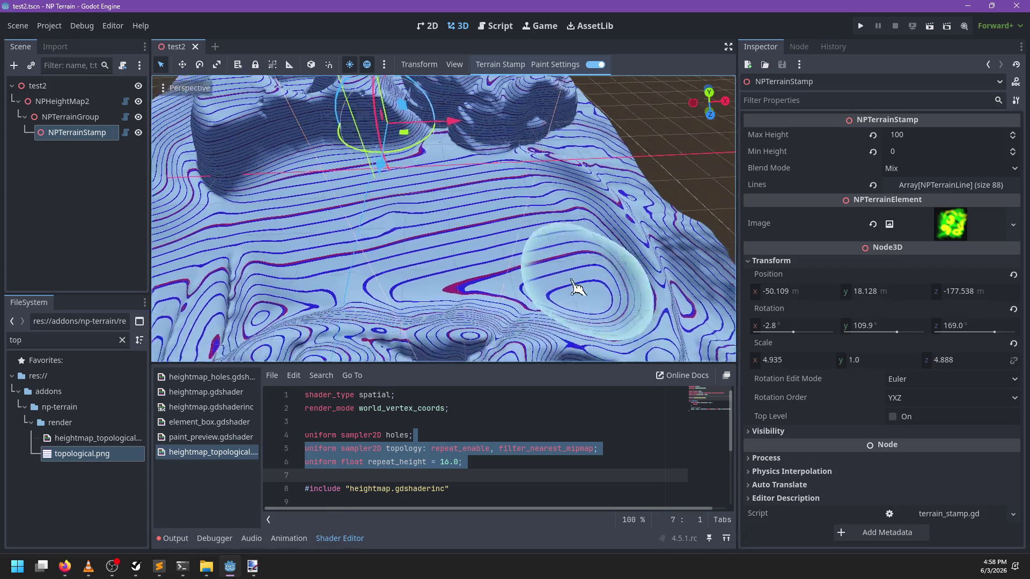
scroll(524, 237, up, 2)
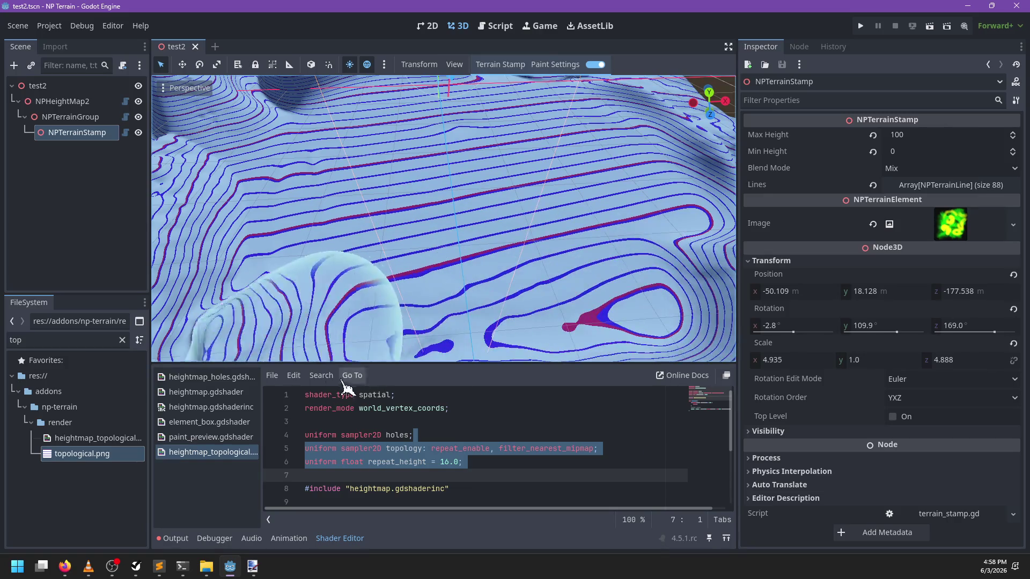
scroll(429, 295, down, 3)
scroll(416, 290, up, 2)
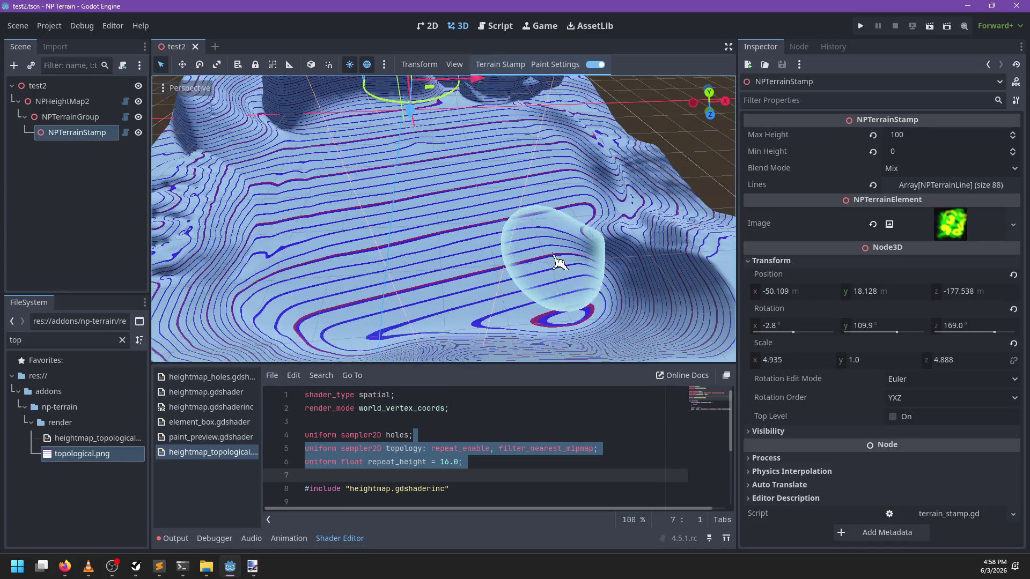
Orbit and zoom in so the contour lines run diagonally across a close view
mouse_move(558, 260)
mouse_down()
mouse_move(510, 239)
mouse_move(349, 228)
mouse_move(453, 220)
mouse_move(368, 225)
mouse_move(449, 234)
mouse_move(425, 249)
mouse_up()
scroll(425, 249, up, 2)
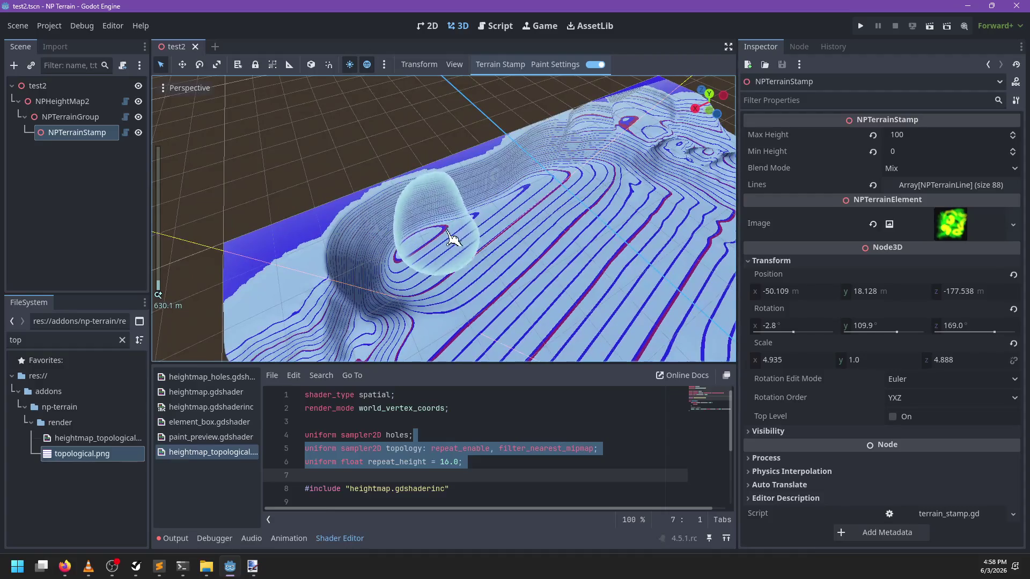
scroll(569, 171, up, 5)
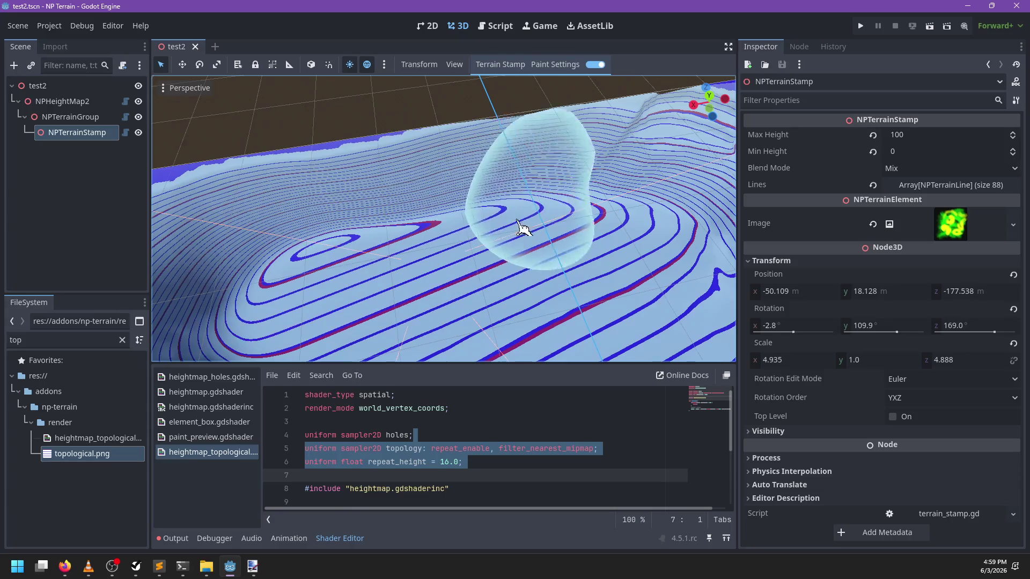
scroll(520, 228, up, 4)
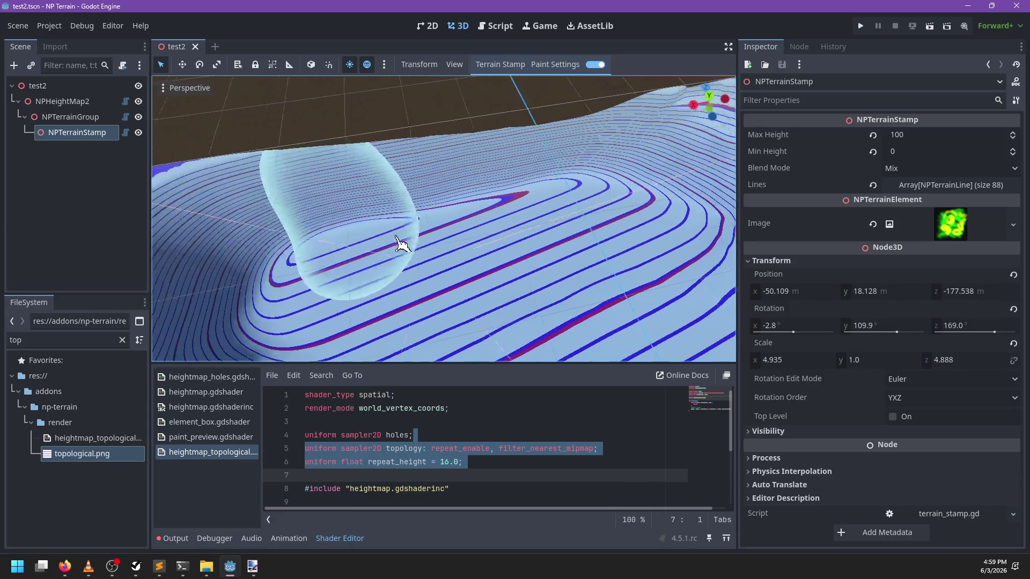
Check the brush radius and paint a raised flat-topped mound onto the terrain
click(555, 65)
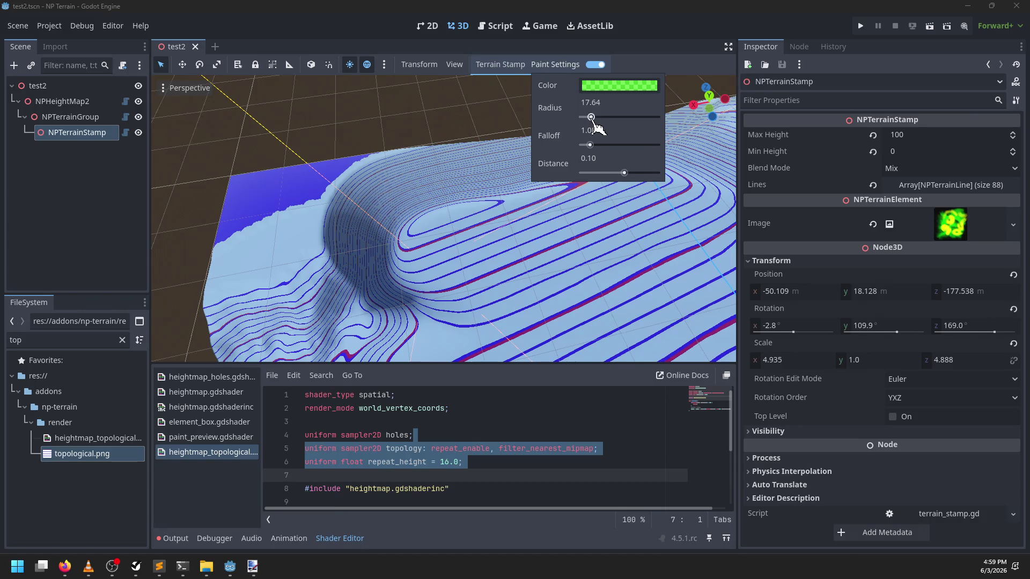
mouse_move(590, 138)
mouse_down()
mouse_move(490, 223)
mouse_move(519, 203)
mouse_up()
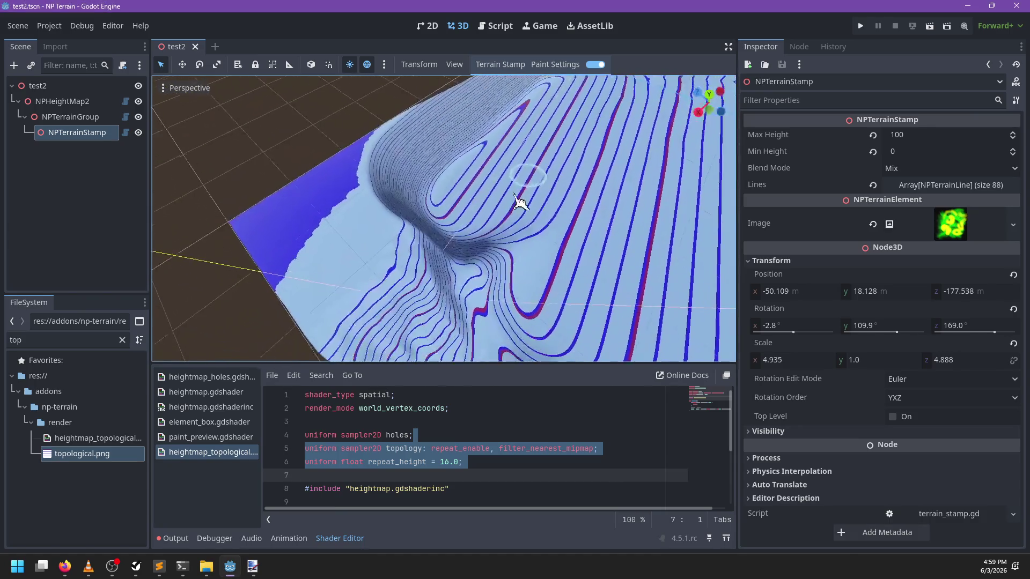
drag(369, 288, 442, 248)
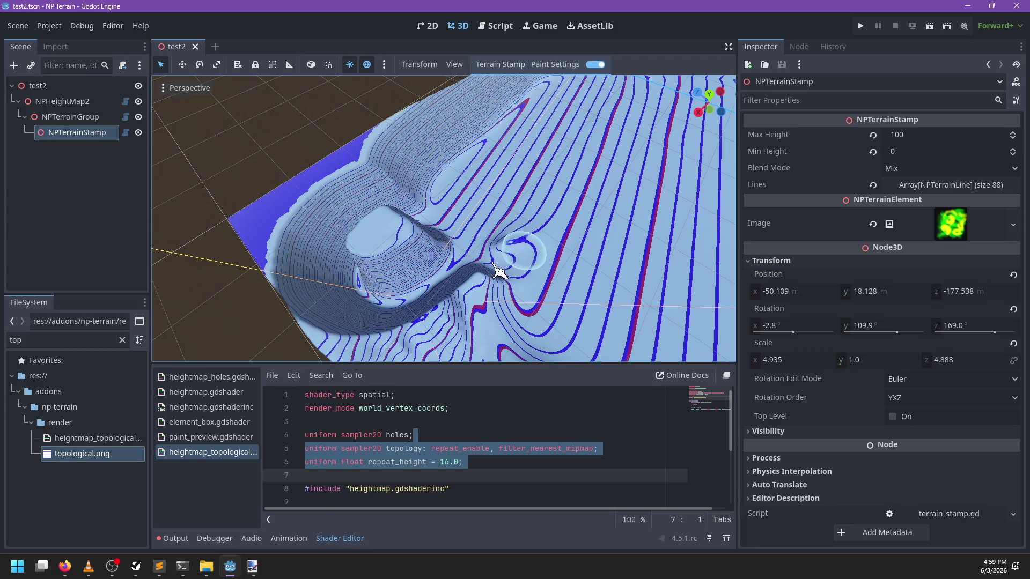
Orbit and pan around the new mound to inspect the contours wrapping the peaks
mouse_move(499, 270)
mouse_down()
mouse_move(490, 250)
mouse_move(554, 233)
mouse_move(460, 248)
mouse_move(364, 241)
mouse_move(437, 211)
mouse_move(409, 219)
mouse_move(545, 240)
mouse_move(494, 264)
mouse_move(546, 284)
mouse_up()
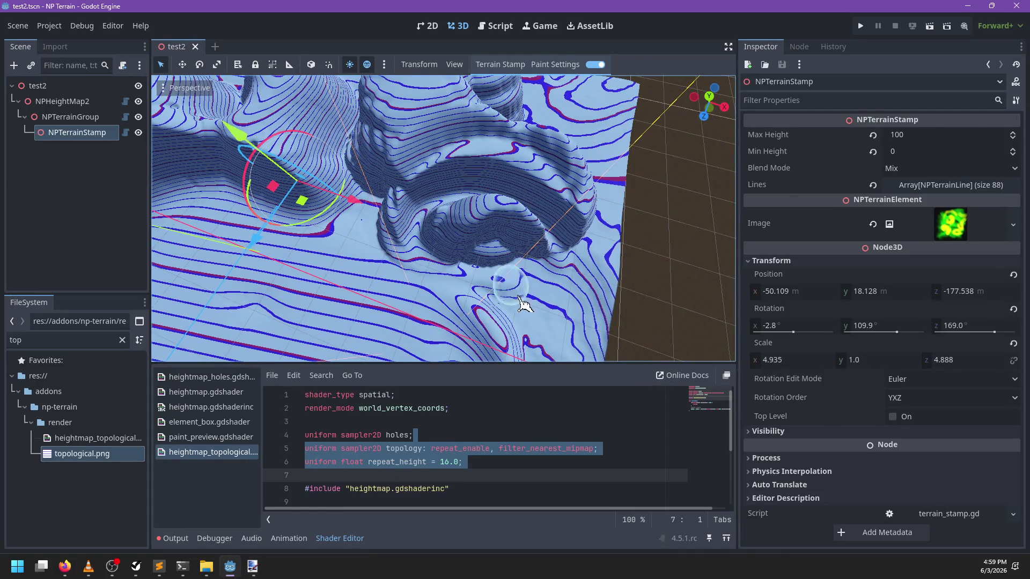
mouse_move(446, 261)
mouse_down()
mouse_move(531, 256)
mouse_move(520, 251)
mouse_up()
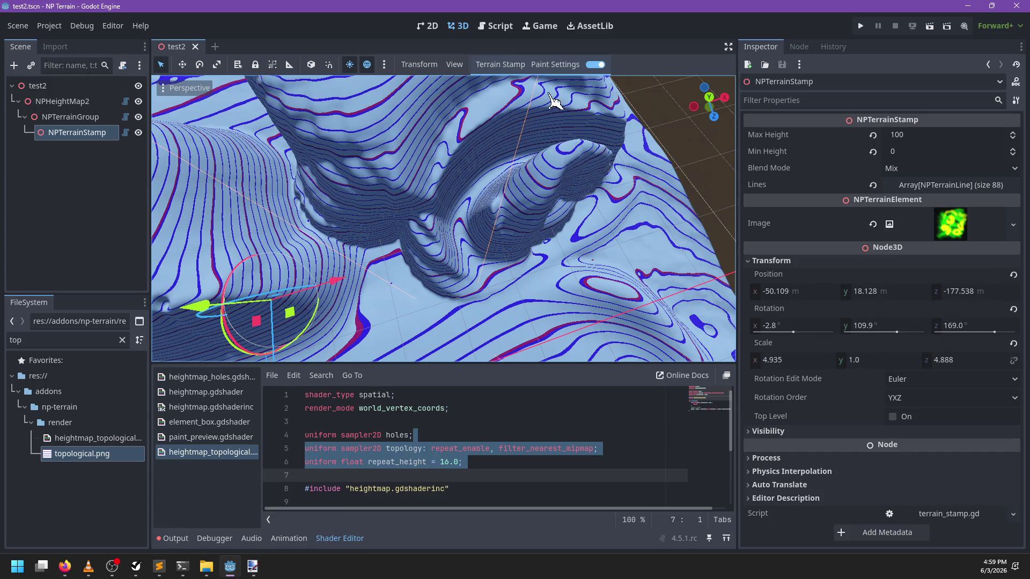
drag(494, 135, 418, 165)
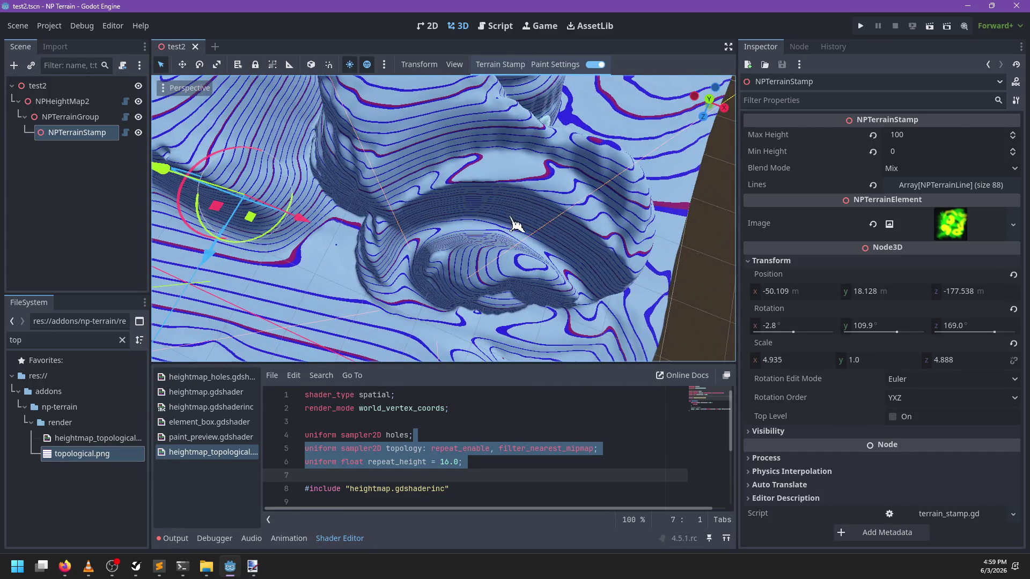
mouse_move(514, 224)
mouse_down()
mouse_move(531, 246)
mouse_move(543, 234)
mouse_up()
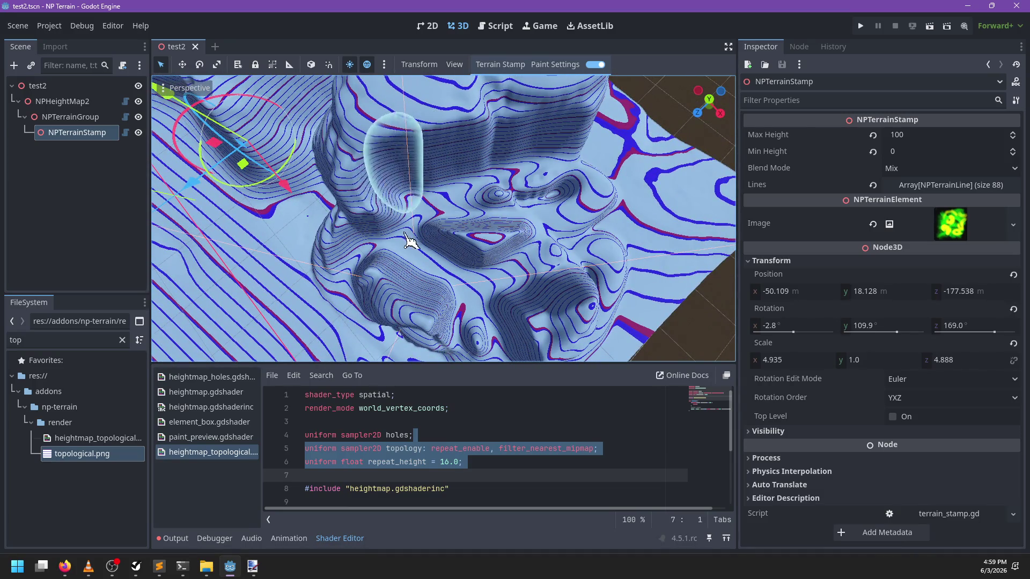
mouse_move(370, 248)
mouse_down()
mouse_move(533, 237)
mouse_move(513, 251)
mouse_move(496, 232)
mouse_up()
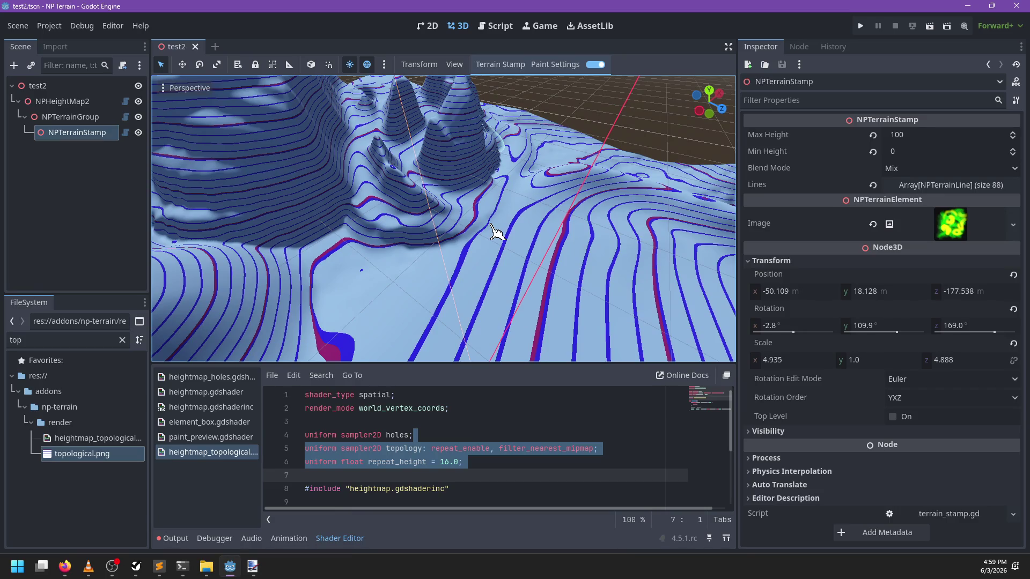
mouse_move(496, 232)
mouse_down()
mouse_move(518, 218)
mouse_move(425, 260)
mouse_move(525, 244)
mouse_up()
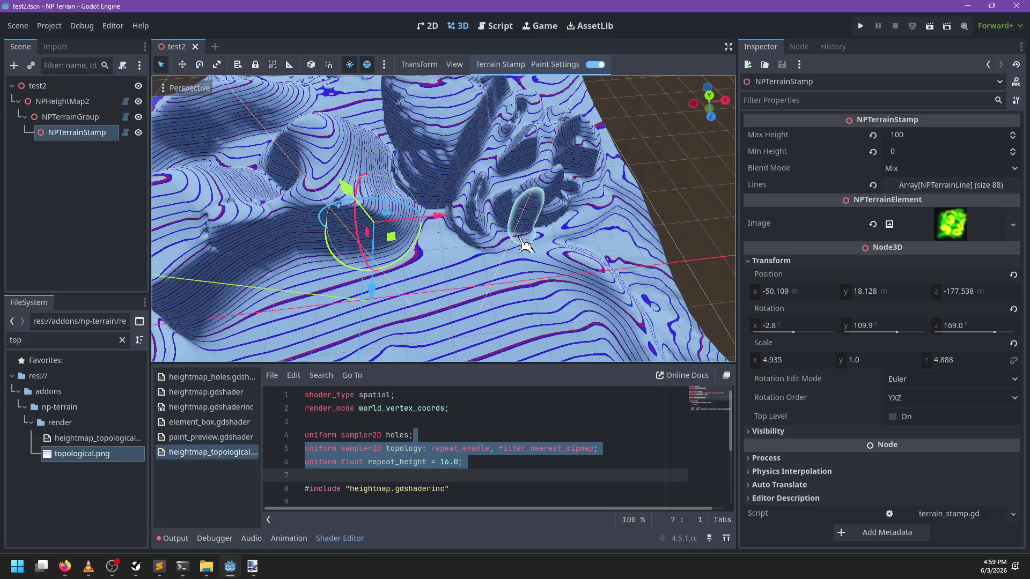
mouse_move(490, 230)
mouse_down()
mouse_move(639, 221)
mouse_move(590, 214)
mouse_up()
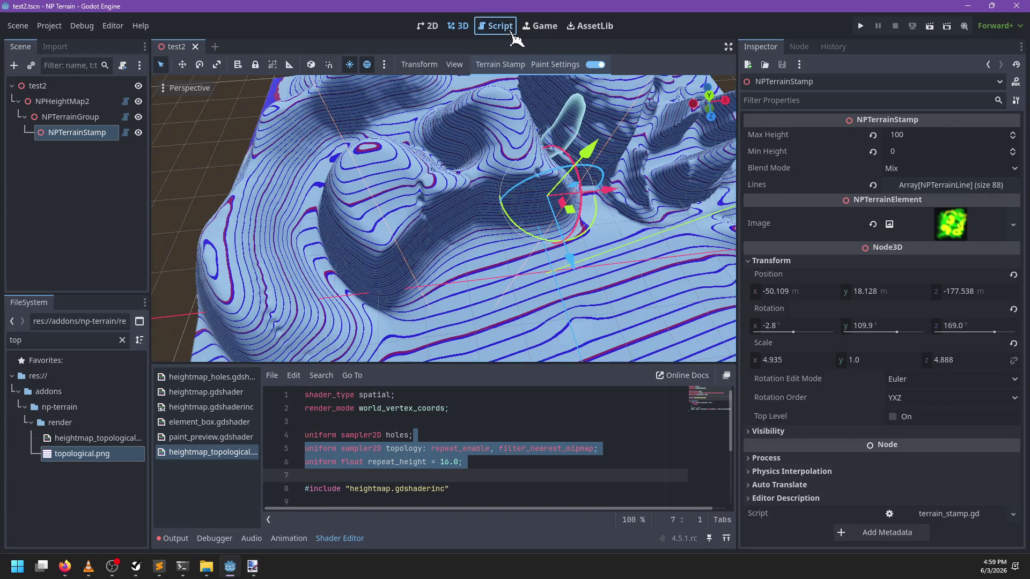
Confirm in the Inspector that the stamp's Lines array holds 507 strokes
click(511, 31)
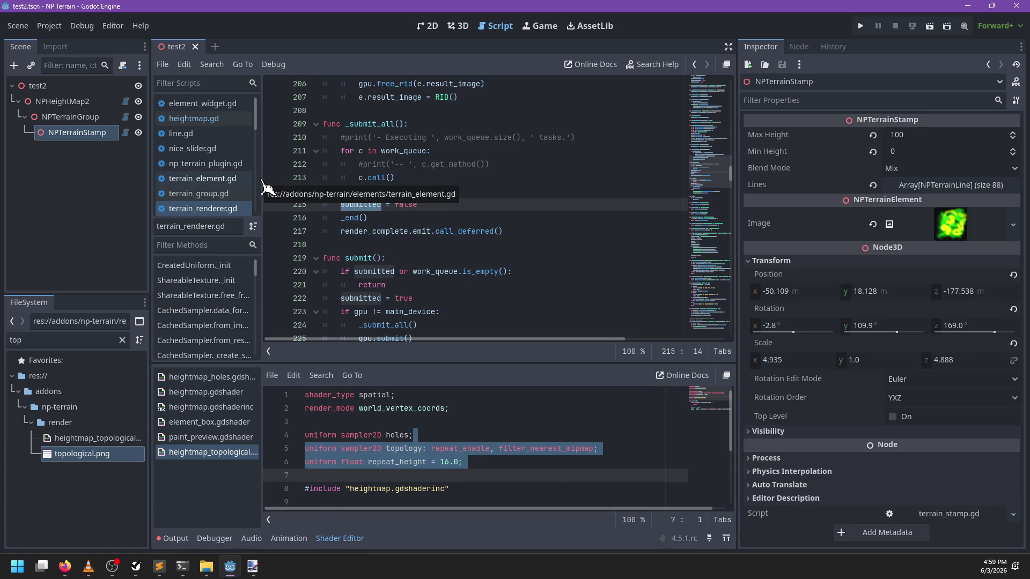
key(ctrl+F2)
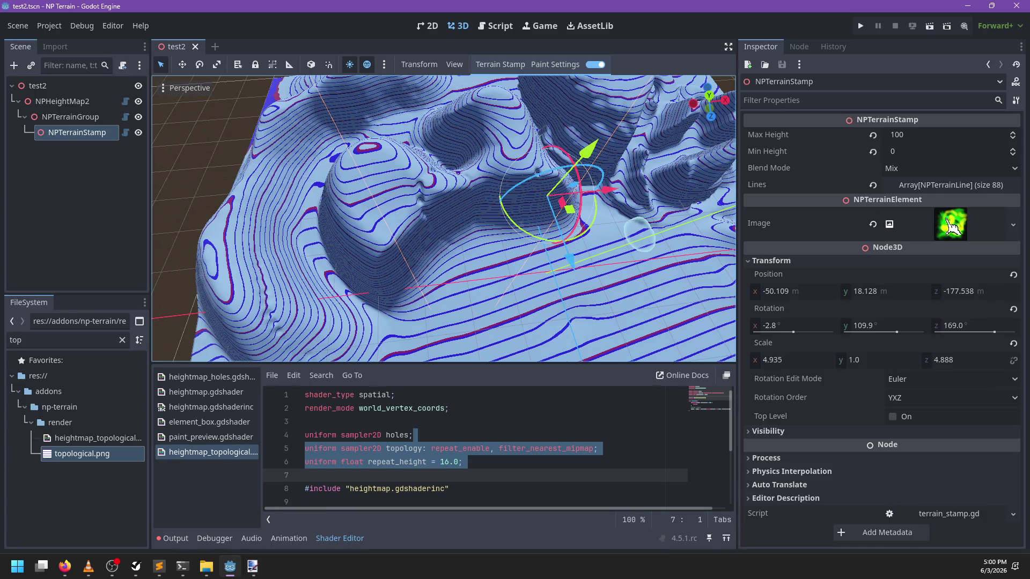
click(953, 186)
click(952, 186)
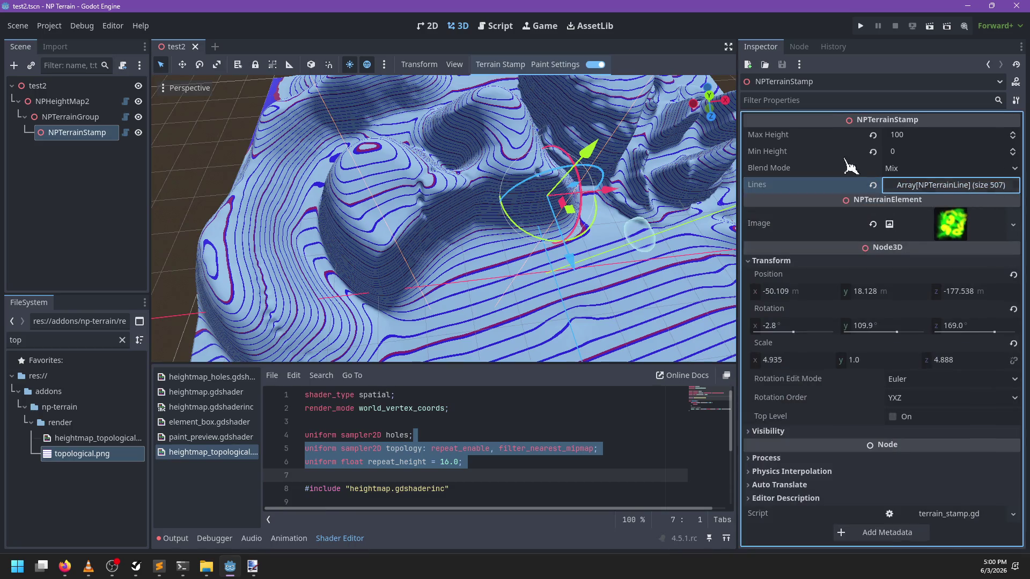
Re-render the terrain from the Terrain Stamp menu and open terrain_renderer.gd
click(571, 67)
click(590, 69)
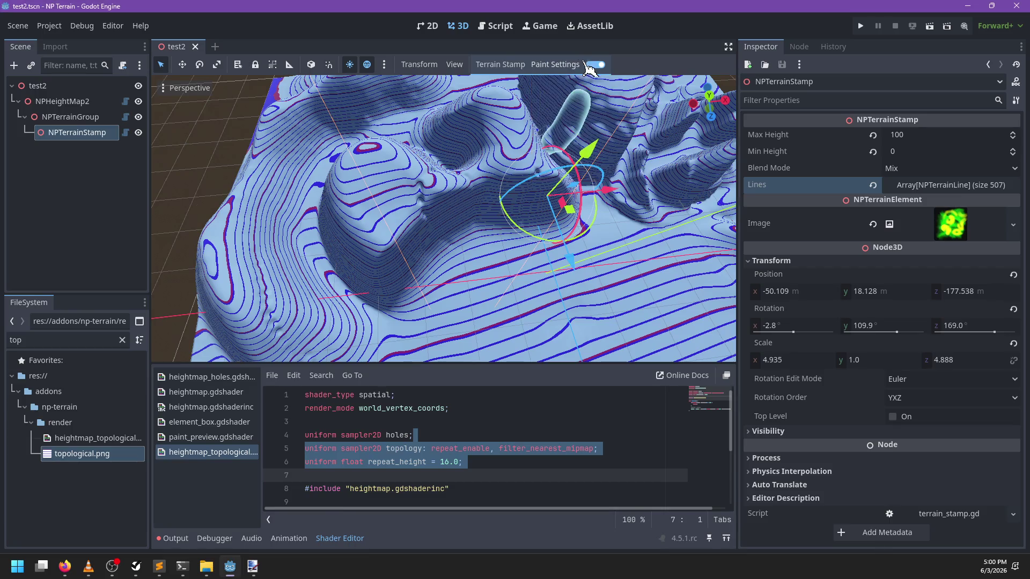
click(500, 65)
click(496, 79)
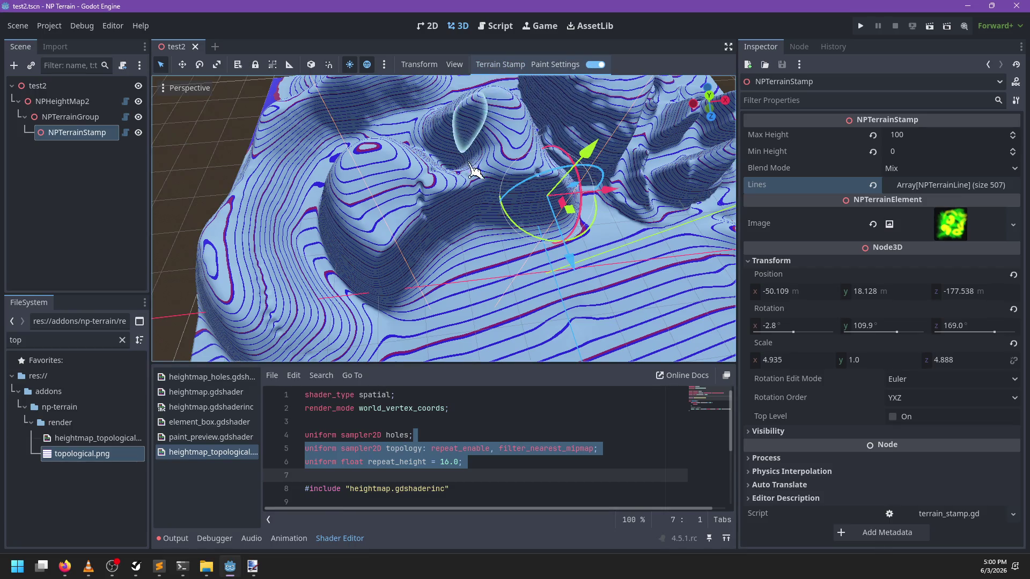
click(496, 26)
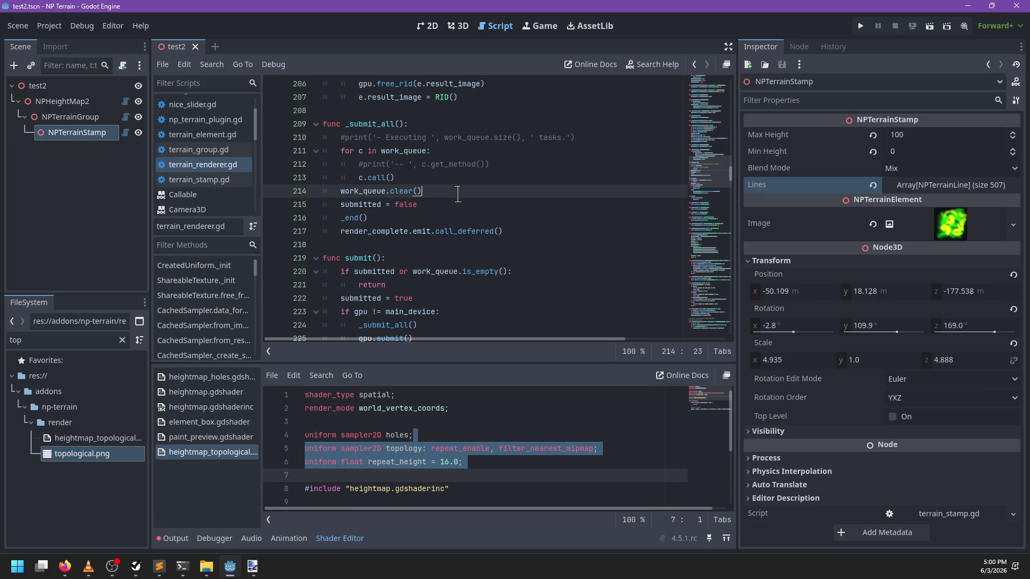
Open terrain_stamp.gd and search it for 'lines'
click(207, 180)
key(ctrl+f)
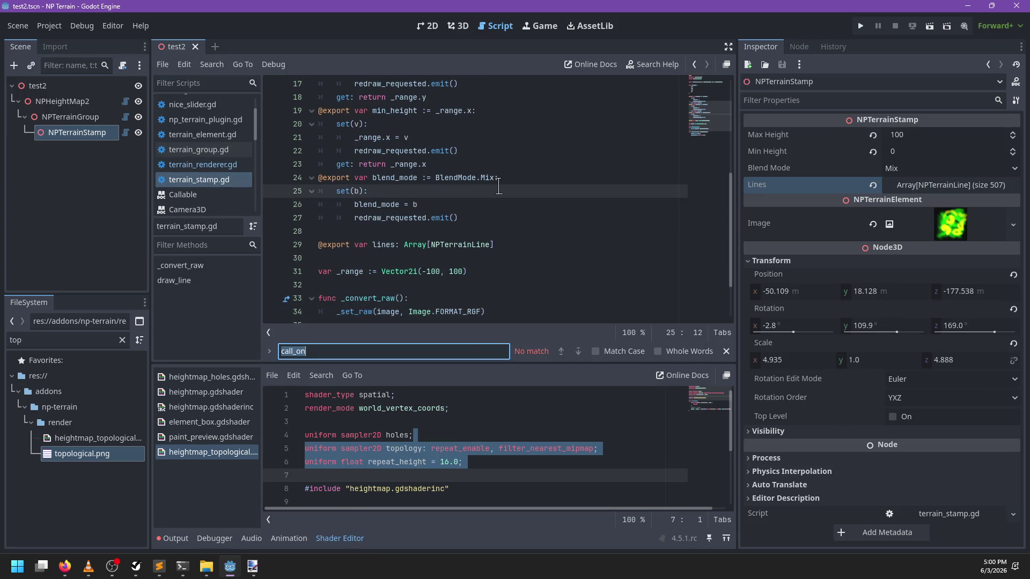
text(lines)
key(Return)
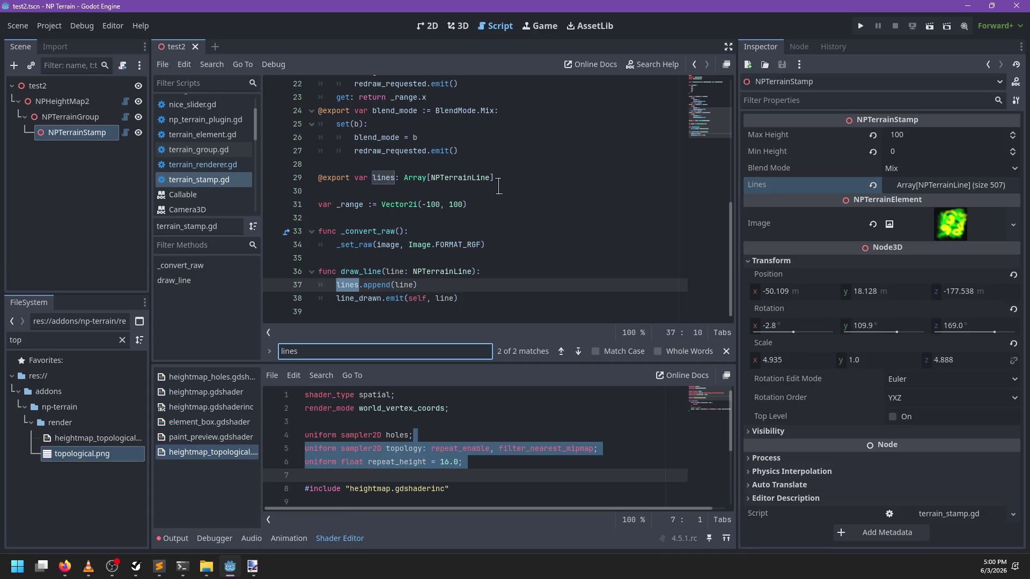
key(Escape)
scroll(279, 161, up, 2)
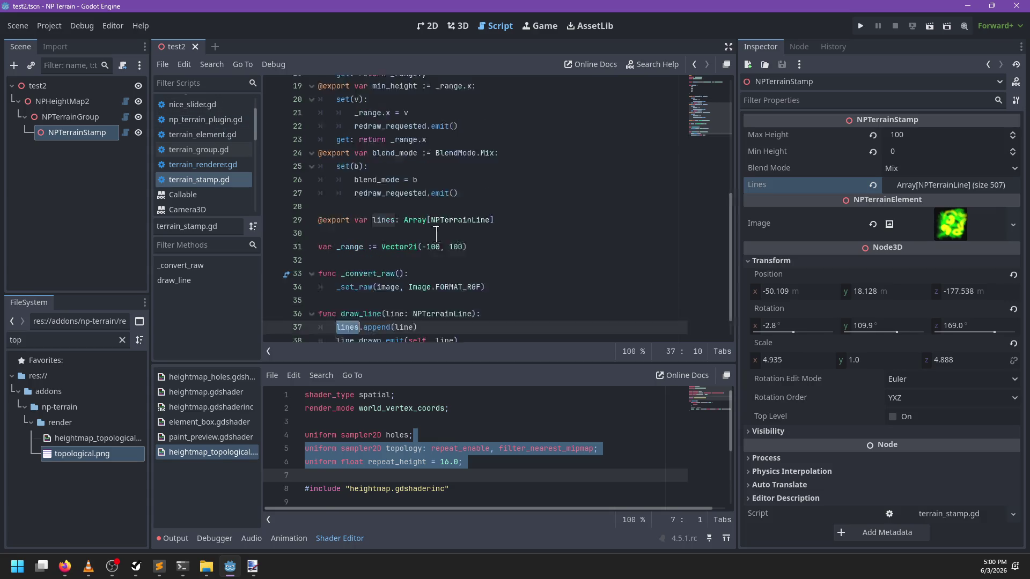
Open np_terrain_plugin.gd, search for 'line', and jump to the paint_line function
click(216, 120)
key(ctrl+f)
text(line)
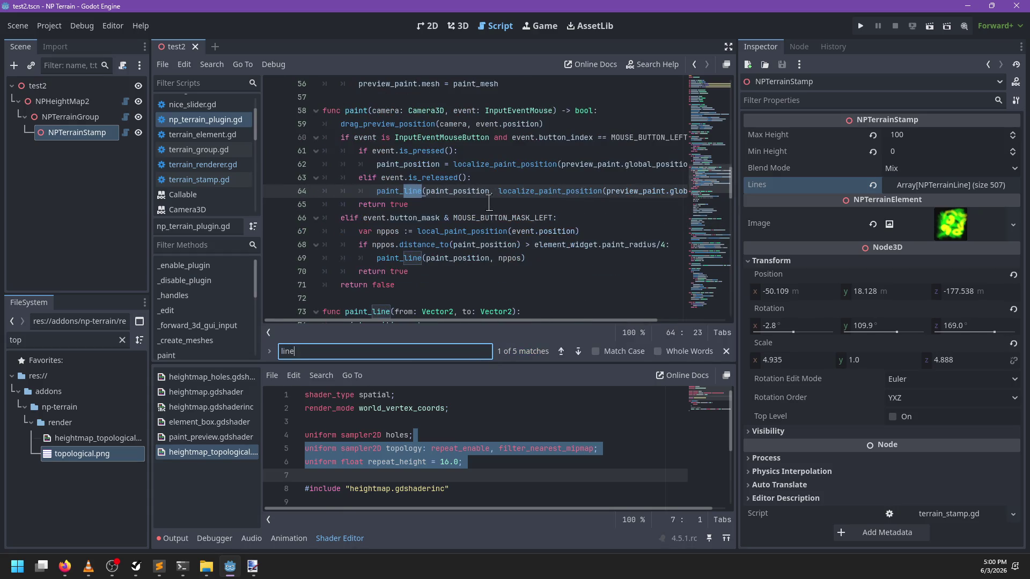
key(Escape)
ctrl+click(412, 193)
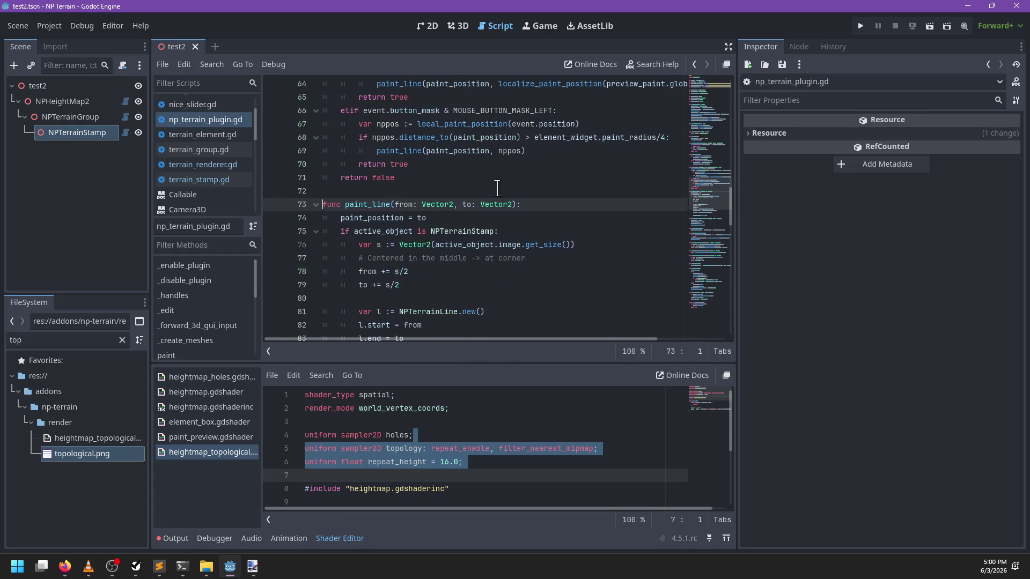
scroll(496, 195, down, 3)
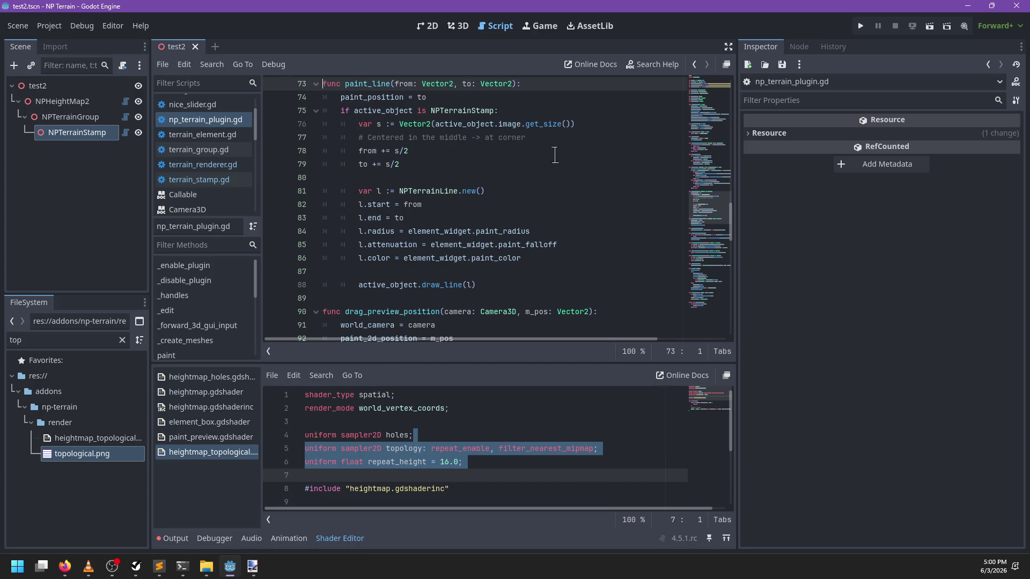
Search the script for paint_line and jump to its call on line 69
key(ctrl+f)
text(pain)
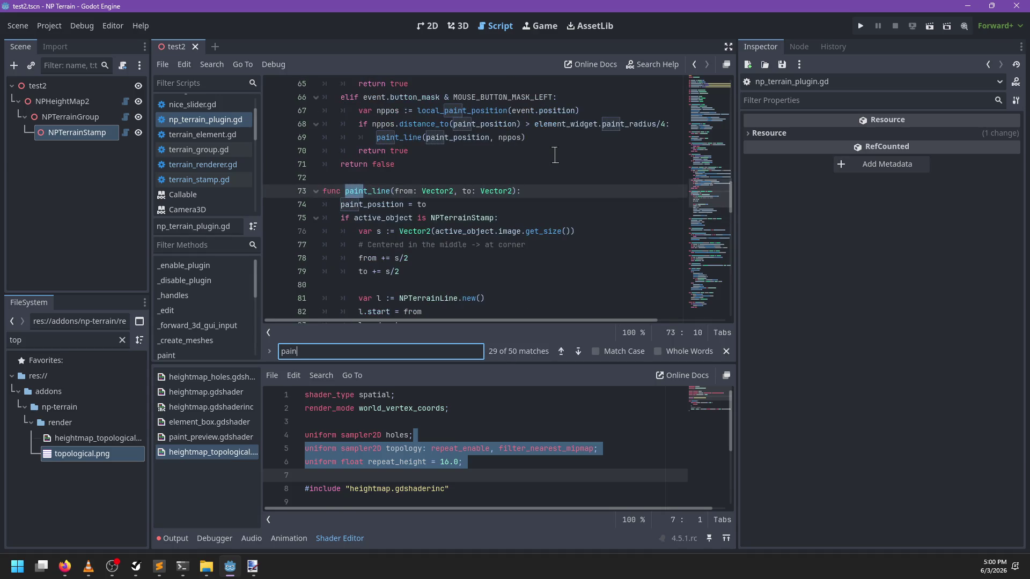
text(t_li)
text(ne)
key(Return)
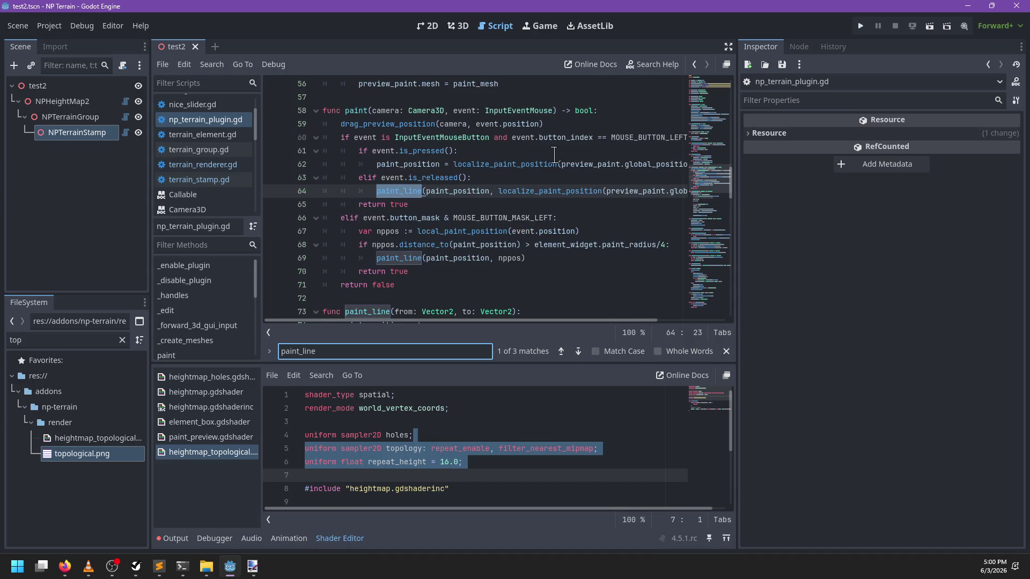
key(Return)
key(Escape)
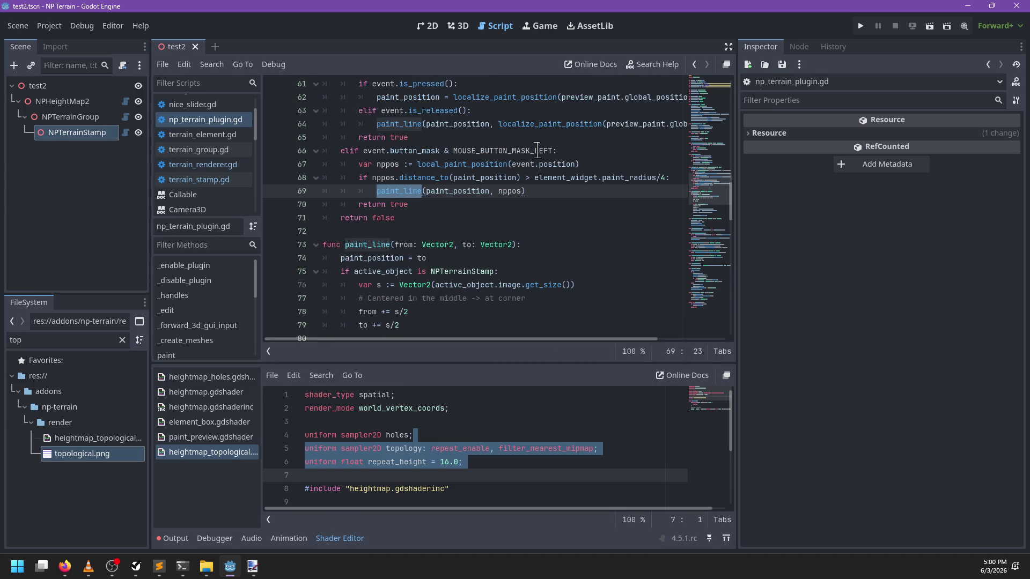
Change line 68's threshold from paint_radius/4 to paint_radius/8 and save the script
drag(665, 179, 575, 180)
text(8)
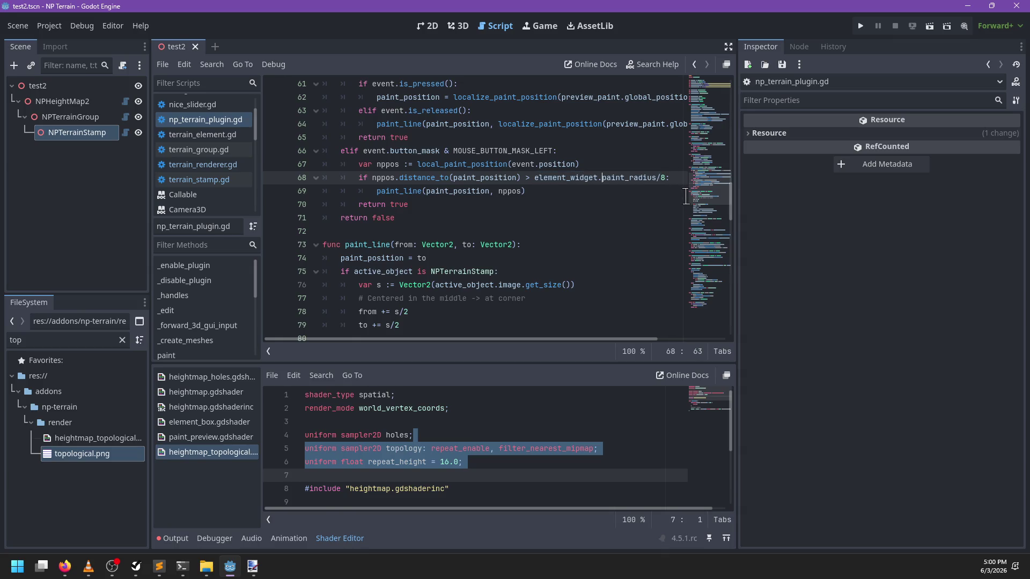
key(ctrl+s)
click(457, 30)
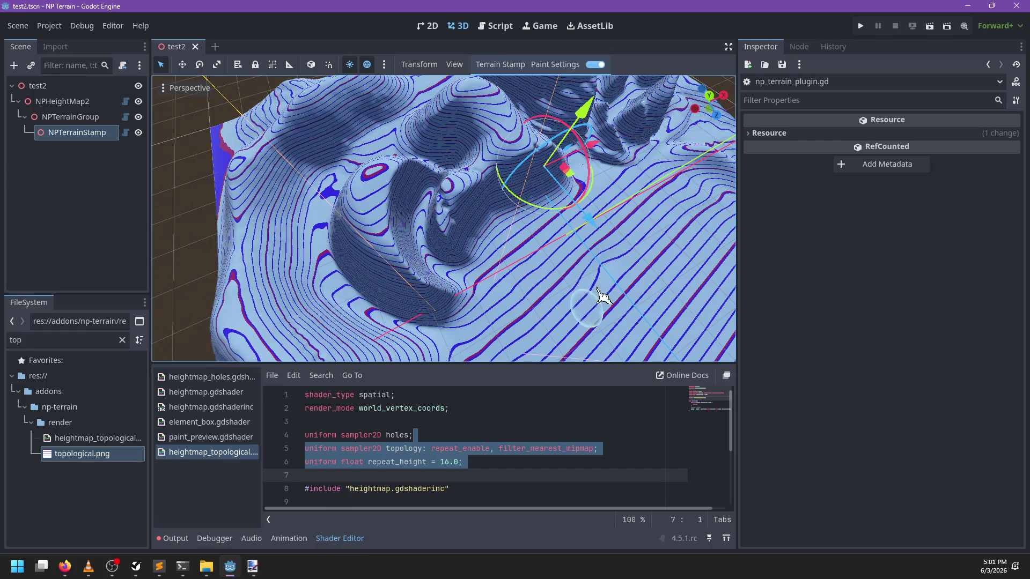
Shrink the brush radius to about 5.5 and paint over the terrain swirls
drag(409, 237, 505, 234)
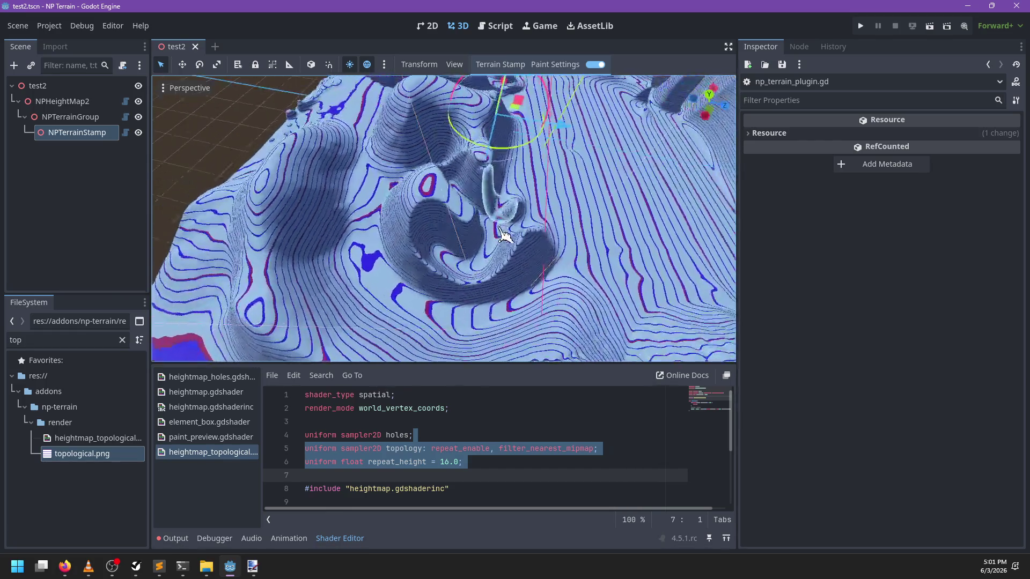
click(559, 68)
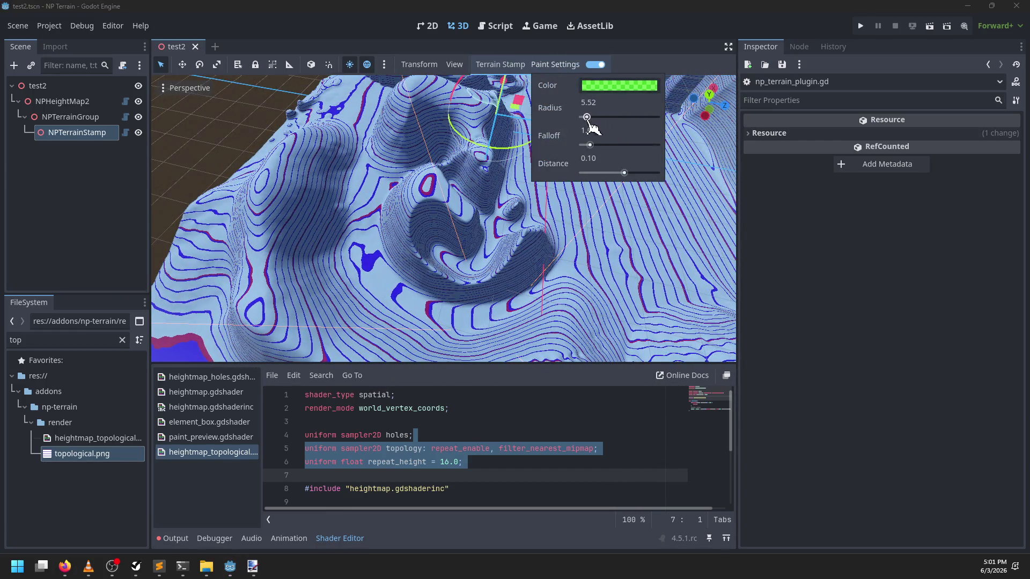
drag(587, 117, 590, 118)
click(450, 211)
mouse_move(451, 211)
mouse_down()
mouse_move(352, 258)
mouse_move(472, 299)
mouse_move(397, 182)
mouse_move(467, 151)
mouse_move(383, 145)
mouse_move(317, 167)
mouse_move(265, 246)
mouse_move(457, 342)
mouse_move(614, 274)
mouse_move(536, 240)
mouse_up()
scroll(536, 239, down, 5)
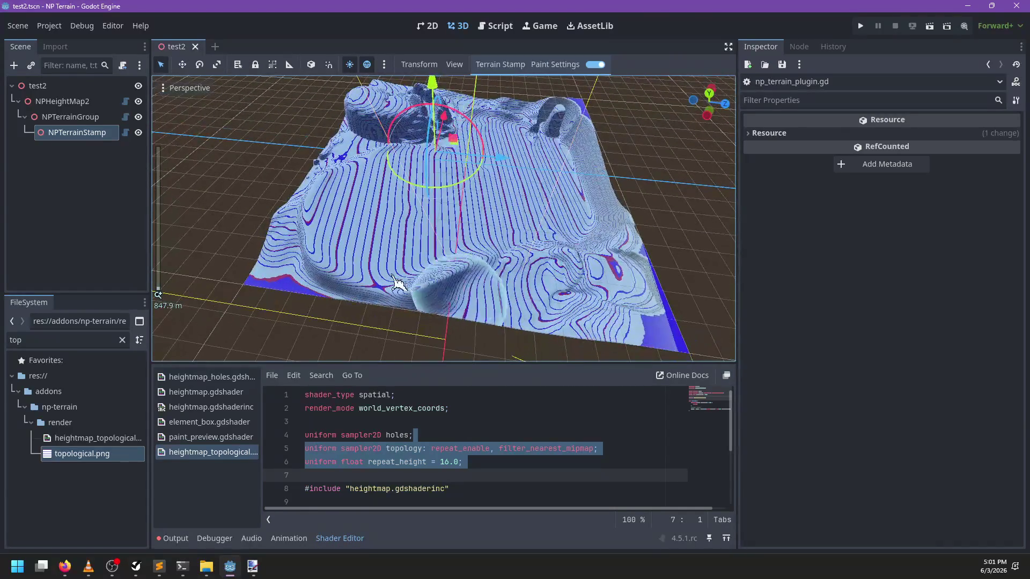
mouse_move(345, 277)
mouse_down()
mouse_move(345, 287)
mouse_move(354, 257)
mouse_up()
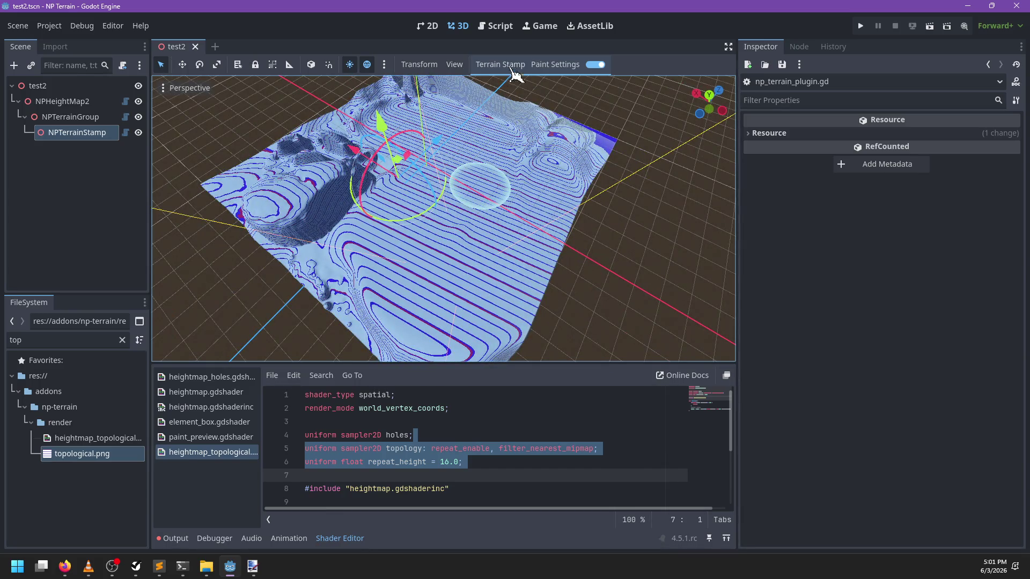
Enlarge the paint brush radius to 62.73
click(547, 65)
drag(598, 121, 607, 122)
click(620, 86)
Set the paint colour to fully opaque bright green 00ff16
click(670, 225)
drag(669, 221, 680, 239)
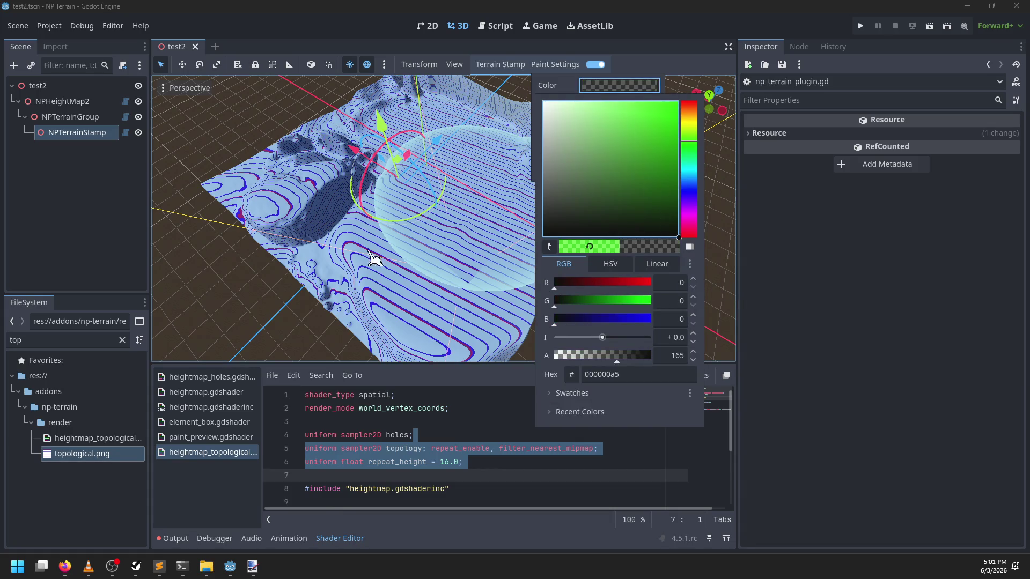
drag(616, 357, 692, 357)
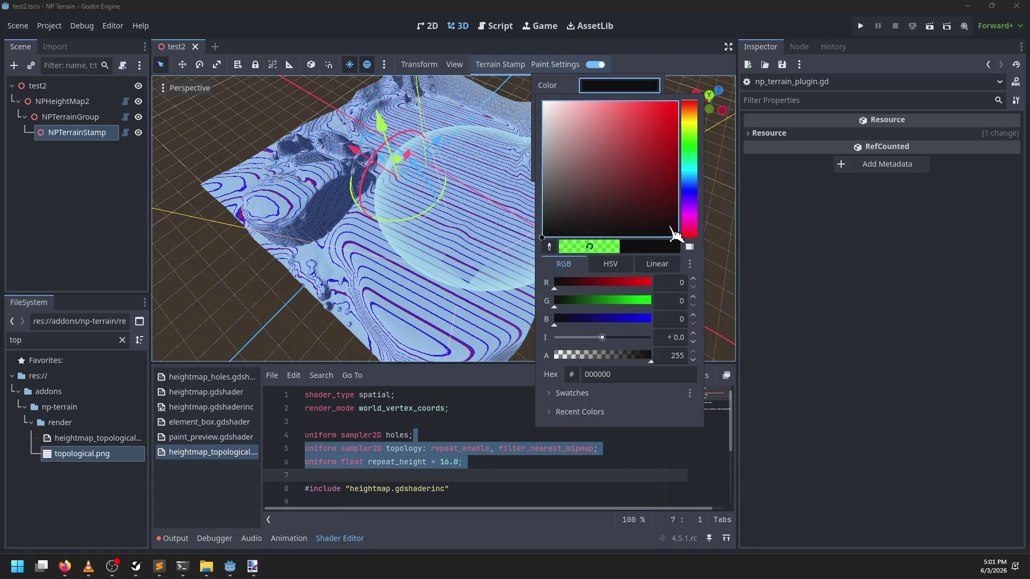
click(696, 149)
drag(649, 142, 722, 78)
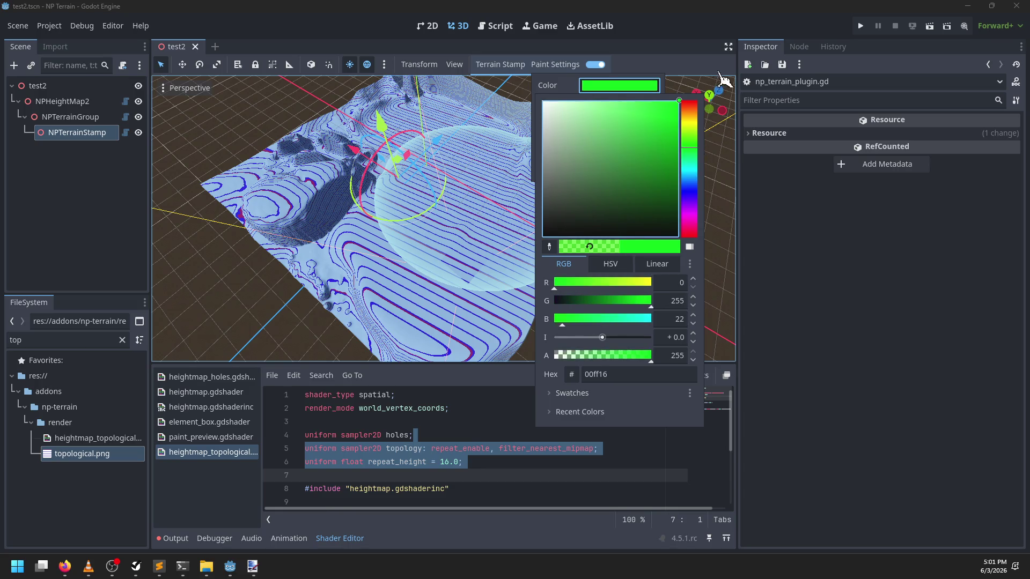
Orbit around the terrain to inspect the smooth slope and its contour stripes
mouse_move(542, 294)
mouse_down()
mouse_move(299, 249)
mouse_move(370, 231)
mouse_up()
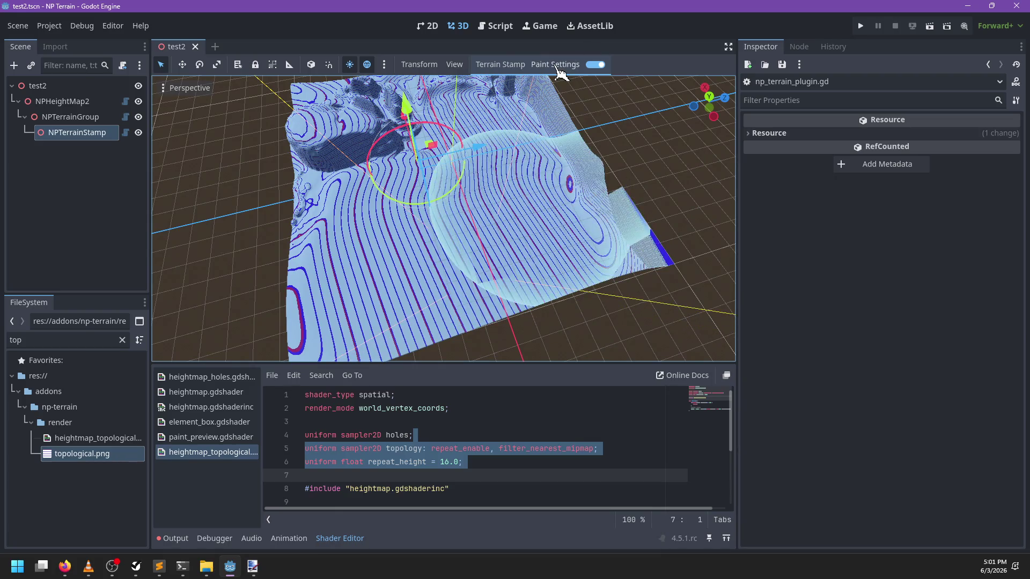
mouse_move(551, 153)
mouse_down()
mouse_move(379, 241)
mouse_move(405, 166)
mouse_move(375, 218)
mouse_up()
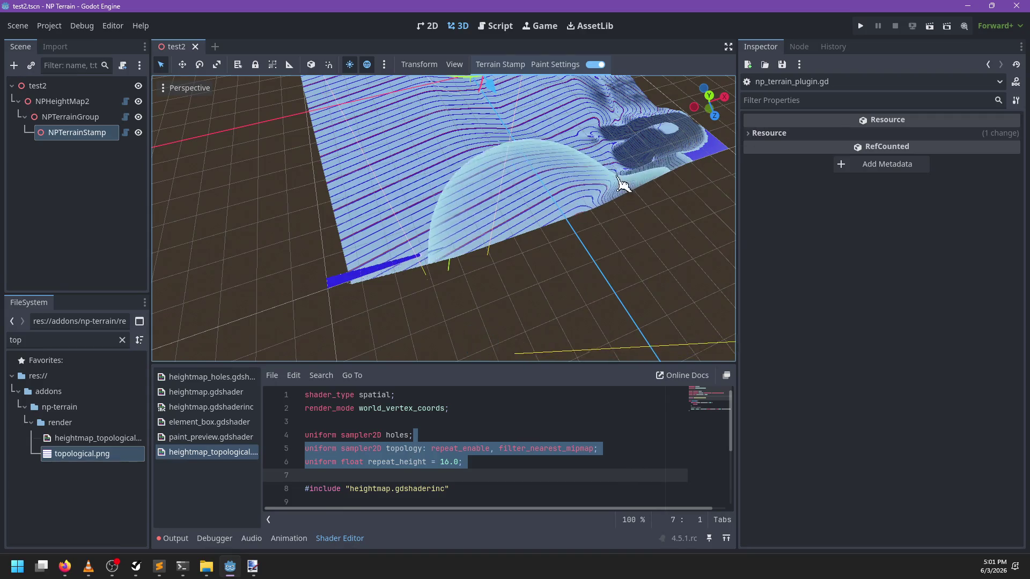
mouse_move(622, 184)
mouse_down()
mouse_move(391, 202)
mouse_move(403, 102)
mouse_move(529, 175)
mouse_move(386, 215)
mouse_move(310, 217)
mouse_up()
scroll(310, 217, down, 1)
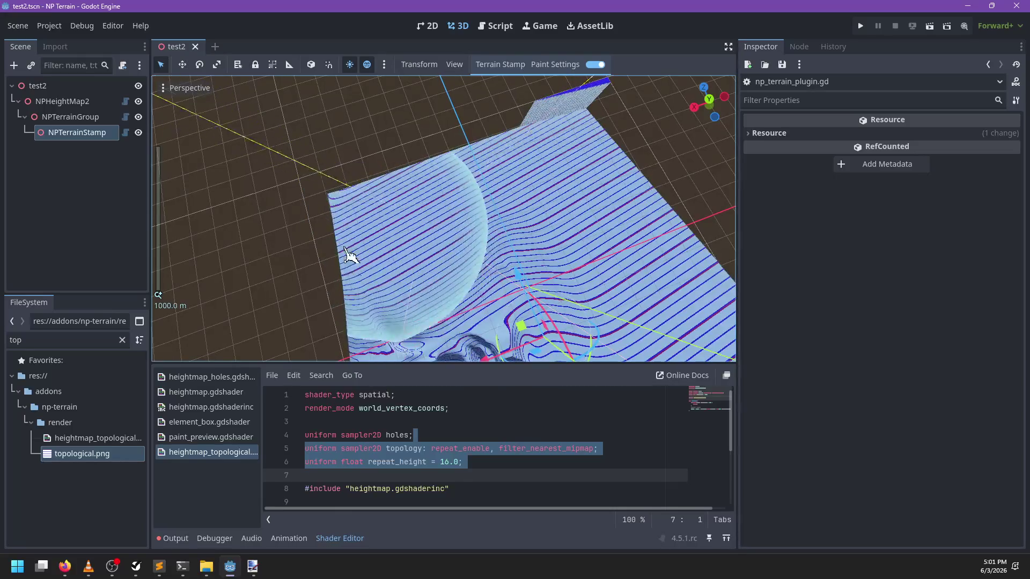
mouse_move(384, 274)
mouse_down()
mouse_move(531, 195)
mouse_move(361, 276)
mouse_move(504, 275)
mouse_up()
mouse_move(447, 209)
mouse_down()
mouse_move(511, 298)
mouse_move(536, 232)
mouse_move(392, 227)
mouse_move(453, 238)
mouse_up()
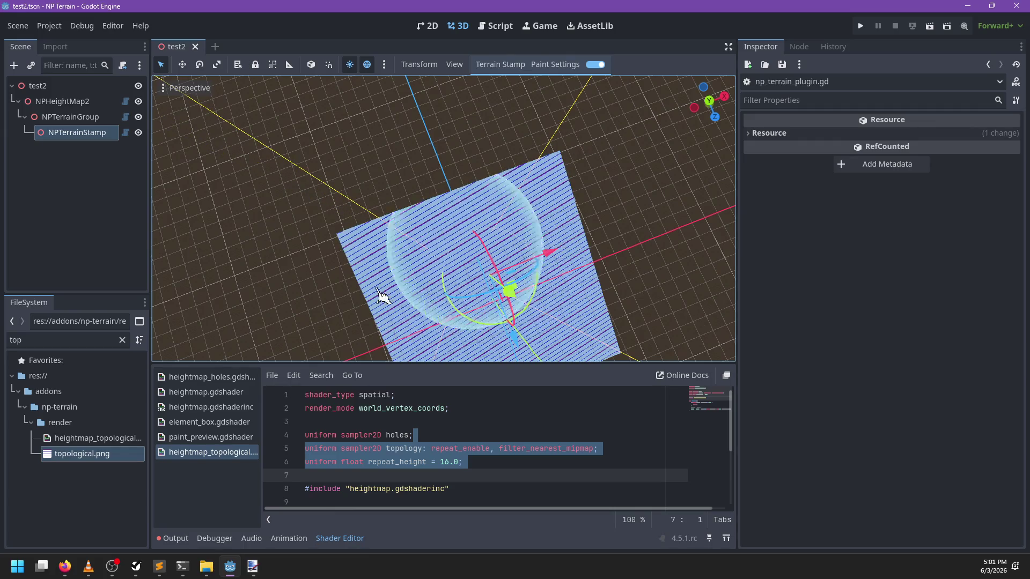
mouse_move(483, 292)
mouse_down()
mouse_move(490, 271)
mouse_move(472, 214)
mouse_move(466, 258)
mouse_move(513, 73)
mouse_up()
click(496, 98)
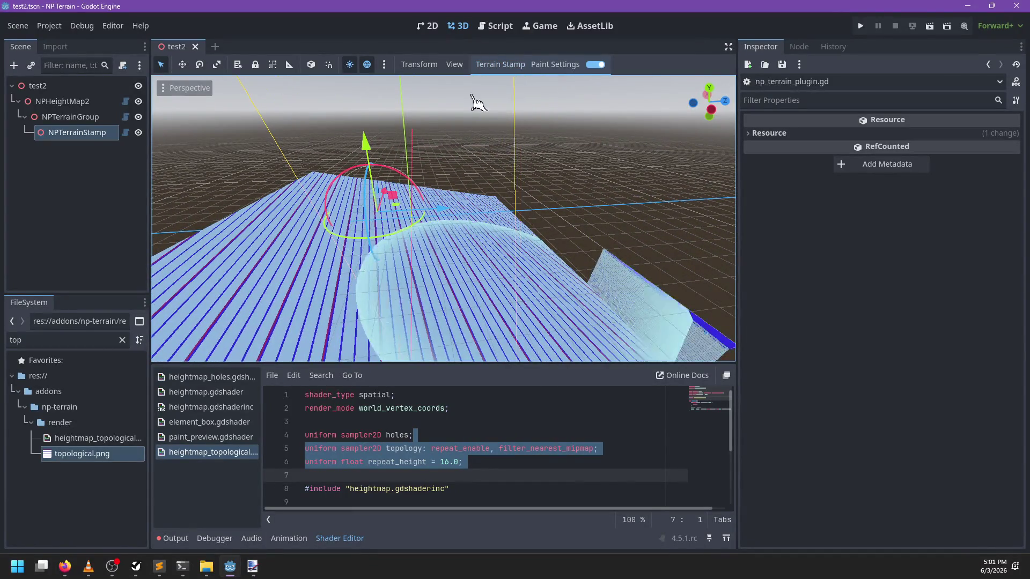
Reset NPTerrainStamp's rotation to zero and its position to the origin
click(78, 133)
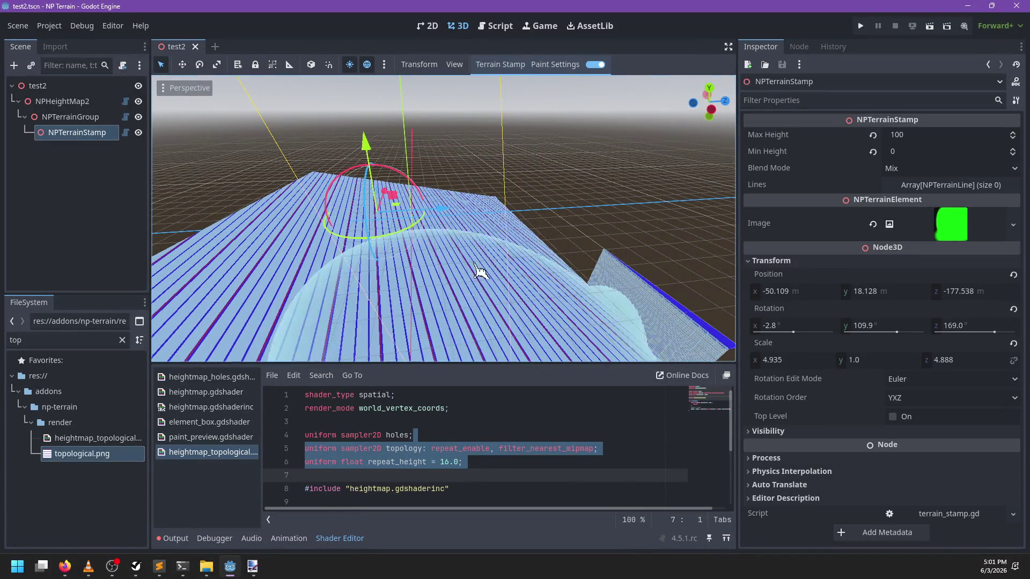
scroll(476, 276, down, 8)
scroll(521, 208, up, 4)
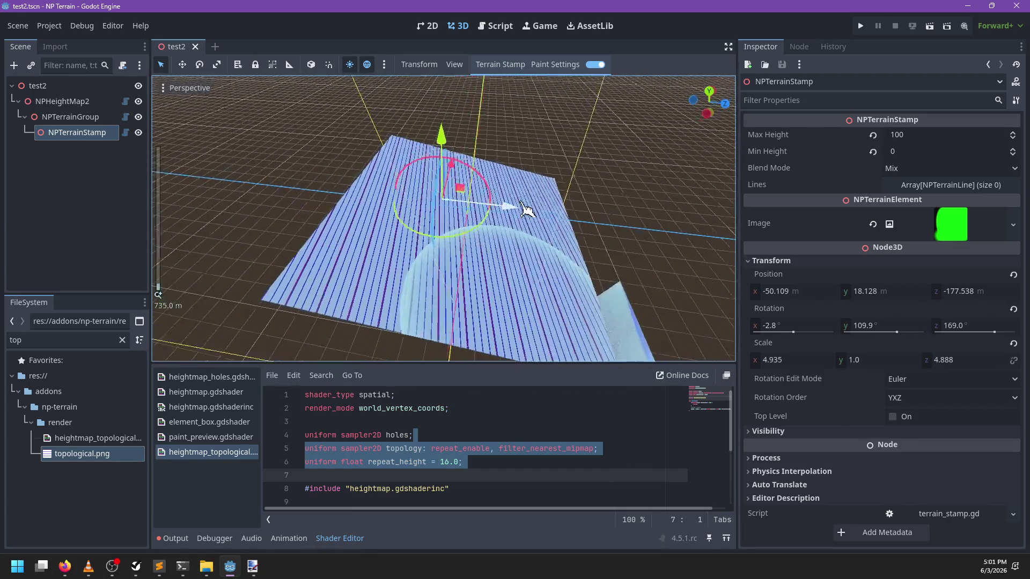
click(1014, 309)
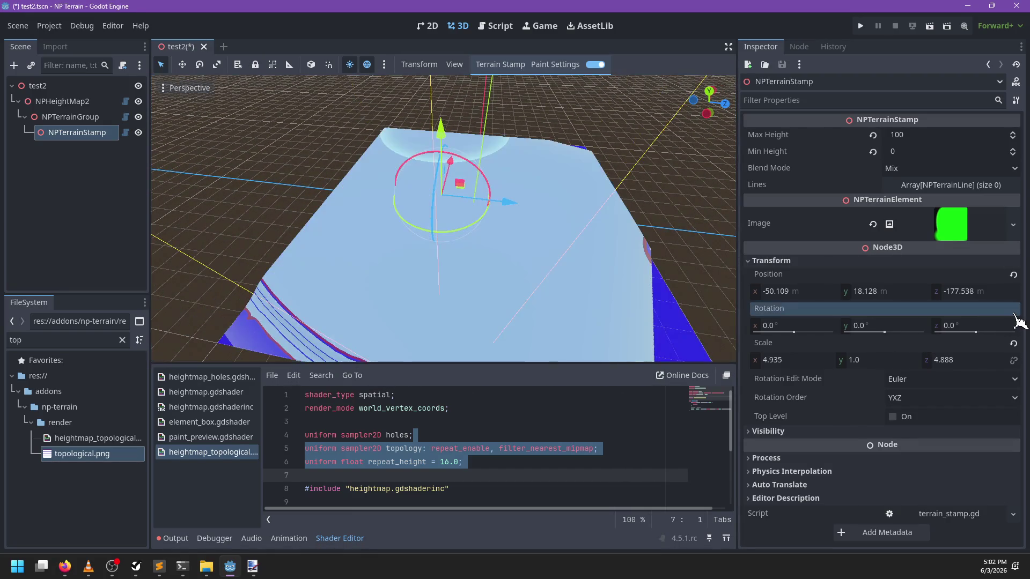
mouse_move(633, 258)
mouse_down()
mouse_move(534, 223)
mouse_move(577, 177)
mouse_move(497, 259)
mouse_move(482, 317)
mouse_move(497, 326)
mouse_up()
scroll(497, 259, down, 3)
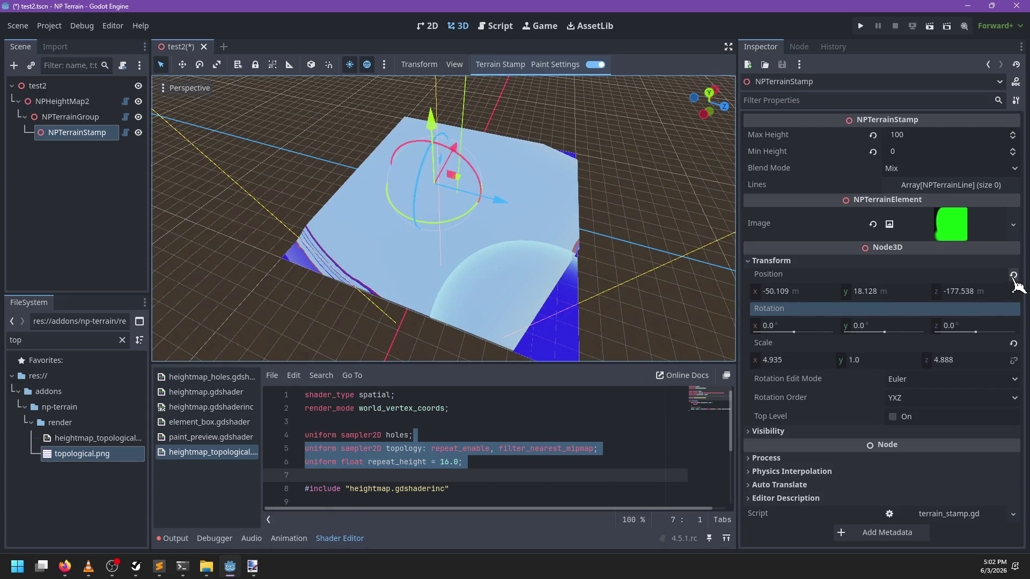
click(1013, 275)
mouse_move(545, 202)
mouse_down()
mouse_move(551, 276)
mouse_move(510, 212)
mouse_move(432, 156)
mouse_move(388, 331)
mouse_up()
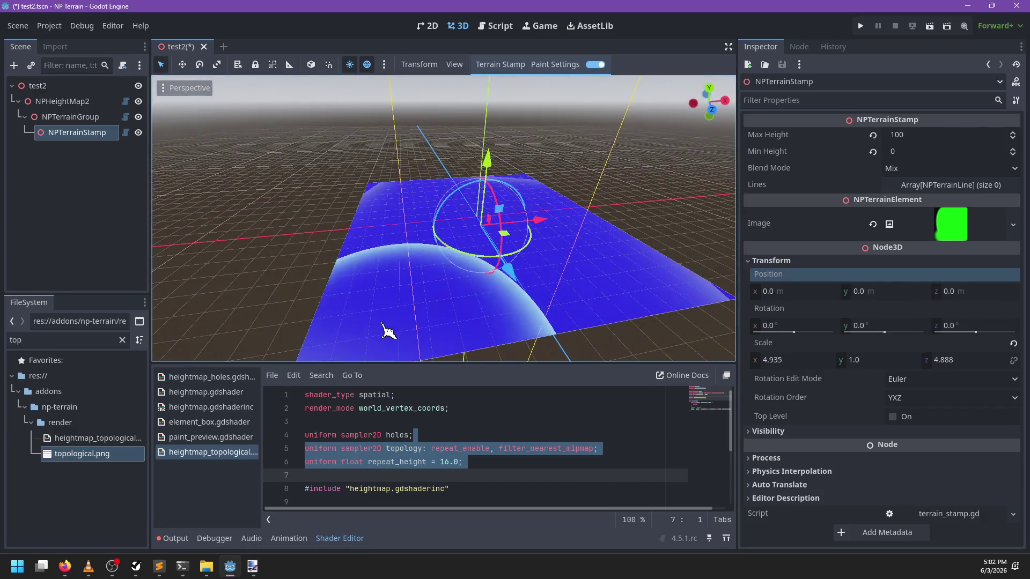
mouse_move(340, 165)
mouse_down()
mouse_move(421, 301)
mouse_move(452, 324)
mouse_up()
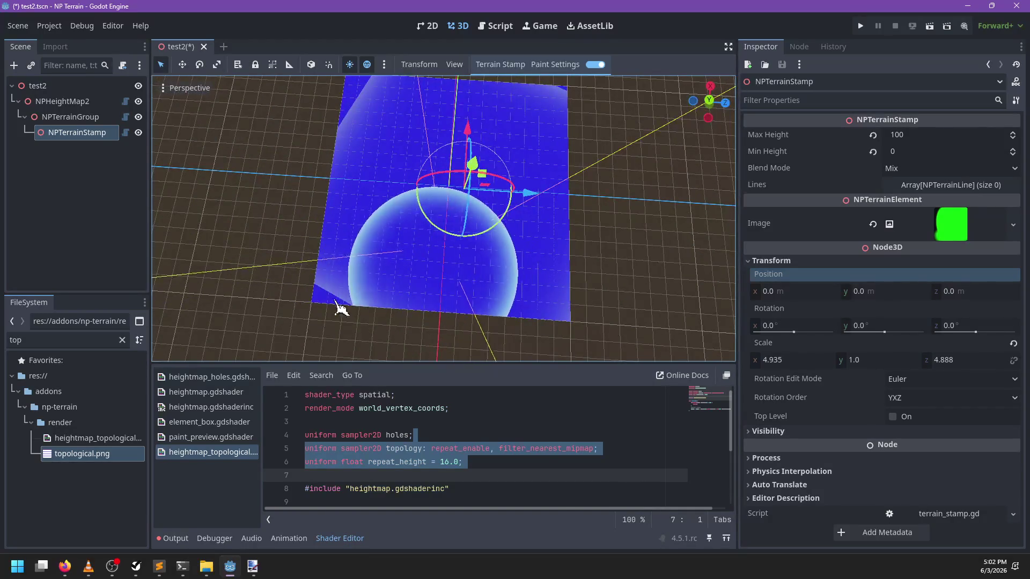
mouse_move(341, 308)
mouse_down()
mouse_move(316, 279)
mouse_move(252, 241)
mouse_move(75, 168)
mouse_up()
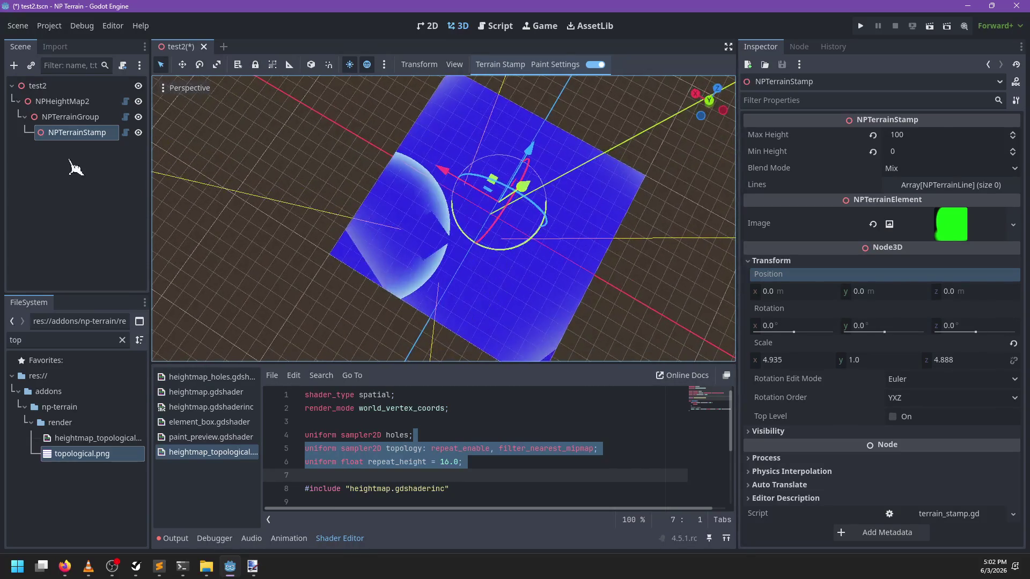
Reset NPTerrainGroup's rotation to zero and its position to the origin
click(72, 117)
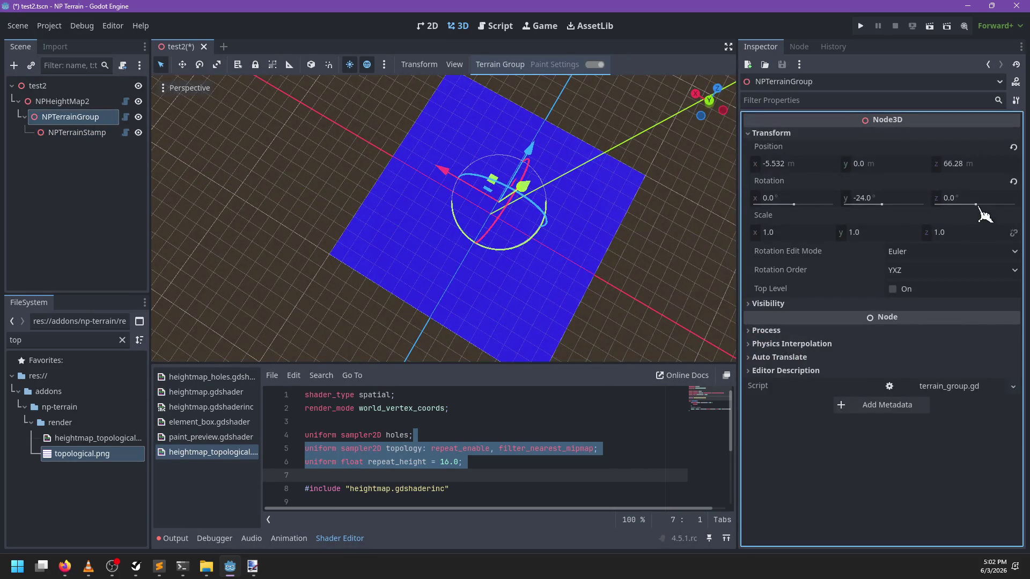
click(1013, 182)
click(1013, 147)
mouse_move(644, 295)
mouse_down()
mouse_move(547, 290)
mouse_move(664, 307)
mouse_move(519, 284)
mouse_up()
Scale NPTerrainStamp to 4.0 on X and Z, leaving Y at 1.0
click(92, 136)
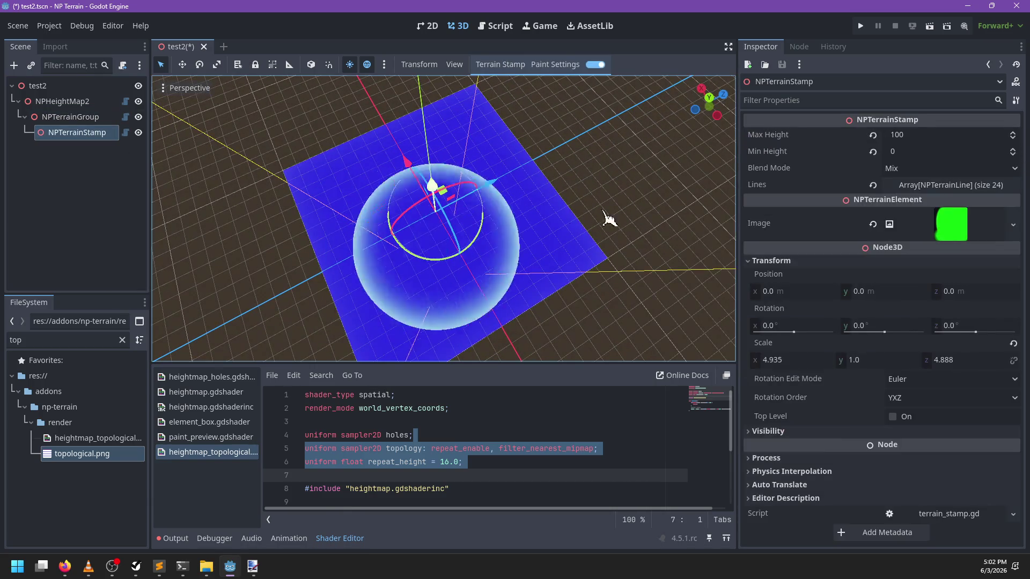
click(885, 360)
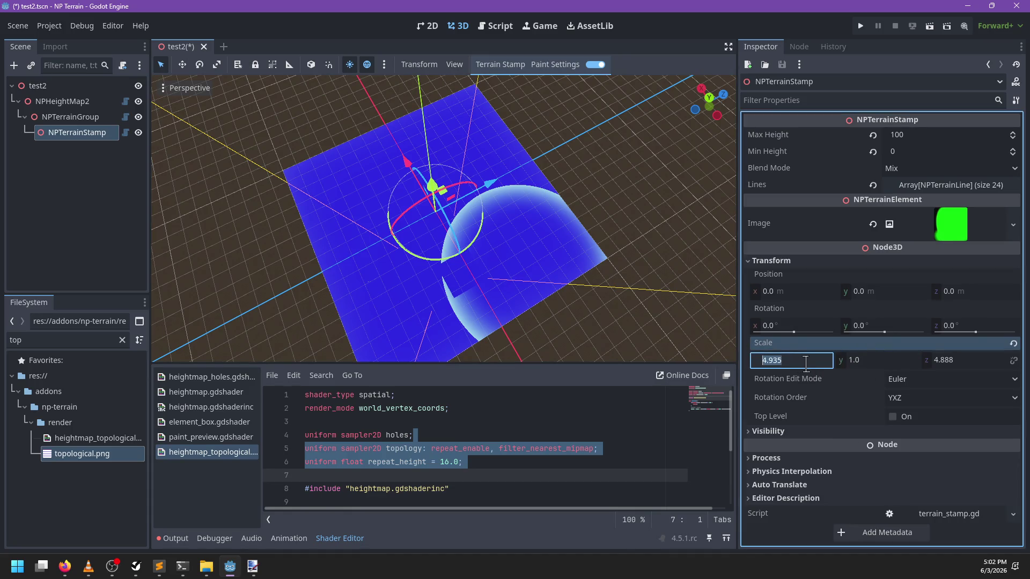
click(969, 360)
text(4)
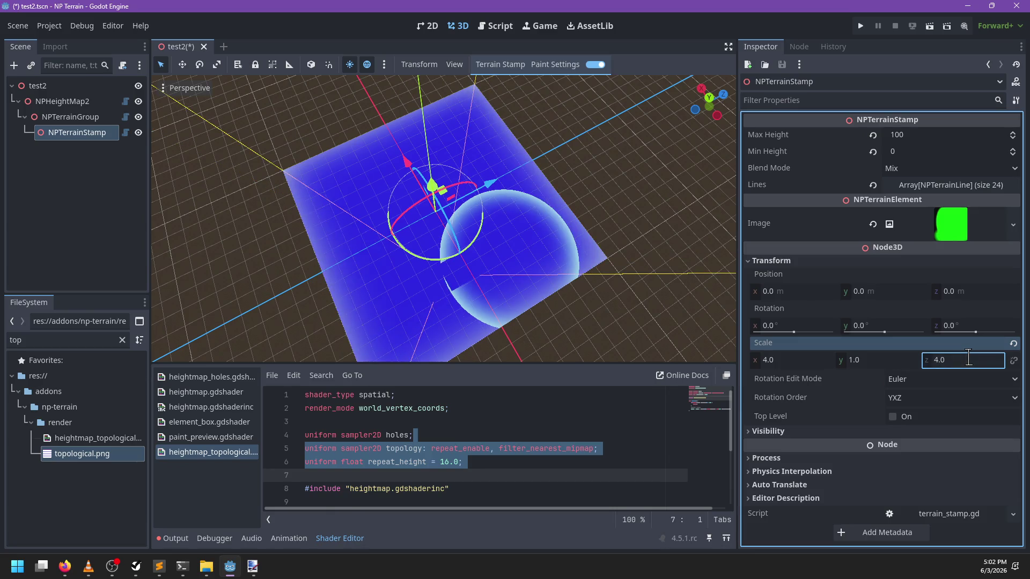
key(Return)
mouse_move(481, 271)
mouse_down()
mouse_move(579, 280)
mouse_move(547, 259)
mouse_move(573, 324)
mouse_move(490, 322)
mouse_move(611, 283)
mouse_move(449, 299)
mouse_move(588, 280)
mouse_move(522, 379)
mouse_move(624, 219)
mouse_move(538, 115)
mouse_move(539, 76)
mouse_up()
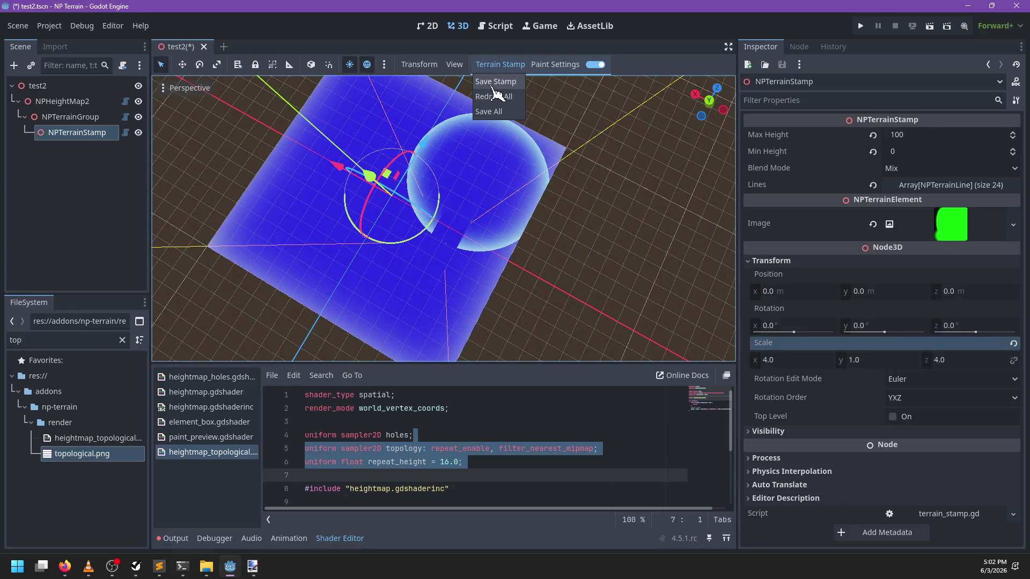
Redraw all terrain elements and change the paint colour from green to yellow
click(495, 96)
mouse_move(455, 292)
mouse_down()
mouse_move(529, 236)
mouse_move(499, 105)
mouse_up()
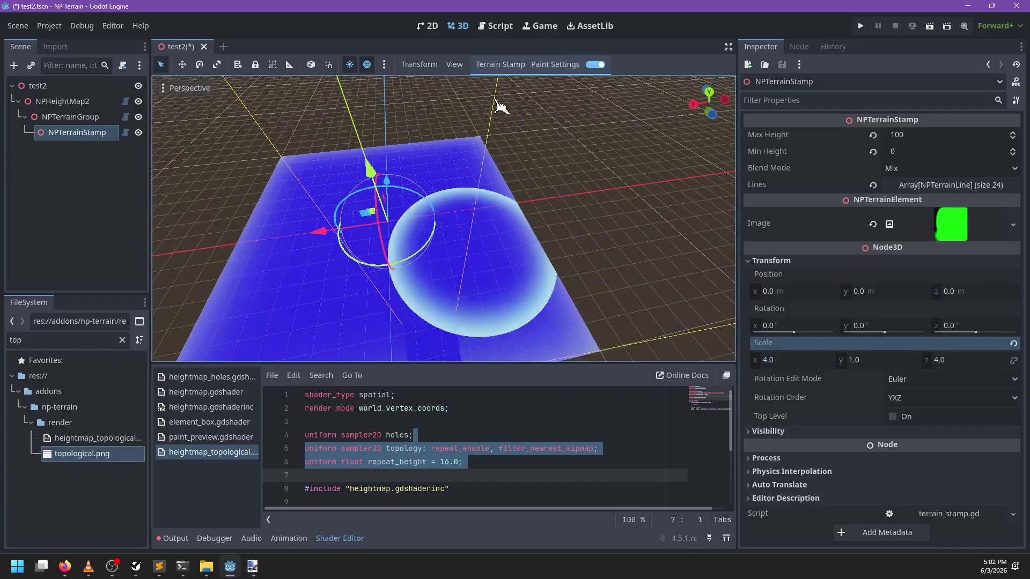
mouse_move(537, 257)
mouse_down()
mouse_move(455, 275)
mouse_move(395, 220)
mouse_move(571, 86)
mouse_up()
click(563, 67)
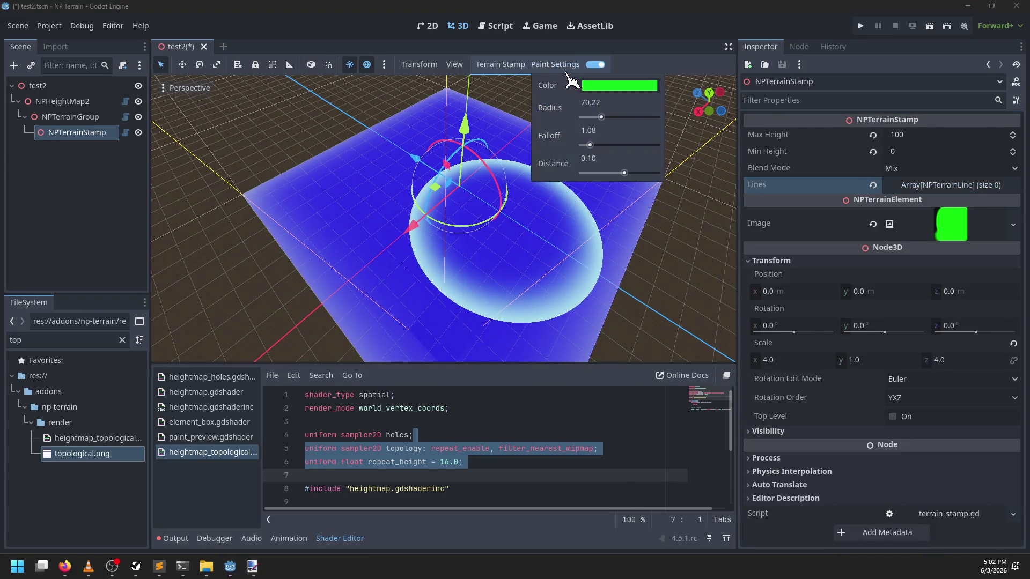
click(606, 88)
drag(693, 138, 696, 125)
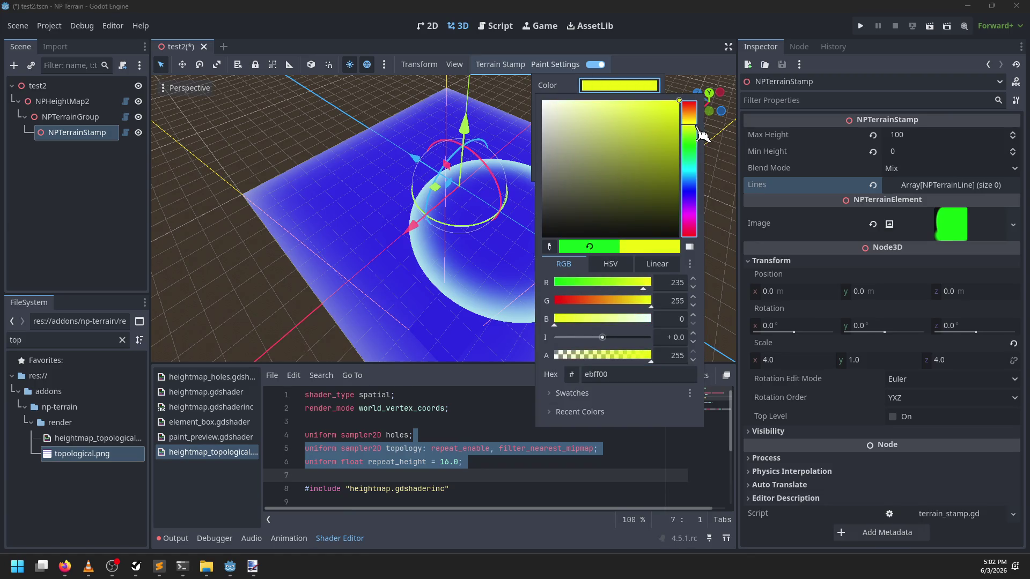
Lower the brush falloff to 0.27 and paint a raised hill across the lower-left terrain
mouse_move(601, 225)
mouse_down()
mouse_move(486, 236)
mouse_move(604, 260)
mouse_move(552, 241)
mouse_move(279, 228)
mouse_move(515, 236)
mouse_move(483, 281)
mouse_up()
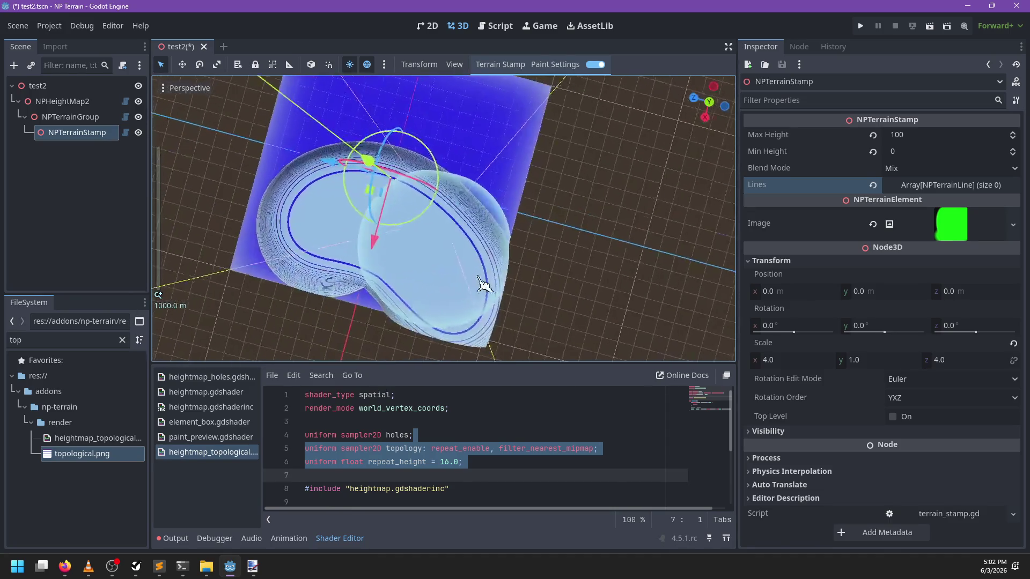
scroll(562, 279, up, 3)
mouse_move(561, 279)
mouse_down()
mouse_move(402, 242)
mouse_move(501, 207)
mouse_move(479, 206)
mouse_up()
scroll(475, 199, up, 2)
click(555, 67)
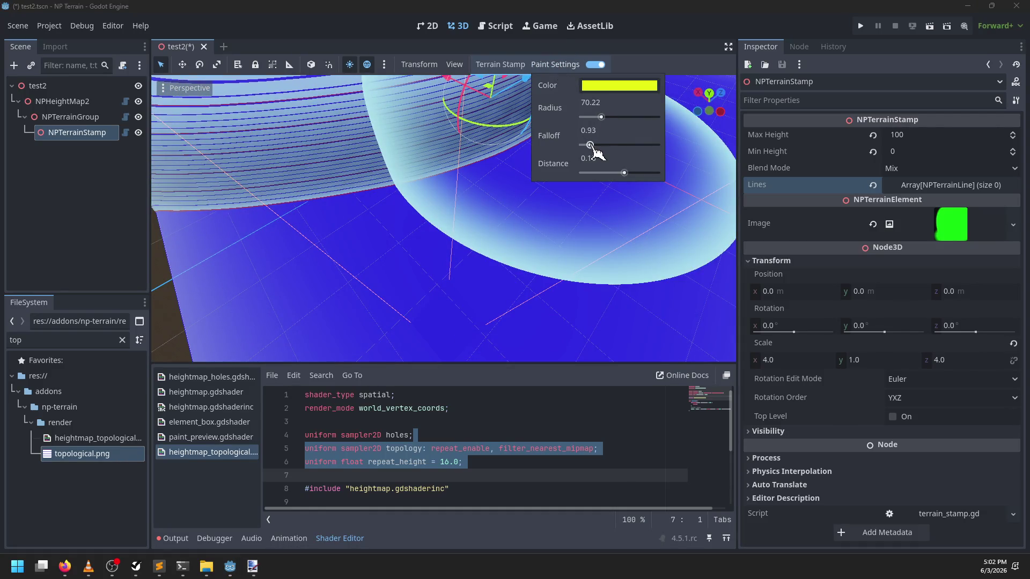
scroll(421, 268, down, 8)
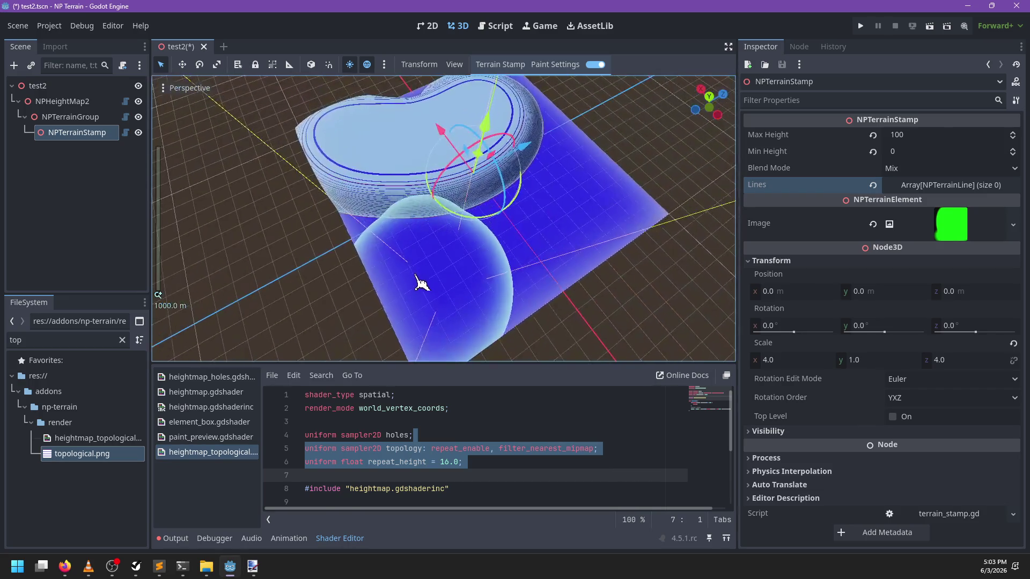
click(558, 65)
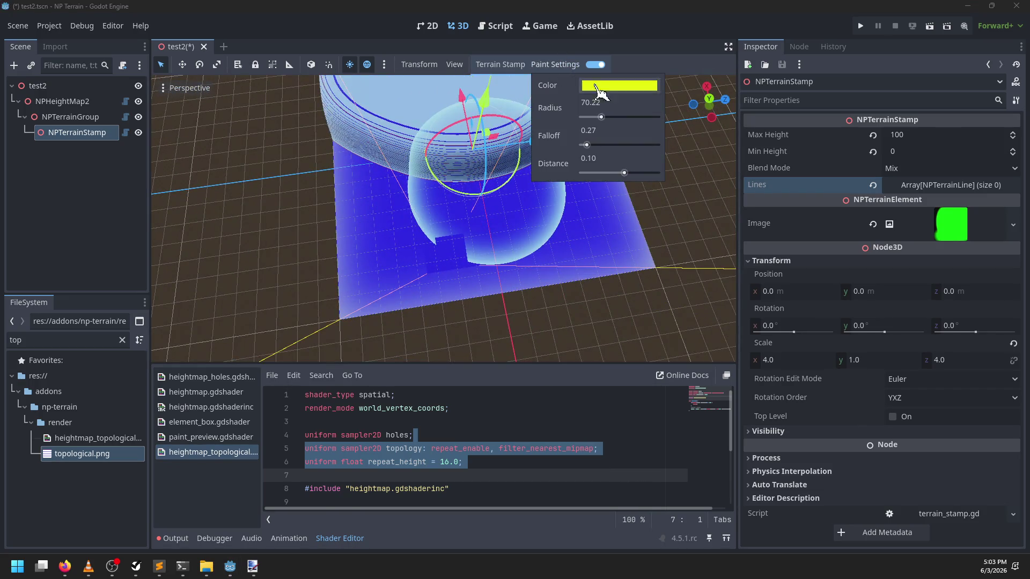
click(437, 230)
mouse_move(436, 230)
mouse_down()
mouse_move(322, 292)
mouse_move(503, 247)
mouse_move(680, 310)
mouse_move(460, 207)
mouse_move(420, 161)
mouse_move(469, 141)
mouse_move(514, 182)
mouse_up()
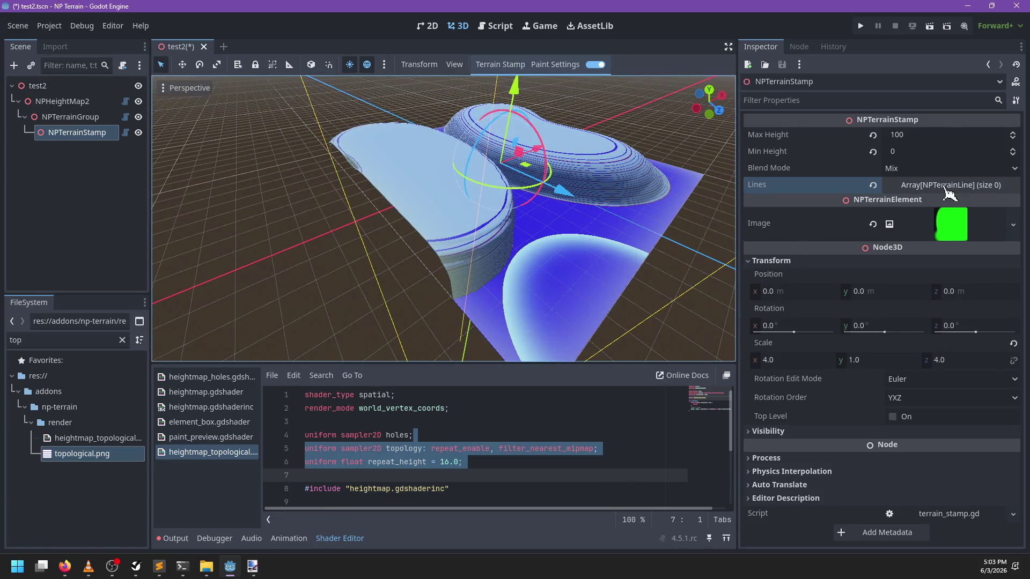
Reset the stamp's Lines array to empty, redraw all terrain, and save the stamp
click(966, 186)
click(869, 184)
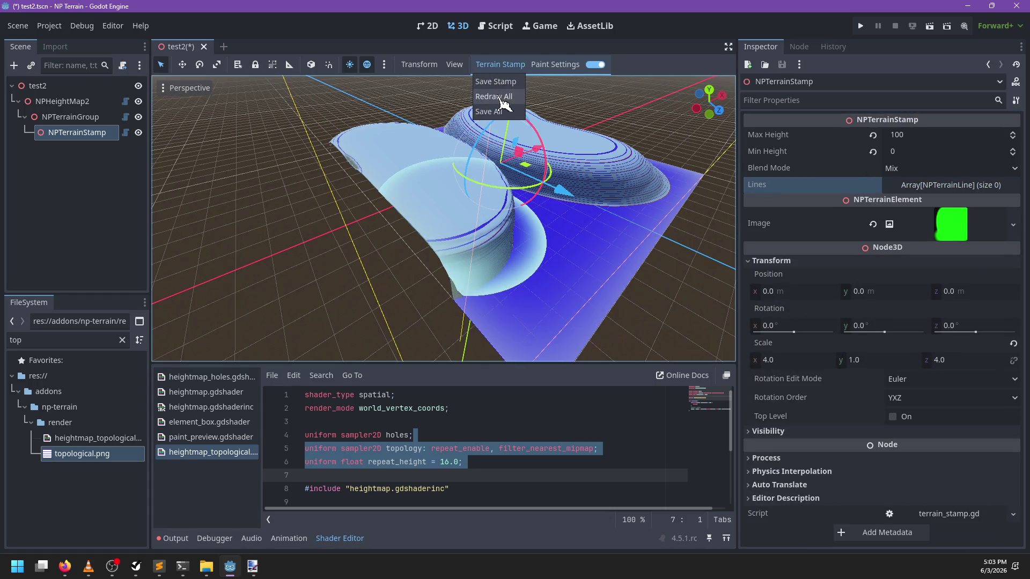
click(500, 85)
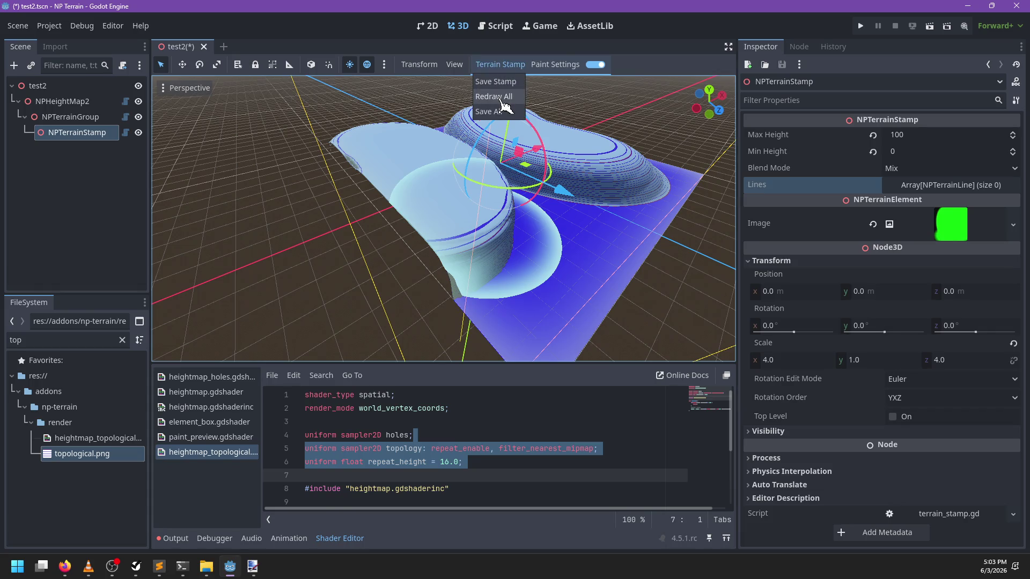
click(501, 97)
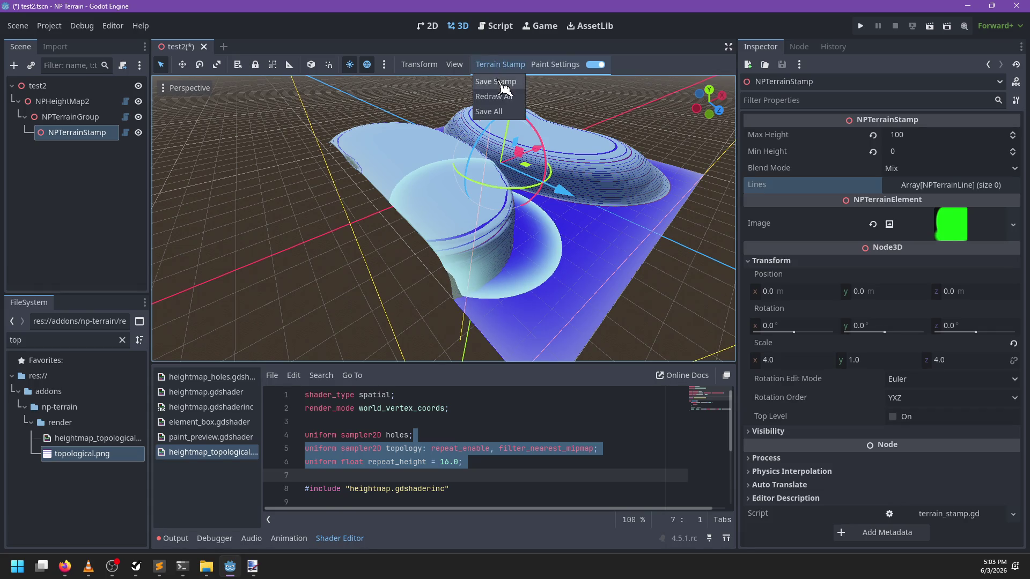
click(500, 85)
click(937, 188)
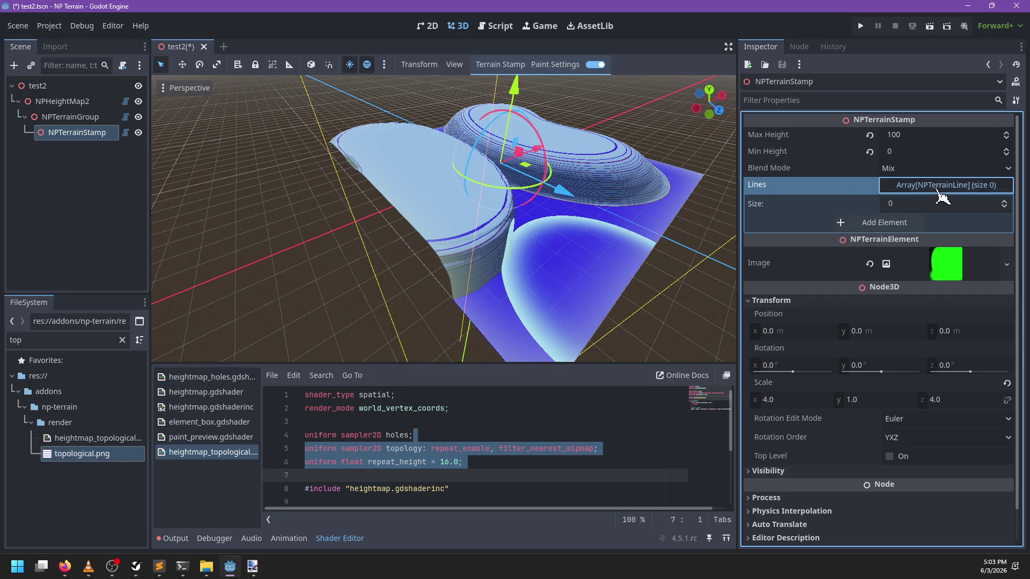
scroll(552, 231, up, 3)
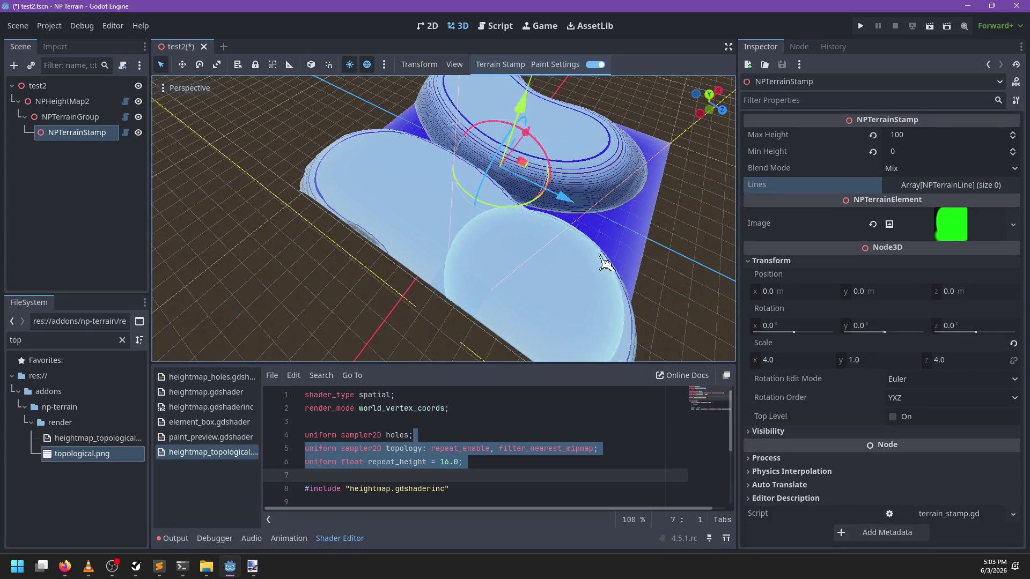
Check the paint colour and switch to a top-down view of the terrain
click(550, 65)
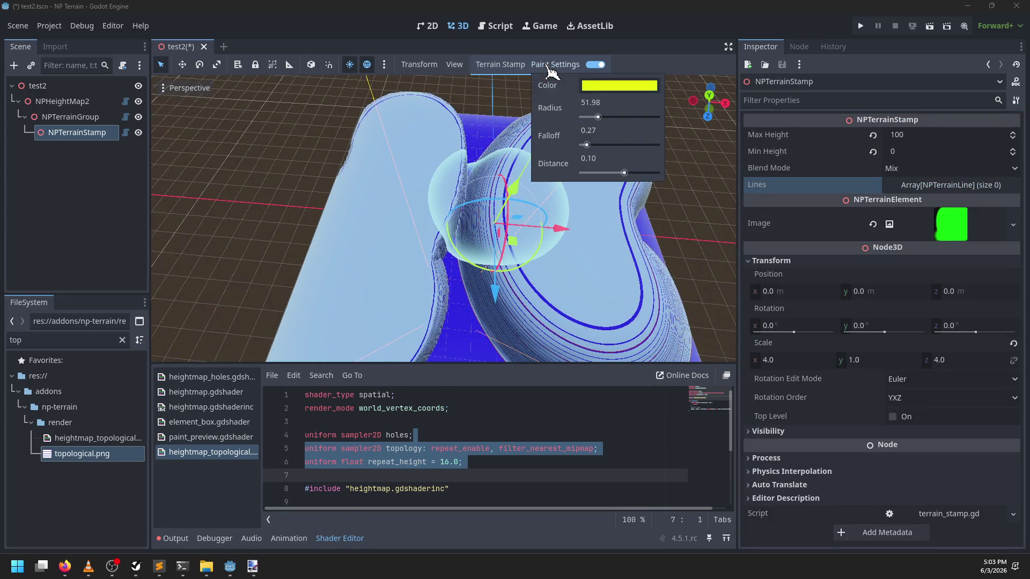
click(614, 93)
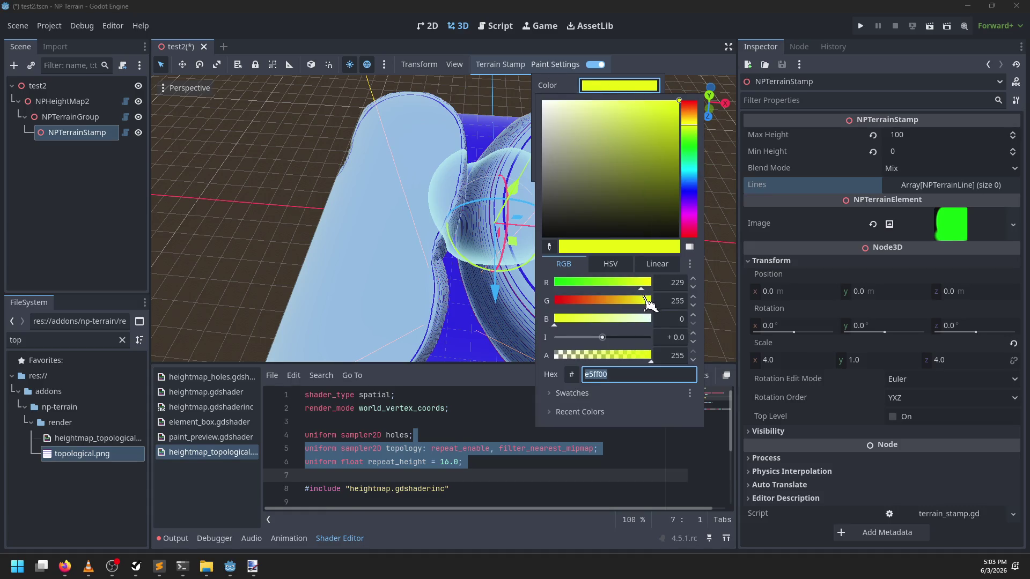
click(494, 294)
key(KP_7)
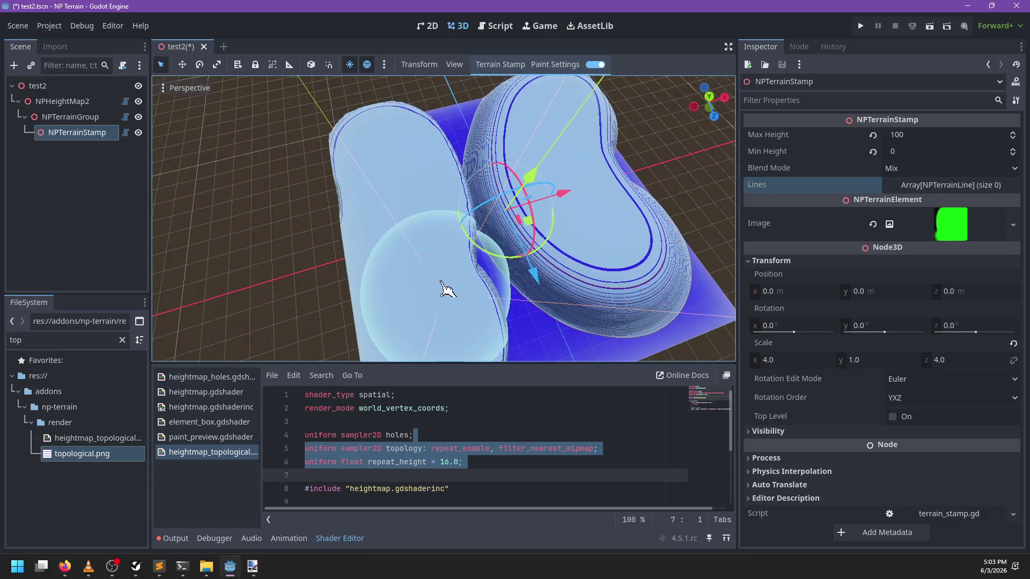
Paint over every raised hill until the terrain is flat, then select filter_nearest_mipmap in the shader
mouse_move(510, 143)
mouse_down()
mouse_move(467, 229)
mouse_move(455, 219)
mouse_move(417, 257)
mouse_move(449, 291)
mouse_up()
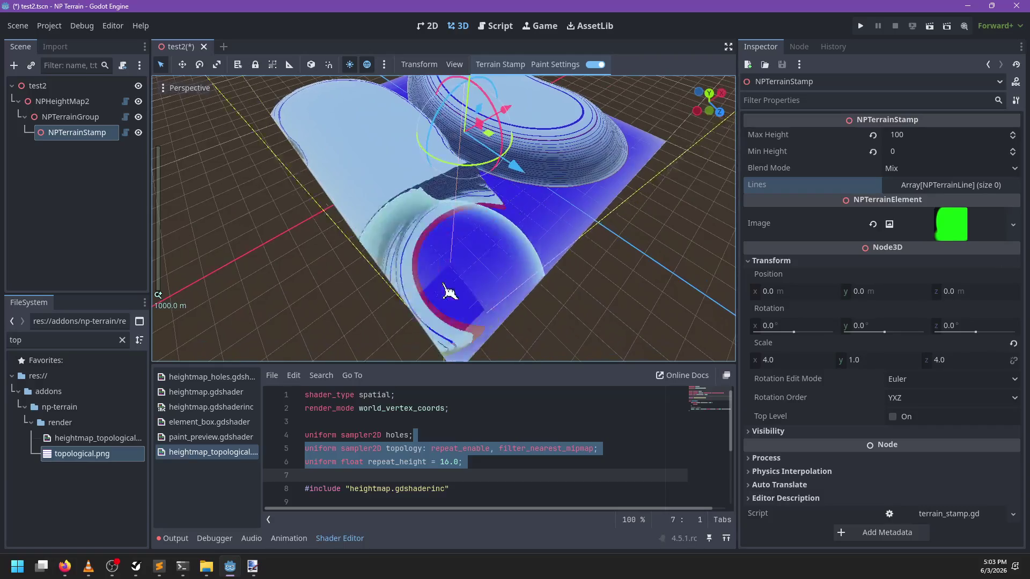
mouse_move(486, 174)
mouse_down()
mouse_move(338, 240)
mouse_move(239, 249)
mouse_move(410, 272)
mouse_move(432, 337)
mouse_up()
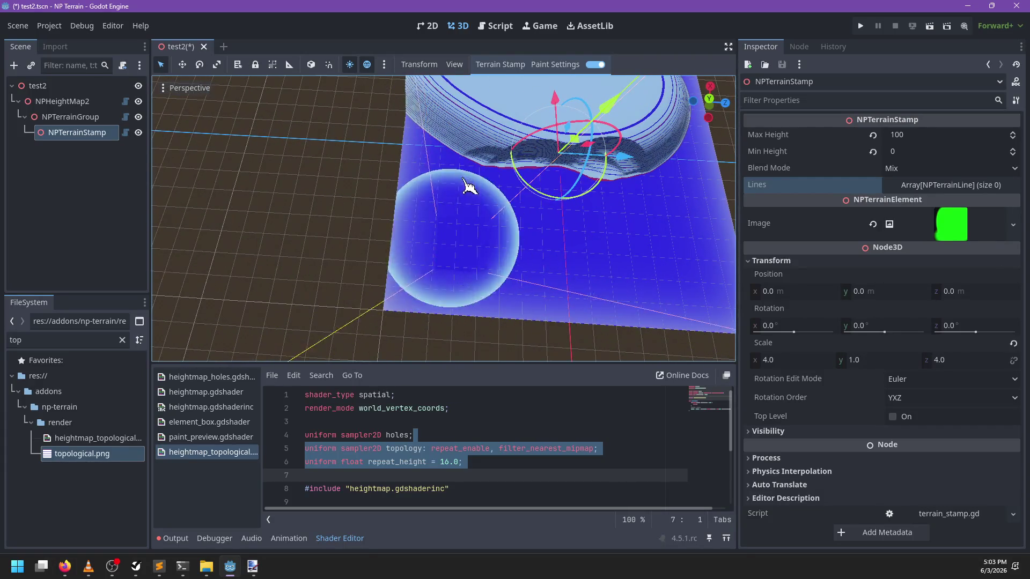
mouse_move(466, 185)
mouse_down()
mouse_move(418, 292)
mouse_move(510, 244)
mouse_up()
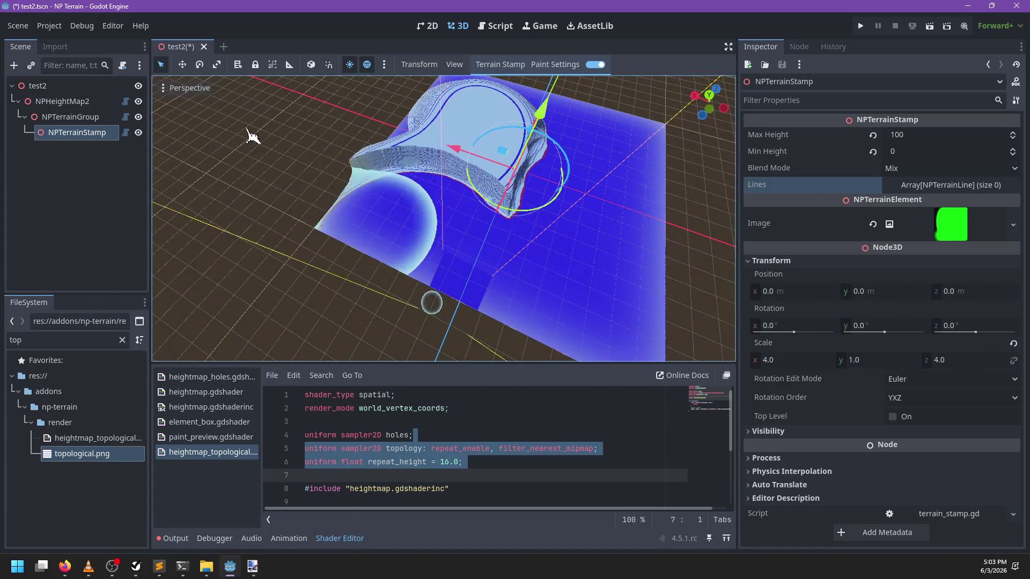
mouse_move(248, 130)
mouse_down()
mouse_move(421, 234)
mouse_move(364, 239)
mouse_up()
mouse_move(309, 265)
mouse_down()
mouse_move(421, 259)
mouse_move(349, 301)
mouse_move(482, 240)
mouse_up()
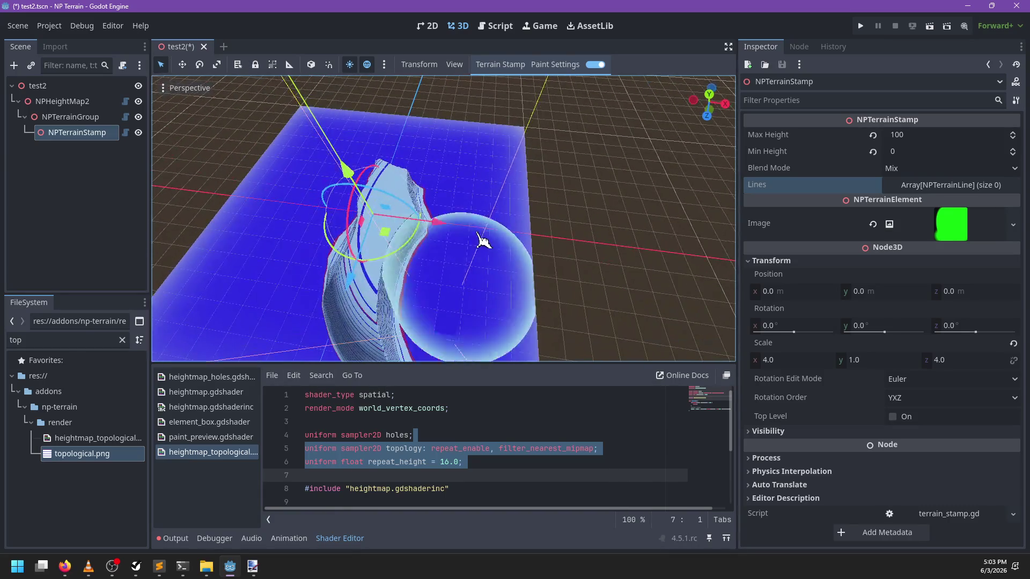
drag(296, 234, 358, 253)
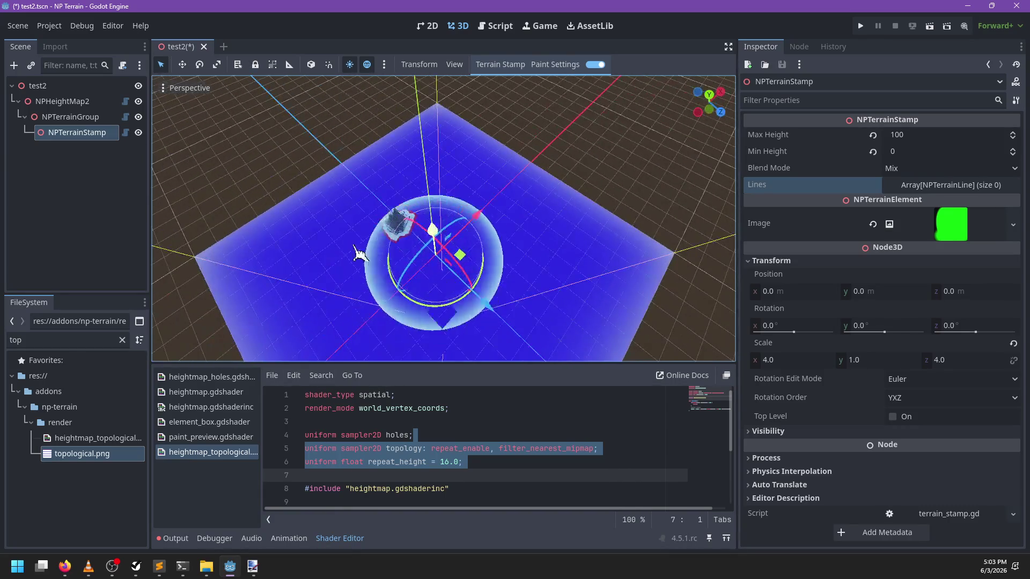
mouse_move(561, 279)
mouse_down()
mouse_move(464, 258)
mouse_move(482, 252)
mouse_up()
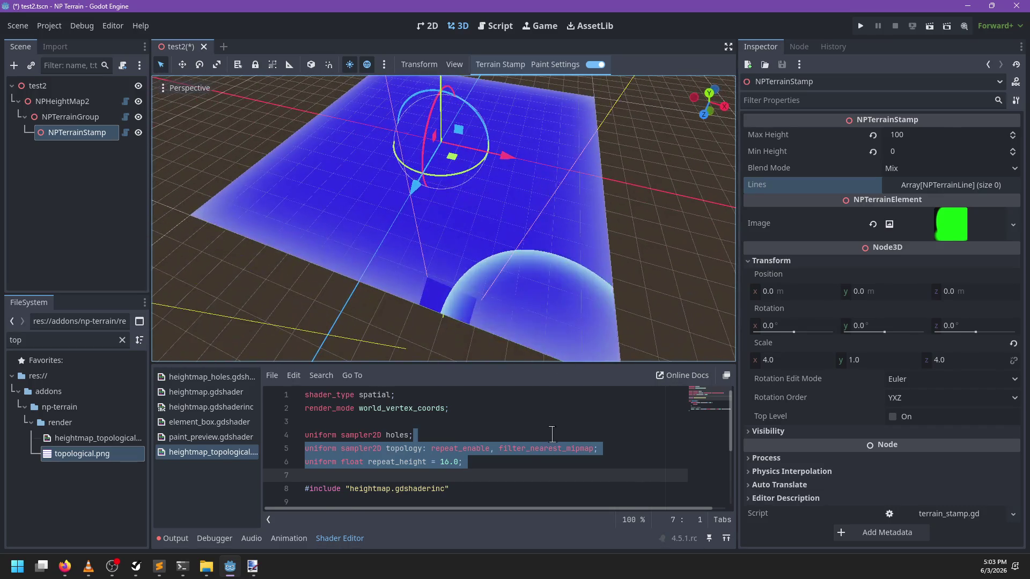
double_click(535, 448)
Remove filter_nearest_mipmap from the topology sampler hint, save test2.tscn, and shift the paint colour toward yellow
key(BackSpace)
key(ctrl+s)
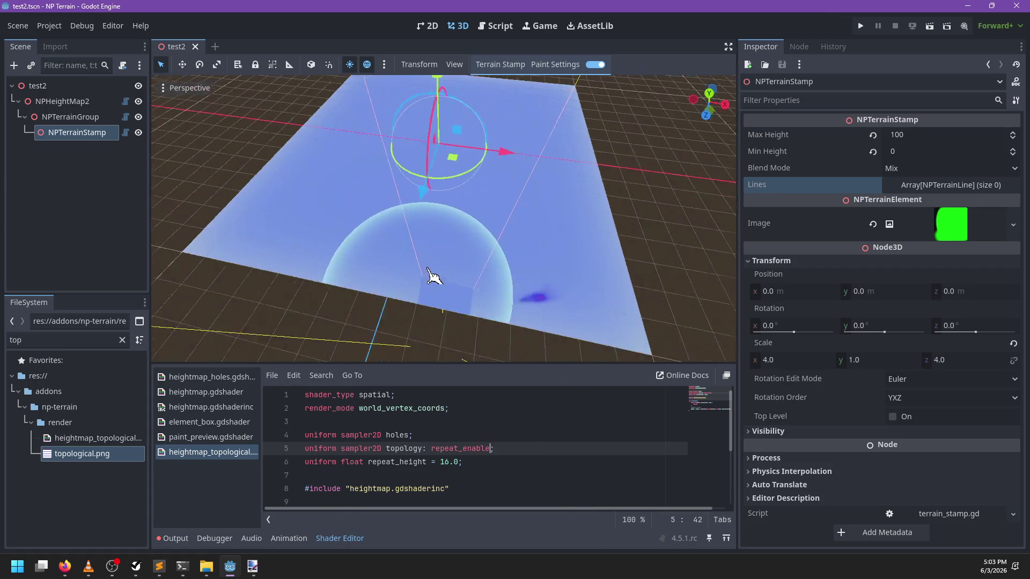
mouse_move(568, 235)
mouse_down()
mouse_move(447, 228)
mouse_move(443, 271)
mouse_move(545, 285)
mouse_move(501, 232)
mouse_move(536, 134)
mouse_up()
click(543, 67)
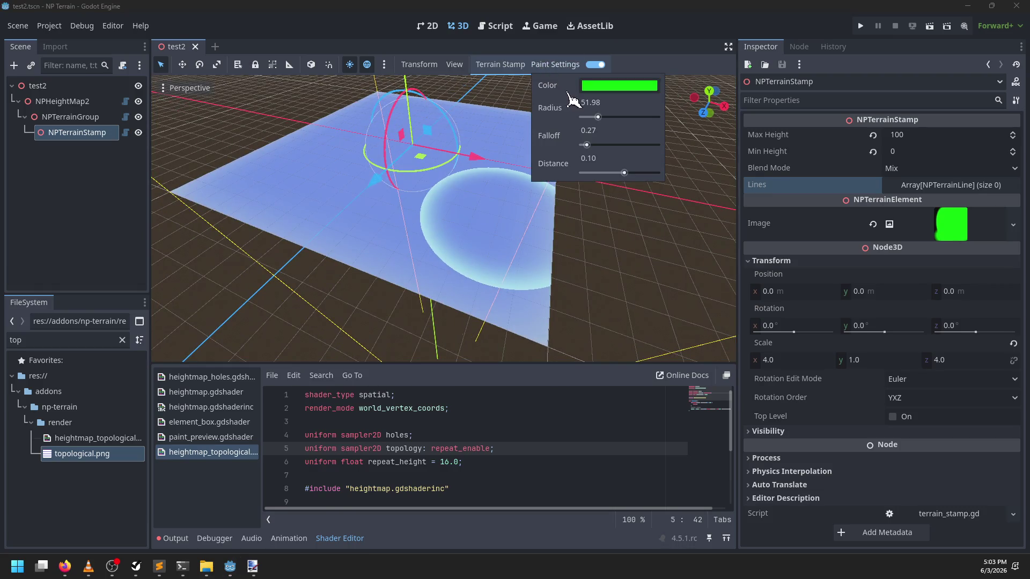
click(611, 92)
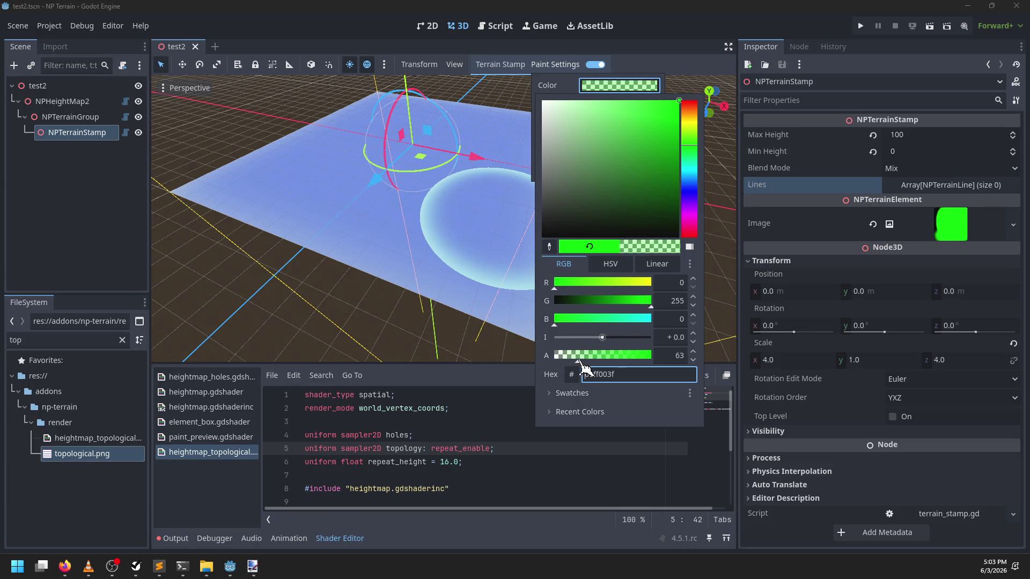
drag(689, 138, 692, 127)
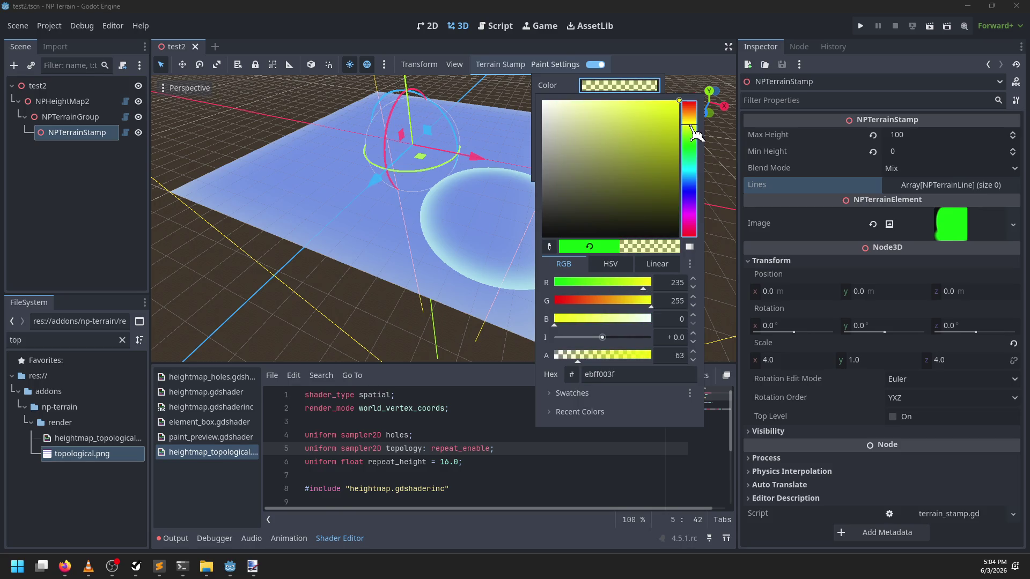
click(437, 275)
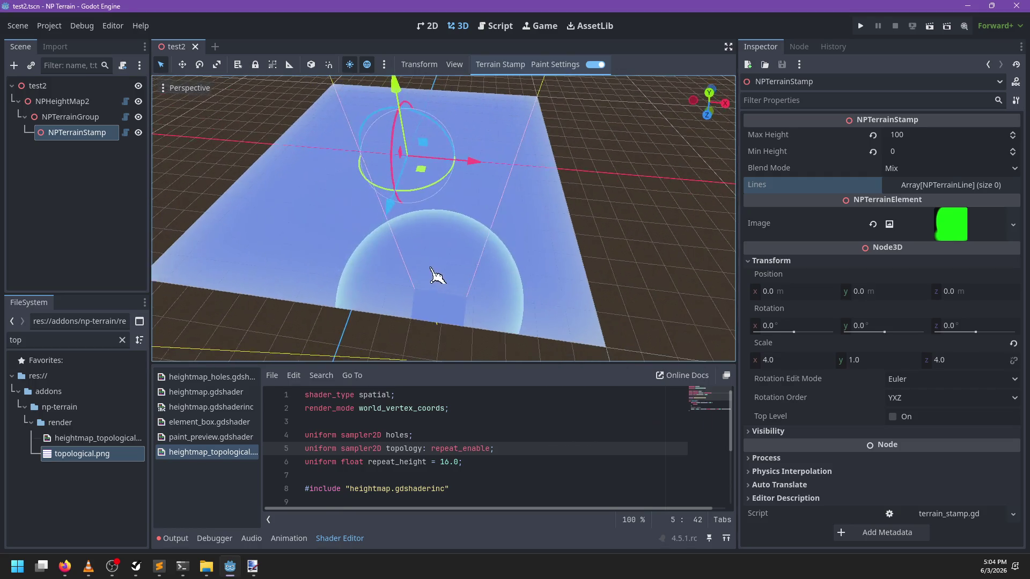
Raise the brush distance to 0.19 and paint a long contoured ridge across the terrain
drag(428, 257, 518, 277)
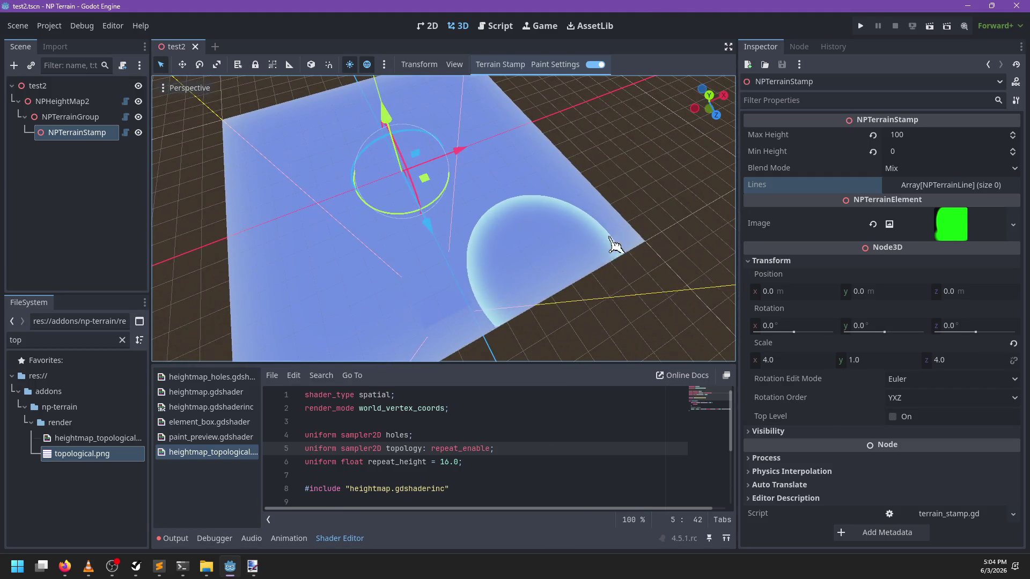
scroll(572, 248, up, 5)
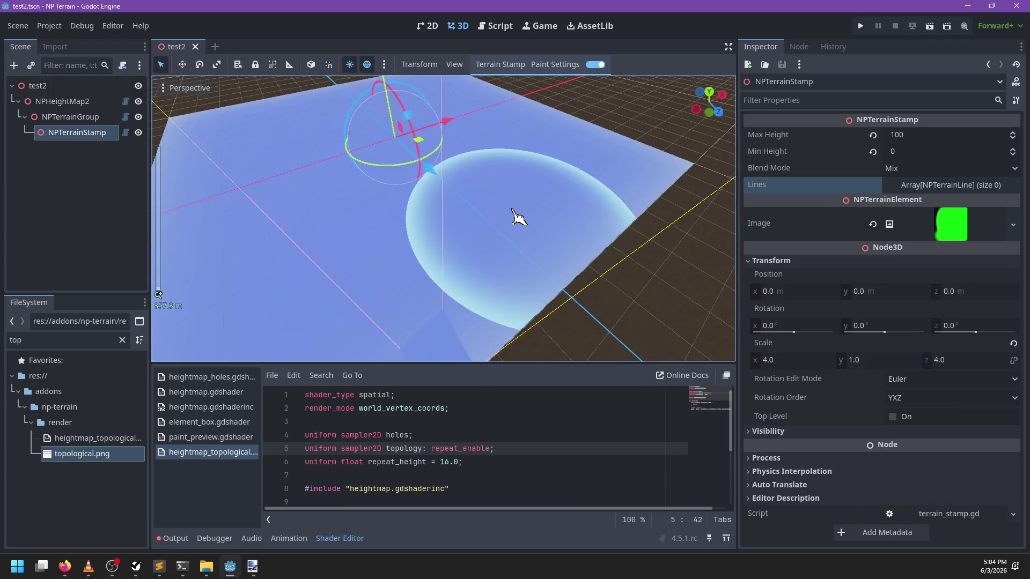
scroll(517, 219, down, 2)
mouse_move(518, 219)
mouse_down()
mouse_move(558, 232)
mouse_move(483, 249)
mouse_move(380, 248)
mouse_up()
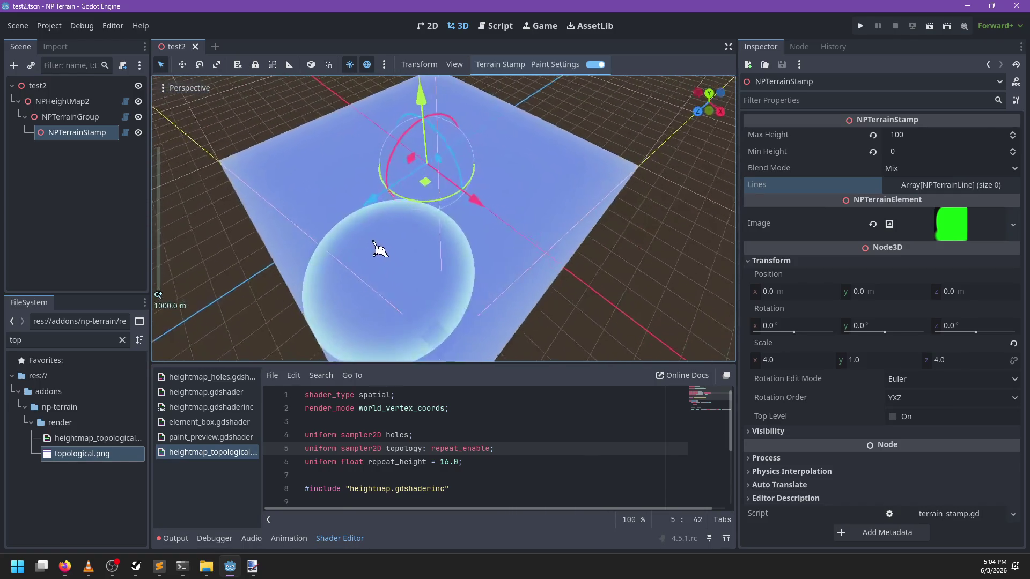
click(554, 66)
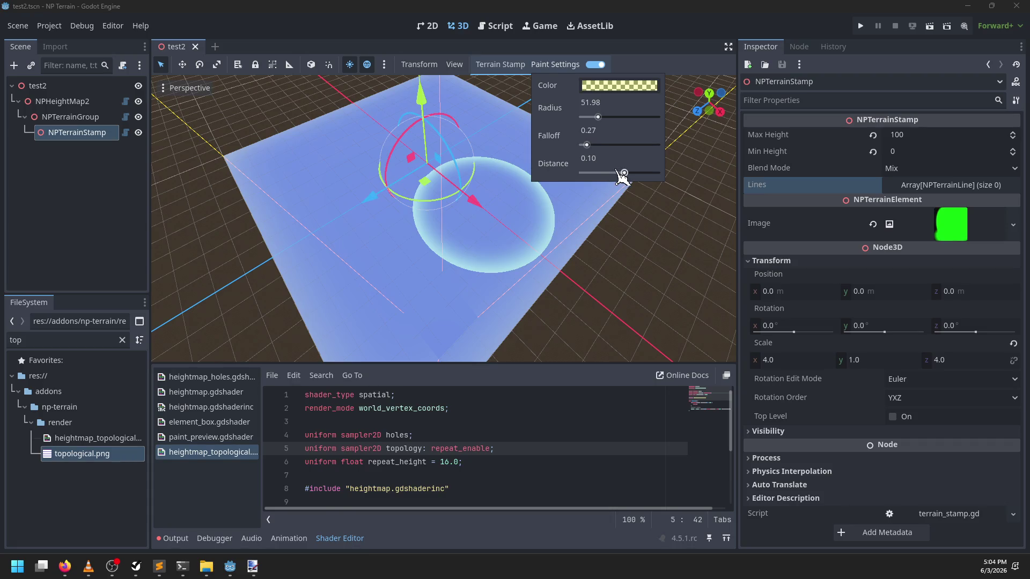
drag(622, 173, 630, 177)
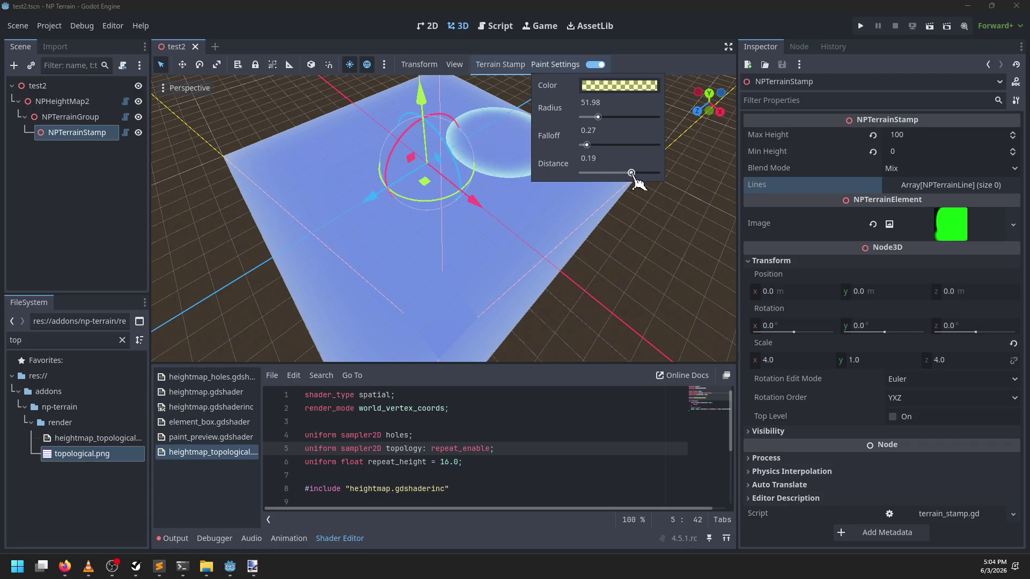
click(490, 241)
drag(490, 241, 329, 360)
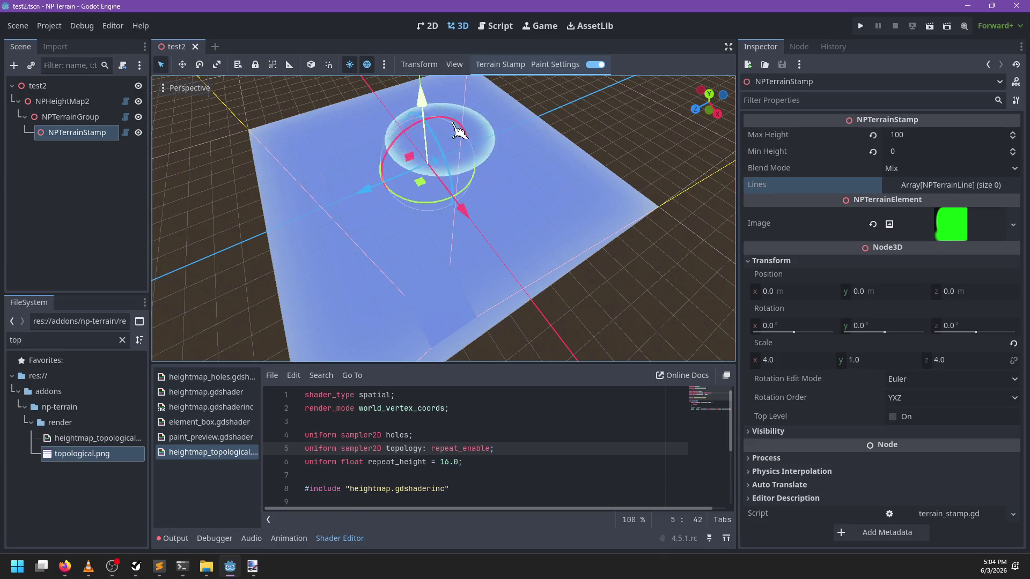
mouse_move(458, 130)
mouse_down()
mouse_move(484, 209)
mouse_move(439, 224)
mouse_move(344, 320)
mouse_move(363, 276)
mouse_move(501, 230)
mouse_move(593, 272)
mouse_move(541, 228)
mouse_move(476, 209)
mouse_move(485, 191)
mouse_move(472, 223)
mouse_move(479, 234)
mouse_move(538, 225)
mouse_move(472, 225)
mouse_move(515, 134)
mouse_up()
click(555, 65)
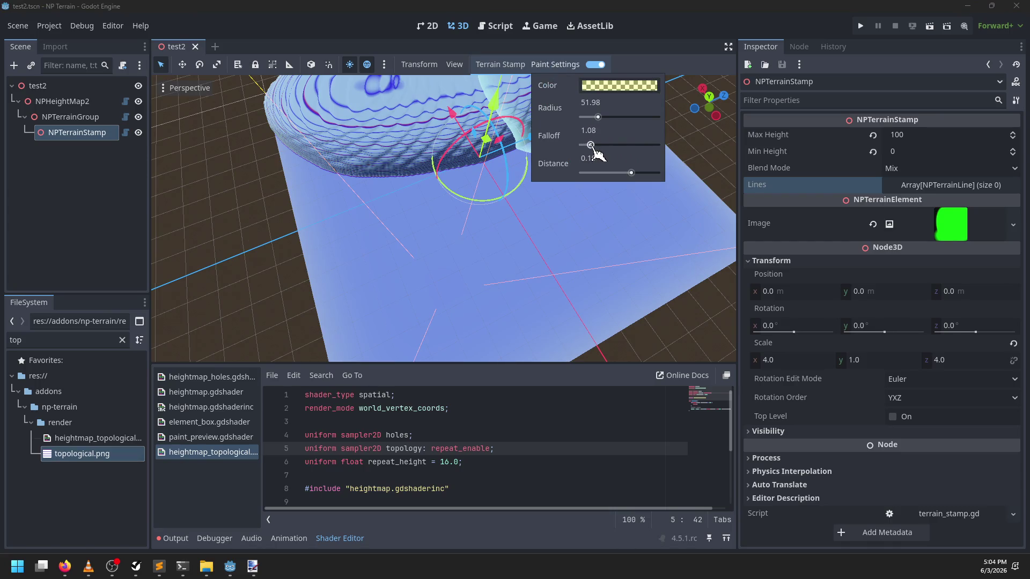
Paint another contoured stroke, then set the paint colour to fully opaque yellow
mouse_move(598, 155)
mouse_down()
mouse_move(482, 252)
mouse_move(333, 301)
mouse_move(512, 251)
mouse_move(669, 275)
mouse_move(472, 218)
mouse_move(486, 192)
mouse_move(396, 219)
mouse_move(602, 266)
mouse_move(546, 208)
mouse_move(532, 236)
mouse_up()
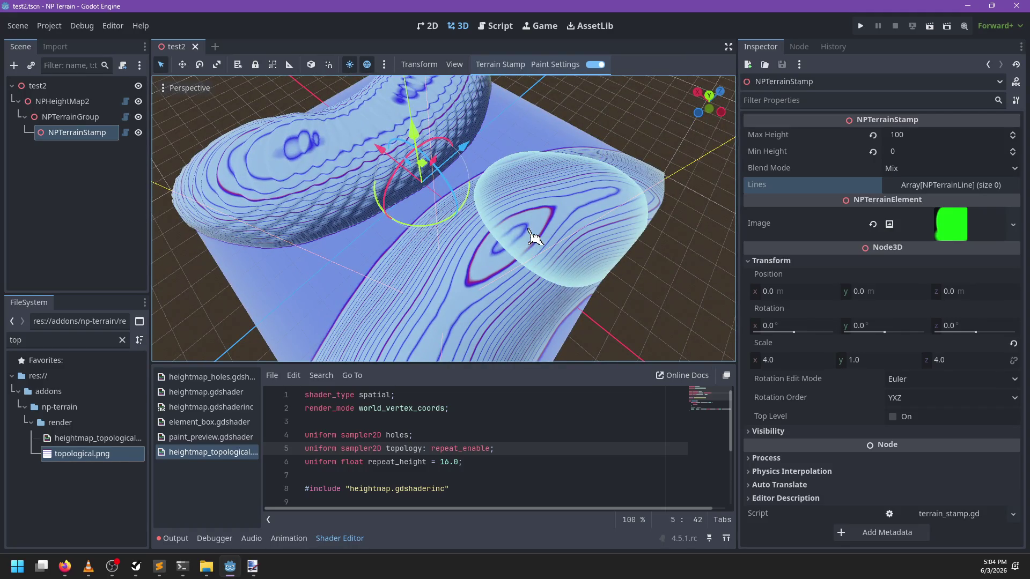
mouse_move(532, 236)
mouse_down()
mouse_move(542, 198)
mouse_move(593, 232)
mouse_move(568, 231)
mouse_move(542, 161)
mouse_up()
click(556, 64)
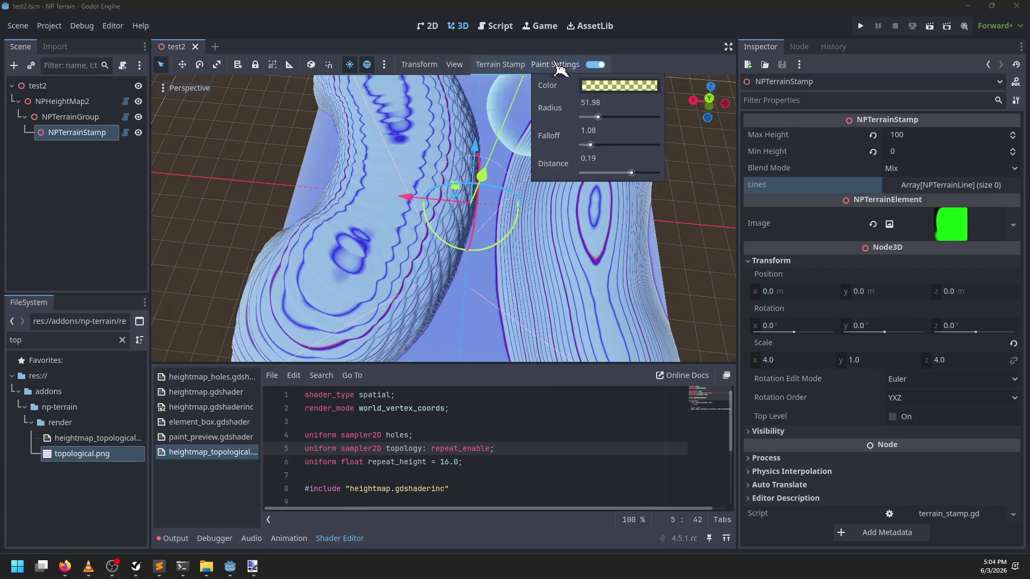
click(620, 86)
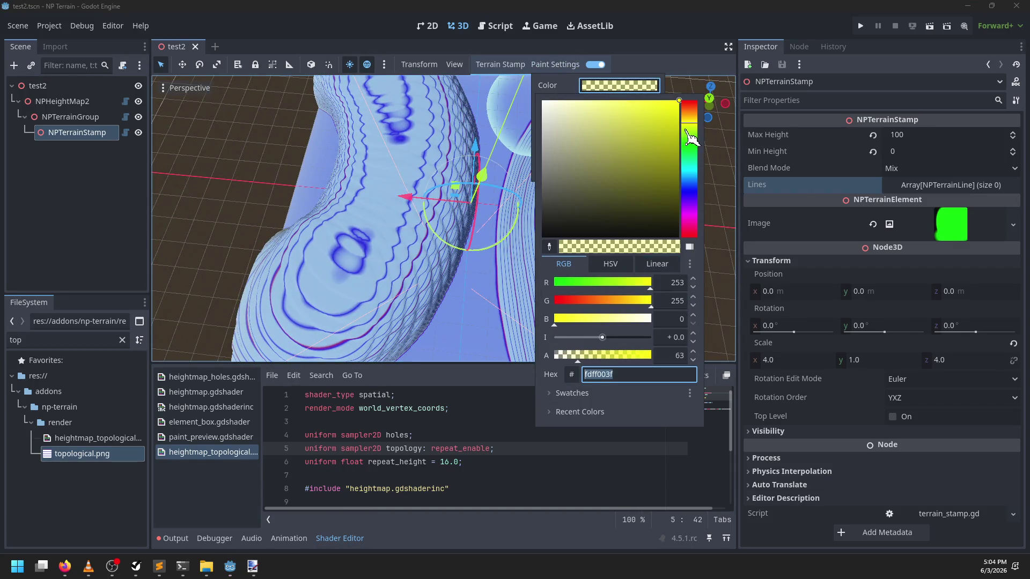
mouse_move(690, 135)
mouse_down()
mouse_move(691, 145)
mouse_move(692, 125)
mouse_up()
mouse_move(606, 357)
mouse_down()
mouse_move(725, 355)
mouse_move(357, 276)
mouse_move(345, 360)
mouse_move(467, 223)
mouse_move(363, 263)
mouse_move(462, 260)
mouse_move(395, 255)
mouse_move(501, 292)
mouse_move(304, 222)
mouse_up()
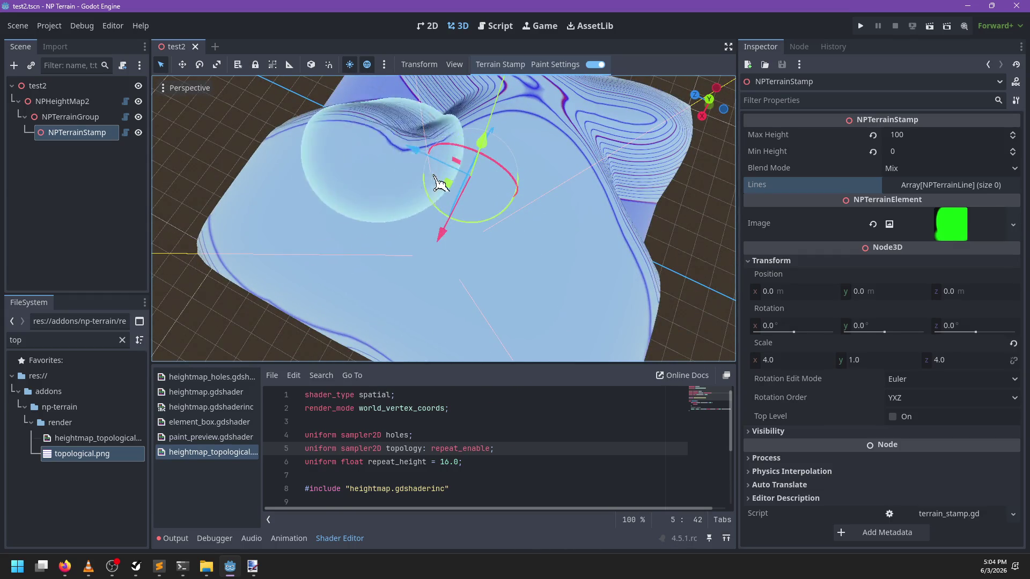
Paint over the contoured ridge and remaining bumps until the terrain is flat
mouse_move(585, 320)
mouse_down()
mouse_move(524, 253)
mouse_move(294, 267)
mouse_up()
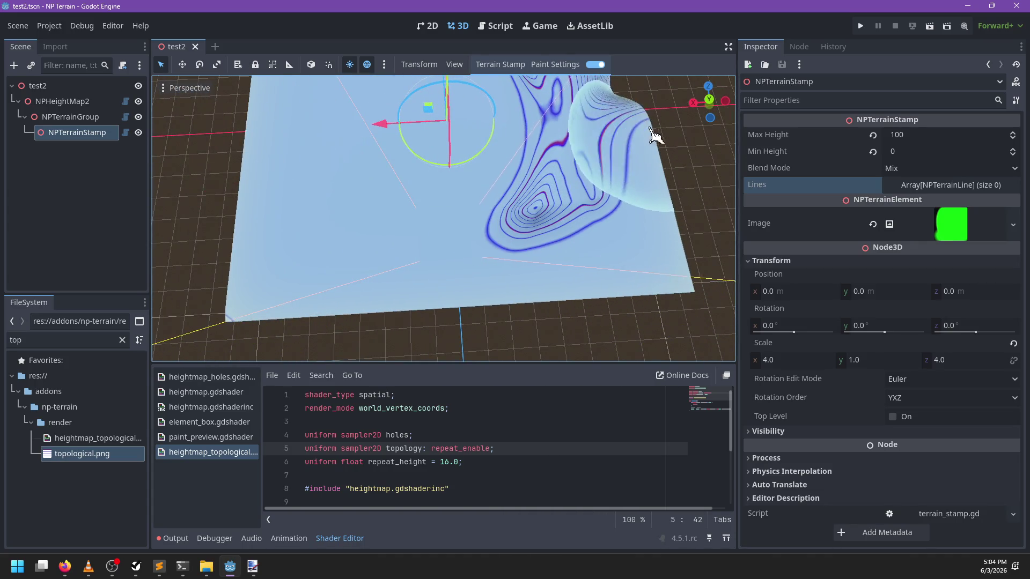
mouse_move(577, 157)
mouse_down()
mouse_move(525, 299)
mouse_move(552, 156)
mouse_up()
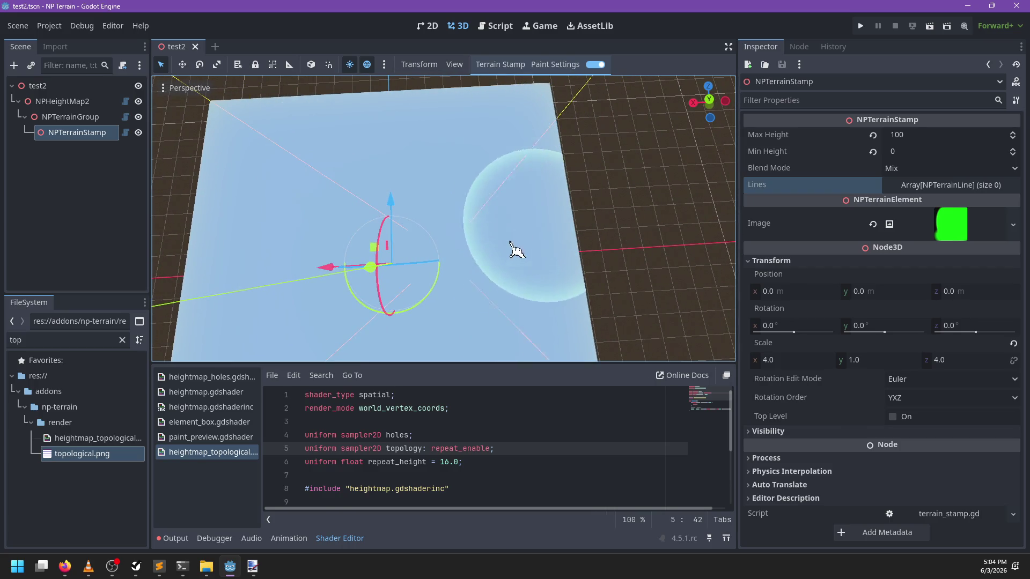
mouse_move(620, 149)
mouse_down()
mouse_move(331, 215)
mouse_move(593, 131)
mouse_move(520, 127)
mouse_move(437, 193)
mouse_move(494, 71)
mouse_up()
click(495, 31)
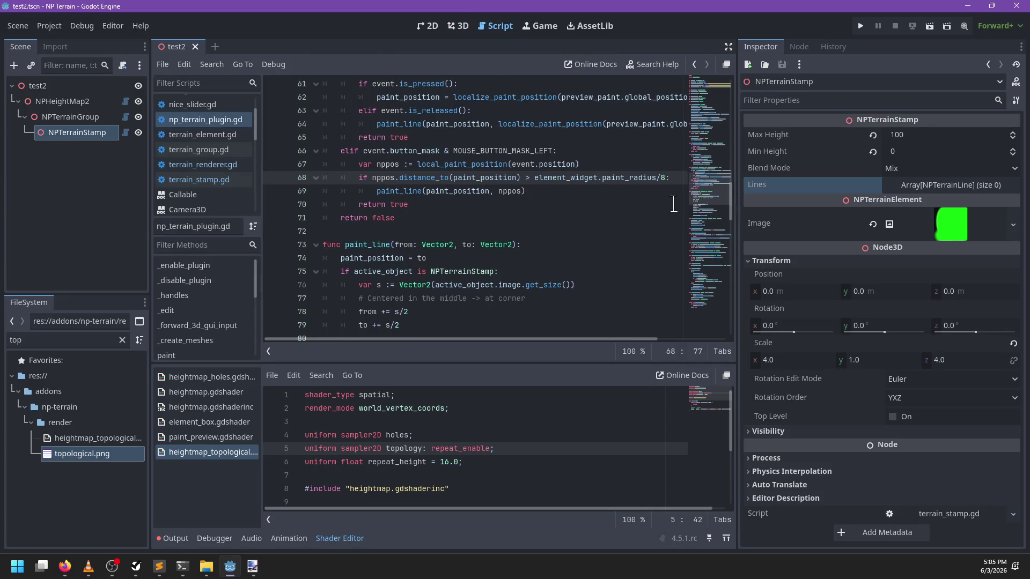
Rework line 68's threshold, restoring the element_widget.paint_radius expression
key(ctrl+s)
key(ctrl+BackSpace)
key(ctrl+BackSpace)
key(ctrl+BackSpace)
key(ctrl+s)
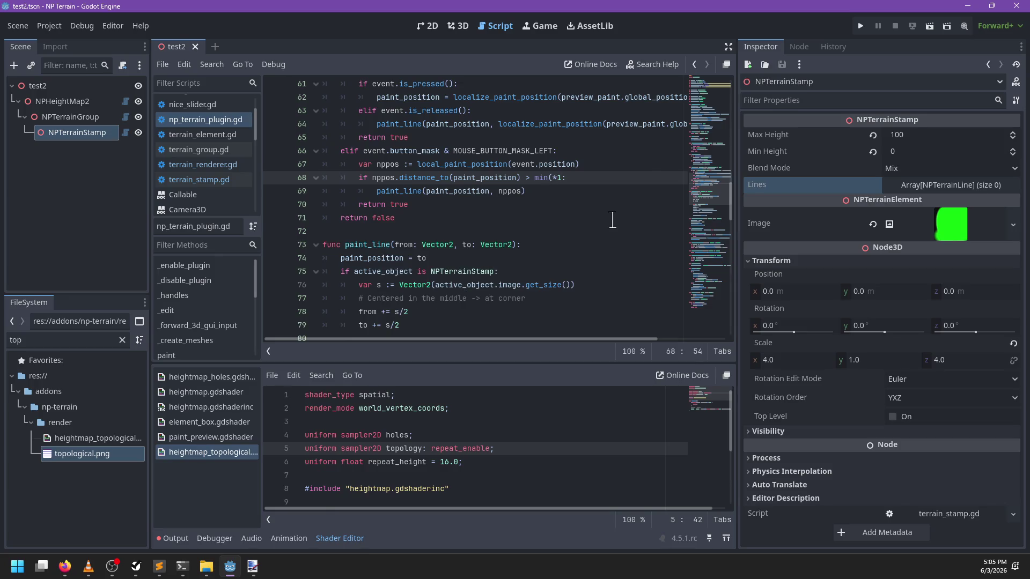
text(paint)
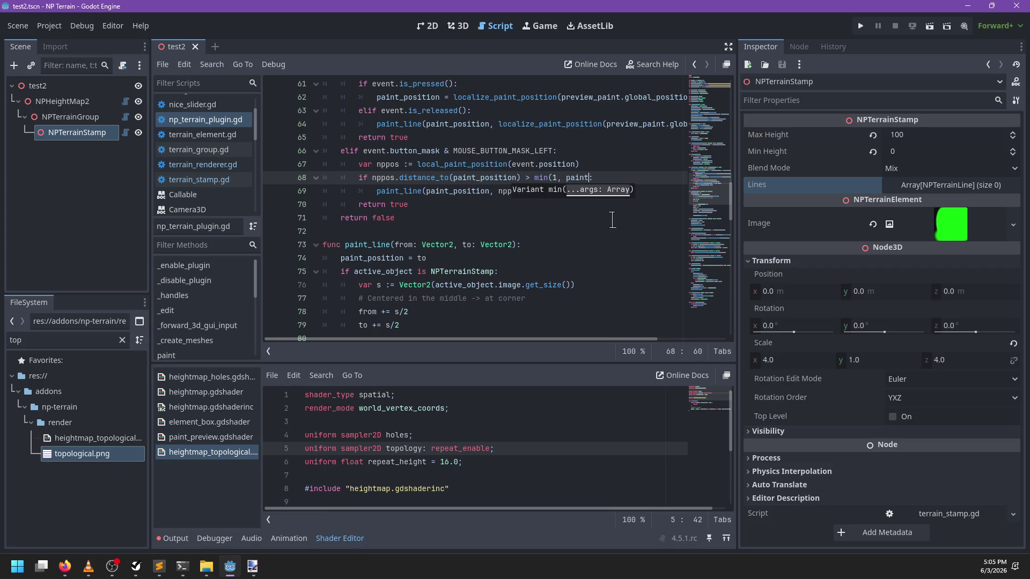
text(_rad)
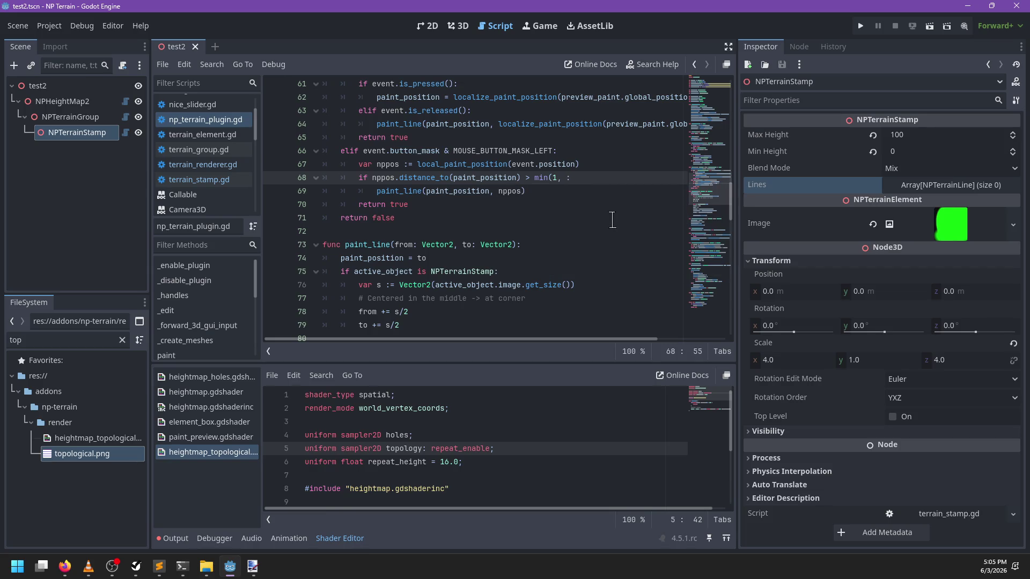
key(BackSpace)
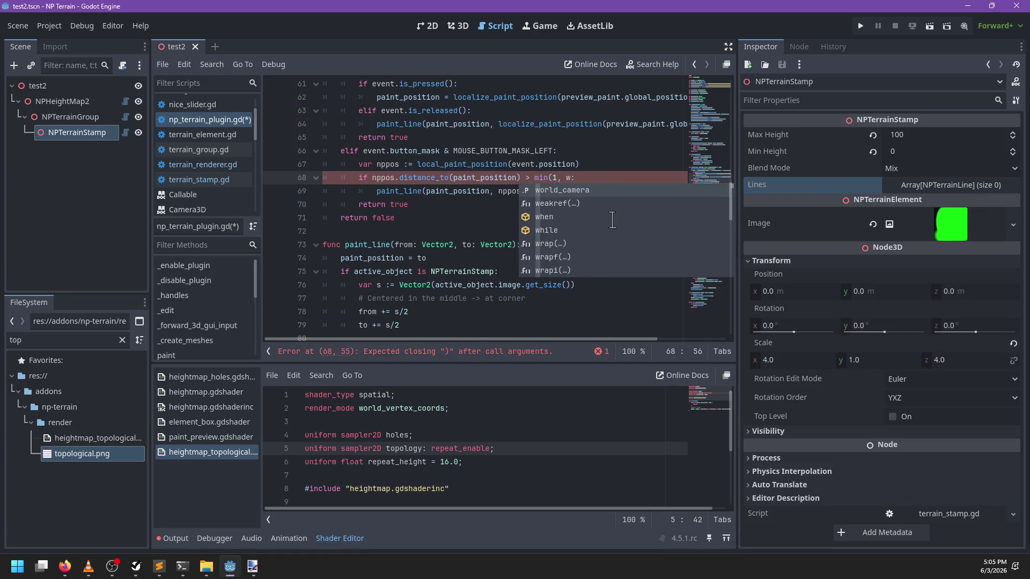
text(w)
key(BackSpace)
key(BackSpace)
key(BackSpace)
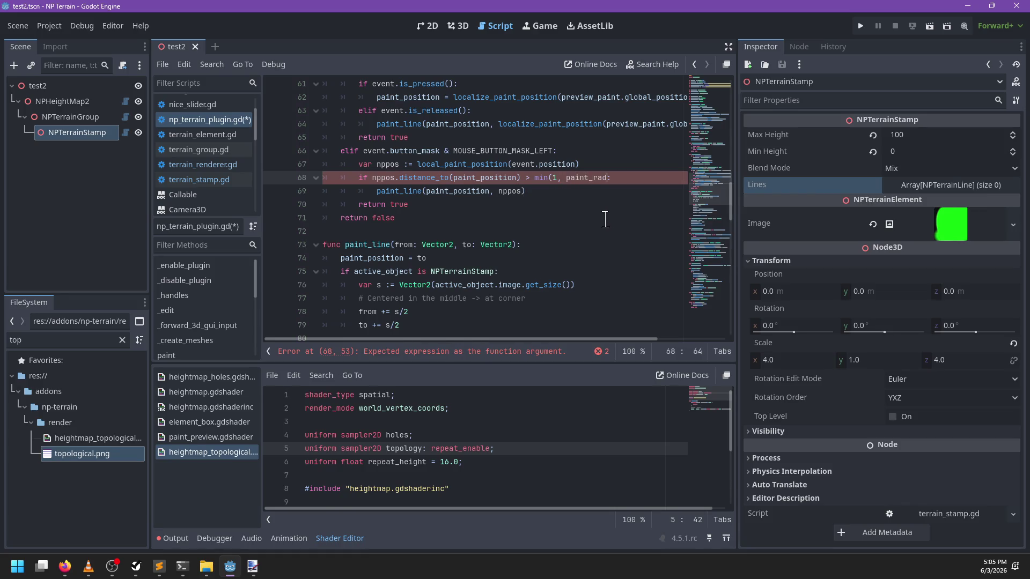
text(element_widget.paint_radius/32)
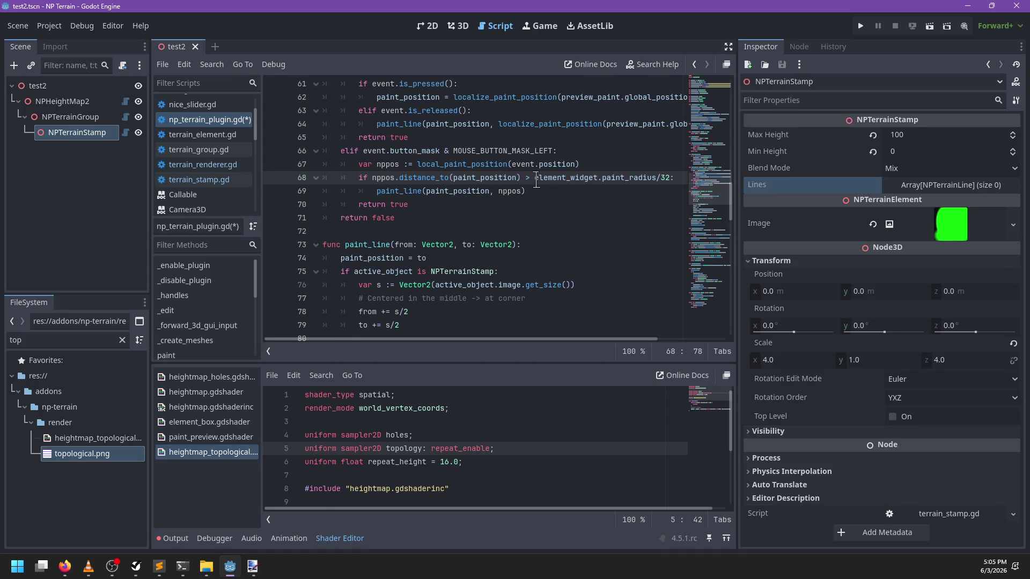
Wrap the threshold as min(1, element_widget.paint_radius/10) and save np_terrain_plugin.gd
text(min(1,)
key(ctrl+Right)
key(ctrl+Right)
key(Right)
key(Right)
key(Delete)
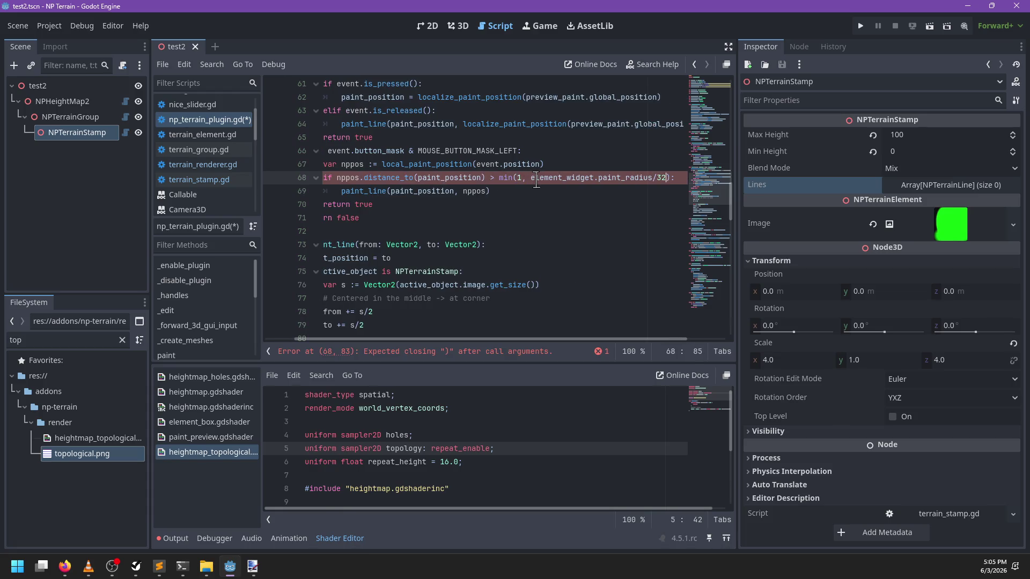
text(16)
key(ctrl+s)
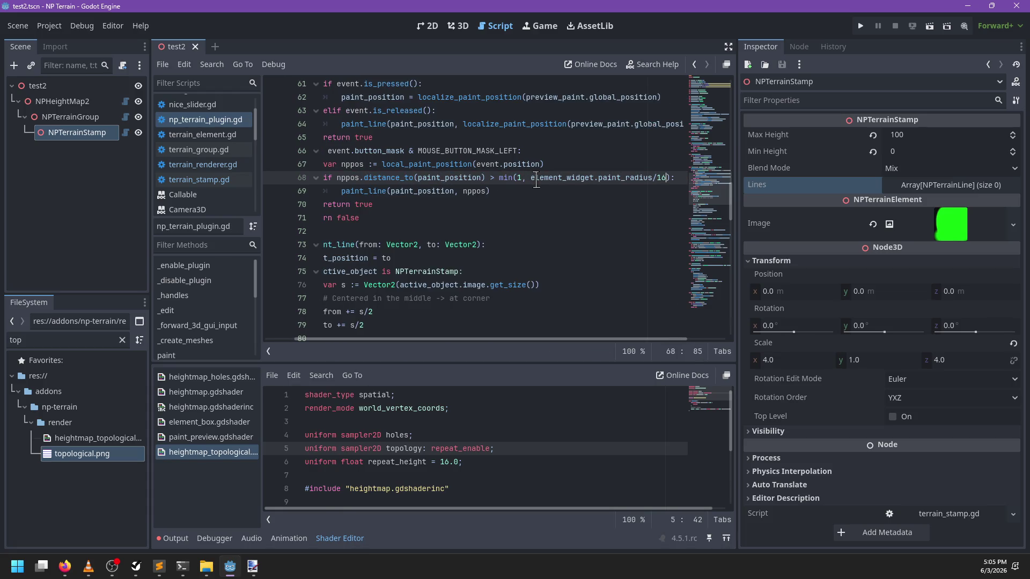
click(458, 26)
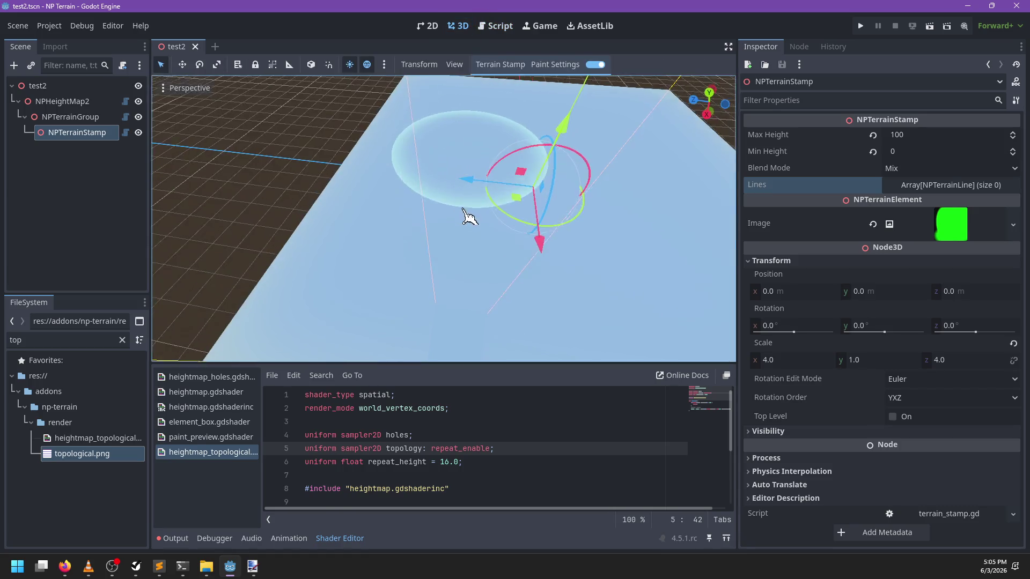
Set the paint colour to green and edit its hex code with 00
click(555, 64)
click(620, 86)
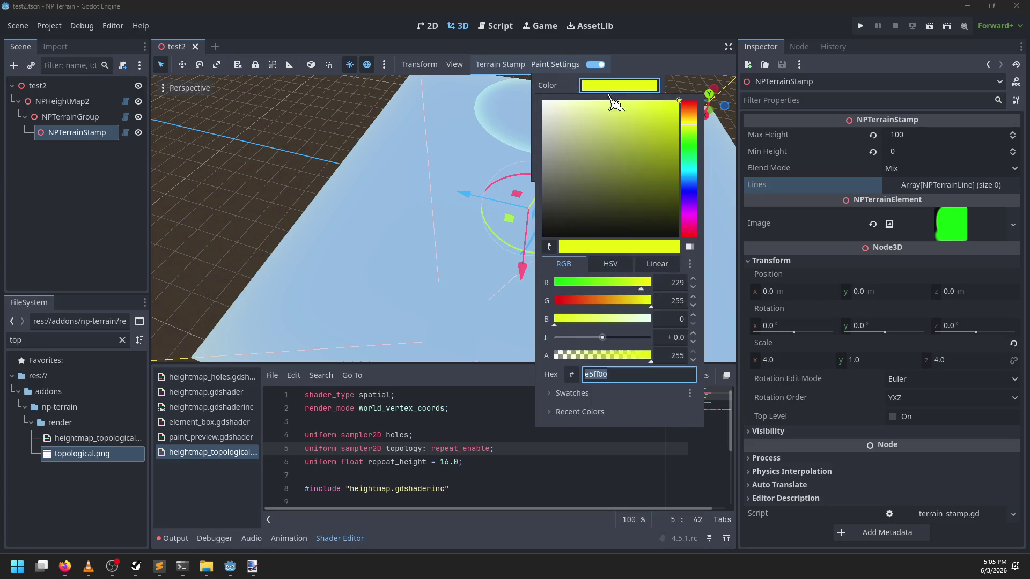
click(691, 145)
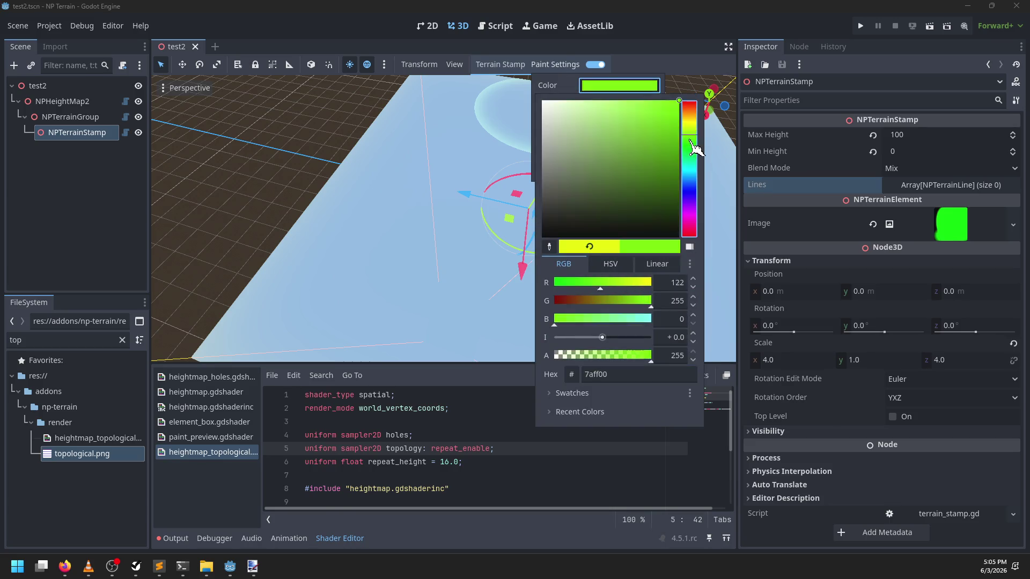
click(625, 374)
text(00)
key(Return)
drag(531, 448, 507, 464)
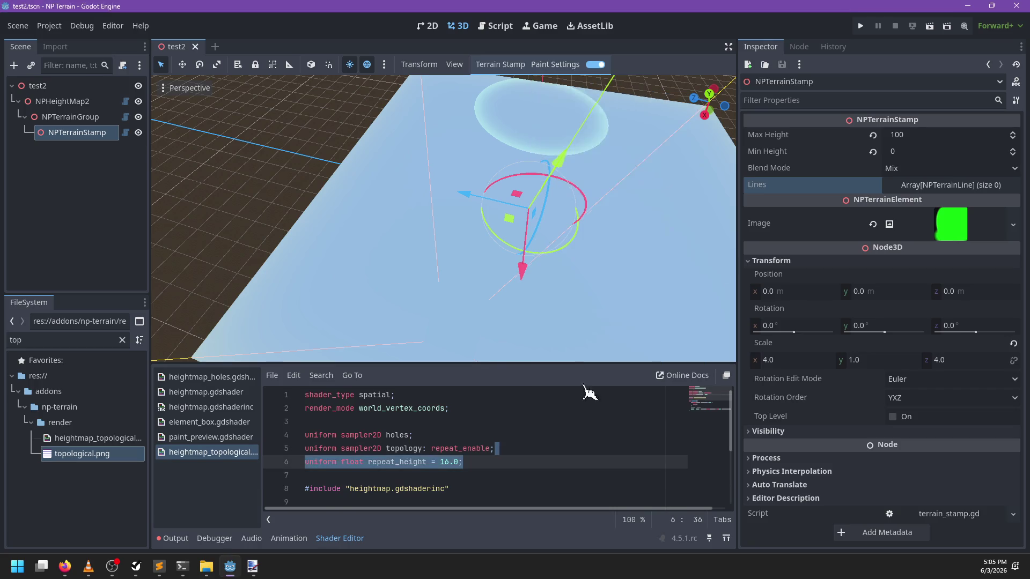
Check the terrain stamp options and orbit around the painted contour ridges
click(502, 65)
click(482, 81)
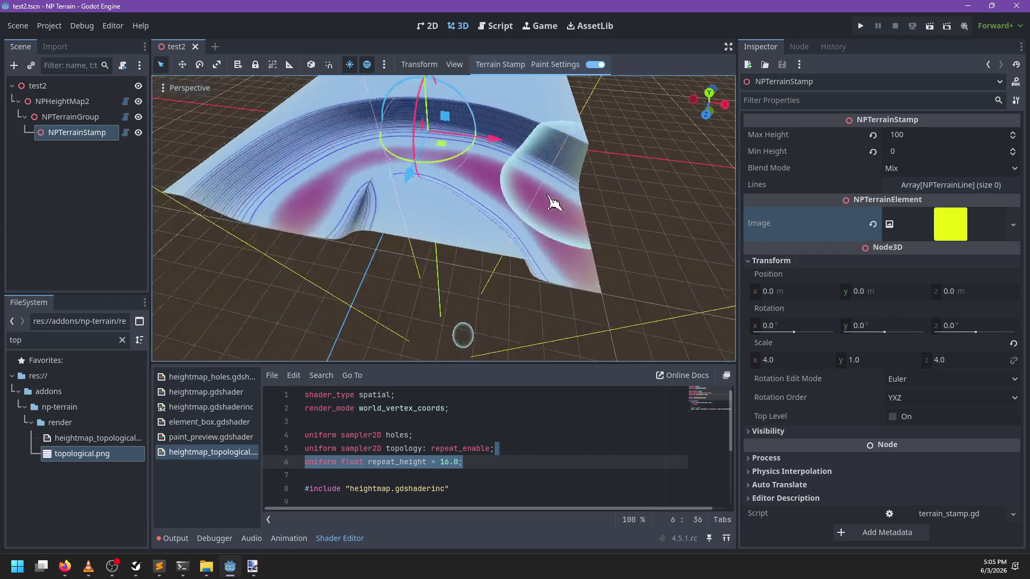
scroll(483, 242, down, 5)
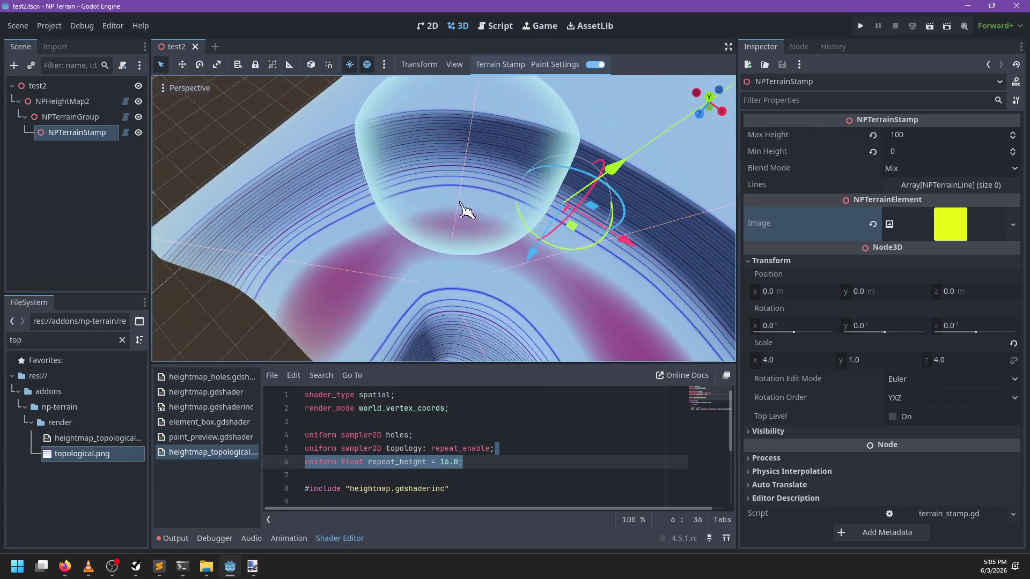
click(547, 66)
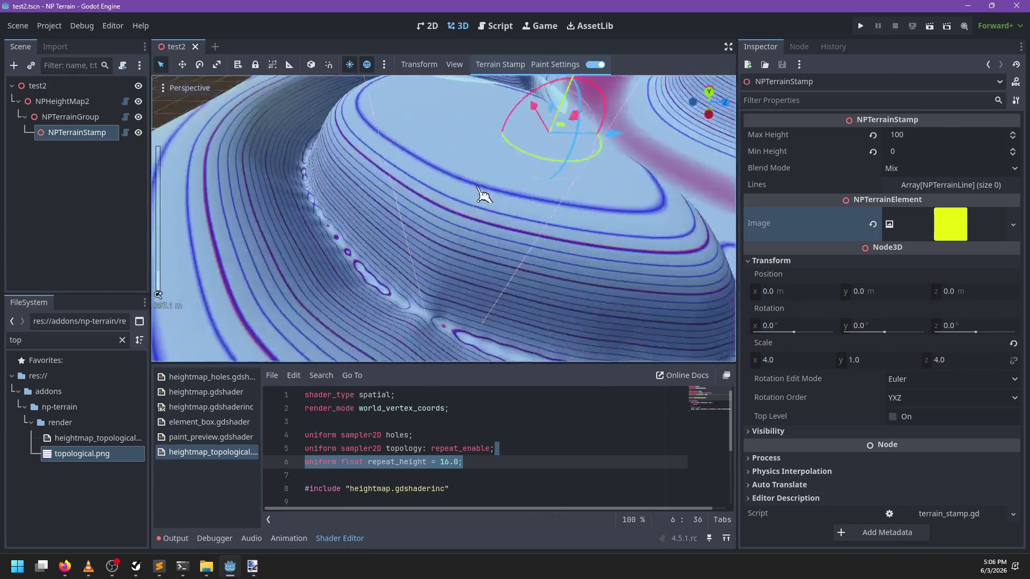
scroll(486, 198, up, 3)
drag(583, 176, 440, 297)
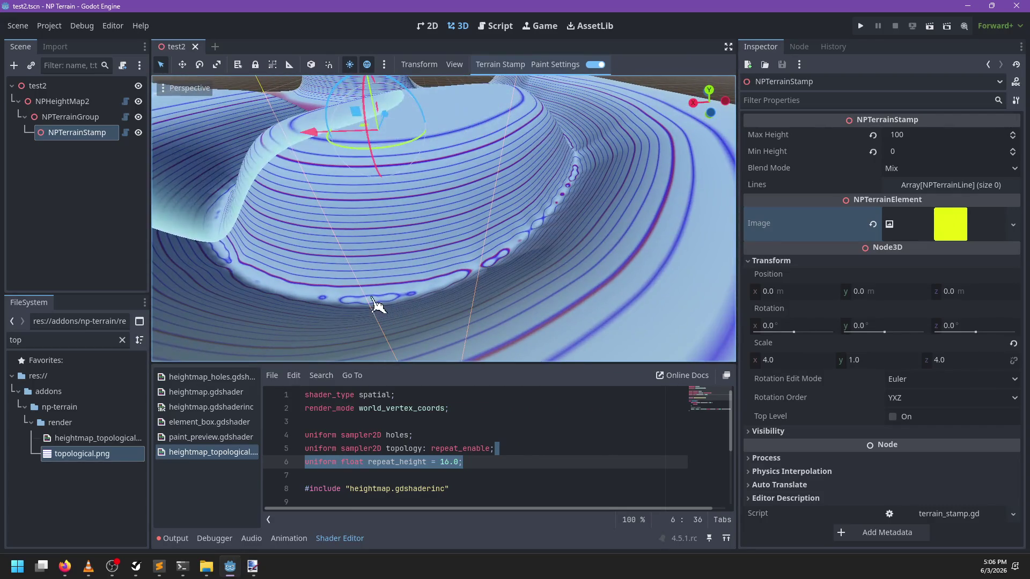
mouse_move(536, 236)
mouse_down()
mouse_move(481, 265)
mouse_move(439, 184)
mouse_move(451, 267)
mouse_move(370, 227)
mouse_move(393, 227)
mouse_move(498, 93)
mouse_up()
scroll(497, 94, down, 3)
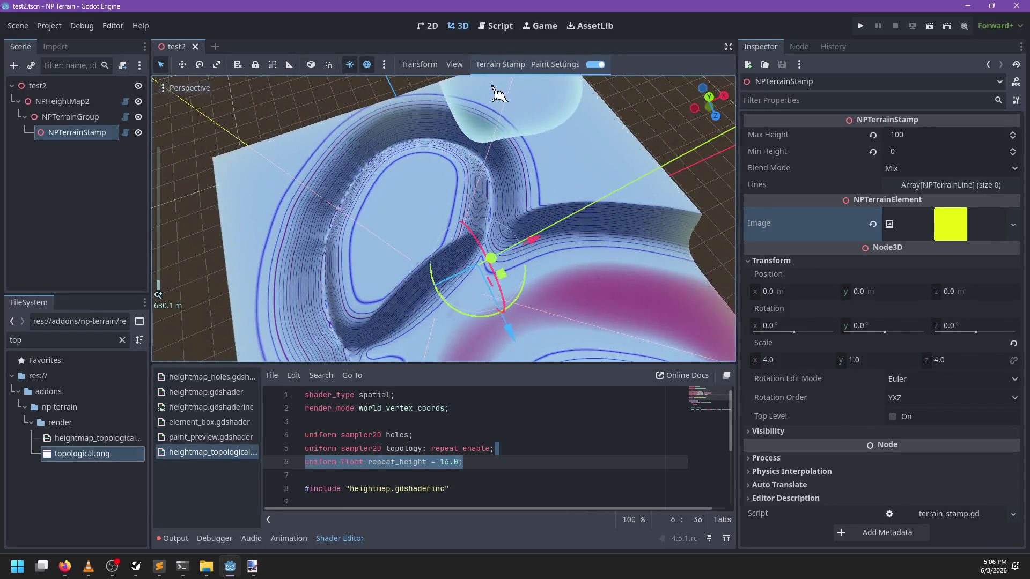
click(555, 64)
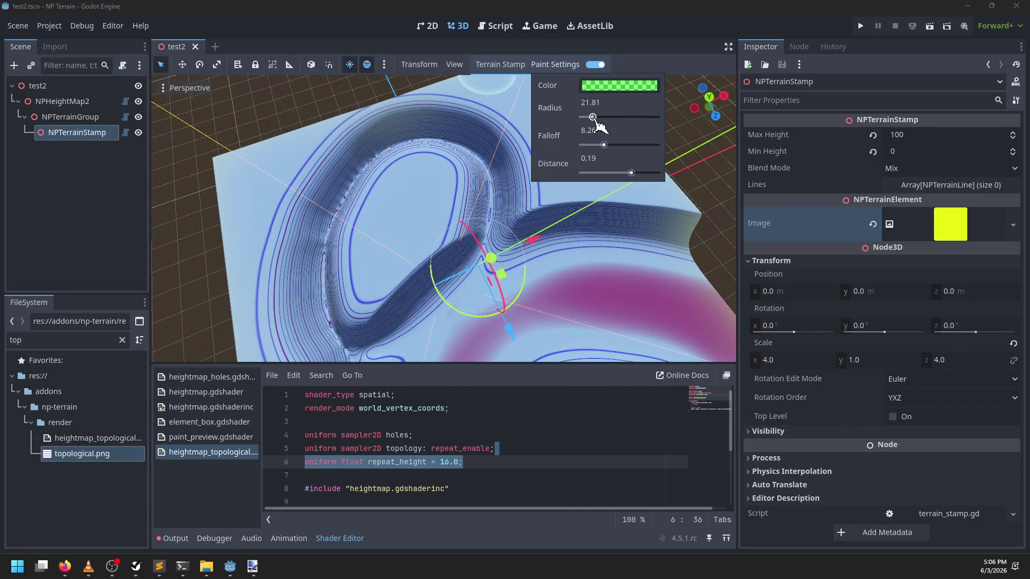
Shrink the brush radius to 15.84 and orbit in closer on the terrain
drag(598, 117, 591, 117)
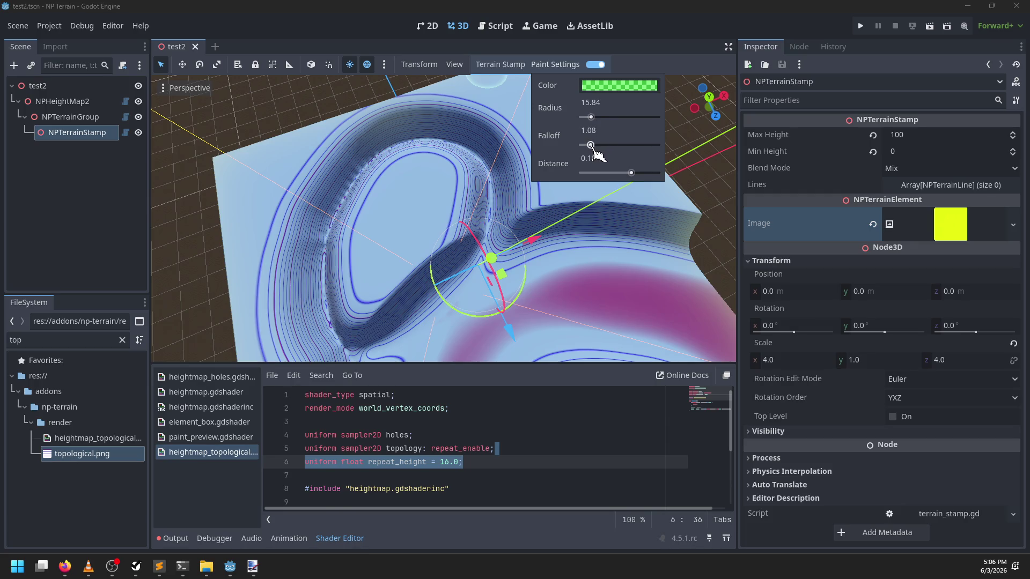
mouse_move(591, 153)
mouse_down()
mouse_move(421, 235)
mouse_move(525, 246)
mouse_up()
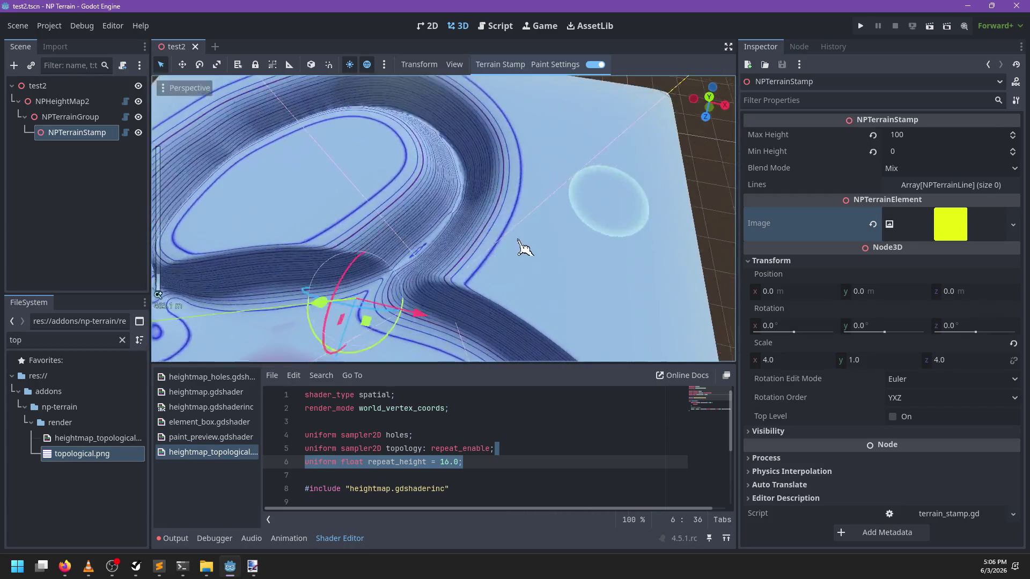
scroll(444, 219, up, 2)
drag(447, 219, 475, 244)
click(556, 65)
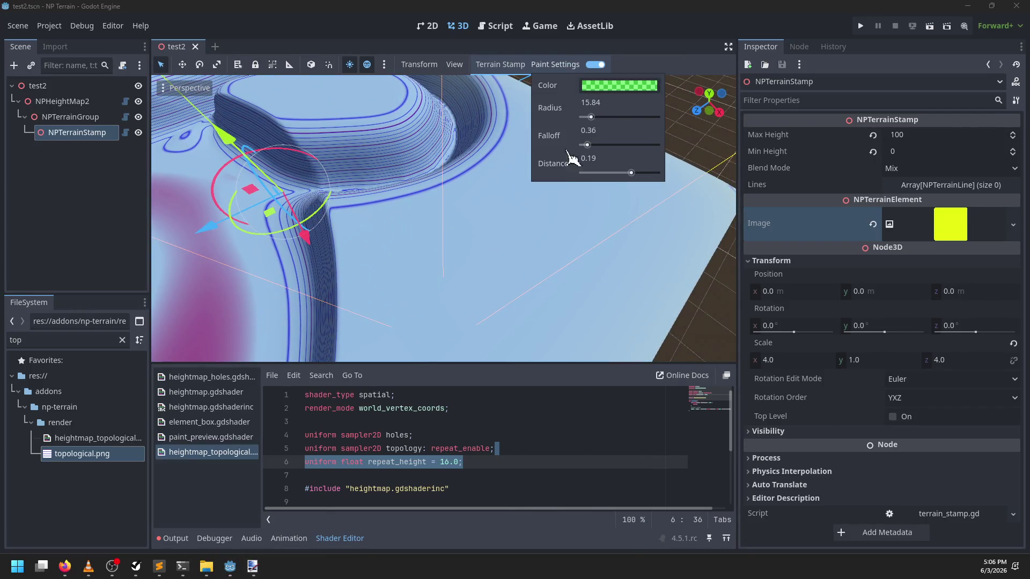
mouse_move(472, 285)
mouse_down()
mouse_move(375, 253)
mouse_move(621, 191)
mouse_move(625, 294)
mouse_move(478, 252)
mouse_move(499, 241)
mouse_up()
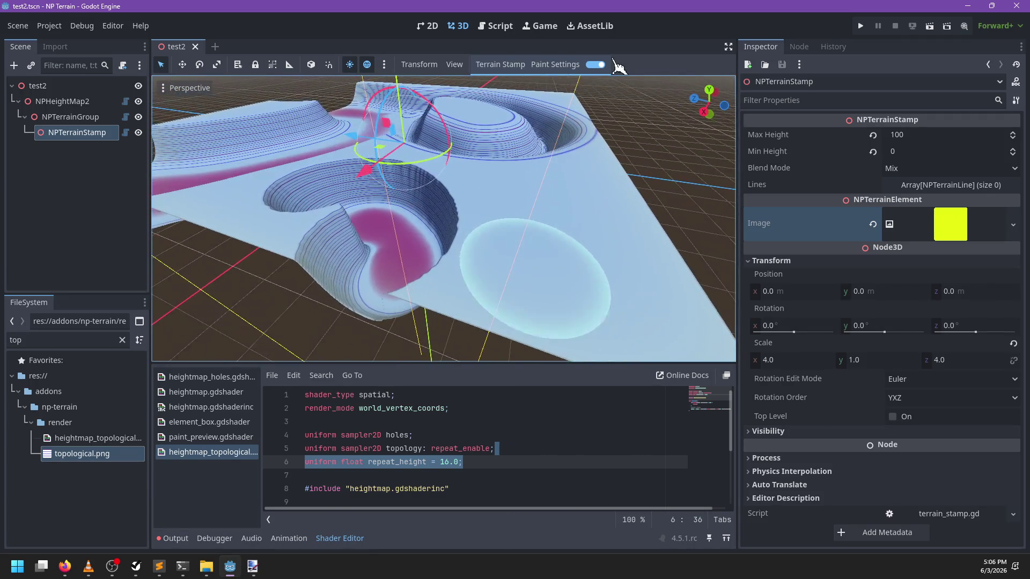
Lower the green paint colour's alpha to 27 so it is much more transparent
click(560, 69)
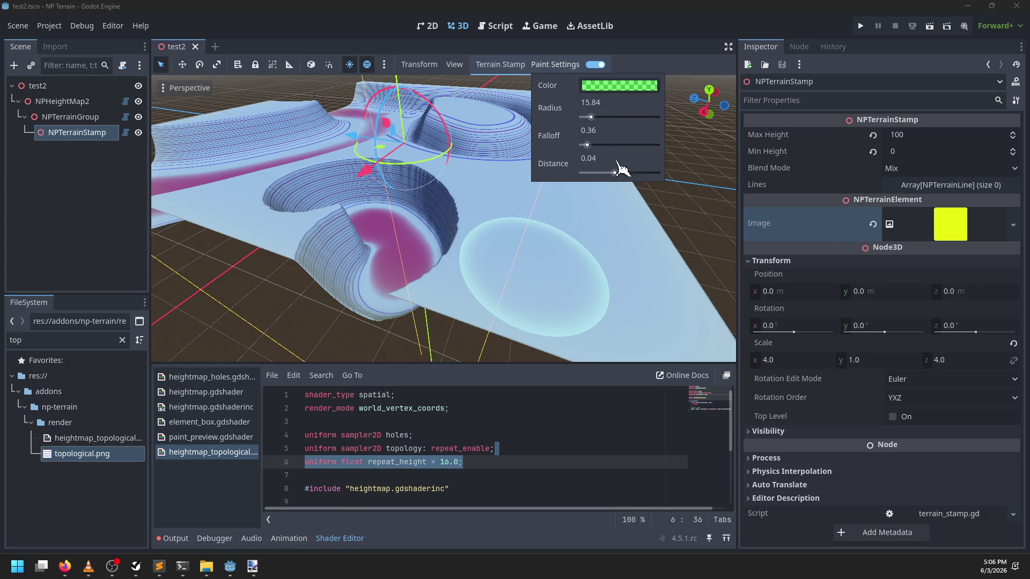
click(621, 88)
drag(601, 365, 584, 361)
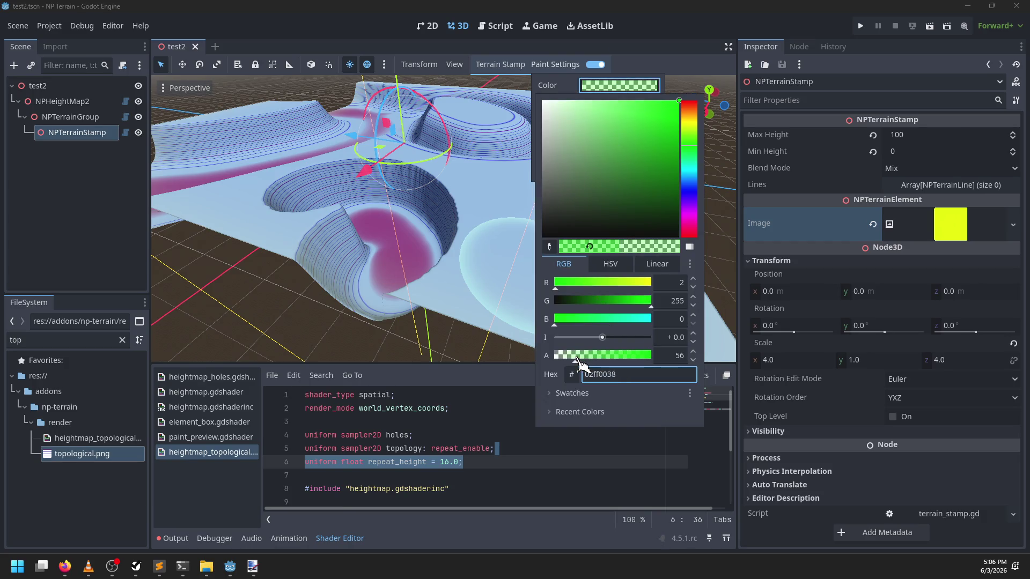
scroll(425, 257, up, 5)
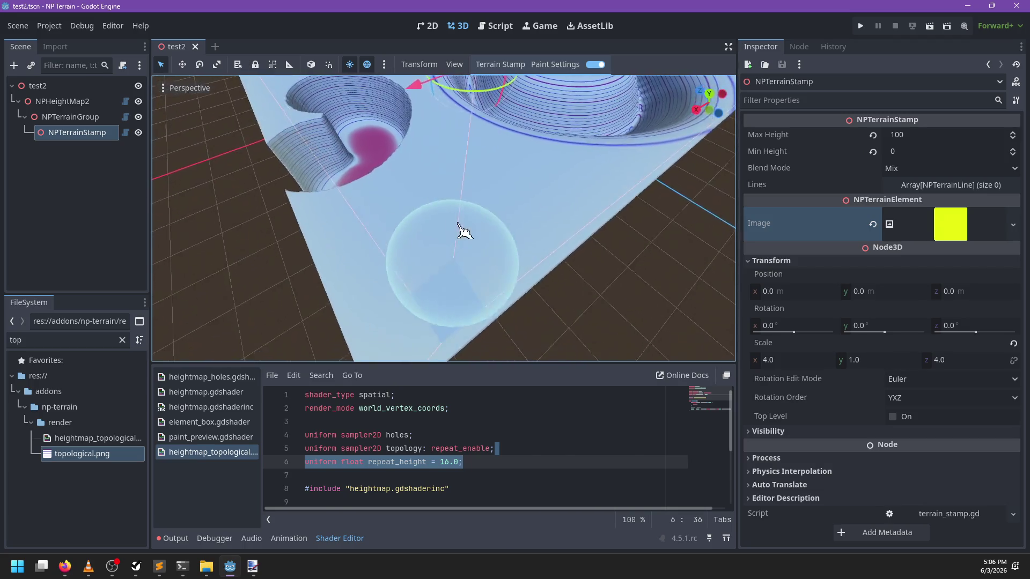
View the crater from top-down and low side angles, then recheck the paint colour
drag(465, 231, 322, 284)
mouse_move(575, 317)
mouse_down()
mouse_move(593, 225)
mouse_move(671, 237)
mouse_move(647, 264)
mouse_move(547, 273)
mouse_move(547, 284)
mouse_move(573, 266)
mouse_move(440, 298)
mouse_move(379, 264)
mouse_move(496, 295)
mouse_up()
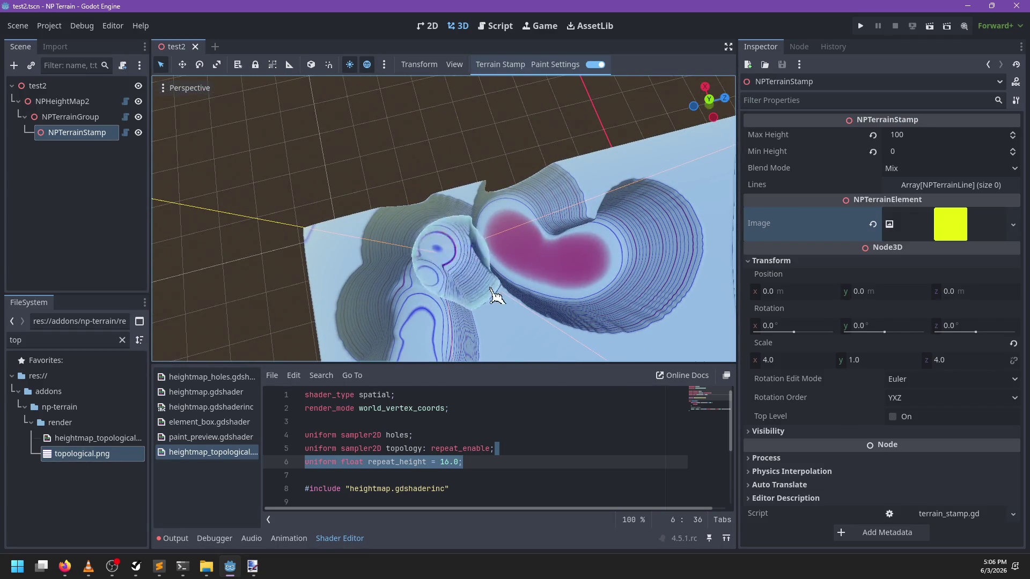
mouse_move(579, 283)
mouse_down()
mouse_move(485, 281)
mouse_move(550, 156)
mouse_up()
mouse_move(599, 299)
mouse_down()
mouse_move(492, 248)
mouse_move(587, 223)
mouse_up()
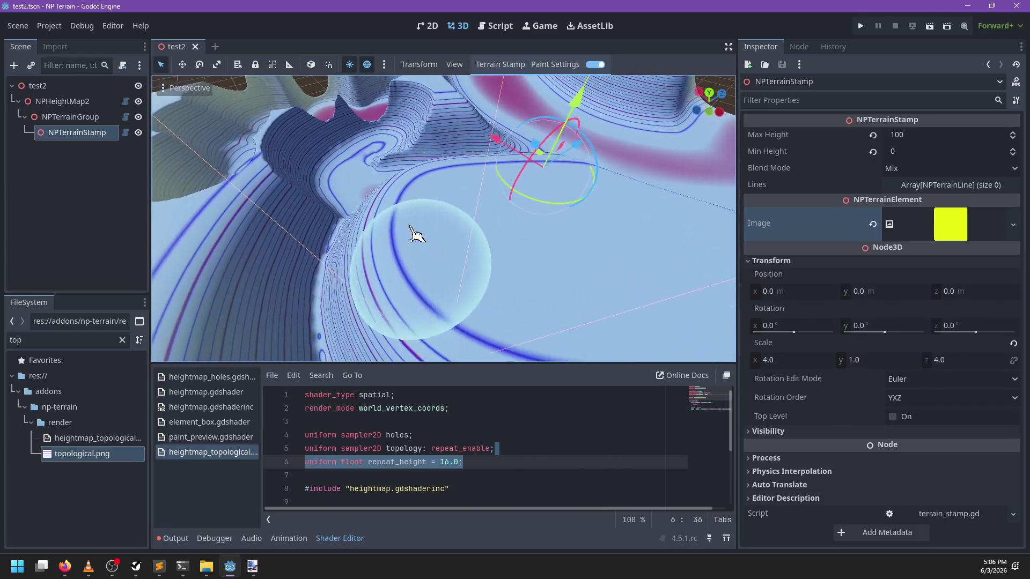
click(555, 64)
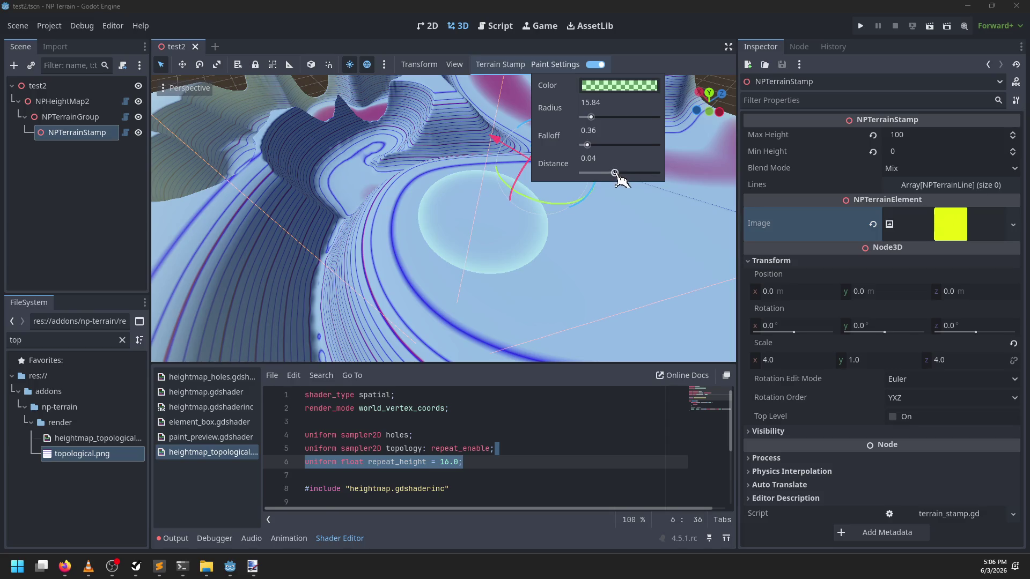
click(610, 86)
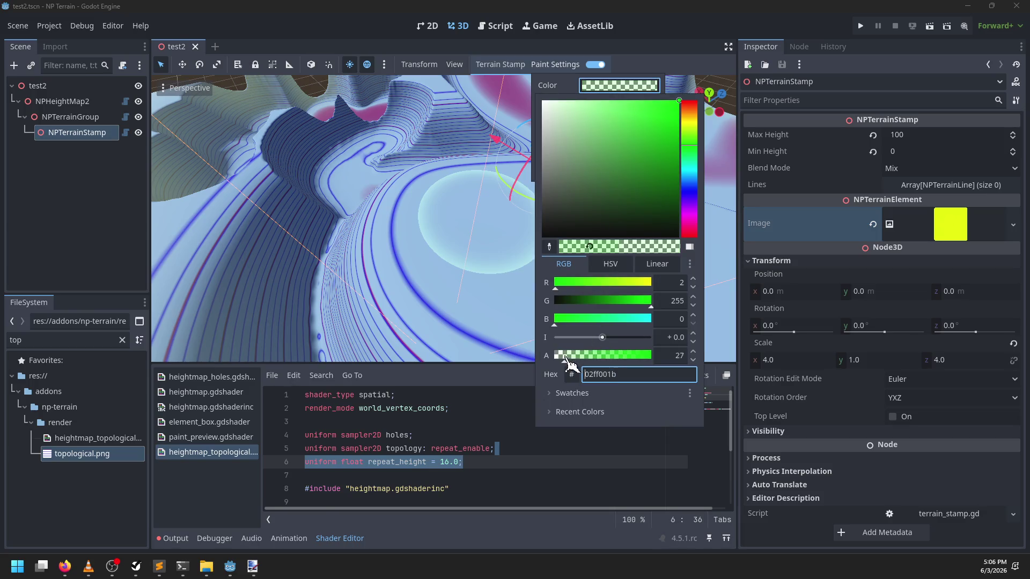
drag(418, 246, 511, 280)
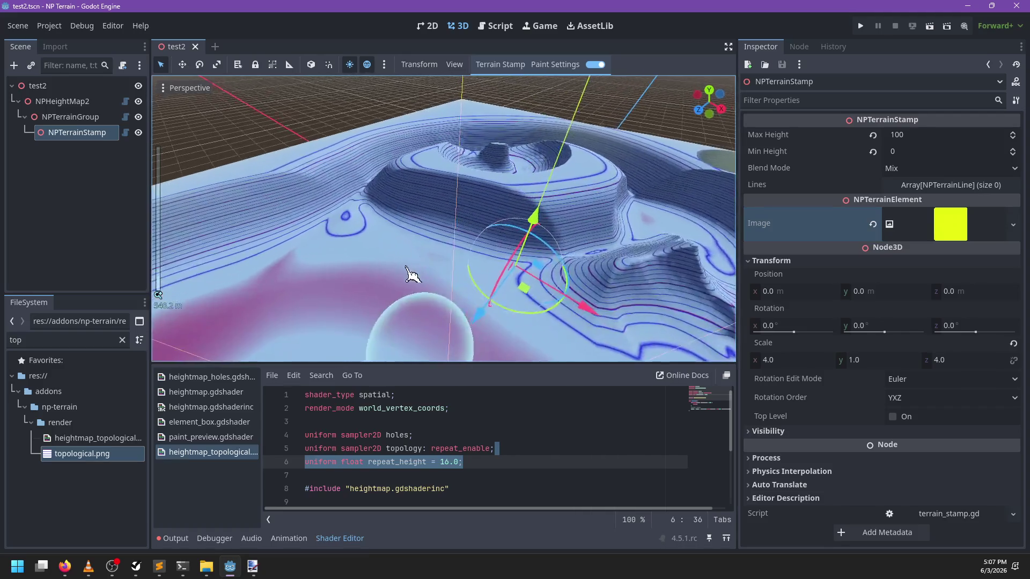
drag(411, 275, 594, 248)
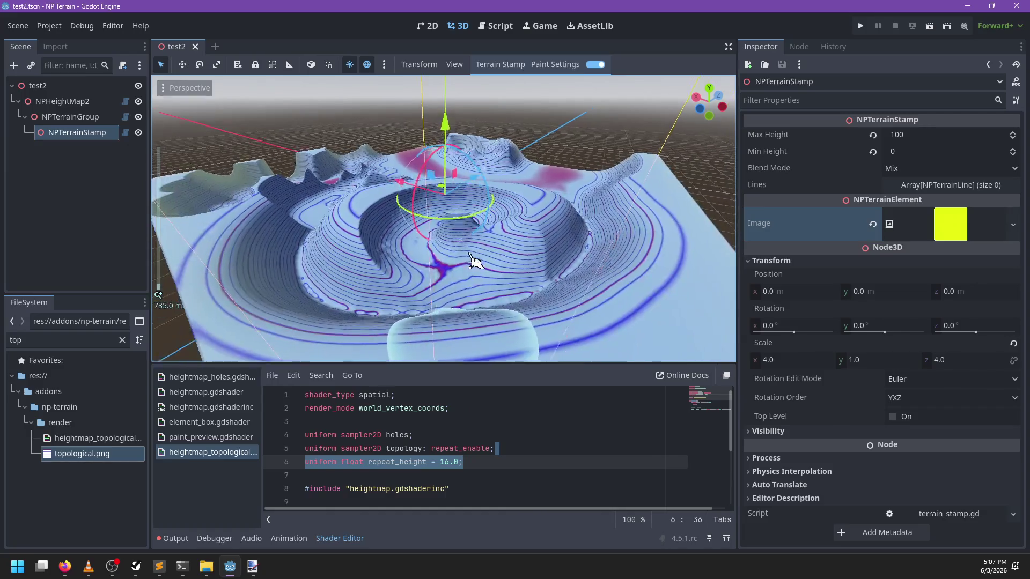
mouse_move(475, 261)
mouse_down()
mouse_move(545, 294)
mouse_move(480, 340)
mouse_up()
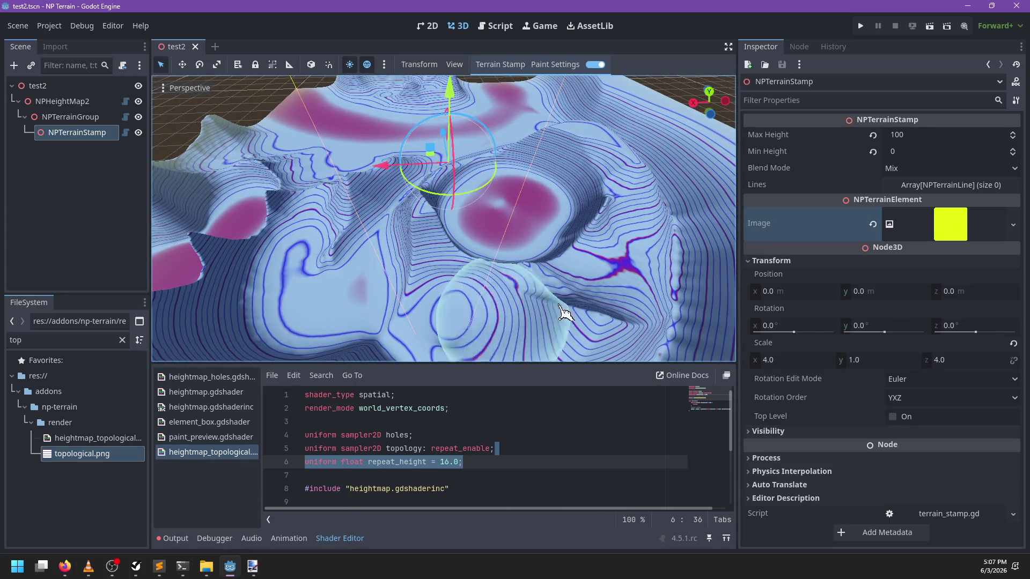
mouse_move(275, 267)
mouse_down()
mouse_move(405, 290)
mouse_move(494, 259)
mouse_move(499, 276)
mouse_move(387, 309)
mouse_move(593, 282)
mouse_move(517, 233)
mouse_move(464, 242)
mouse_move(531, 316)
mouse_move(409, 328)
mouse_move(418, 72)
mouse_up()
scroll(387, 309, up, 10)
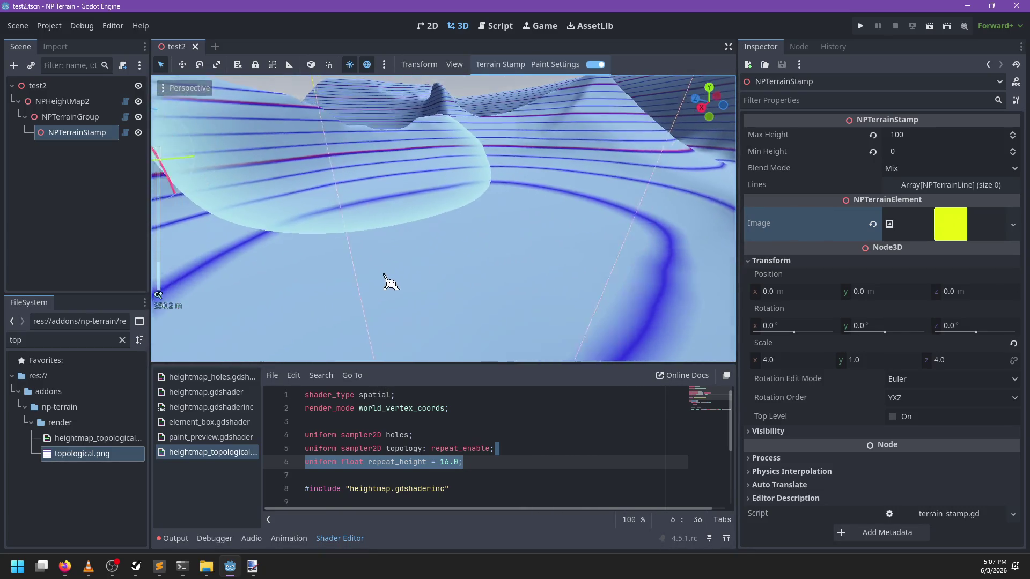
scroll(391, 283, down, 8)
scroll(395, 153, up, 3)
click(555, 64)
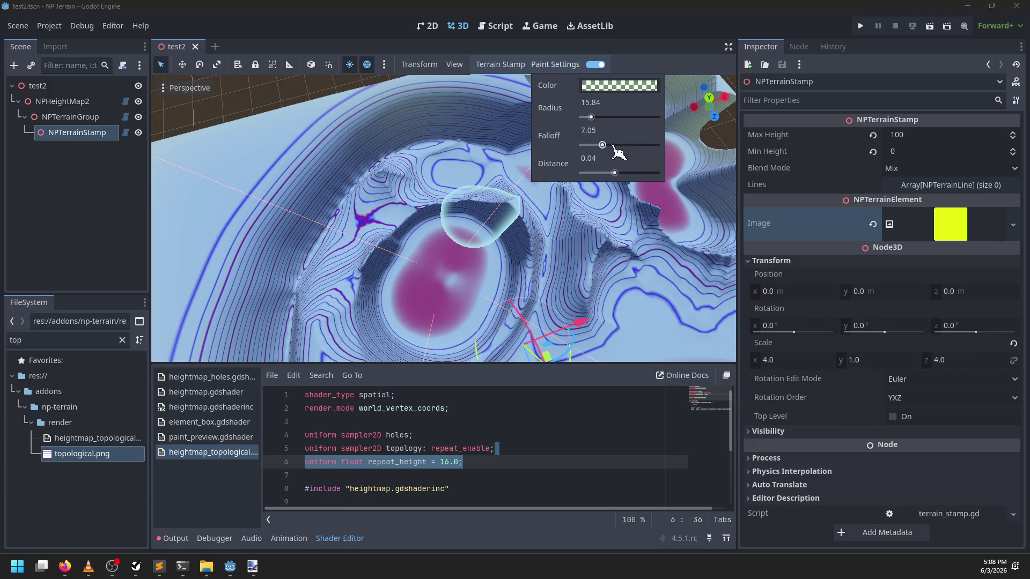
Raise the brush falloff to 61.93 and carve spiral grooves across the flat terrain
mouse_move(646, 153)
mouse_down()
mouse_move(395, 218)
mouse_move(505, 223)
mouse_move(494, 264)
mouse_up()
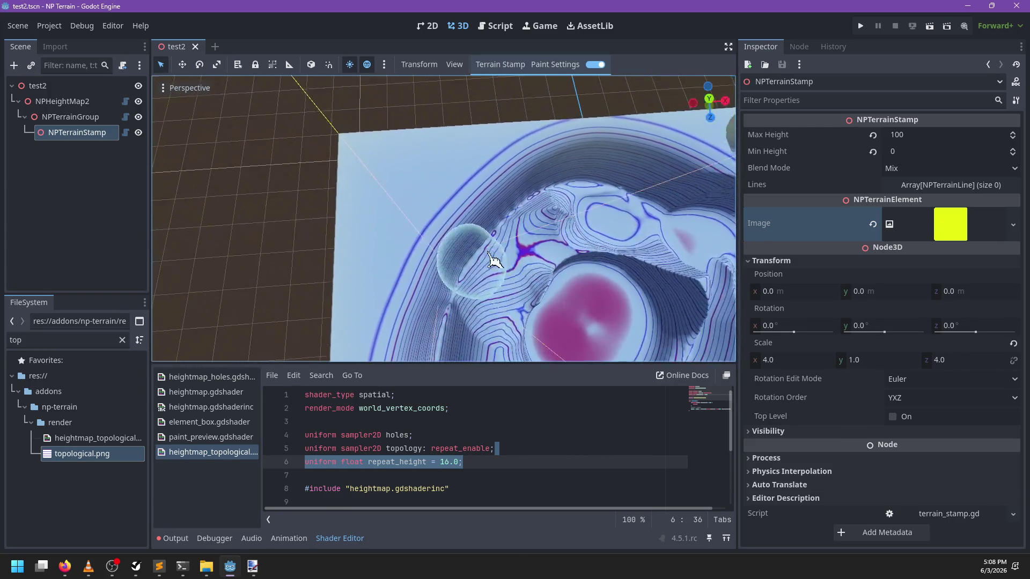
scroll(531, 193, up, 3)
drag(407, 204, 374, 336)
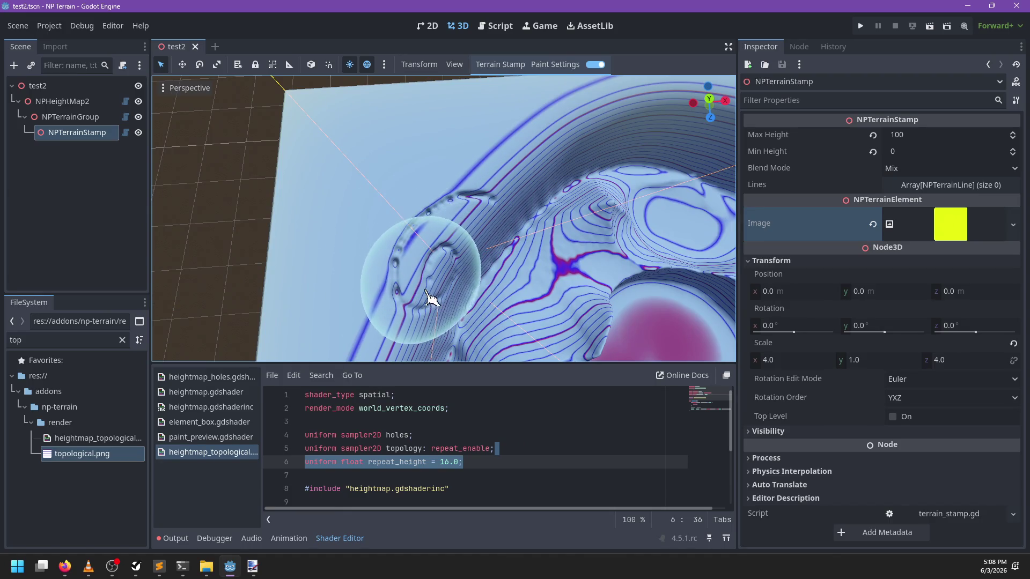
mouse_move(429, 298)
mouse_down()
mouse_move(460, 230)
mouse_move(536, 280)
mouse_move(515, 190)
mouse_up()
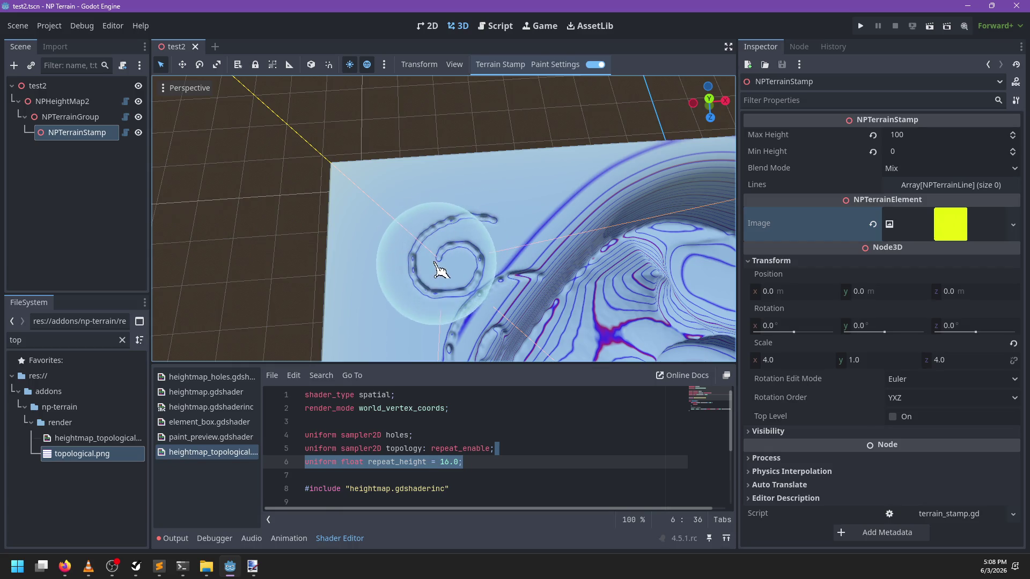
scroll(469, 262, up, 5)
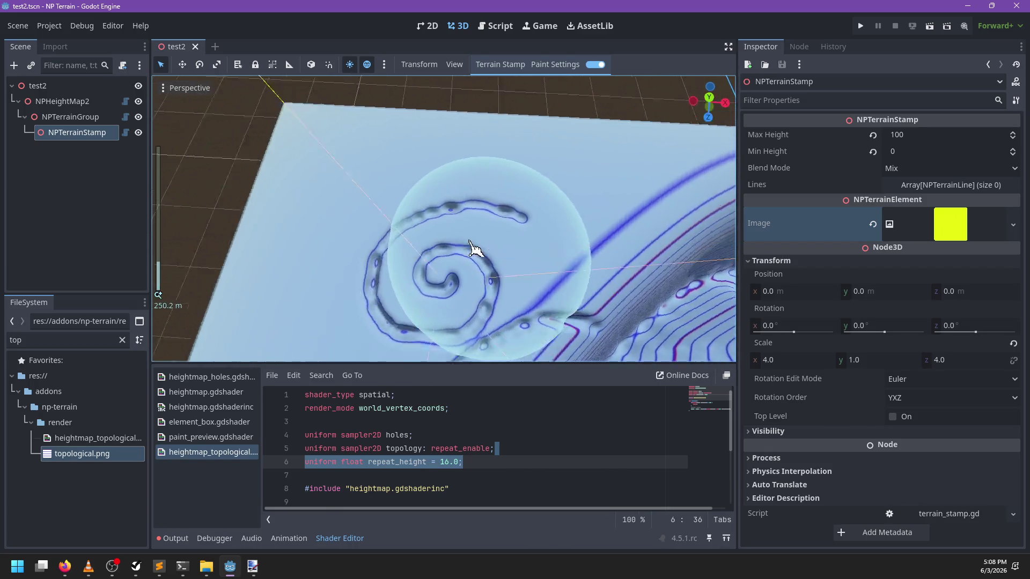
scroll(476, 260, up, 2)
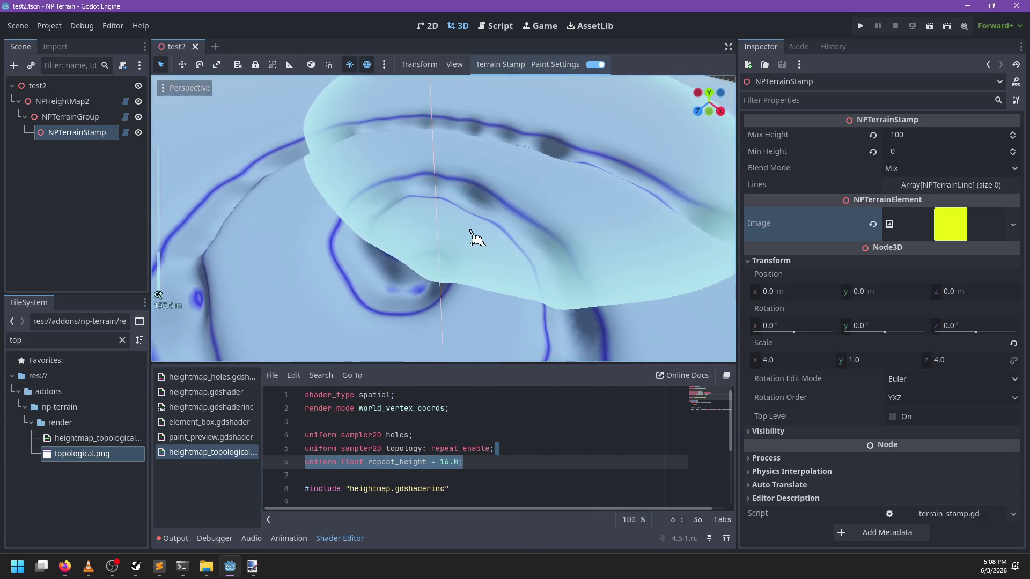
mouse_move(487, 242)
mouse_down()
mouse_move(552, 267)
mouse_move(421, 257)
mouse_move(404, 226)
mouse_move(375, 218)
mouse_move(449, 246)
mouse_move(484, 246)
mouse_move(462, 211)
mouse_move(391, 201)
mouse_move(485, 272)
mouse_move(534, 260)
mouse_move(440, 225)
mouse_up()
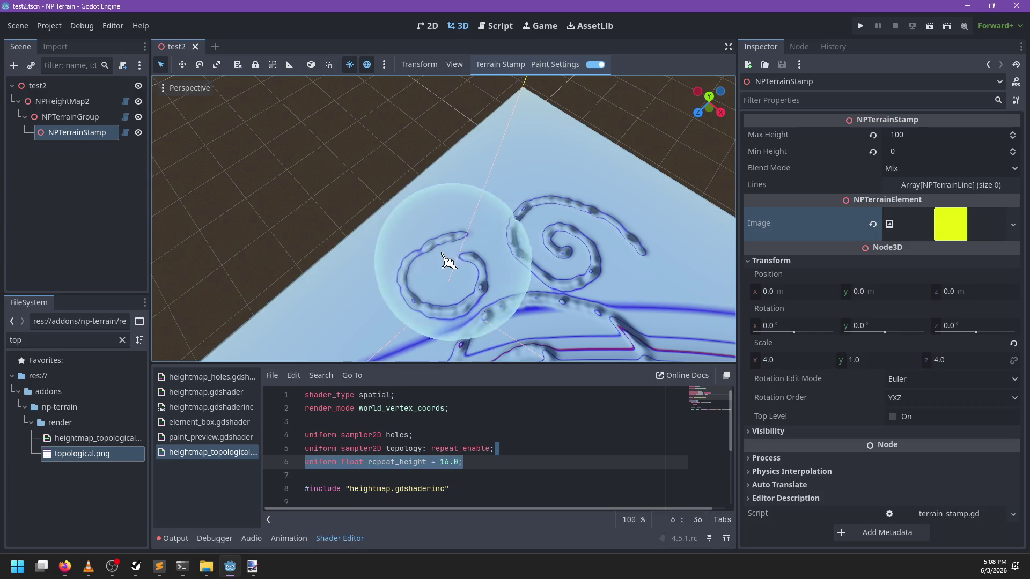
mouse_move(460, 287)
mouse_down()
mouse_move(533, 280)
mouse_move(465, 239)
mouse_move(349, 262)
mouse_move(554, 272)
mouse_move(530, 328)
mouse_up()
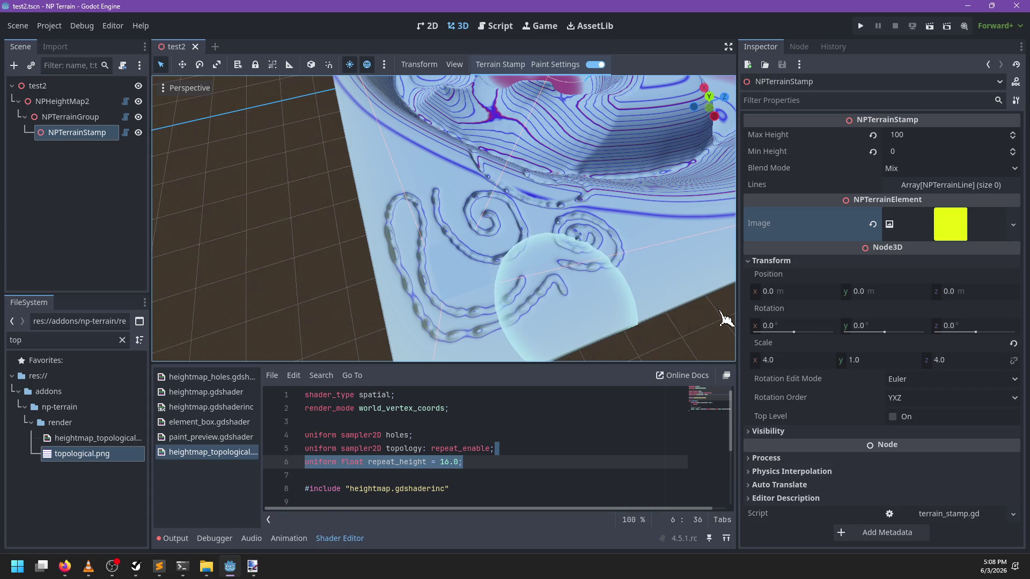
Carve more winding grooves near the terrain edge and into the steep contoured slope
mouse_move(697, 300)
mouse_down()
mouse_move(562, 294)
mouse_move(580, 245)
mouse_move(527, 272)
mouse_move(409, 244)
mouse_up()
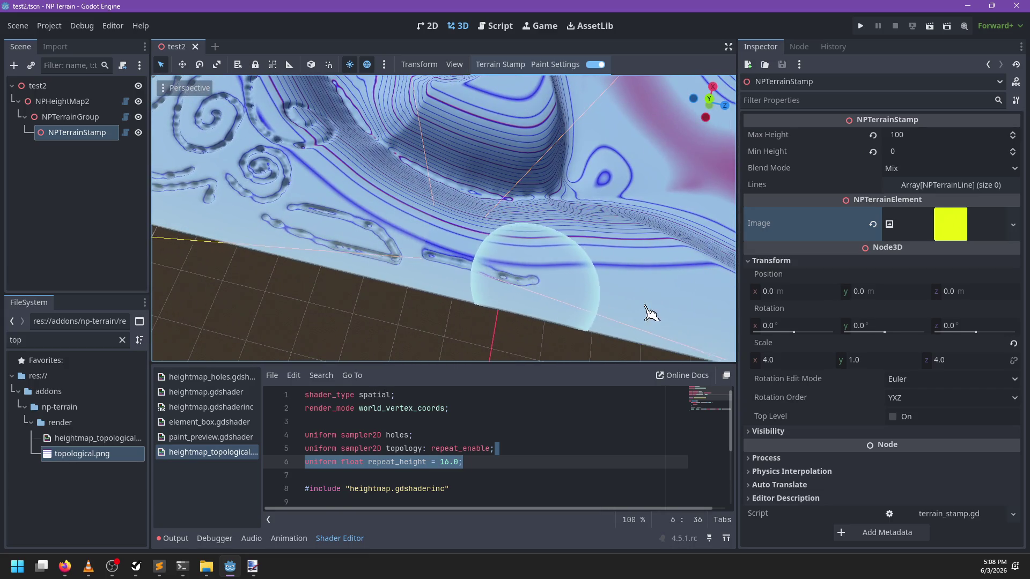
mouse_move(616, 300)
mouse_down()
mouse_move(363, 258)
mouse_move(576, 311)
mouse_up()
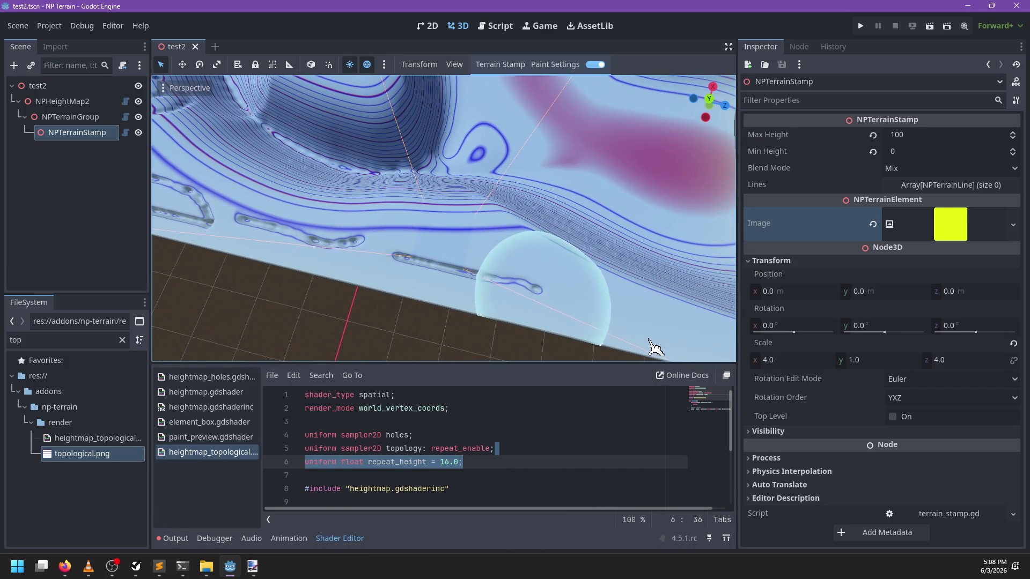
drag(652, 345, 478, 259)
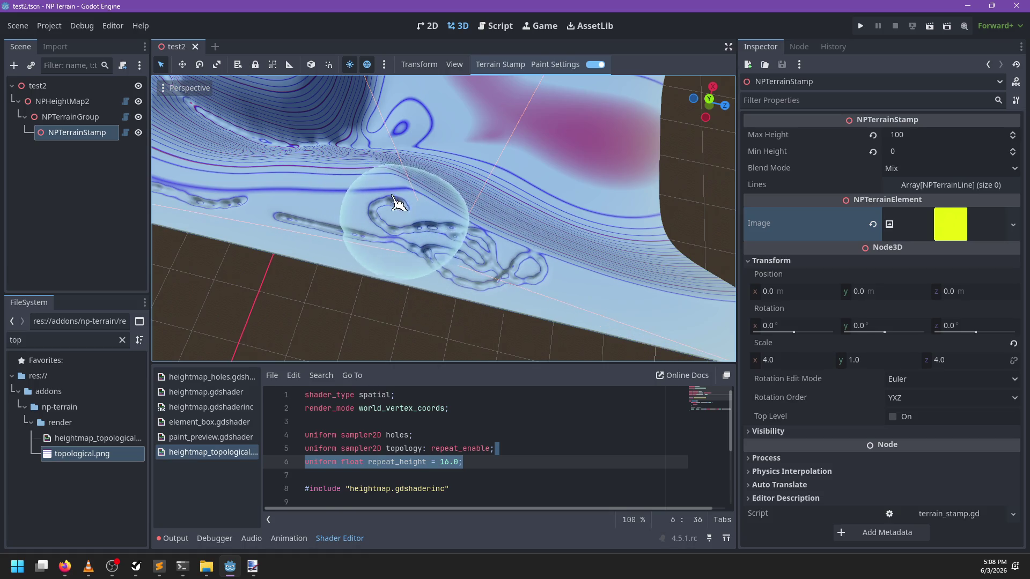
mouse_move(600, 303)
mouse_down()
mouse_move(380, 218)
mouse_move(423, 238)
mouse_up()
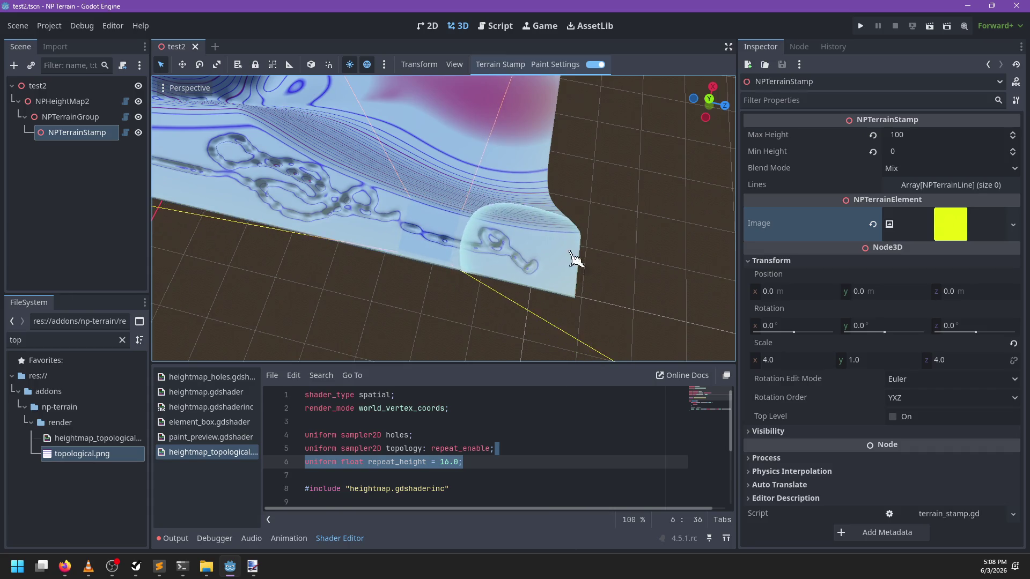
mouse_move(536, 253)
mouse_down()
mouse_move(232, 202)
mouse_move(383, 188)
mouse_move(356, 269)
mouse_up()
scroll(382, 185, up, 2)
mouse_move(700, 290)
mouse_down()
mouse_move(490, 276)
mouse_move(335, 202)
mouse_up()
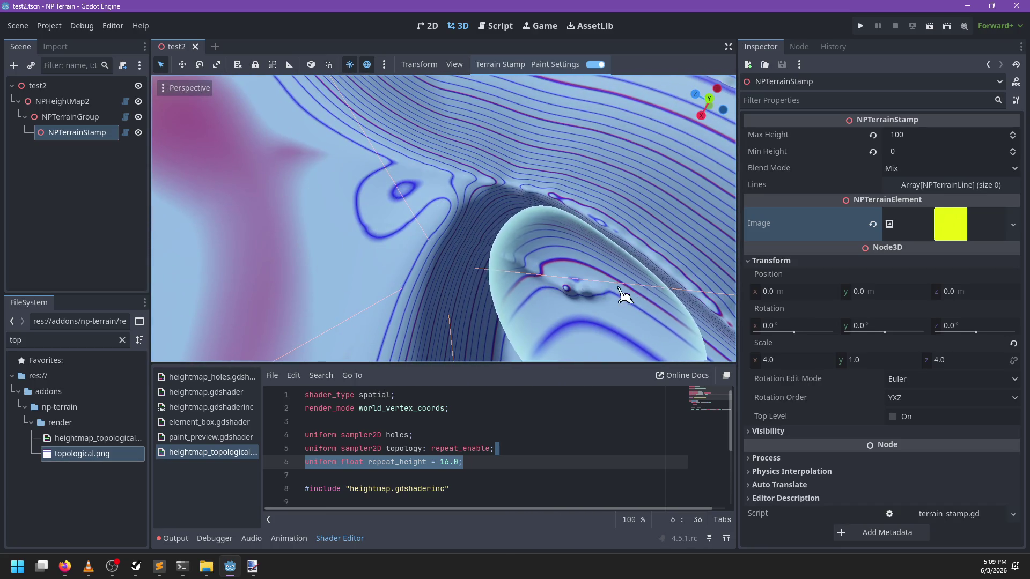
mouse_move(623, 295)
mouse_down()
mouse_move(524, 214)
mouse_move(536, 237)
mouse_up()
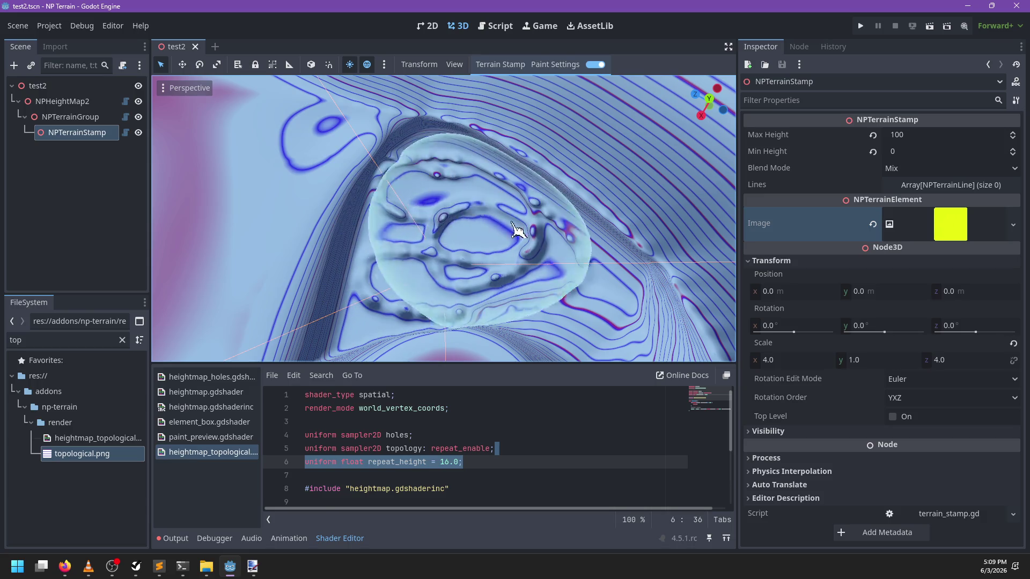
scroll(491, 240, up, 5)
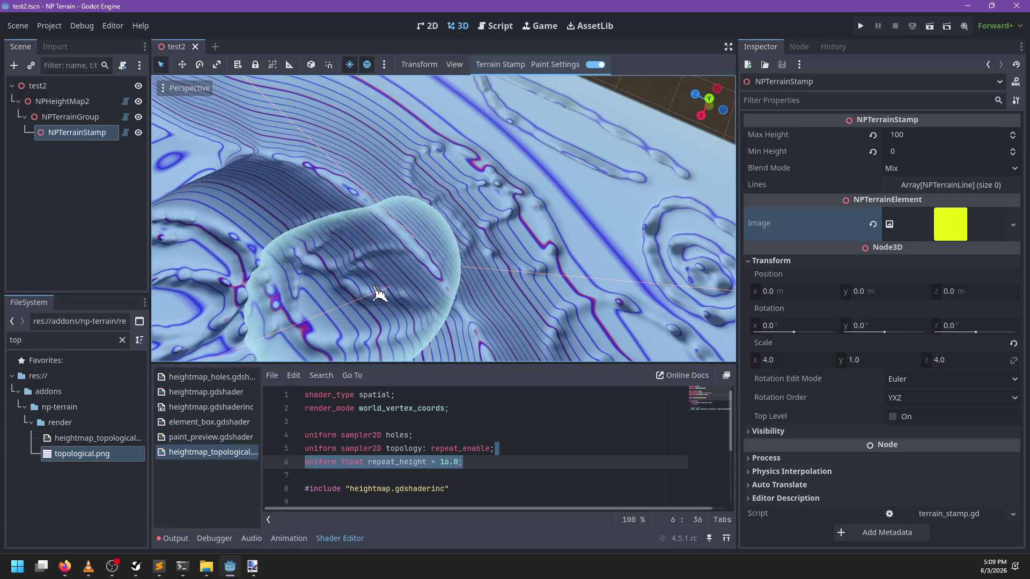
click(556, 65)
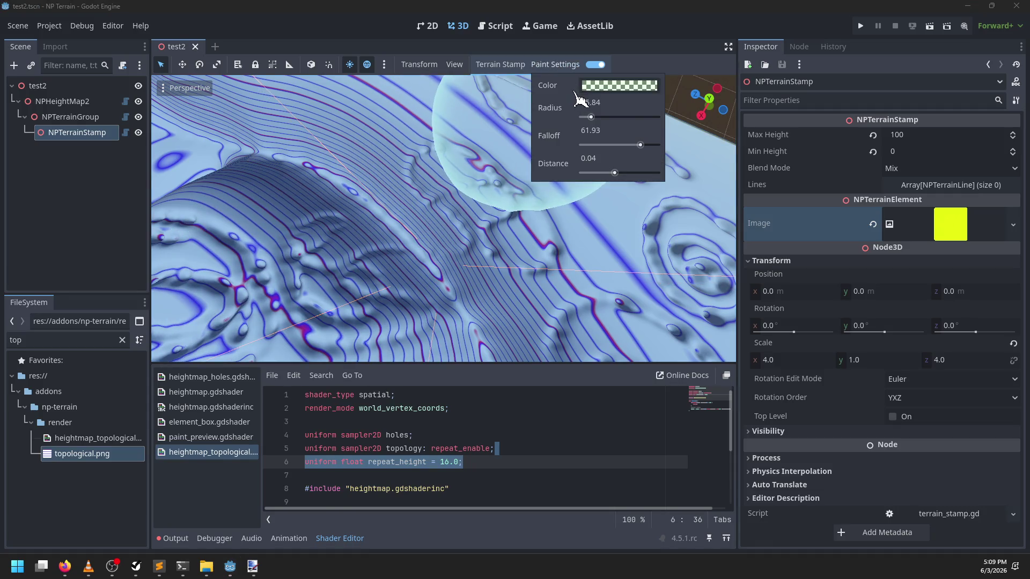
Make the green paint colour more opaque and orbit around the terrain
click(634, 87)
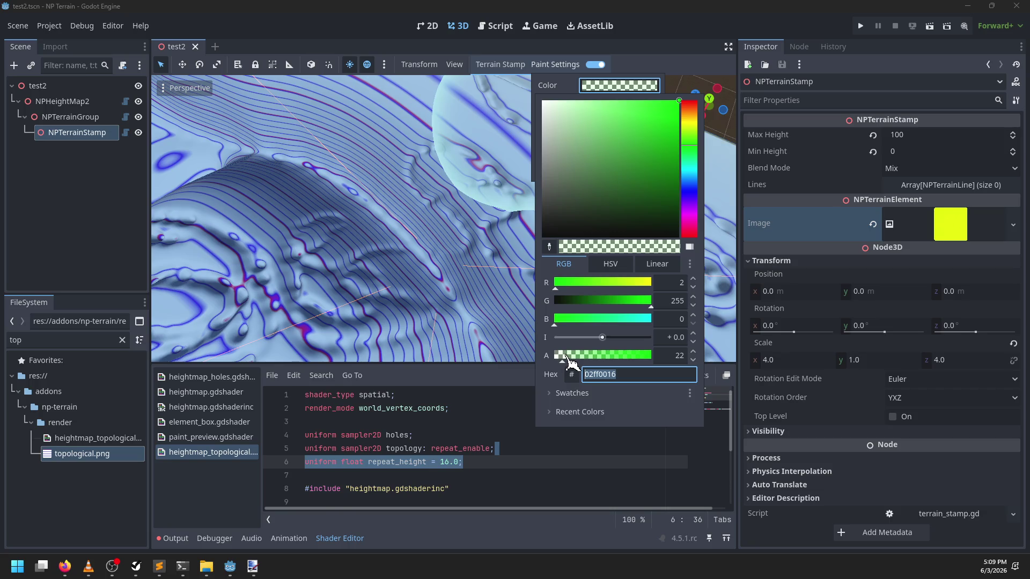
drag(567, 356, 586, 357)
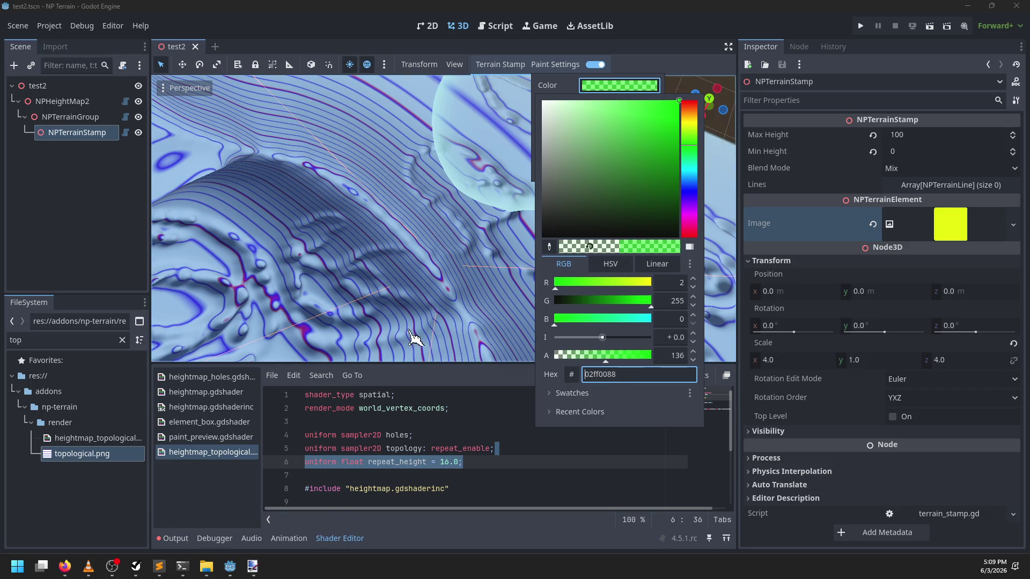
mouse_move(414, 335)
mouse_down()
mouse_move(506, 294)
mouse_move(426, 249)
mouse_move(460, 284)
mouse_move(402, 275)
mouse_up()
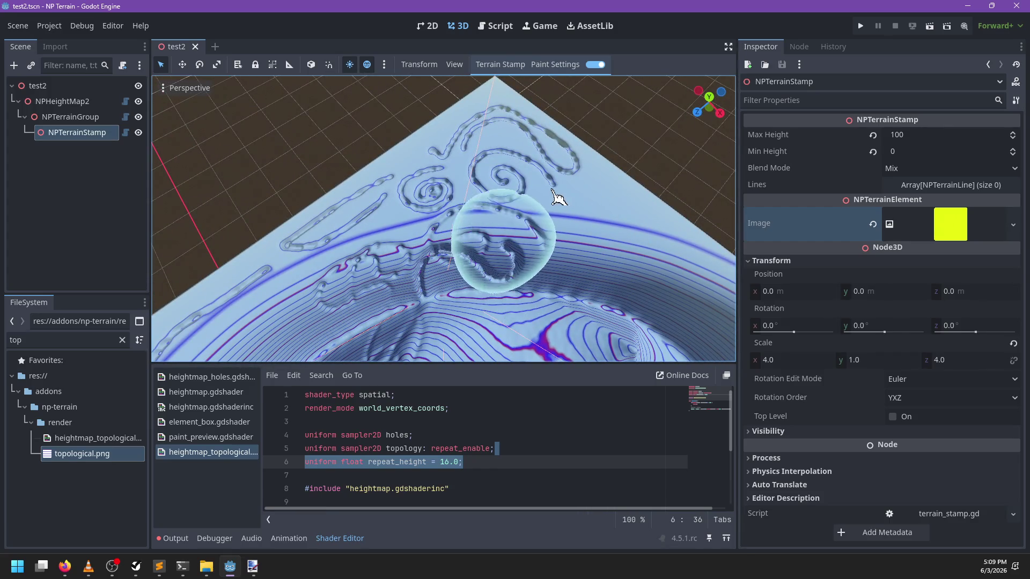
drag(685, 252, 492, 262)
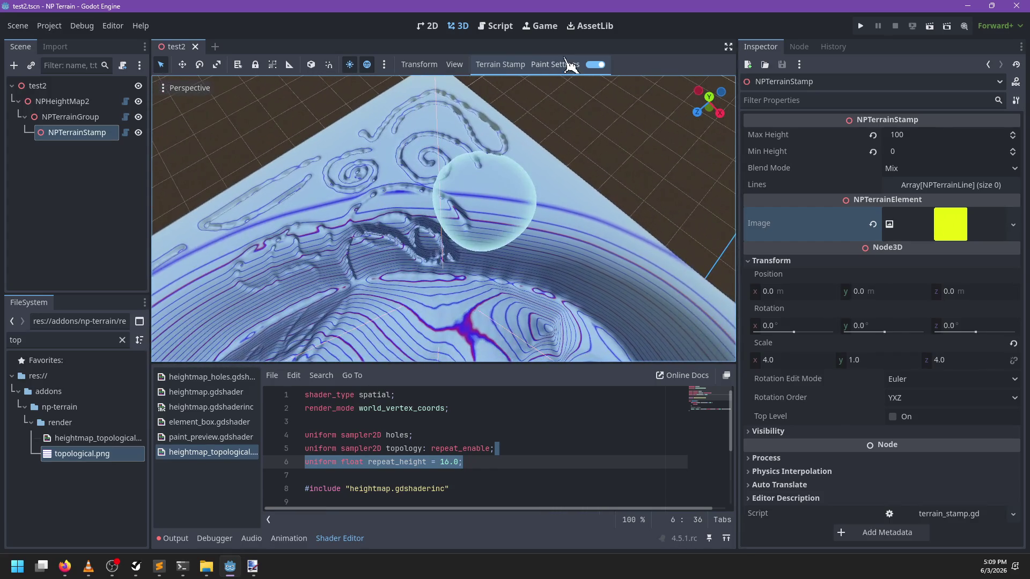
click(555, 64)
click(628, 87)
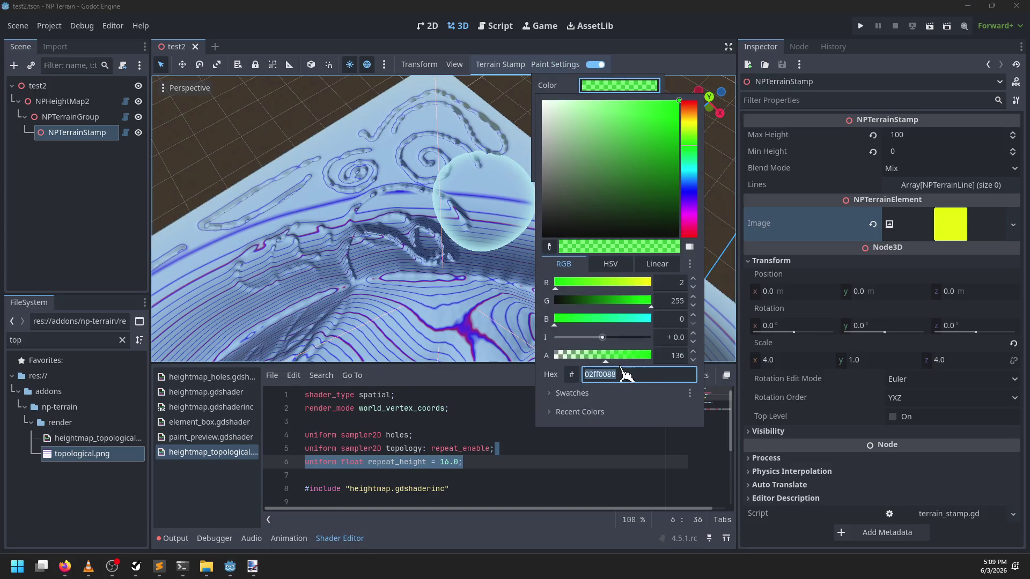
click(460, 265)
mouse_move(460, 264)
mouse_down()
mouse_move(443, 292)
mouse_move(453, 259)
mouse_up()
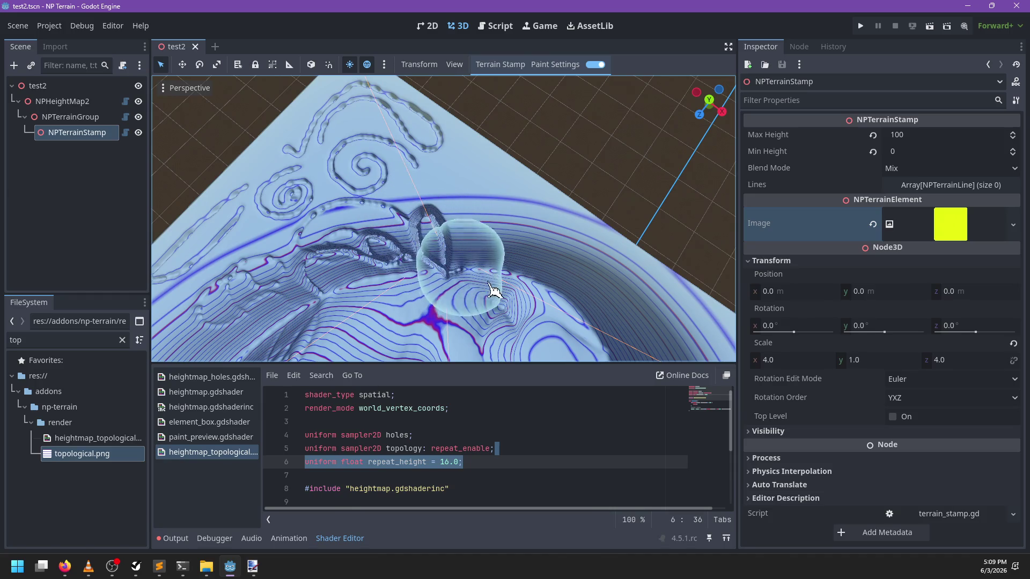
scroll(469, 185, up, 10)
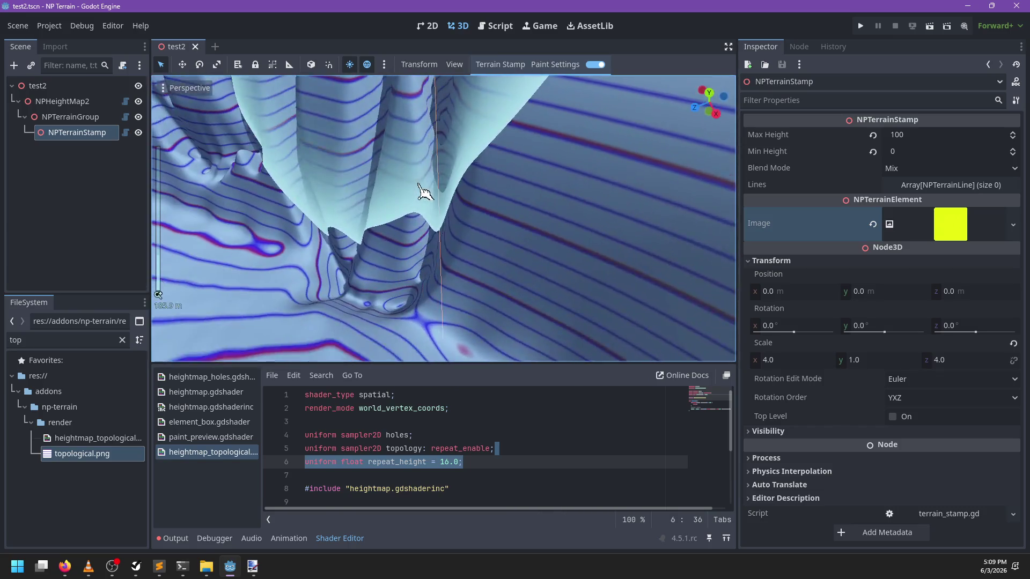
mouse_move(424, 191)
mouse_down()
mouse_move(453, 292)
mouse_move(542, 314)
mouse_move(395, 306)
mouse_move(462, 221)
mouse_move(471, 333)
mouse_up()
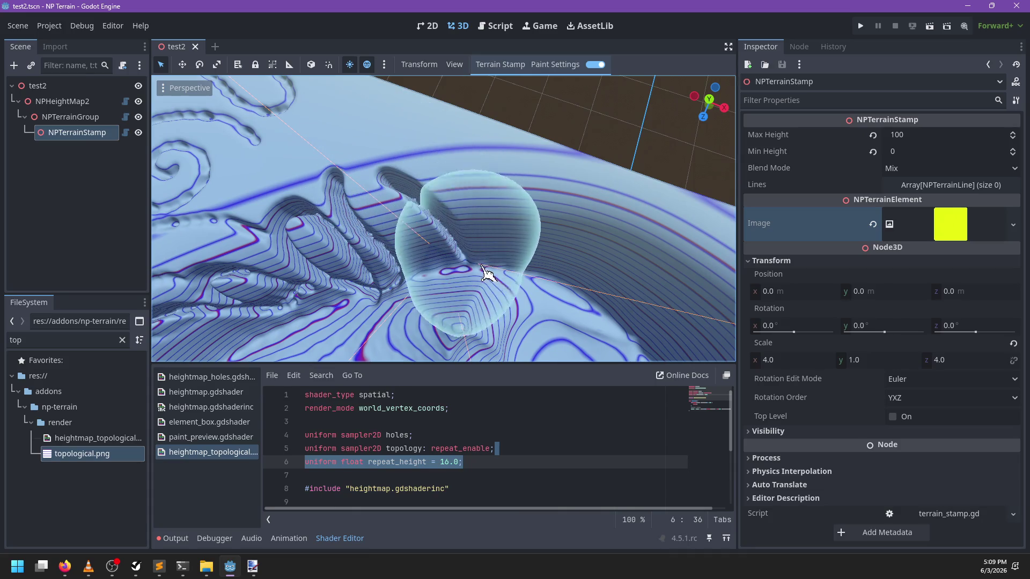
Recheck the brush colour, then orbit and pull back from the terrain
click(555, 64)
click(641, 87)
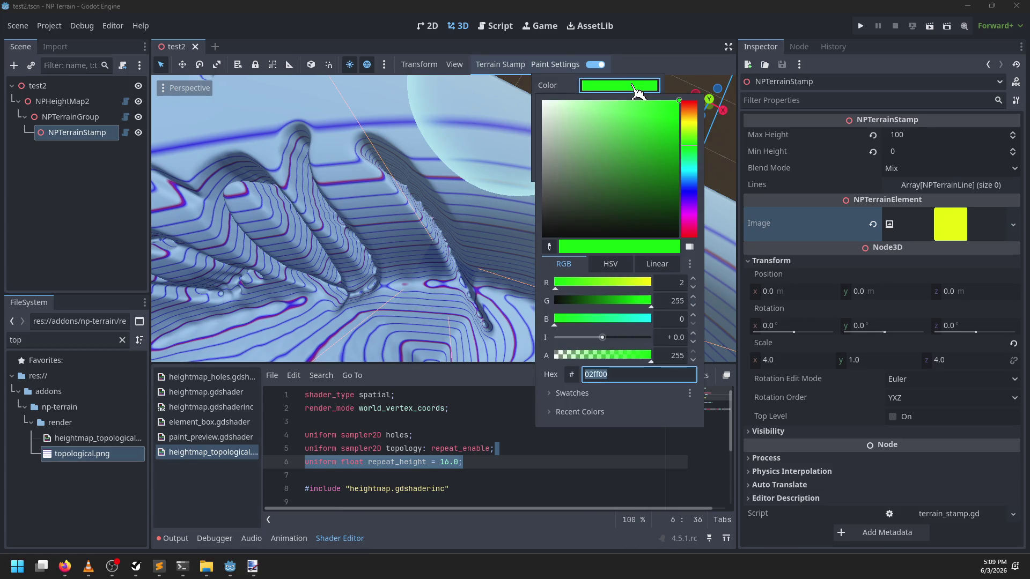
click(637, 91)
mouse_move(425, 195)
mouse_down()
mouse_move(545, 223)
mouse_move(354, 220)
mouse_up()
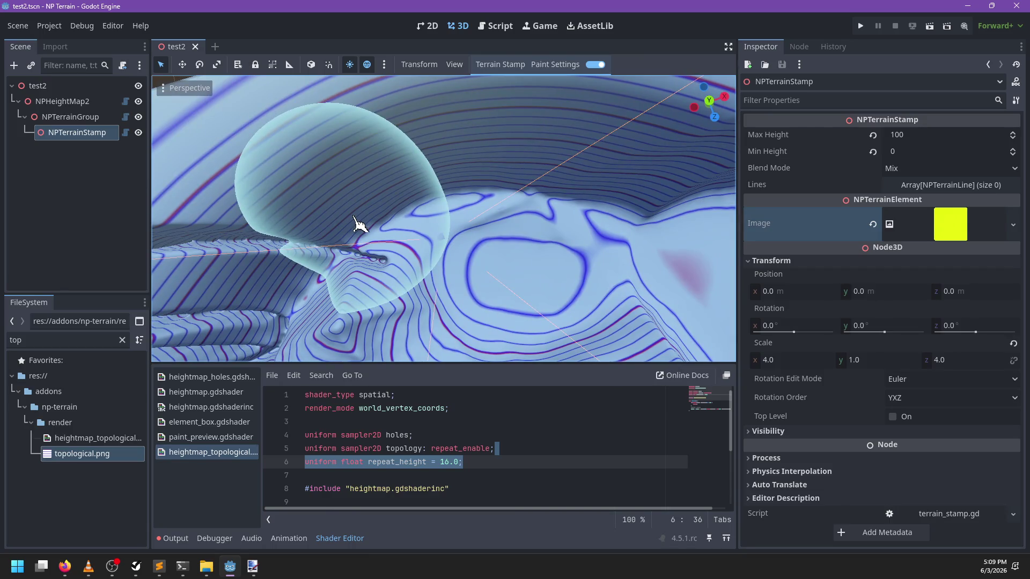
drag(421, 202, 533, 223)
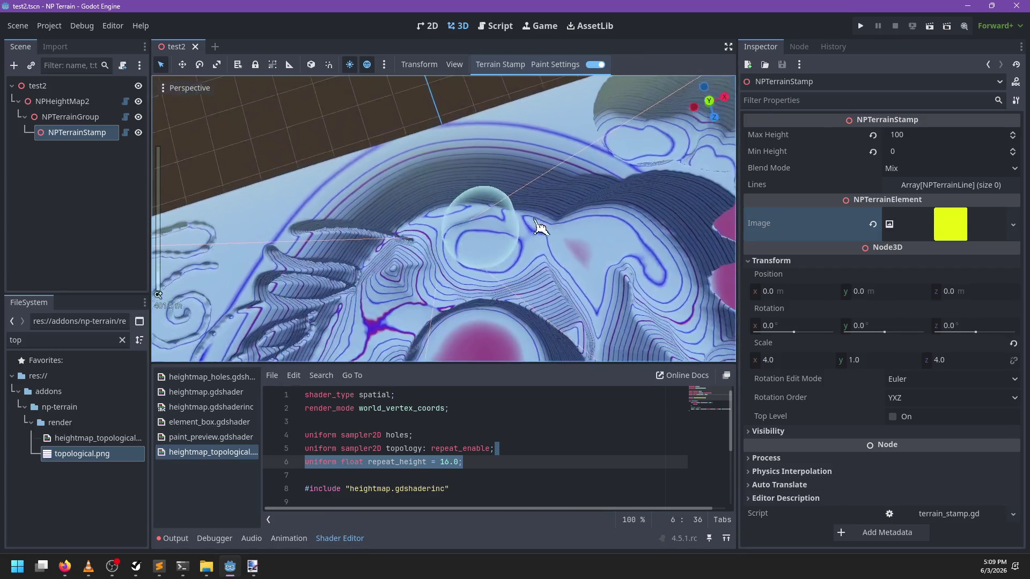
scroll(456, 177, down, 3)
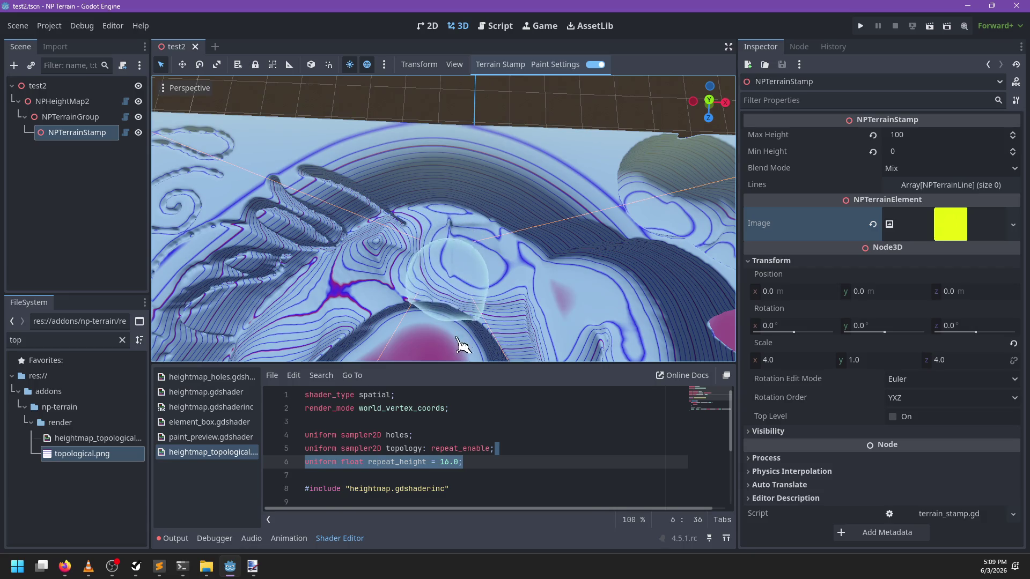
scroll(453, 288, up, 4)
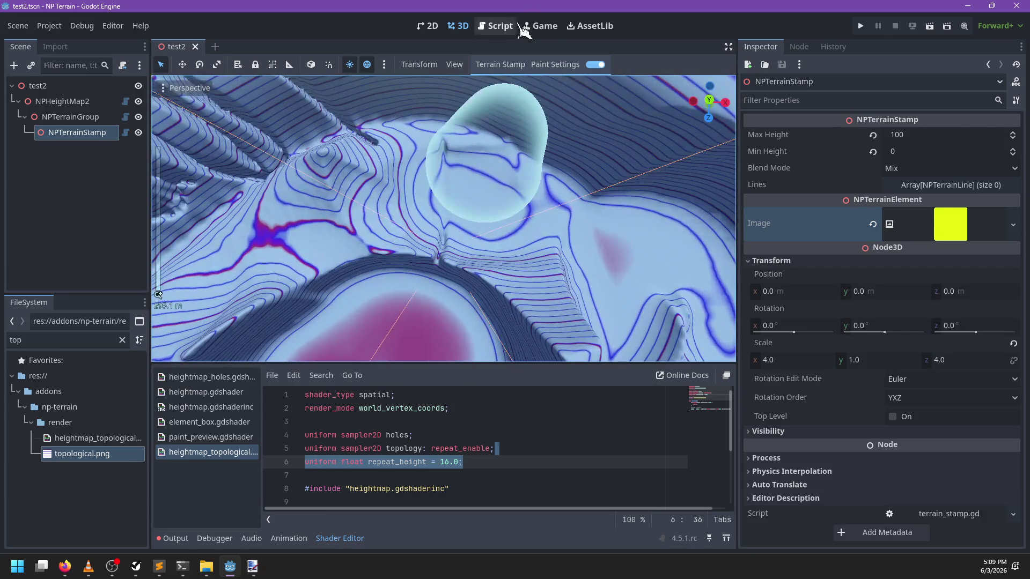
With falloff at 1.77, paint two soft magenta blobs and tilt to a perspective view
click(555, 64)
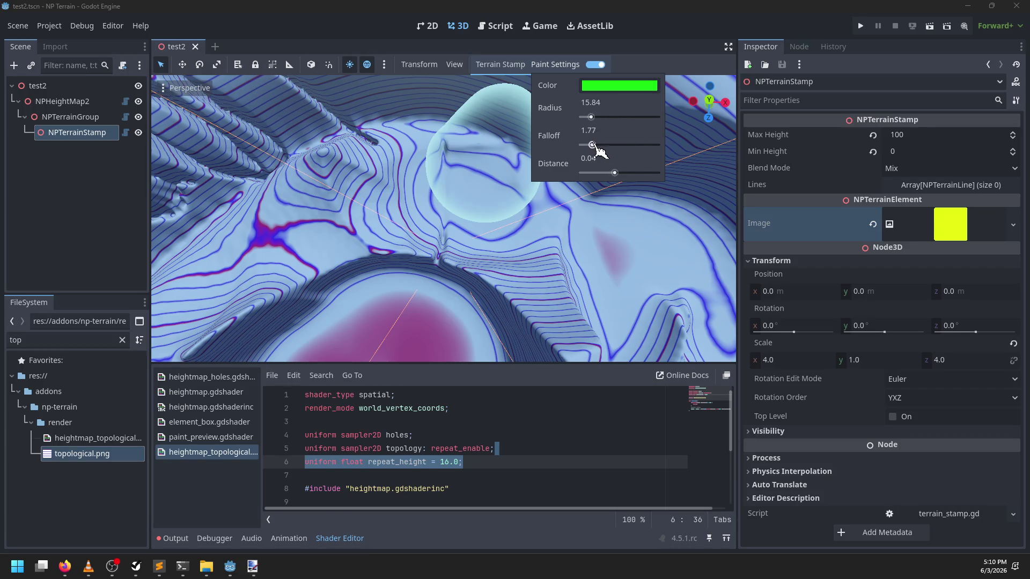
click(428, 203)
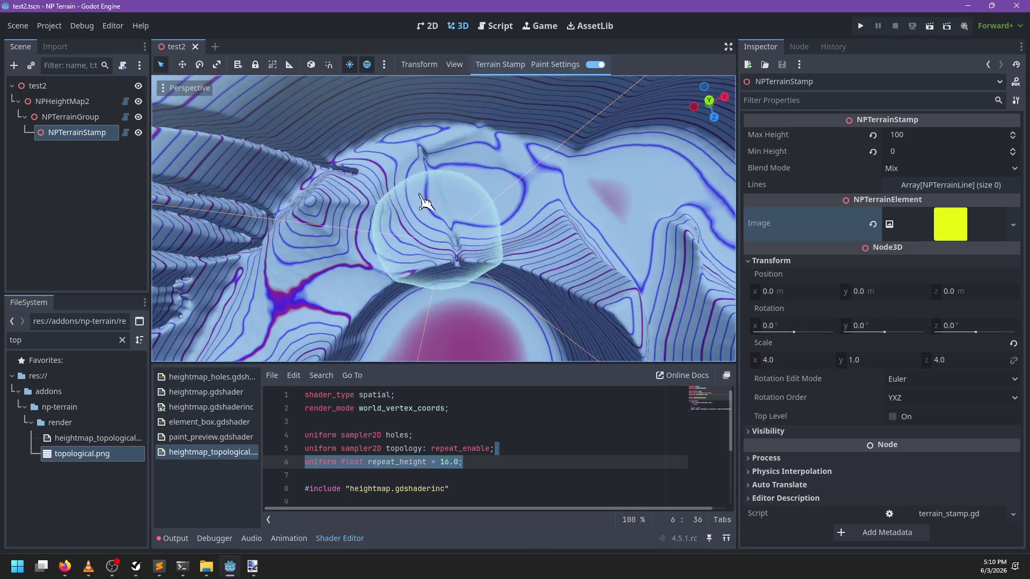
click(479, 226)
mouse_move(545, 260)
mouse_down()
mouse_move(552, 189)
mouse_move(442, 249)
mouse_move(280, 290)
mouse_move(683, 237)
mouse_move(519, 285)
mouse_move(350, 248)
mouse_move(465, 231)
mouse_move(395, 191)
mouse_move(452, 198)
mouse_move(420, 241)
mouse_up()
scroll(465, 231, up, 2)
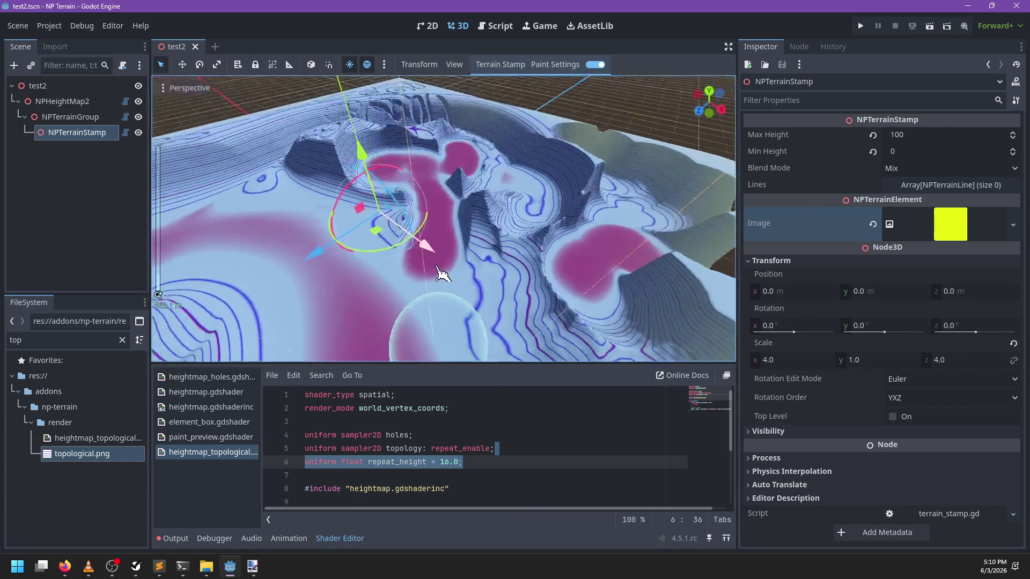
Change the brush colour from green to yellow (fffb00)
click(562, 65)
click(628, 86)
drag(691, 146, 692, 123)
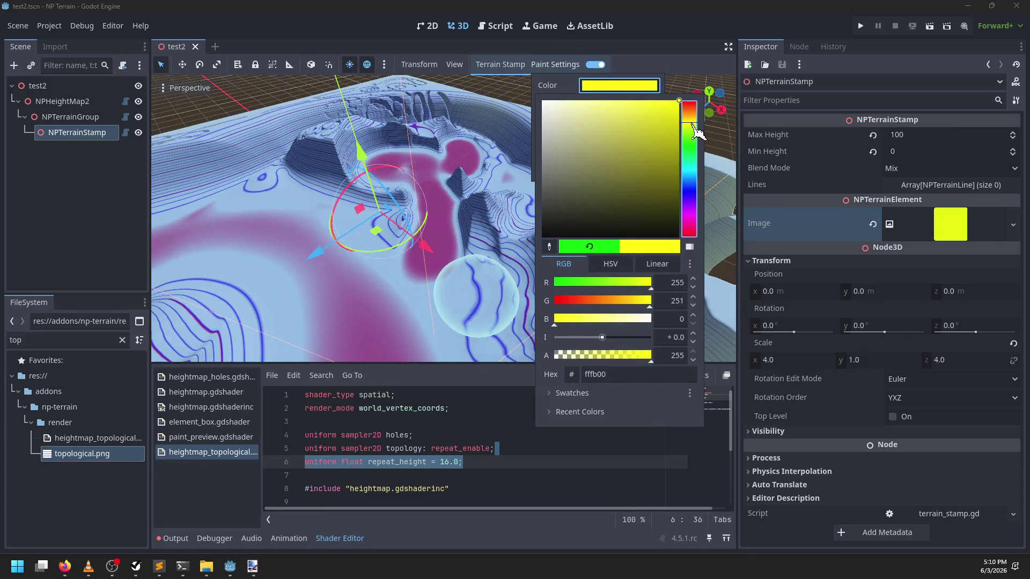
click(546, 239)
scroll(547, 238, down, 3)
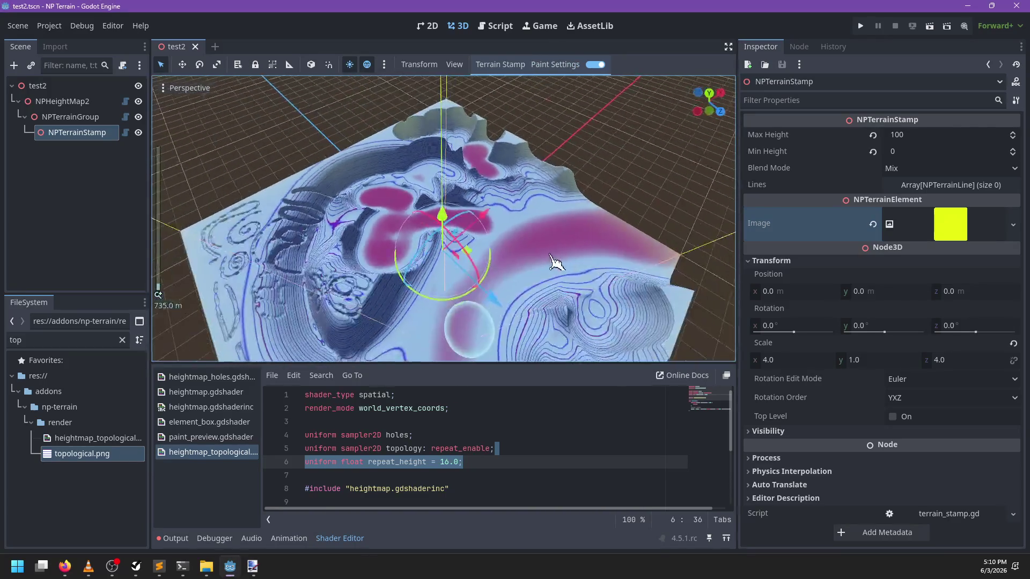
scroll(548, 261, up, 3)
scroll(540, 267, up, 4)
scroll(340, 214, up, 5)
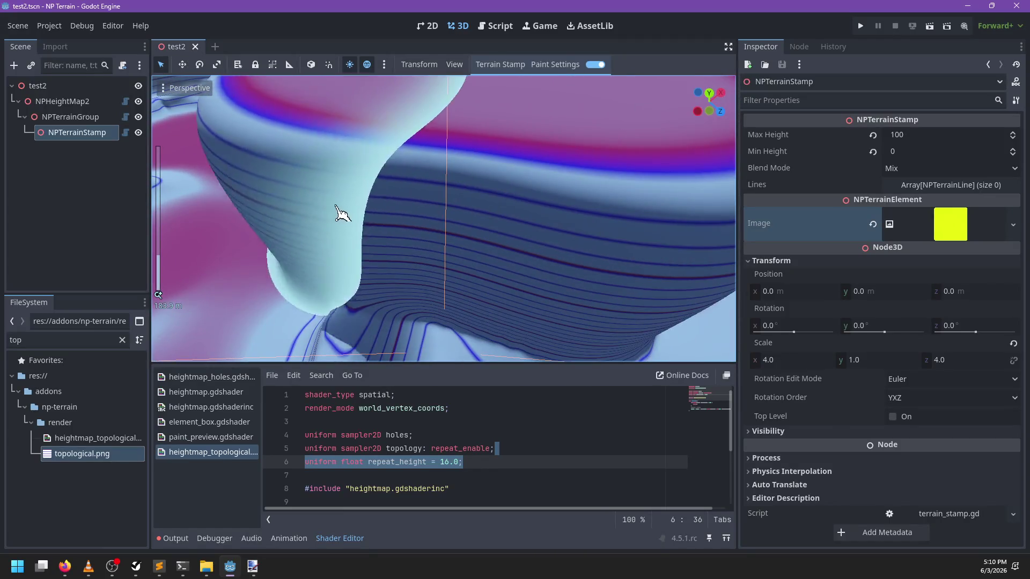
scroll(515, 252, down, 6)
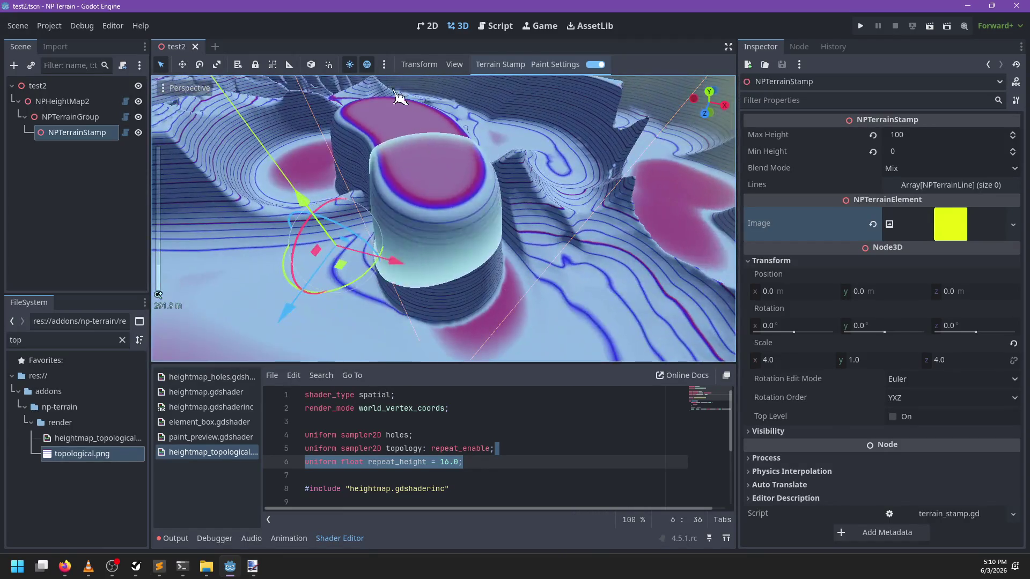
From a top-down view, drag a stroke flattening the ridges into a hard magenta area
mouse_move(507, 300)
mouse_down()
mouse_move(462, 295)
mouse_move(482, 252)
mouse_move(609, 272)
mouse_move(469, 238)
mouse_up()
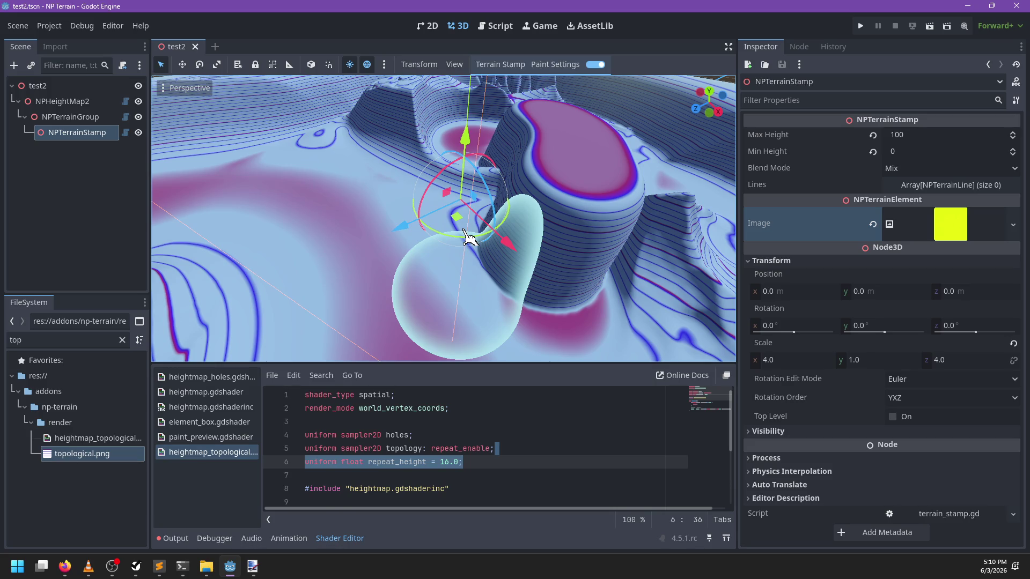
mouse_move(423, 230)
mouse_down()
mouse_move(407, 179)
mouse_move(391, 228)
mouse_move(499, 303)
mouse_up()
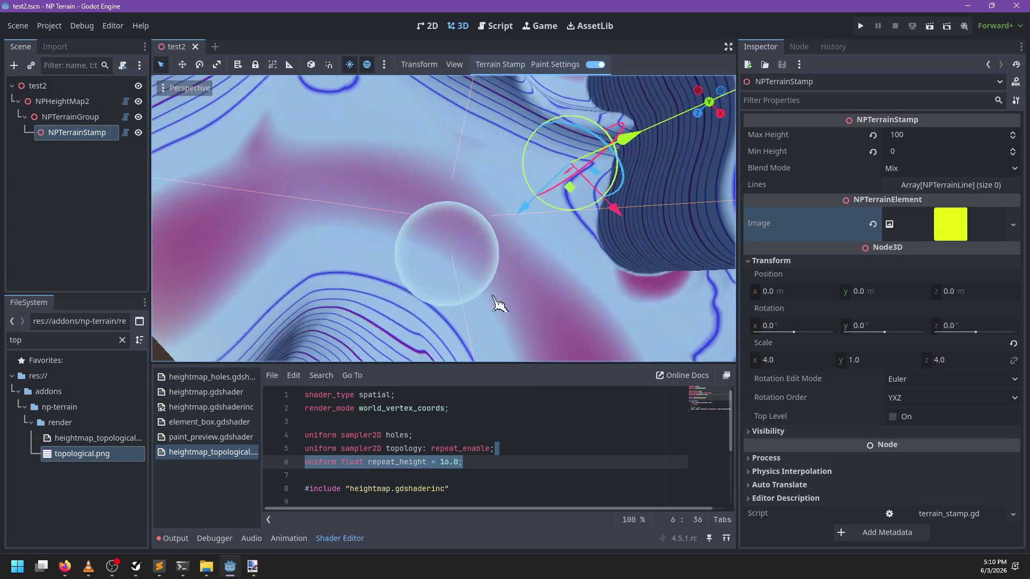
mouse_move(290, 143)
mouse_down()
mouse_move(345, 368)
mouse_move(644, 285)
mouse_move(471, 287)
mouse_move(337, 238)
mouse_move(593, 180)
mouse_move(260, 288)
mouse_move(435, 259)
mouse_move(370, 239)
mouse_up()
scroll(429, 271, down, 3)
scroll(432, 273, up, 5)
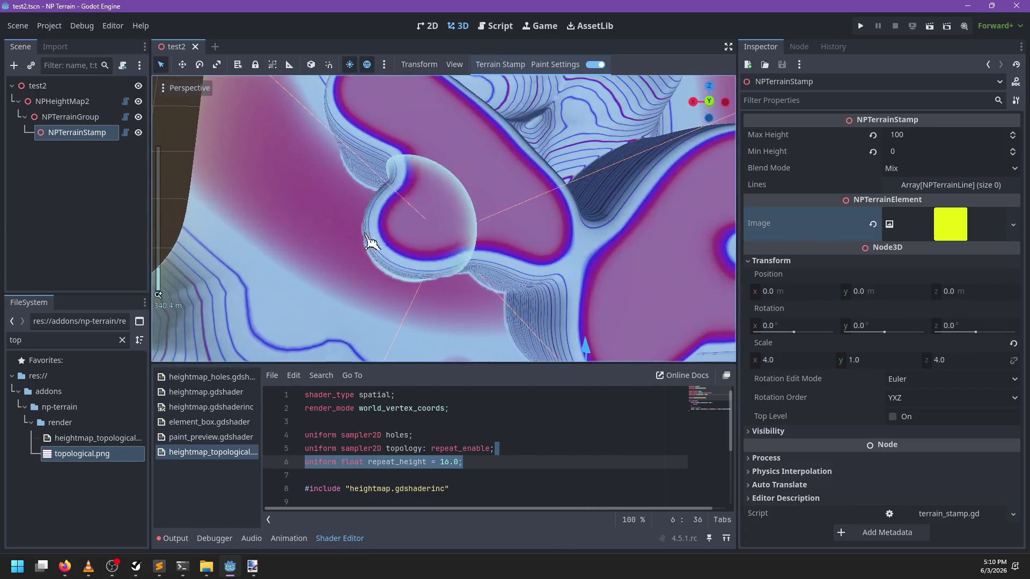
mouse_move(305, 369)
mouse_down()
mouse_move(585, 349)
mouse_move(651, 207)
mouse_move(564, 301)
mouse_move(339, 257)
mouse_move(443, 188)
mouse_move(426, 193)
mouse_move(476, 214)
mouse_move(552, 214)
mouse_move(542, 209)
mouse_up()
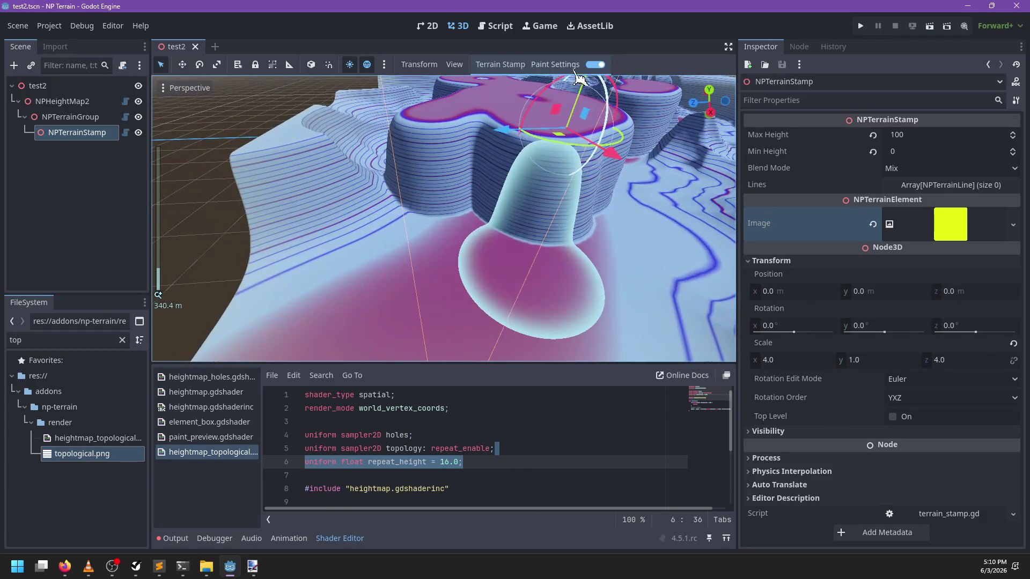
Reopen the paint settings and orbit closer to inspect the flattened area
click(555, 64)
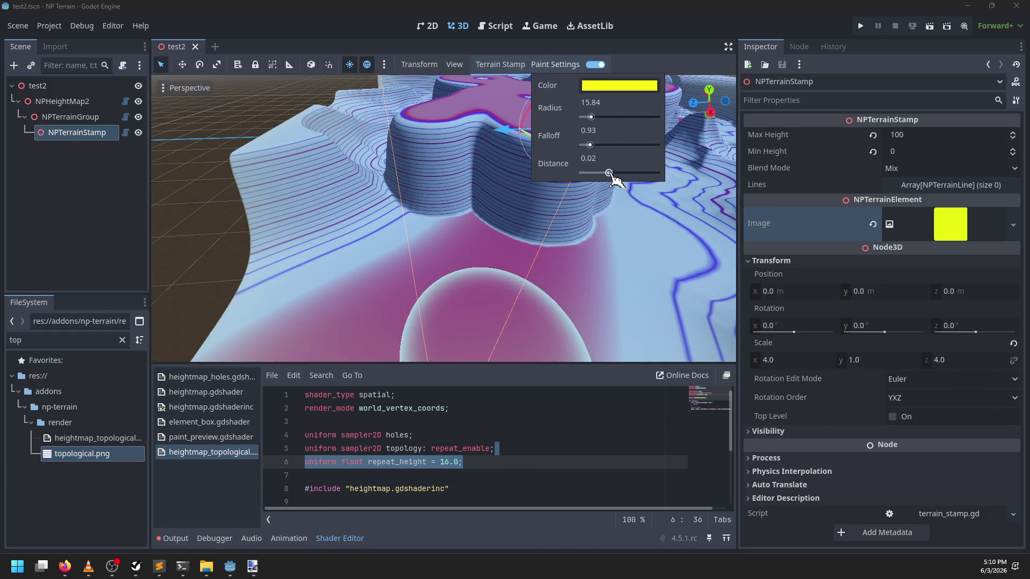
mouse_move(618, 181)
mouse_down()
mouse_move(506, 218)
mouse_move(424, 209)
mouse_up()
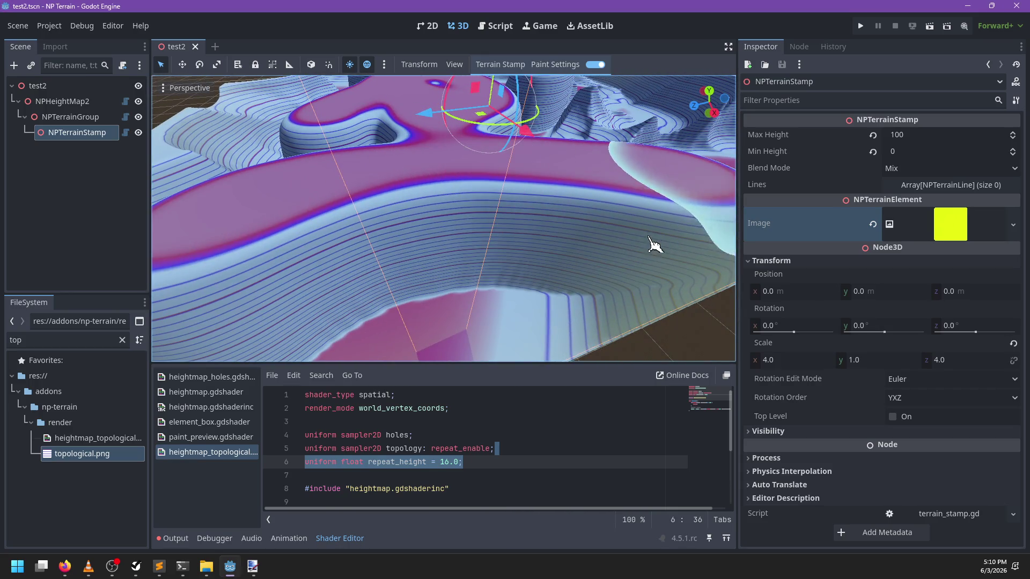
mouse_move(564, 236)
mouse_down()
mouse_move(432, 257)
mouse_move(432, 322)
mouse_move(396, 268)
mouse_move(338, 308)
mouse_move(467, 239)
mouse_move(660, 299)
mouse_move(472, 246)
mouse_move(337, 250)
mouse_move(292, 265)
mouse_move(346, 257)
mouse_up()
scroll(338, 308, up, 3)
scroll(660, 298, down, 3)
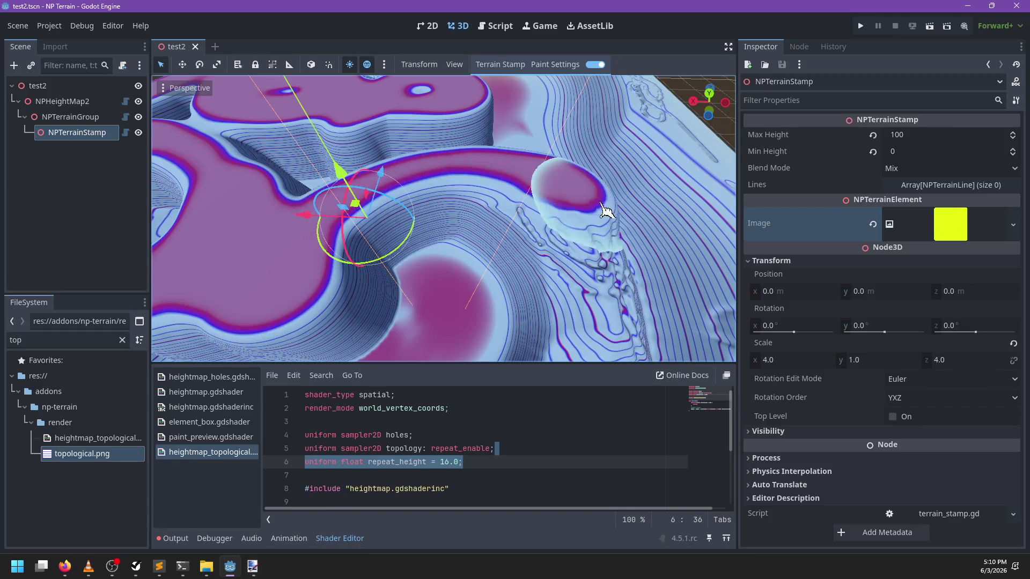
mouse_move(577, 206)
mouse_down()
mouse_move(387, 223)
mouse_move(558, 214)
mouse_up()
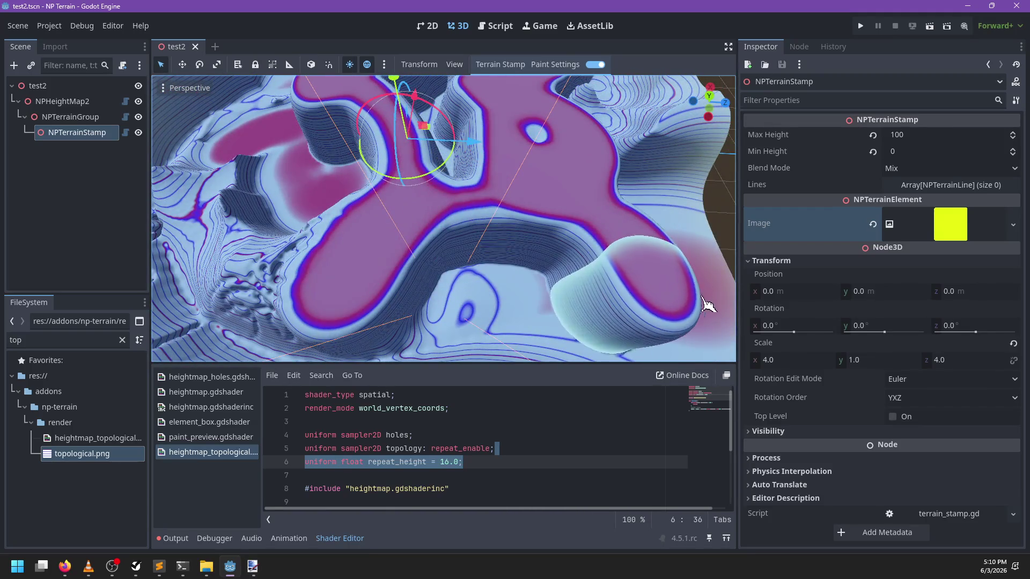
mouse_move(706, 299)
mouse_down()
mouse_move(531, 245)
mouse_move(455, 272)
mouse_move(617, 193)
mouse_move(520, 276)
mouse_move(376, 188)
mouse_move(359, 220)
mouse_move(547, 223)
mouse_move(426, 191)
mouse_move(429, 261)
mouse_move(558, 230)
mouse_up()
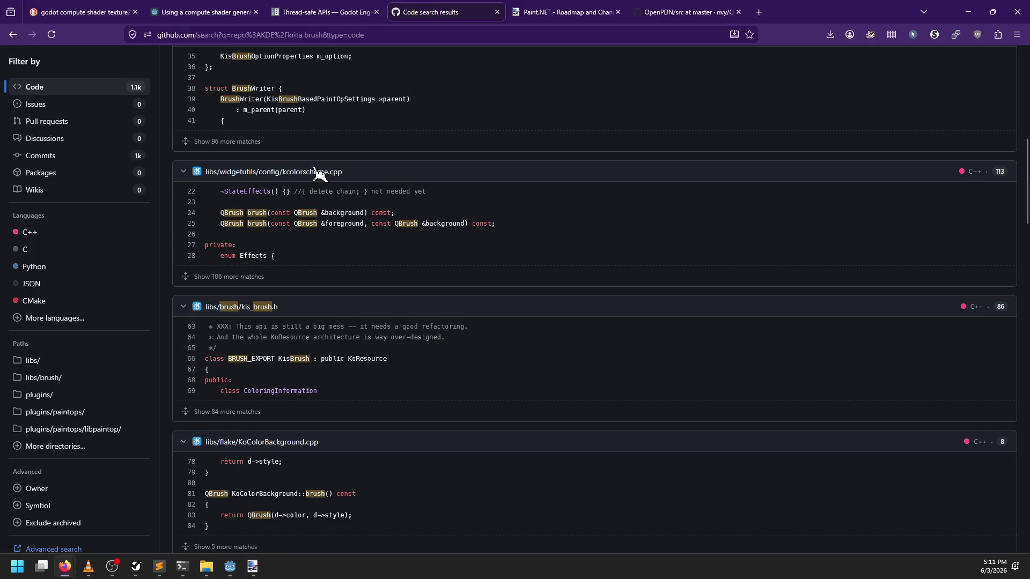
Scroll through the first page of KDE/krita code search results for 'brush'
scroll(316, 271, down, 2)
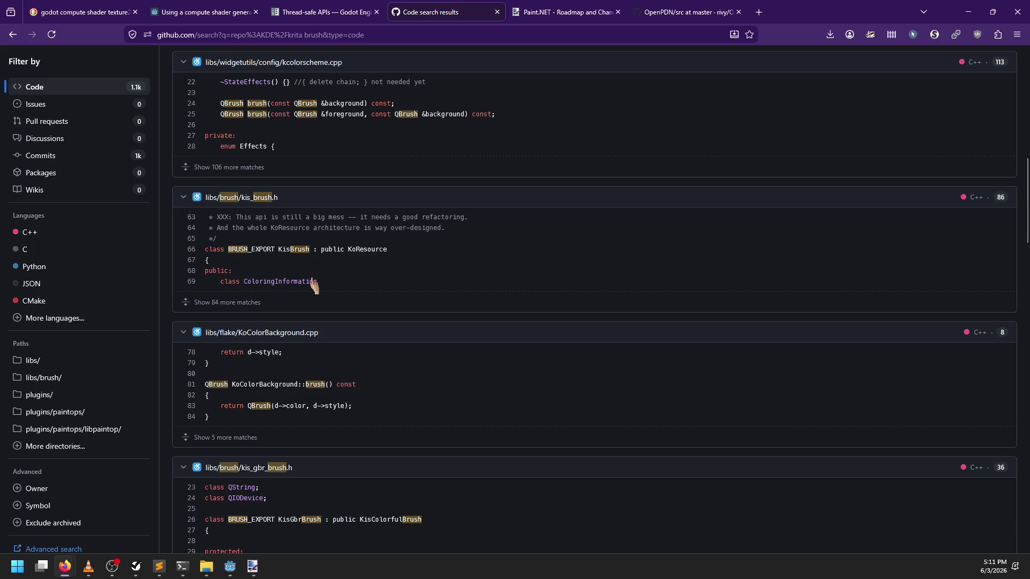
scroll(316, 284, down, 3)
scroll(360, 259, down, 3)
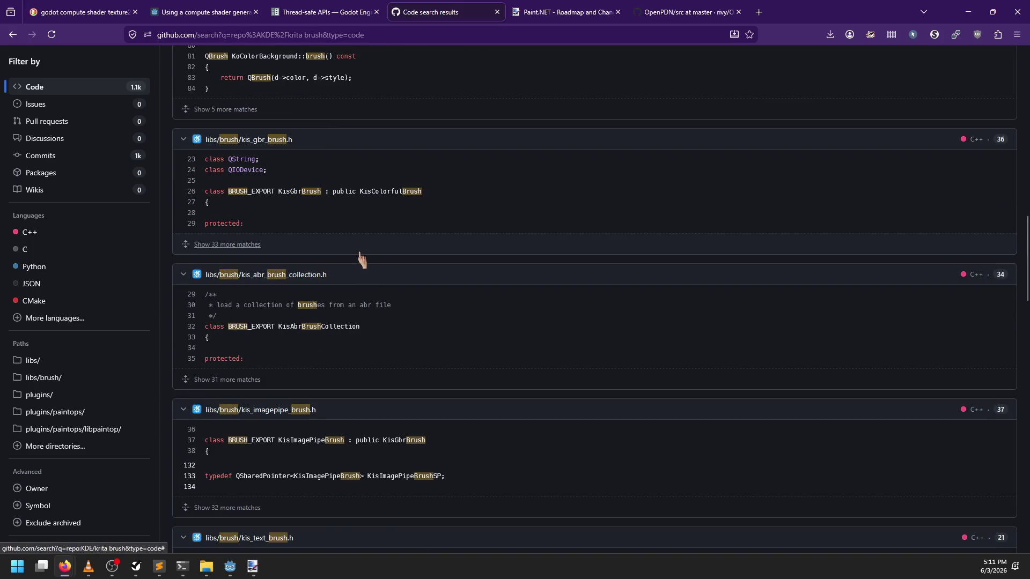
scroll(361, 260, down, 3)
scroll(365, 260, down, 2)
scroll(363, 254, down, 3)
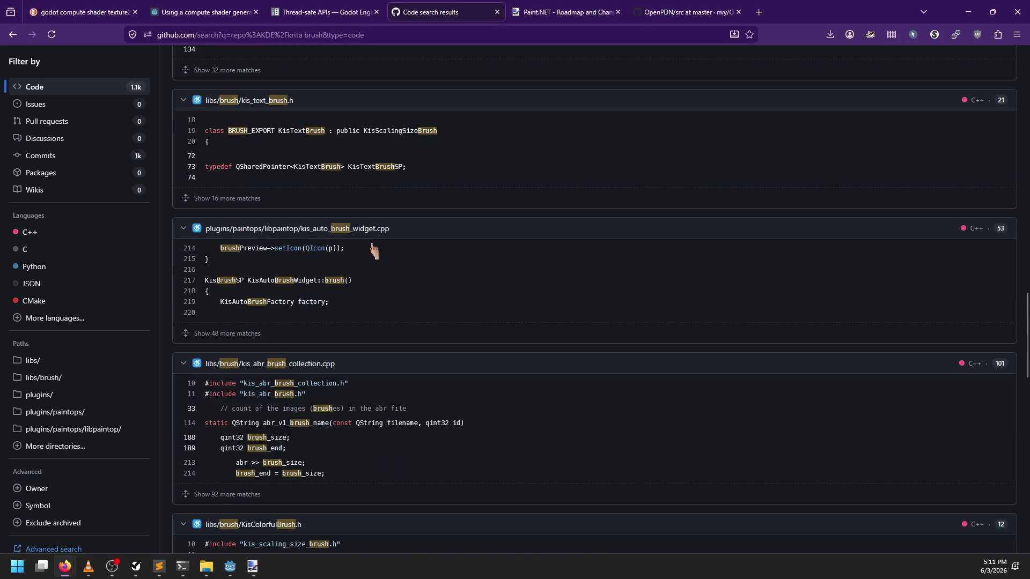
scroll(375, 247, down, 2)
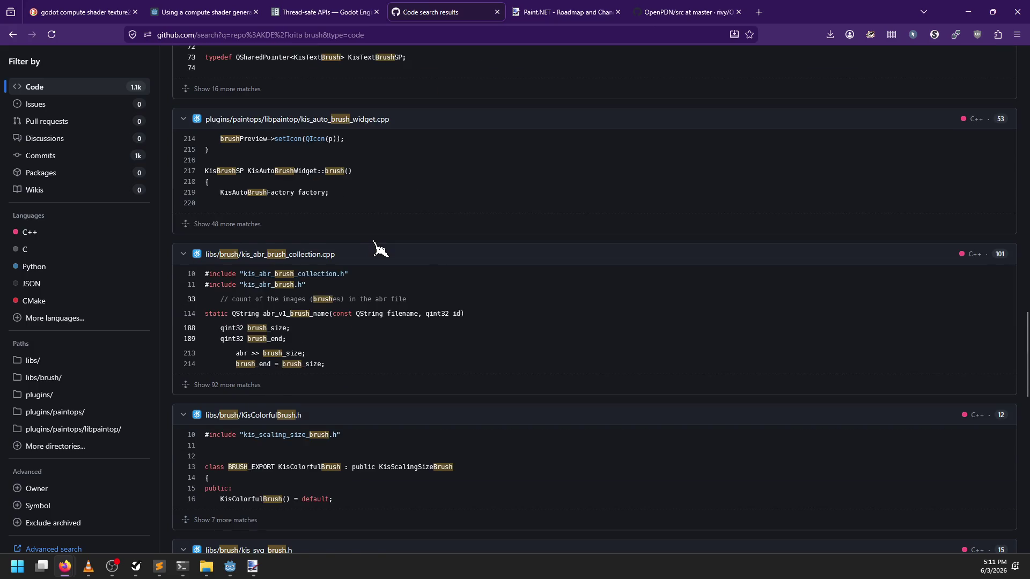
scroll(378, 248, down, 8)
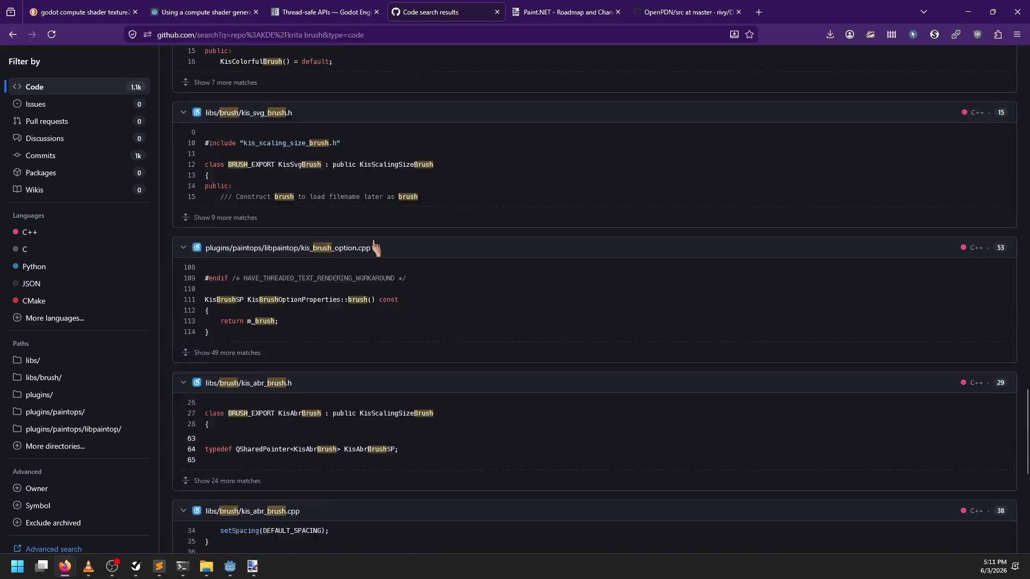
scroll(376, 248, down, 2)
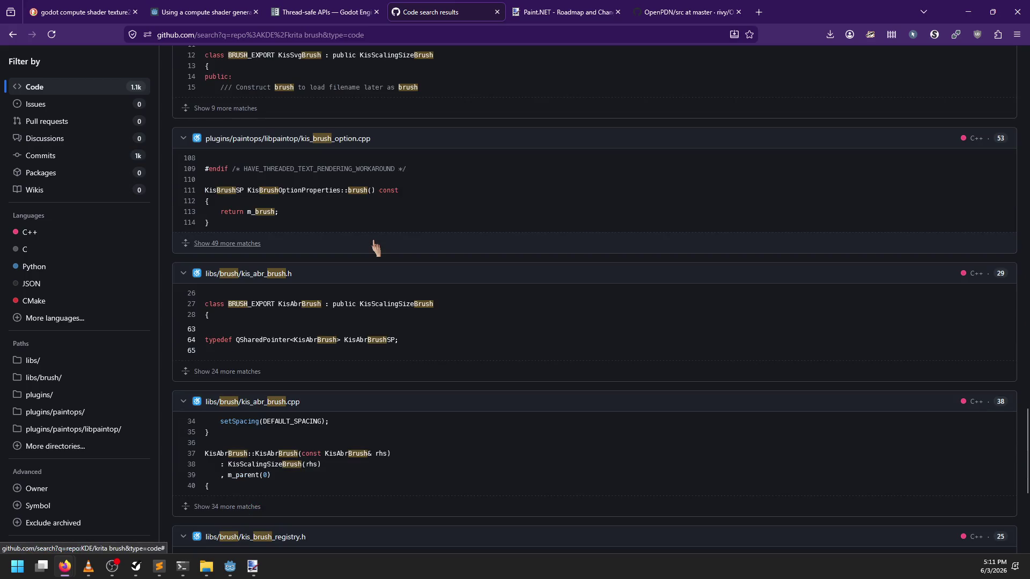
scroll(375, 247, down, 5)
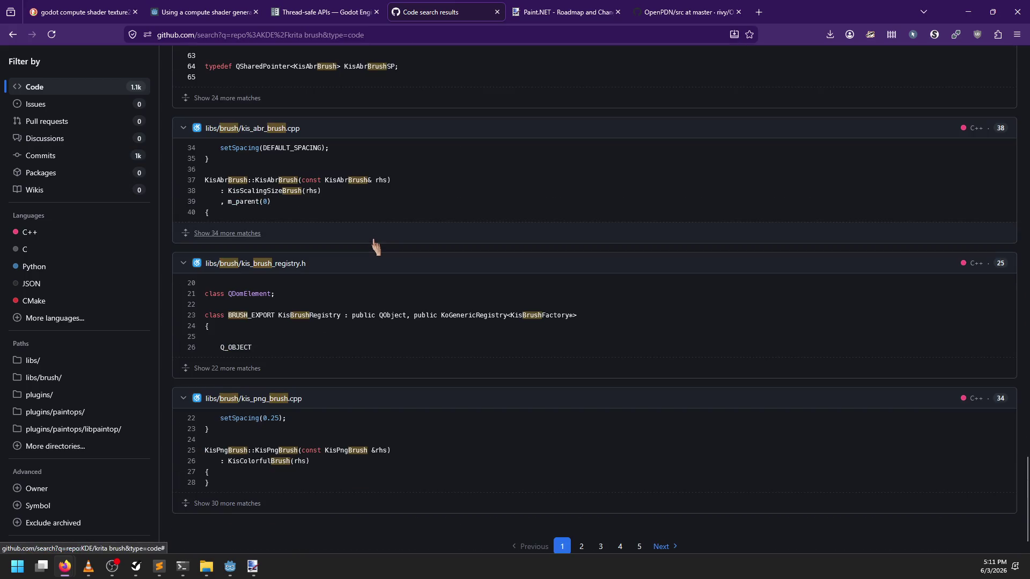
scroll(376, 247, down, 1)
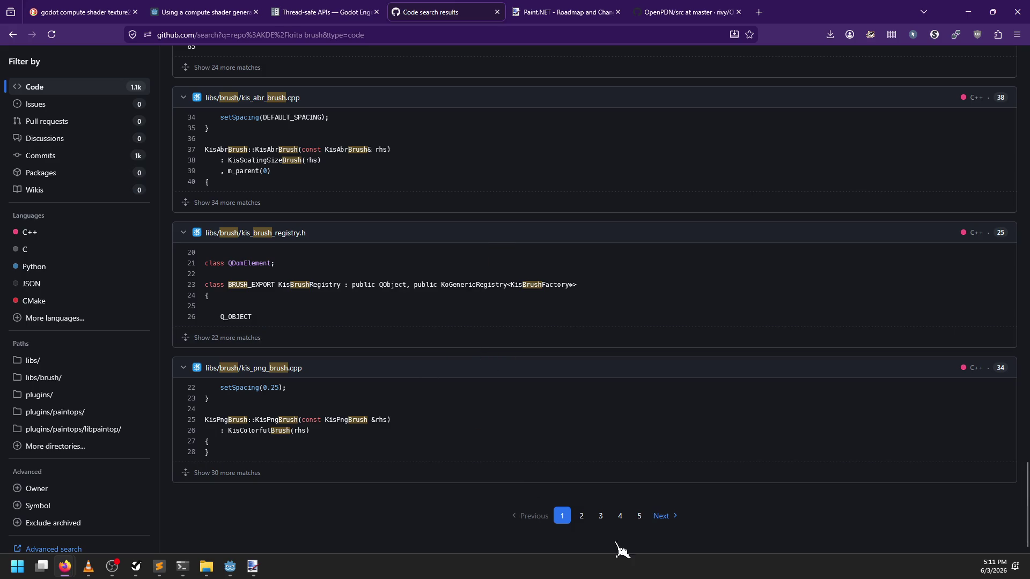
Move to page 2 of the results, scroll it, then return to Godot
click(582, 518)
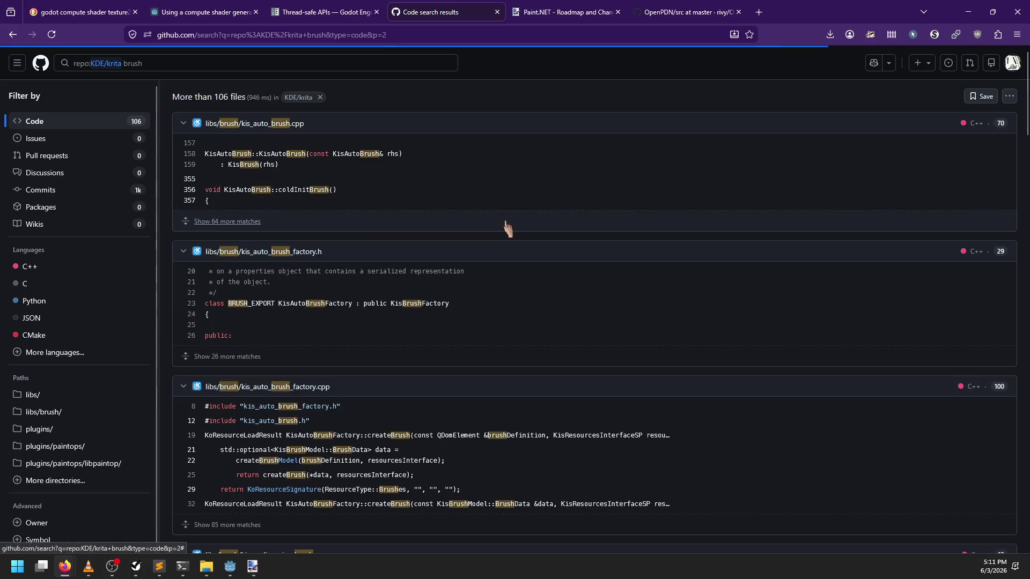
scroll(527, 236, down, 6)
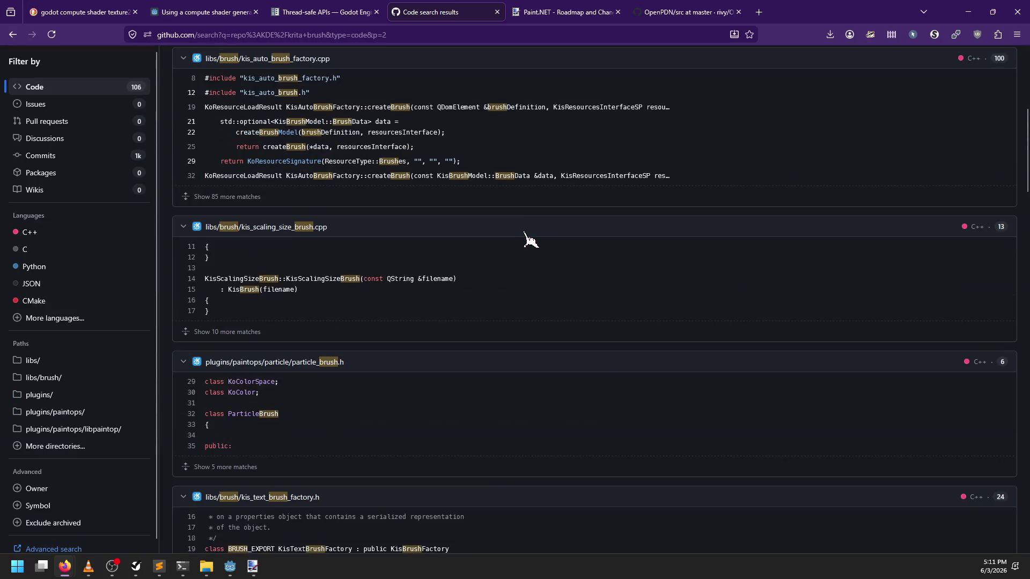
scroll(525, 236, down, 13)
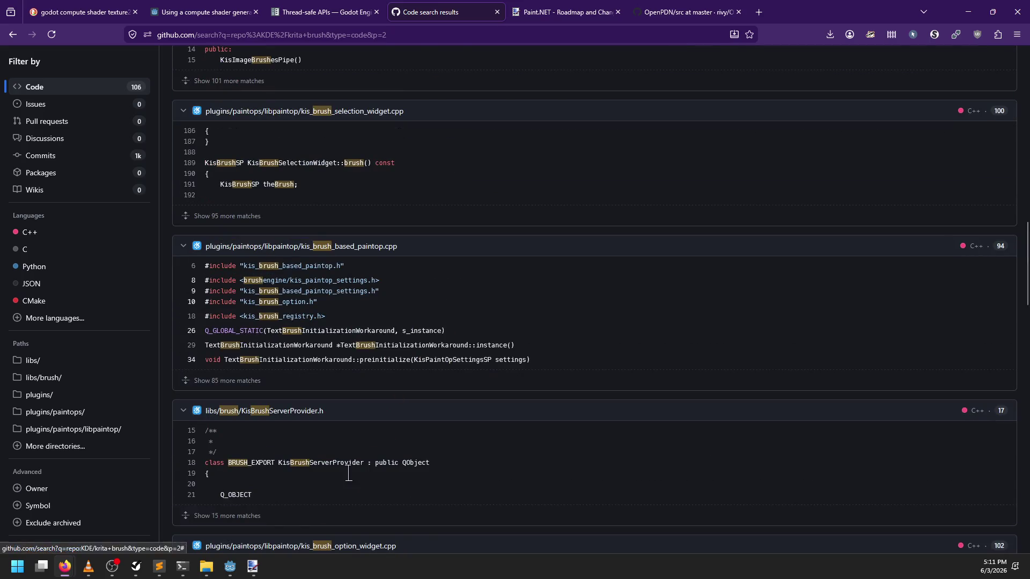
click(232, 569)
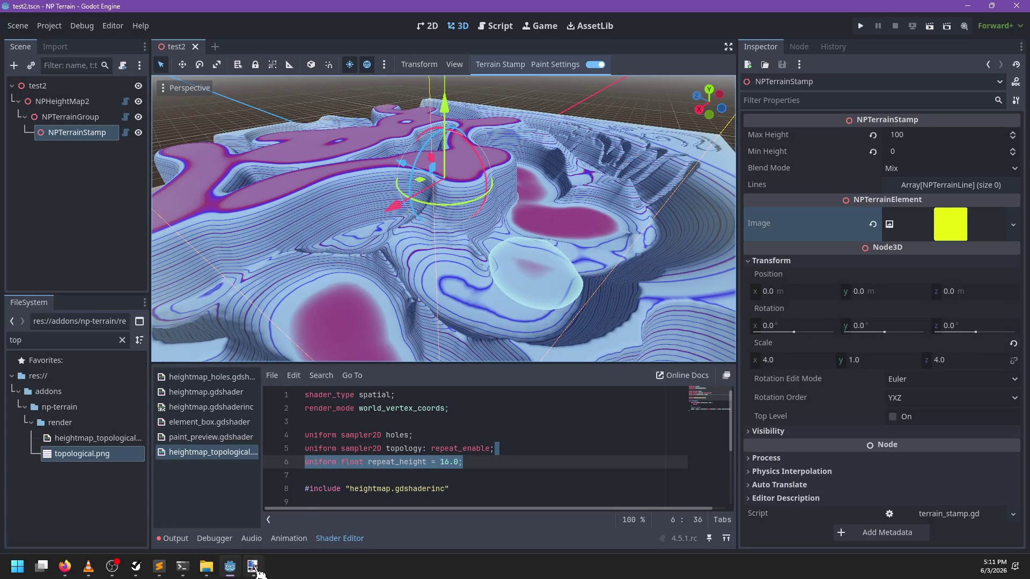
Zoom in toward the magenta terrain stamp and select the NPTerrainGroup node
scroll(368, 230, up, 5)
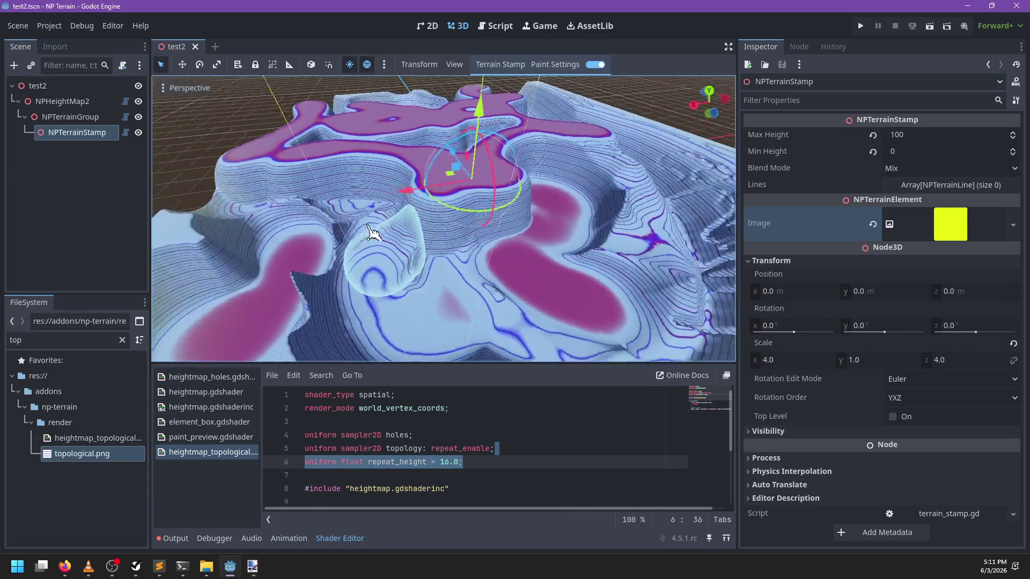
scroll(420, 275, up, 2)
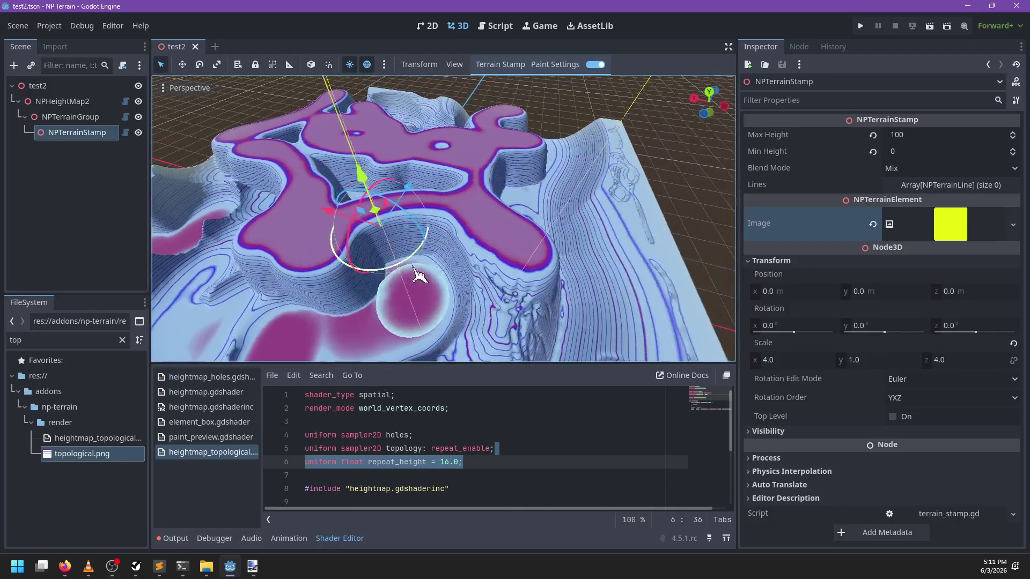
scroll(420, 275, up, 5)
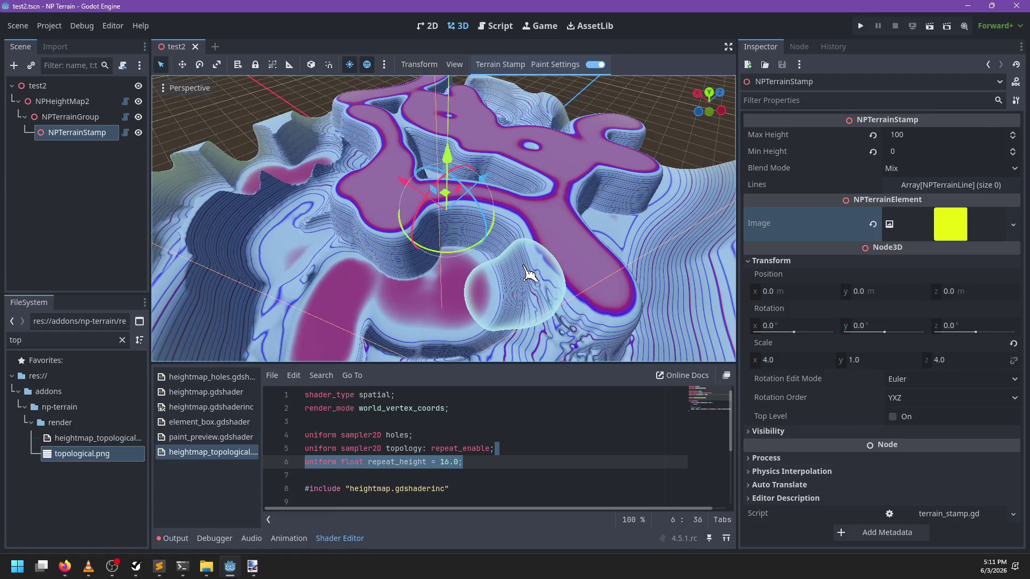
click(102, 117)
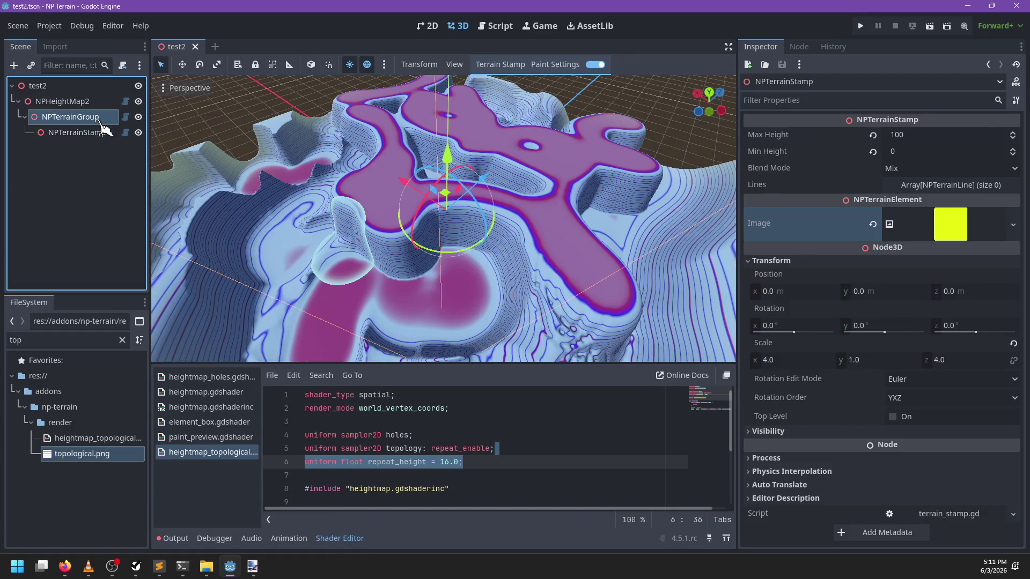
Run Terrain Group > Save All, then inspect NPTerrainStamp's image property
click(497, 64)
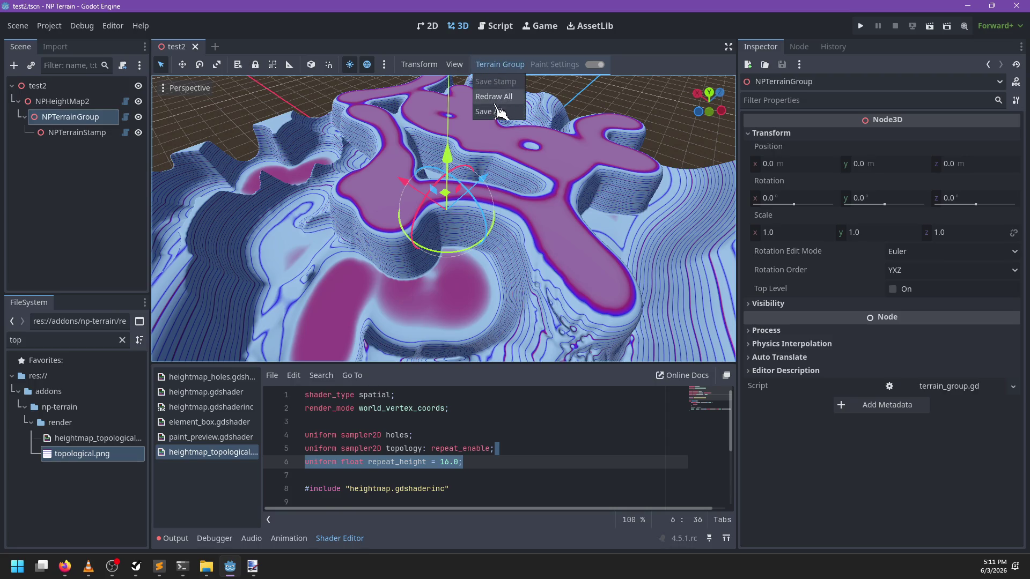
click(498, 112)
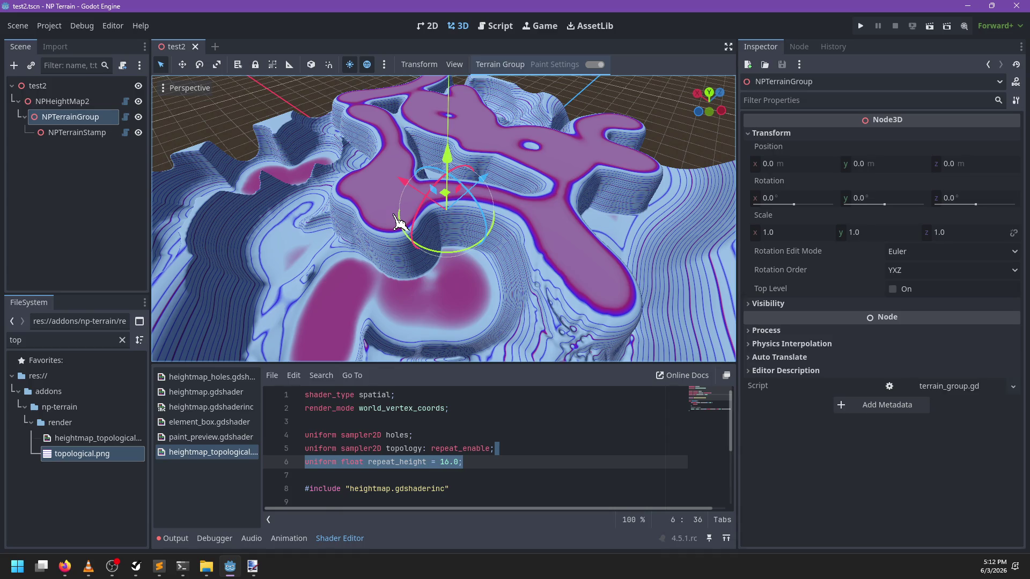
click(75, 133)
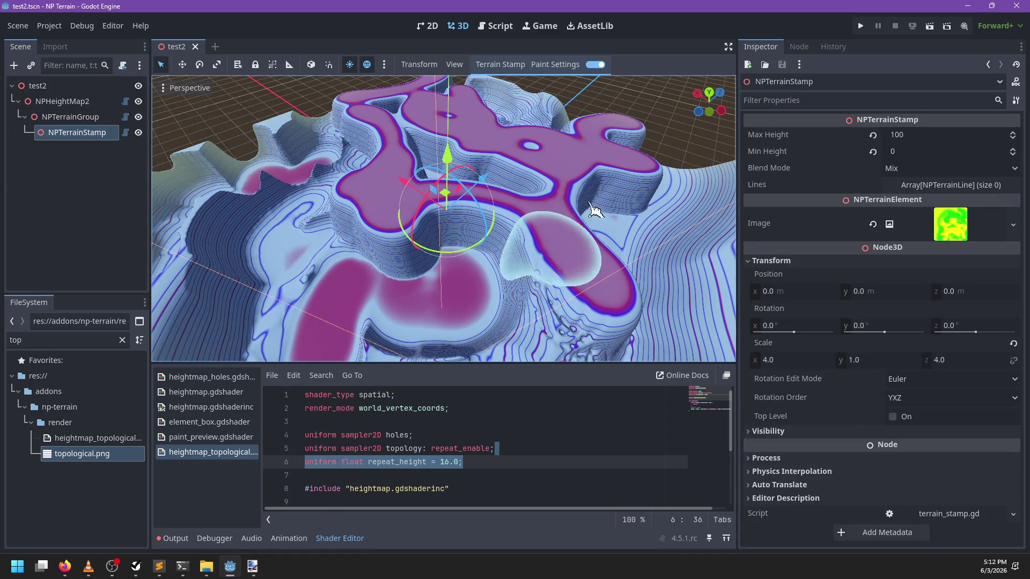
click(762, 223)
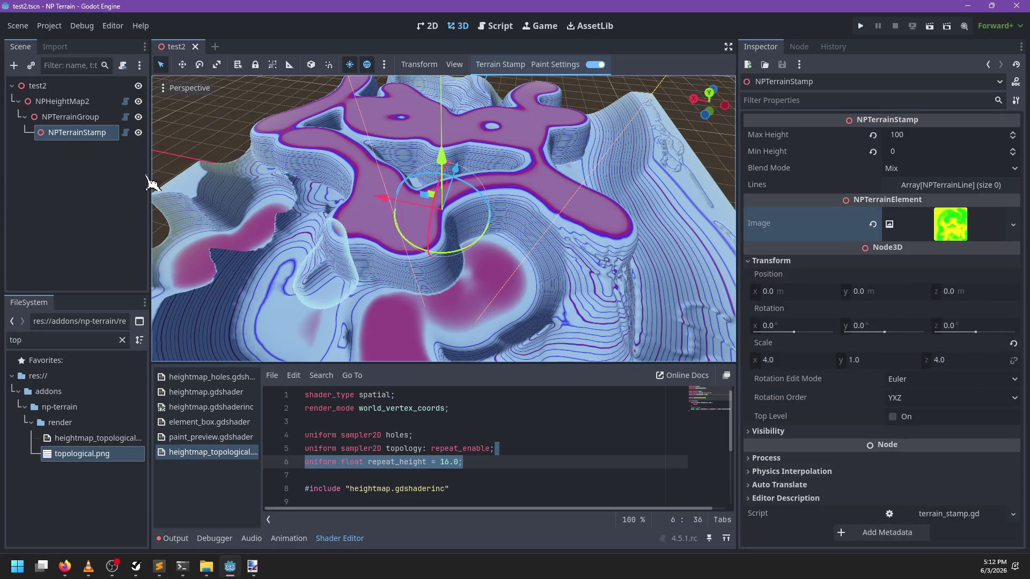
Drag NPTerrainGroup across the ground, then undo the move
click(64, 118)
scroll(410, 241, down, 3)
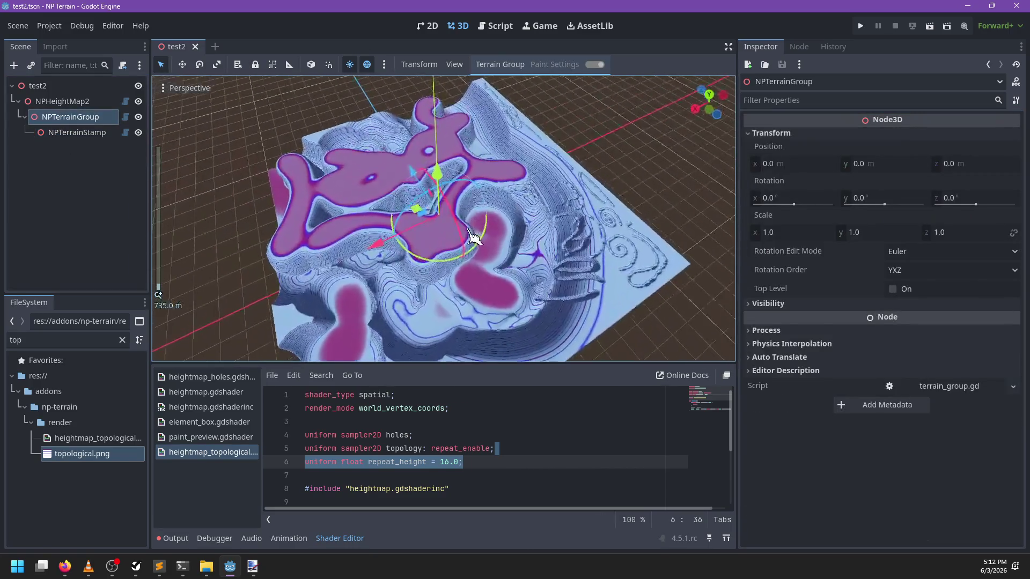
mouse_move(411, 241)
mouse_down()
mouse_move(425, 236)
mouse_move(368, 223)
mouse_move(299, 255)
mouse_up()
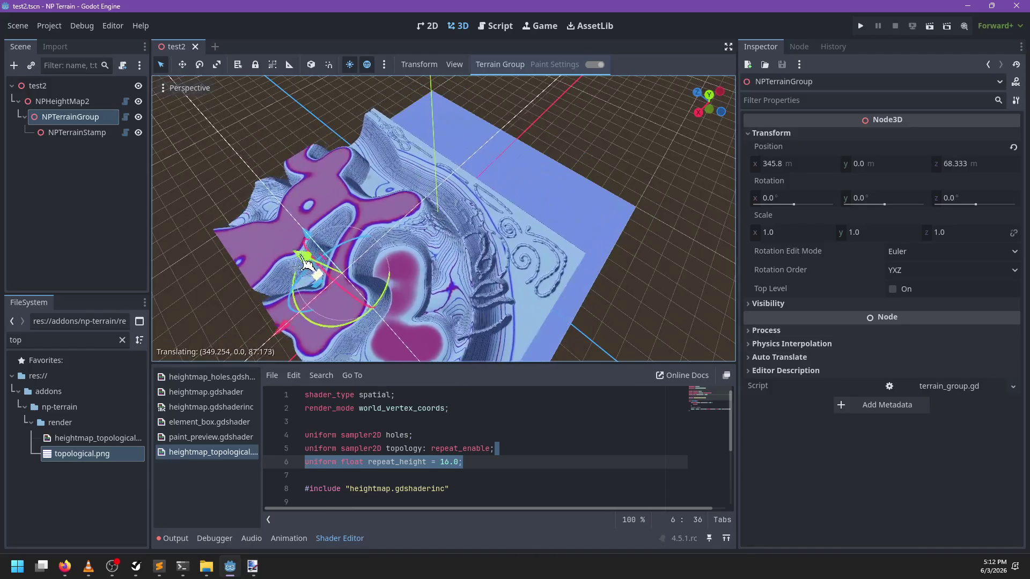
key(ctrl+z)
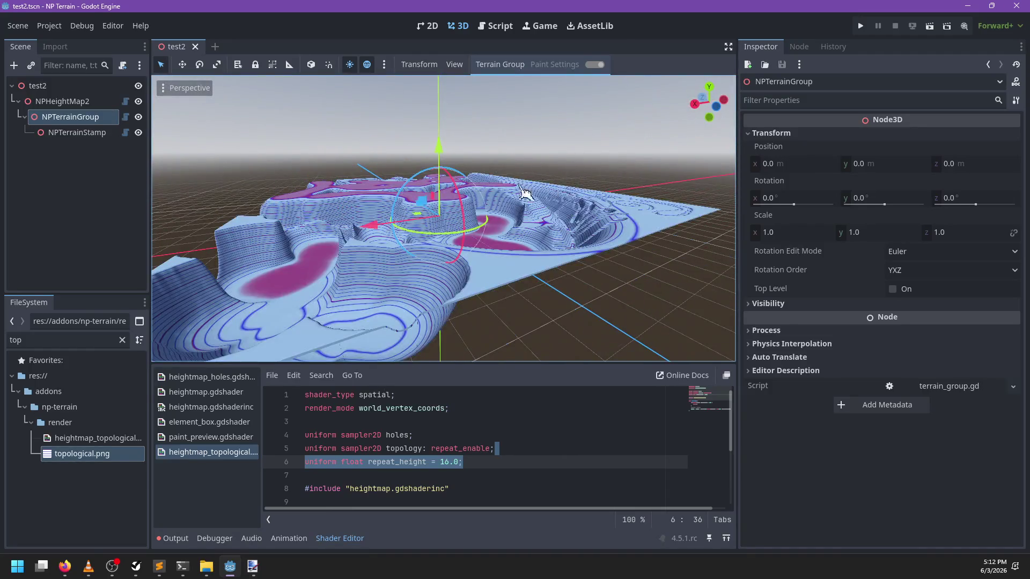
Squash the terrain group along its width with the scale tool
mouse_move(612, 232)
mouse_down()
mouse_move(341, 246)
mouse_move(510, 279)
mouse_move(520, 269)
mouse_move(445, 244)
mouse_up()
key(r)
mouse_move(519, 203)
mouse_down()
mouse_move(543, 212)
mouse_move(483, 218)
mouse_move(501, 226)
mouse_move(472, 193)
mouse_move(507, 208)
mouse_move(483, 207)
mouse_move(483, 237)
mouse_move(460, 236)
mouse_move(484, 223)
mouse_move(423, 232)
mouse_move(402, 183)
mouse_move(477, 304)
mouse_up()
scroll(485, 222, up, 4)
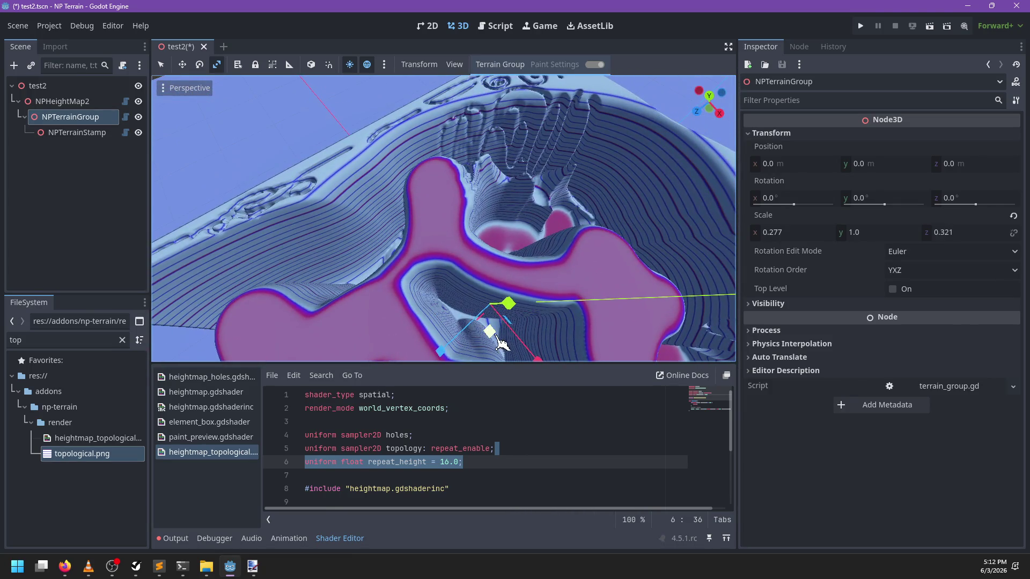
Nudge the group sideways, then undo the move and squashes to restore full size
key(q)
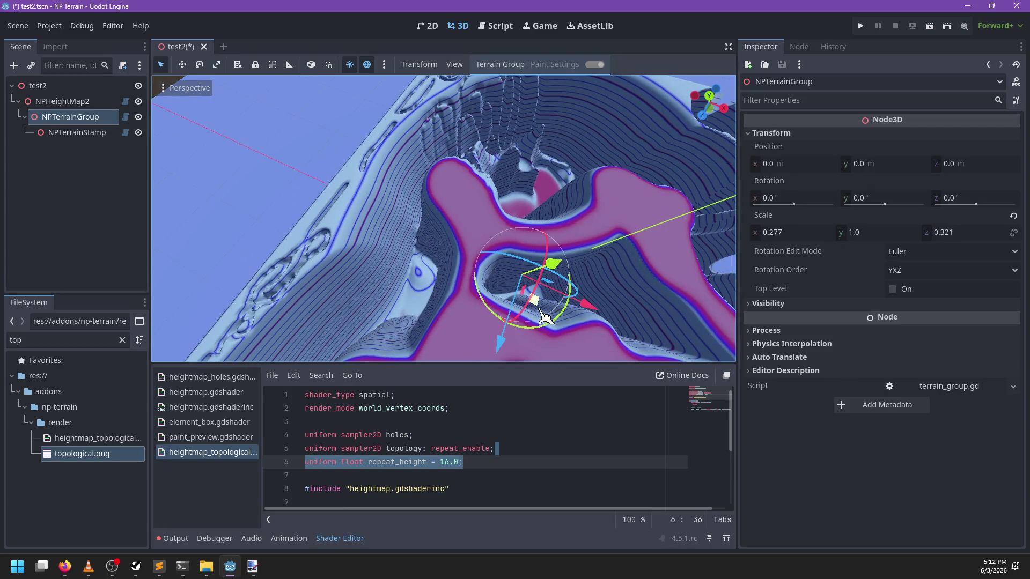
drag(541, 311, 569, 310)
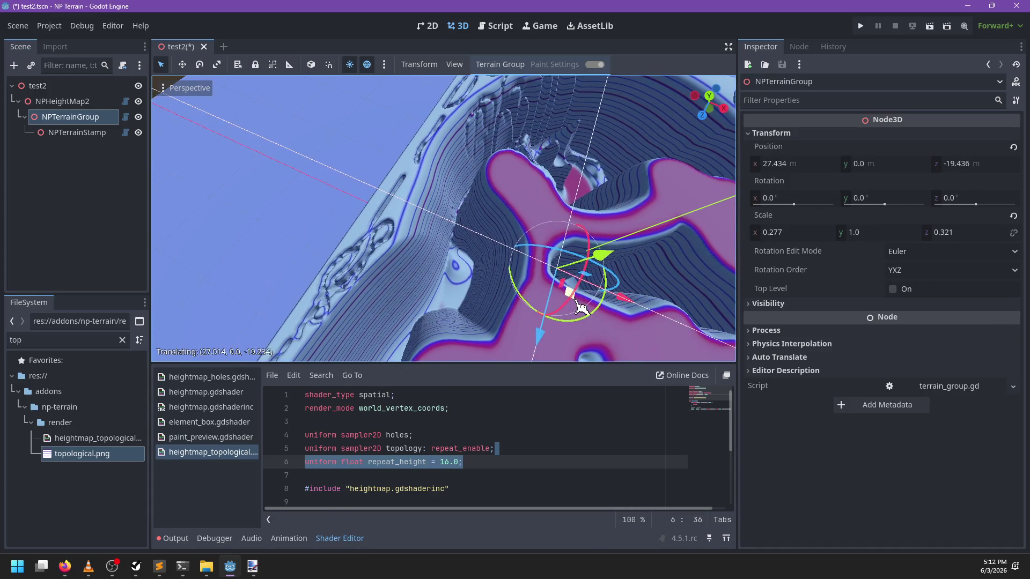
key(ctrl+z)
key(ctrl+z)
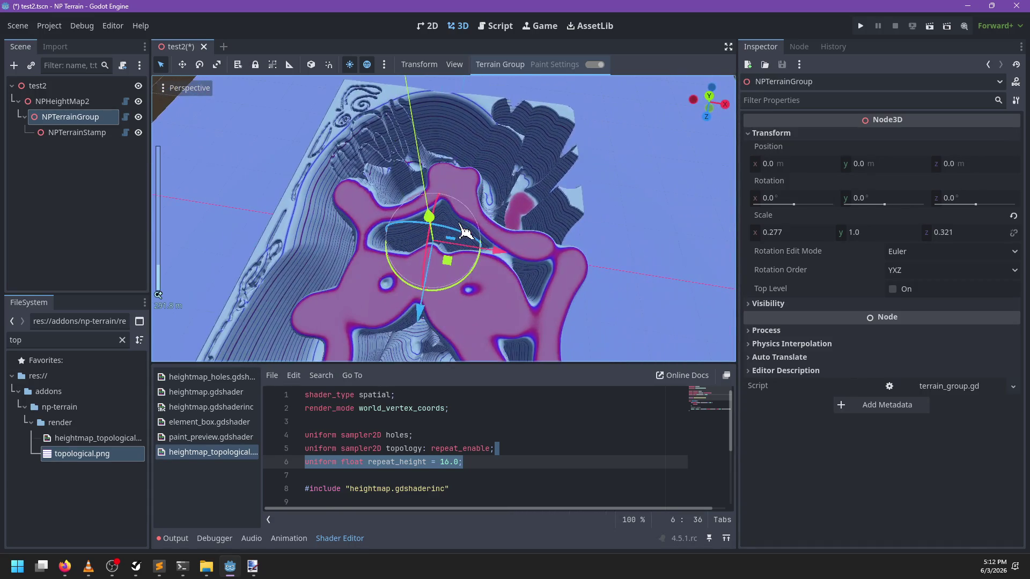
key(ctrl+z)
Pull back to view the whole terrain, save the scene, and open the Script workspace
scroll(464, 232, down, 3)
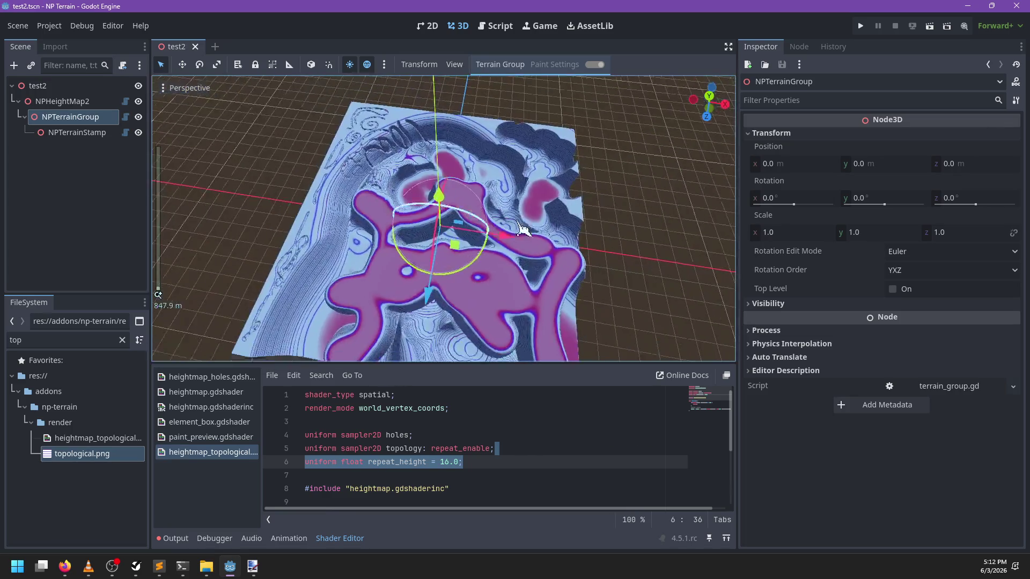
mouse_move(465, 232)
mouse_down()
mouse_move(452, 182)
mouse_move(570, 230)
mouse_move(643, 234)
mouse_move(476, 306)
mouse_move(539, 309)
mouse_move(616, 289)
mouse_move(437, 258)
mouse_move(388, 287)
mouse_up()
scroll(590, 233, down, 2)
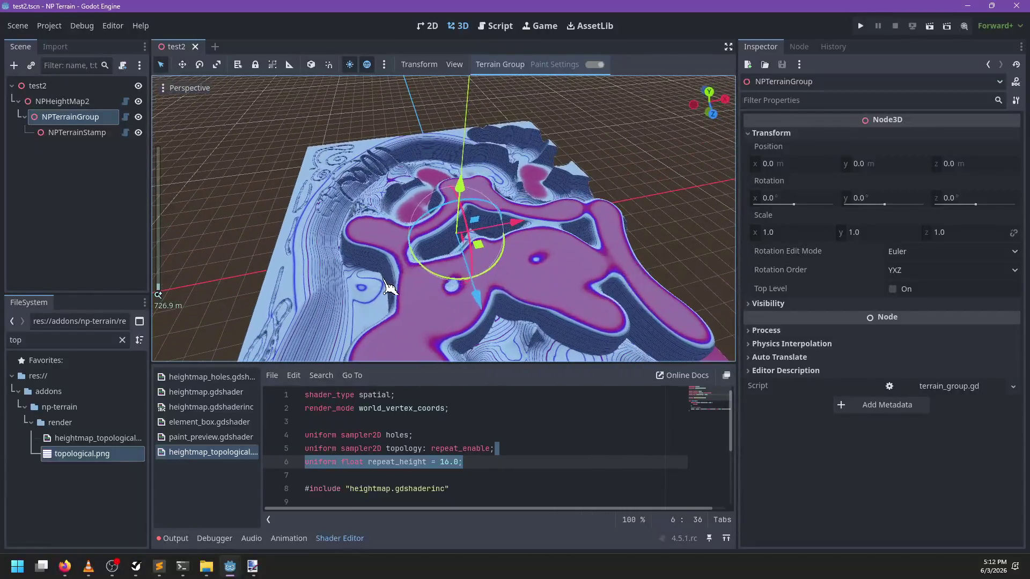
key(ctrl+s)
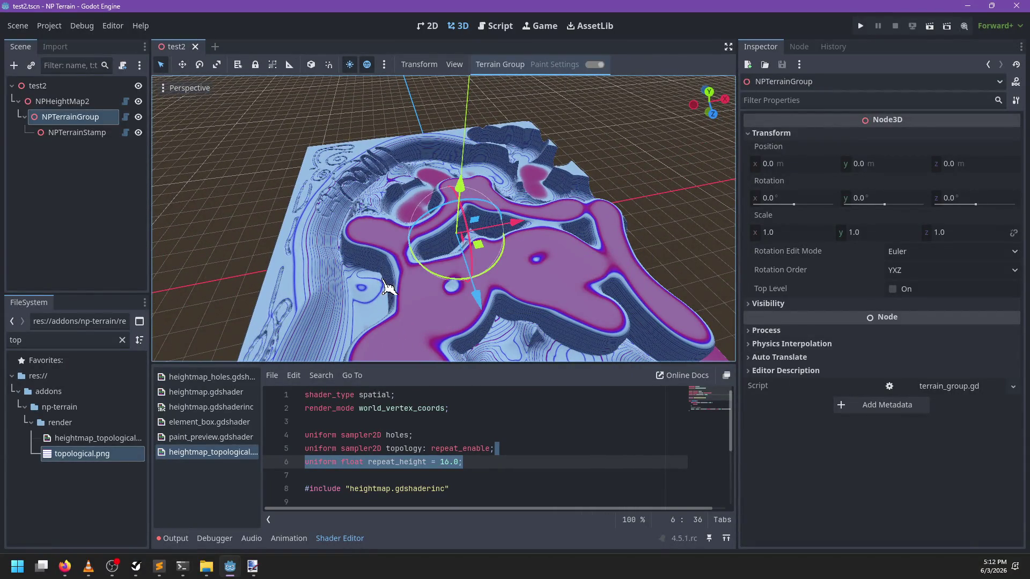
click(495, 25)
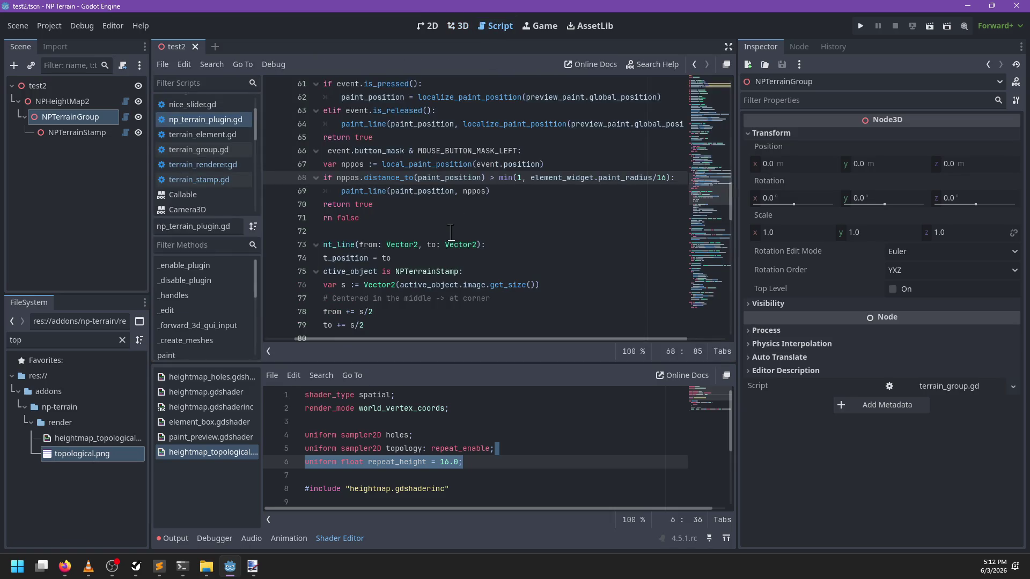
Check git status and stage all changed terrain project files with git add
click(194, 571)
text(git)
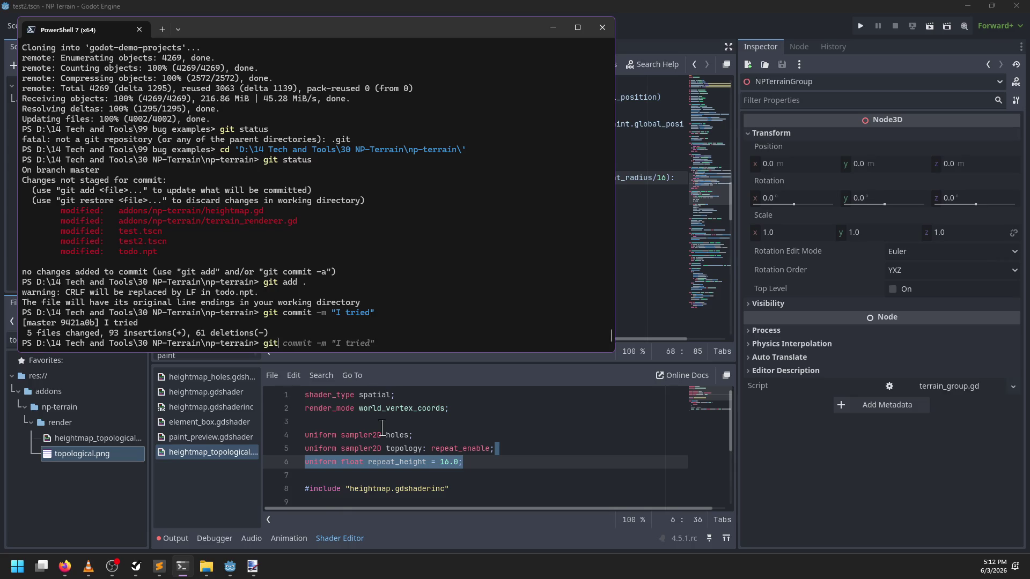
text( status)
key(Return)
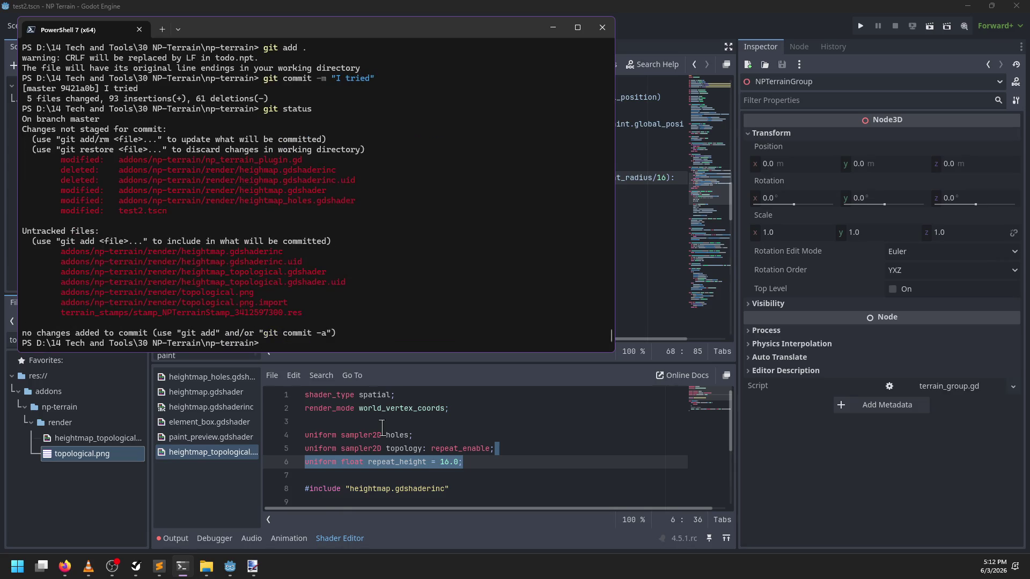
text(git add .)
key(Return)
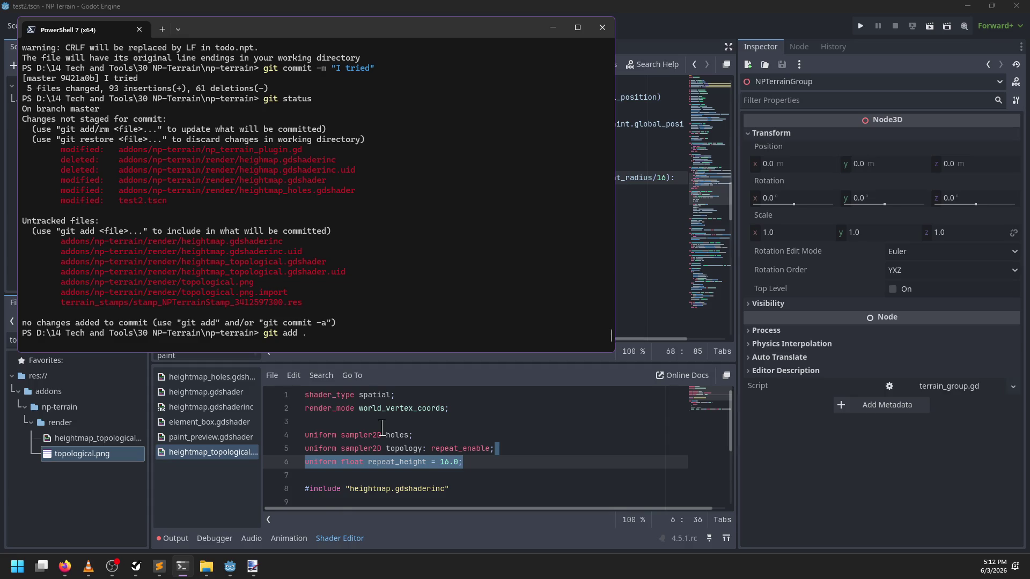
Commit the staged changes with the message 'I tried'
text(git commit -m )
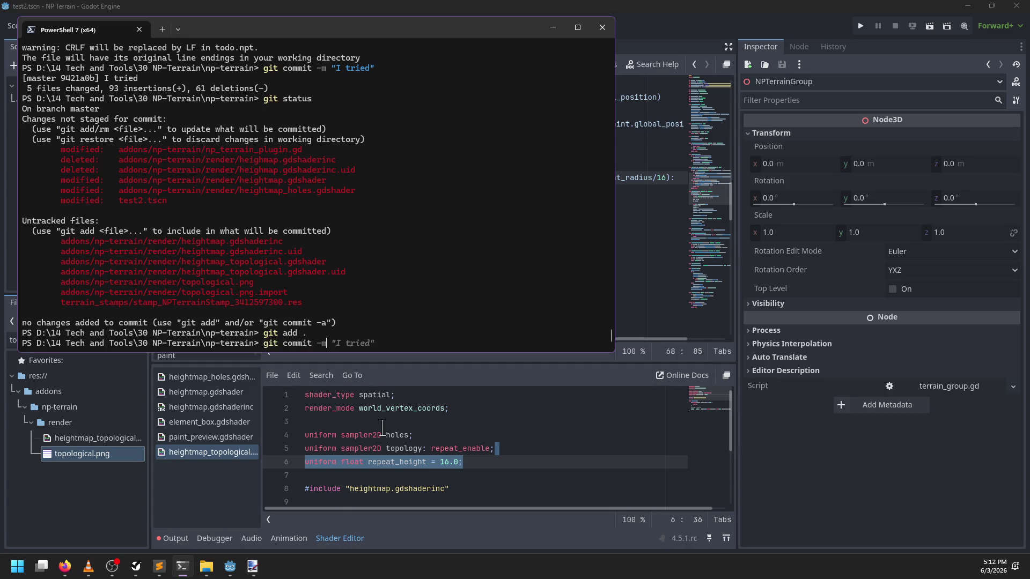
text('id)
key(ctrl+shift+Left)
key(ctrl+shift+Left)
key(ctrl+shift+Left)
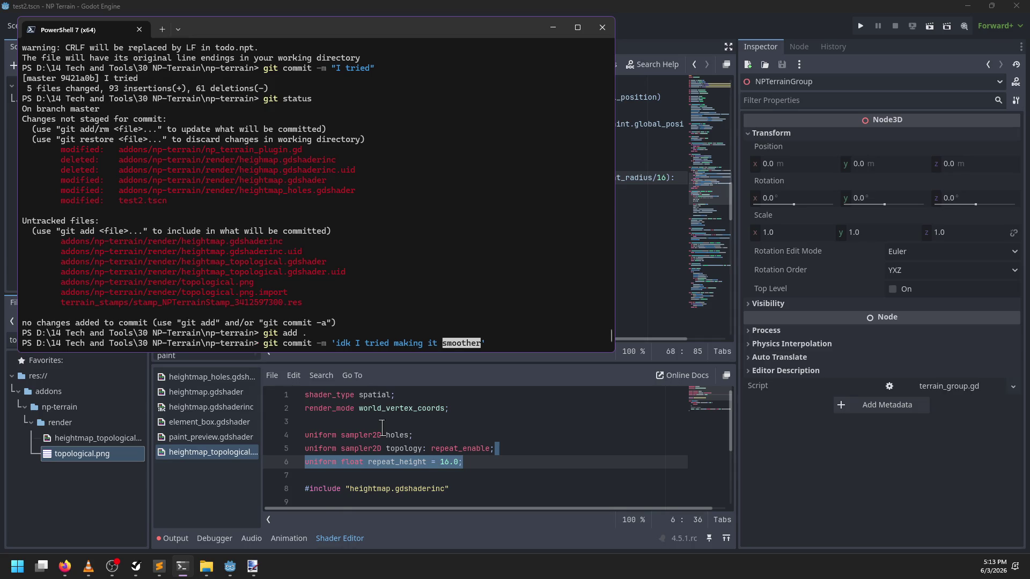
text(i)
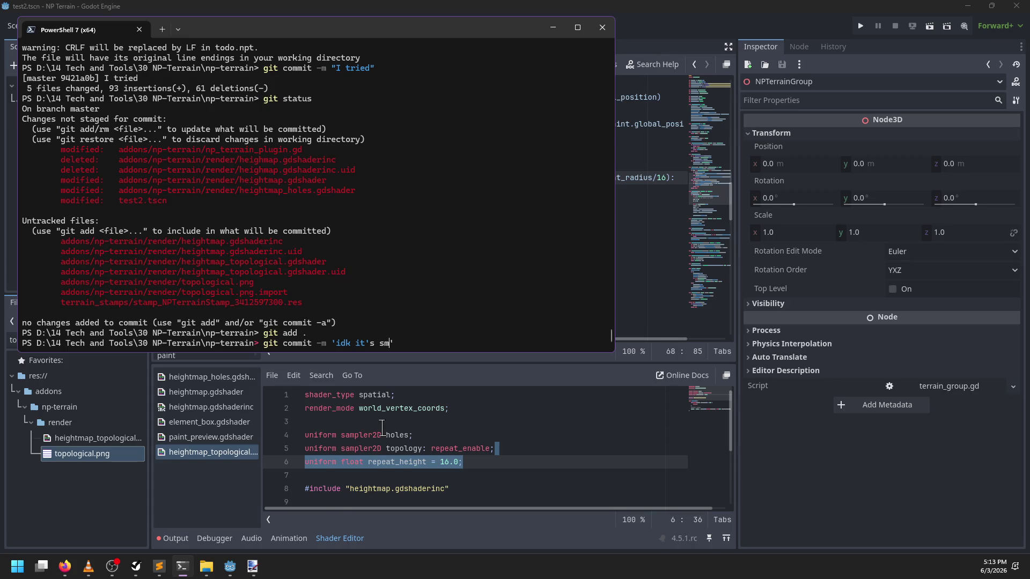
key(ctrl+shift+Left)
key(ctrl+shift+Left)
text("It;'s)
key(BackSpace)
key(BackSpace)
key(BackSpace)
text(sort)
key(Return)
click(535, 441)
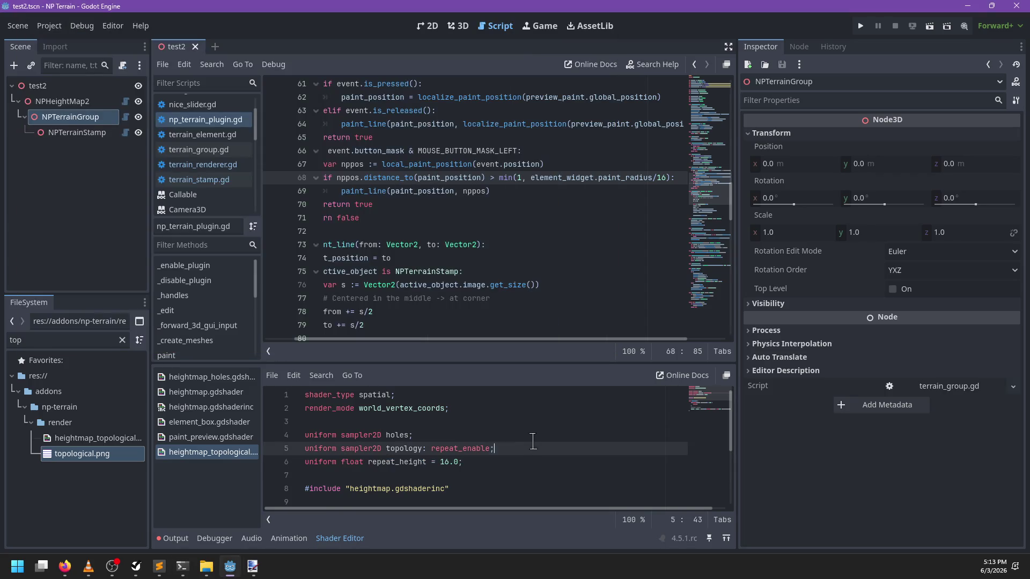
Orbit to a steeper angle and zoom in on the terrain's slopes in the 3D view
click(457, 25)
drag(566, 232, 410, 277)
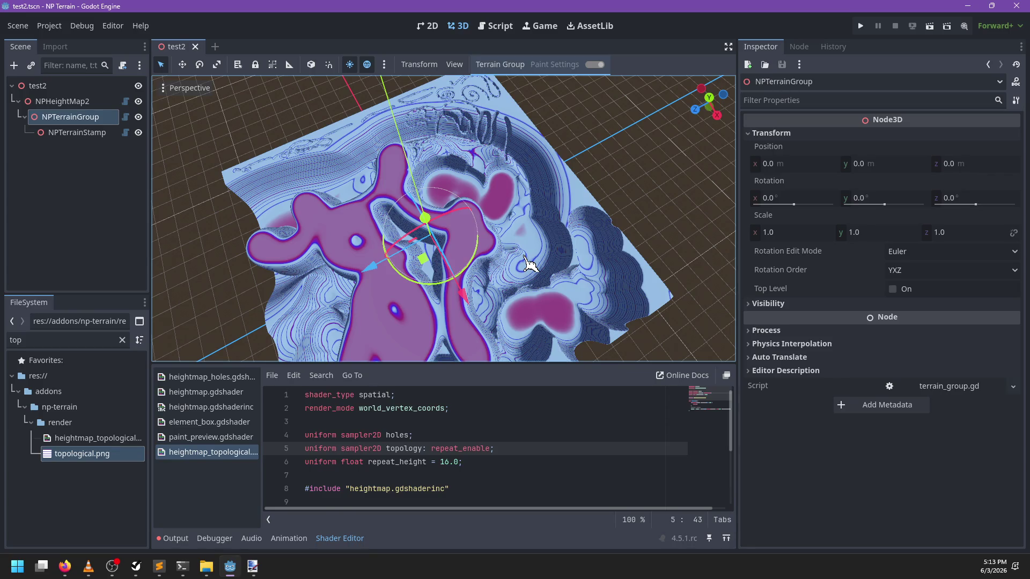
scroll(532, 231, up, 5)
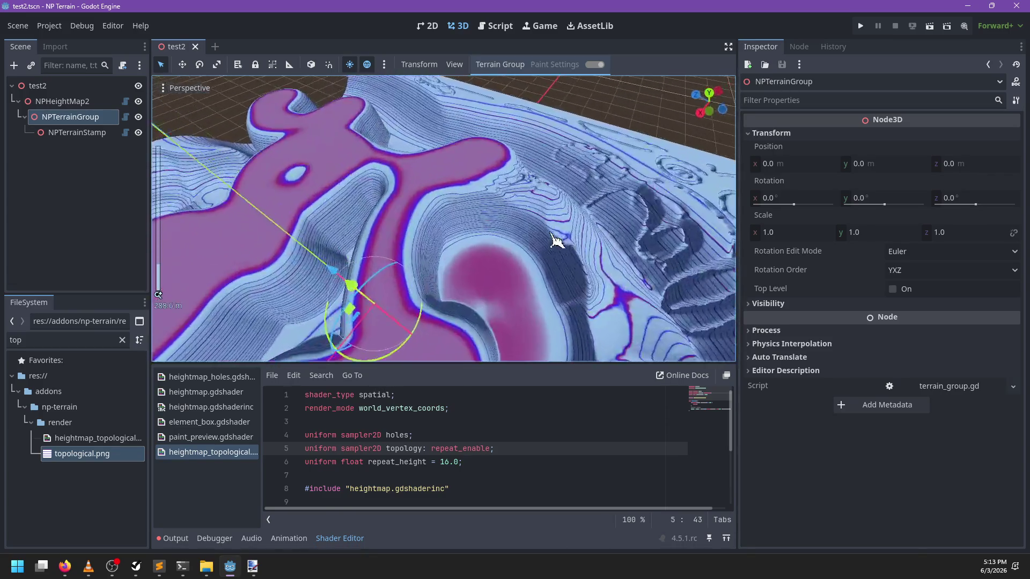
click(253, 566)
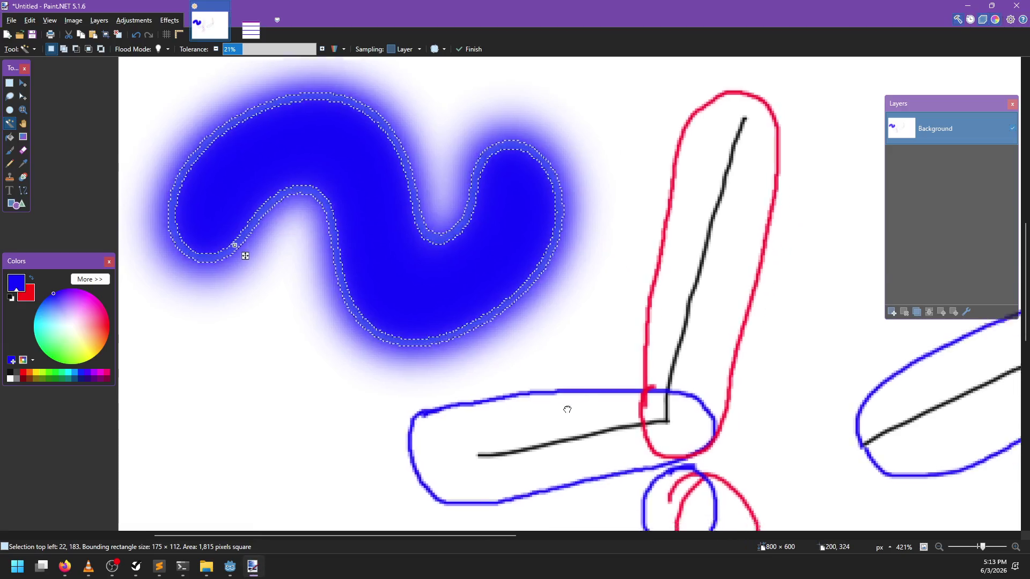
Pan the Paint.NET canvas to view the lower circle strokes
drag(567, 410, 519, 362)
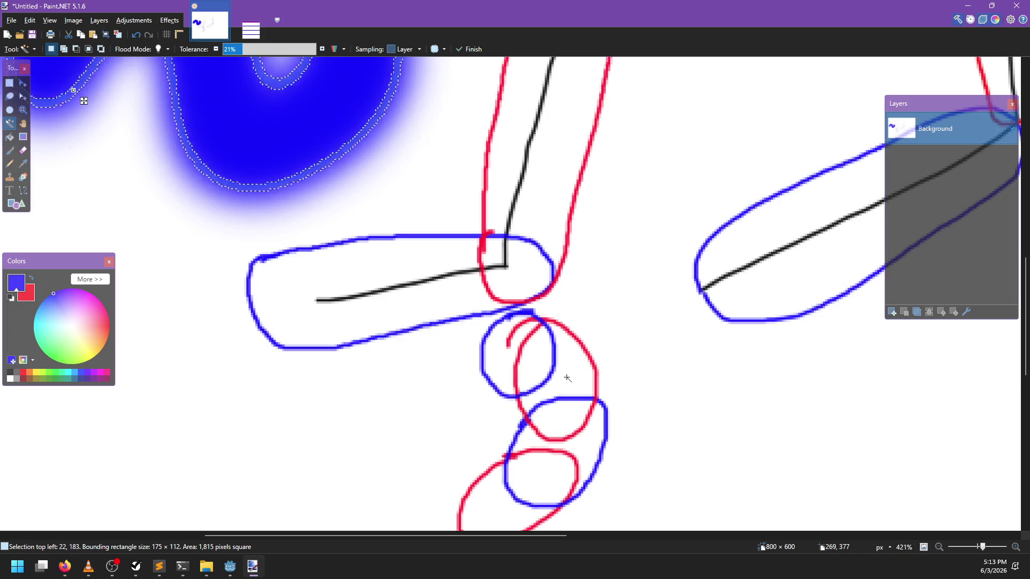
key(alt+Tab)
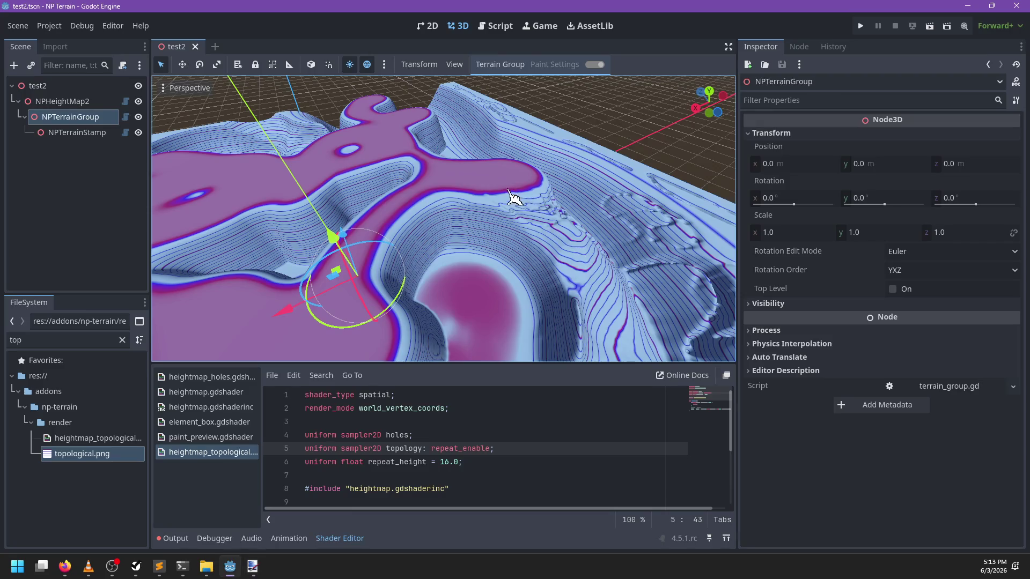
Zoom and orbit over the contoured terrain, then recentre the blue blob in Paint.NET
scroll(436, 203, up, 4)
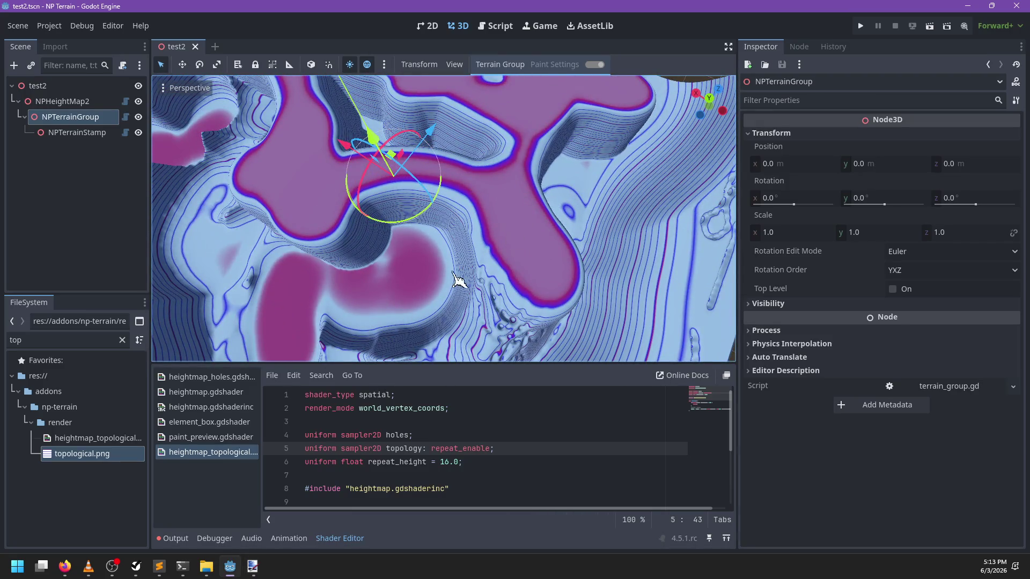
mouse_move(459, 279)
mouse_down()
mouse_move(541, 292)
mouse_move(439, 290)
mouse_up()
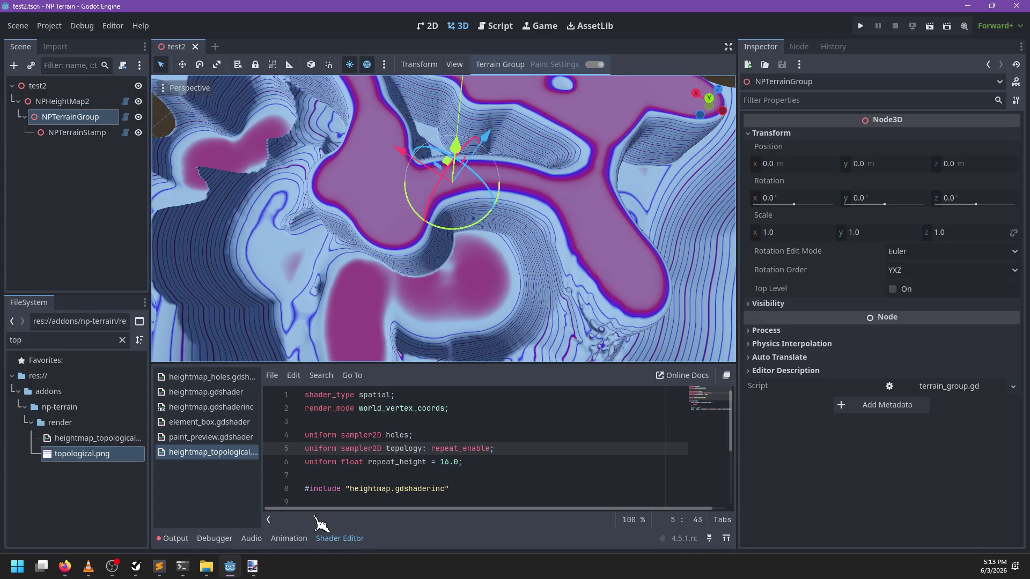
click(253, 566)
drag(365, 280, 396, 323)
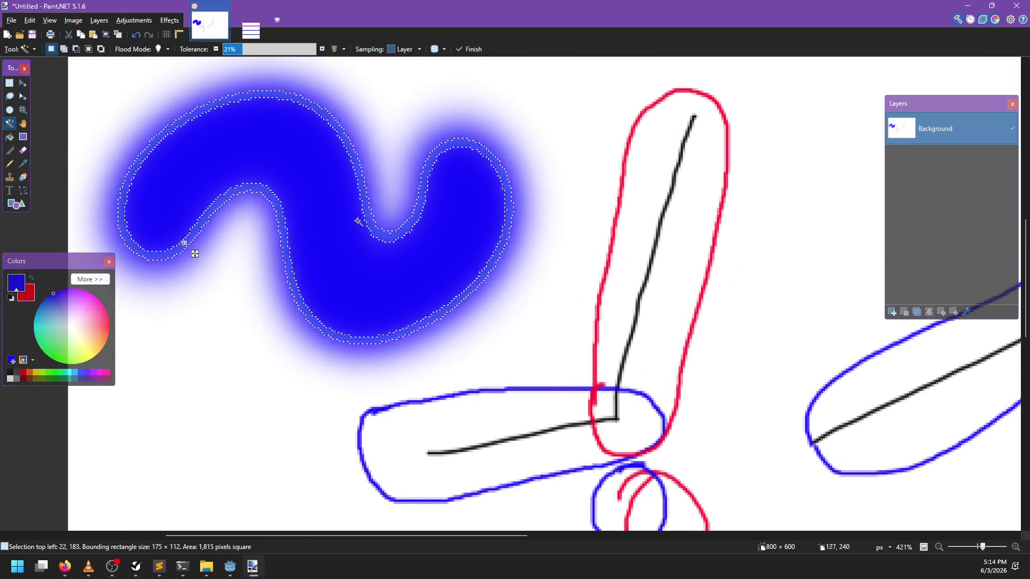
Expand the Colors panel to full controls and add a new blank Layer 2
click(359, 188)
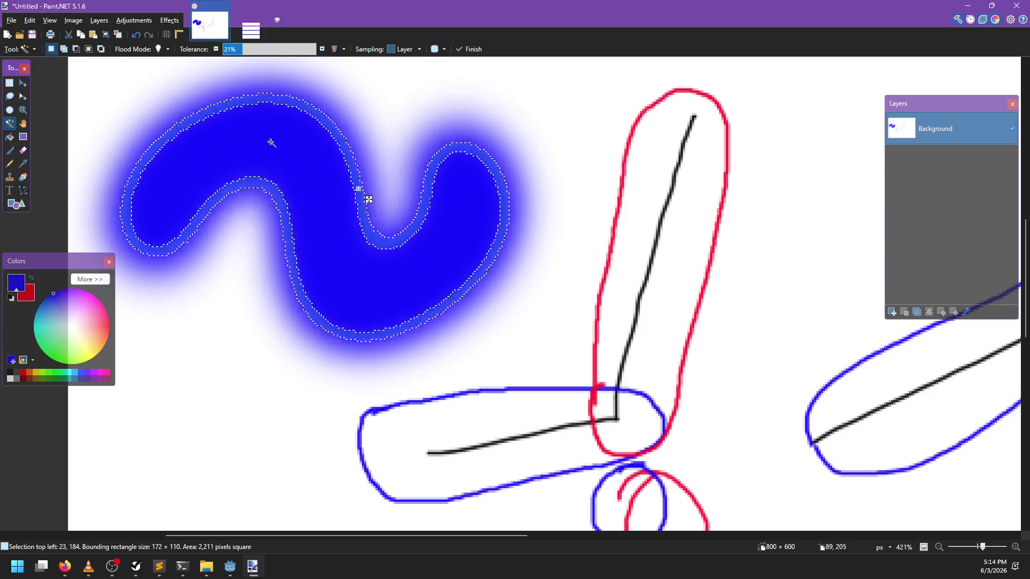
scroll(402, 320, down, 3)
scroll(402, 320, left, 2)
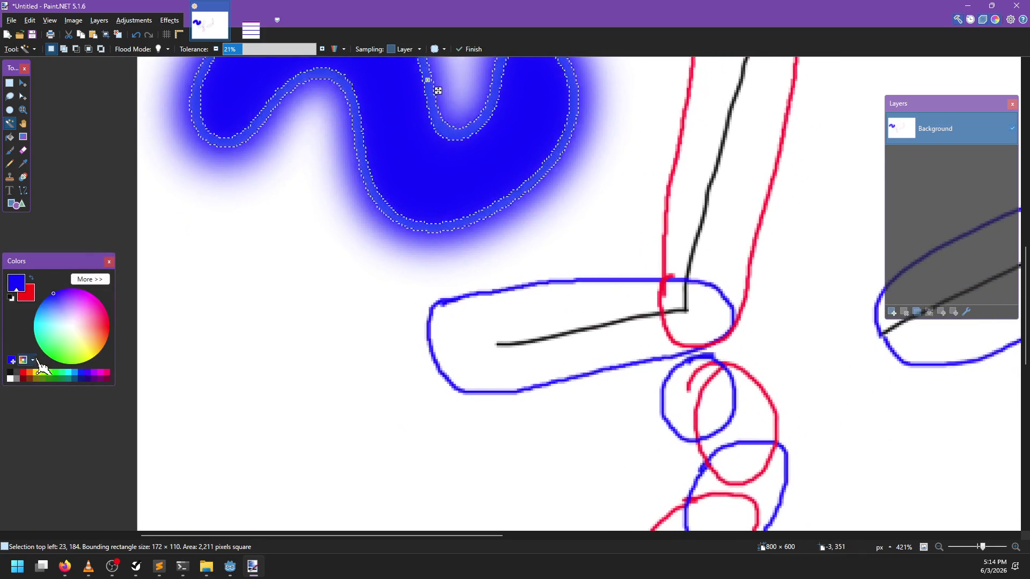
click(84, 279)
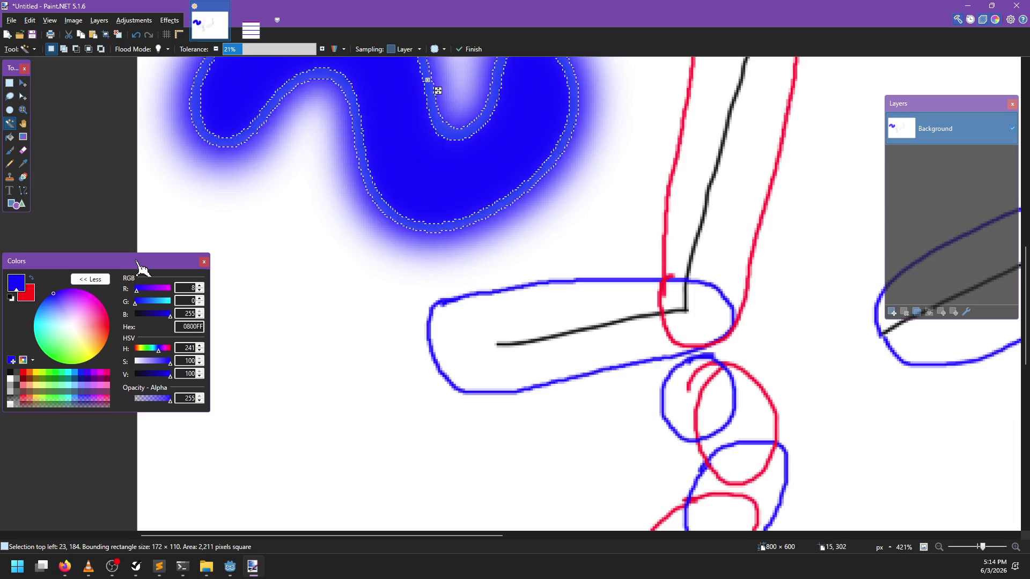
drag(140, 267, 227, 249)
drag(405, 177, 414, 301)
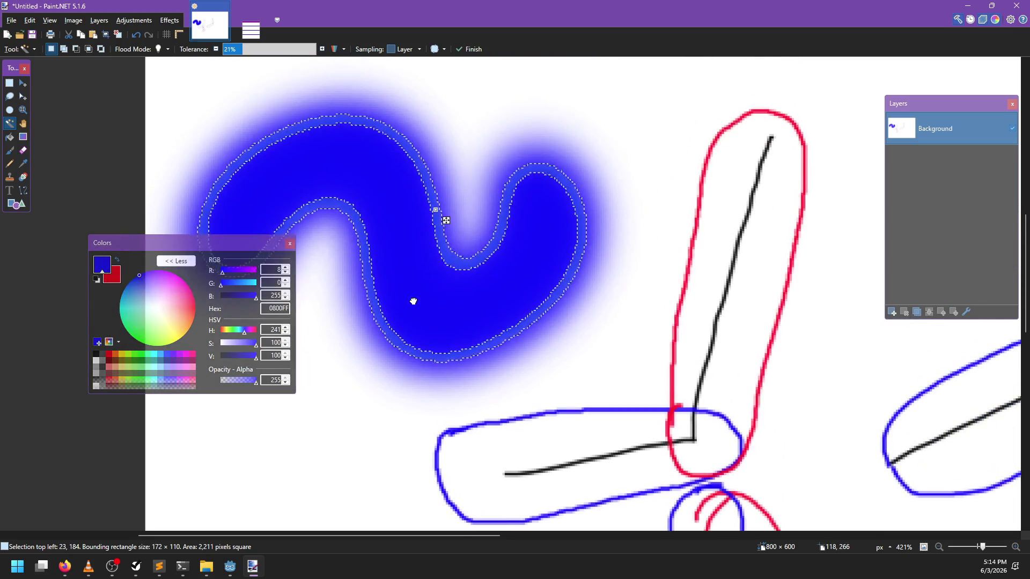
click(892, 312)
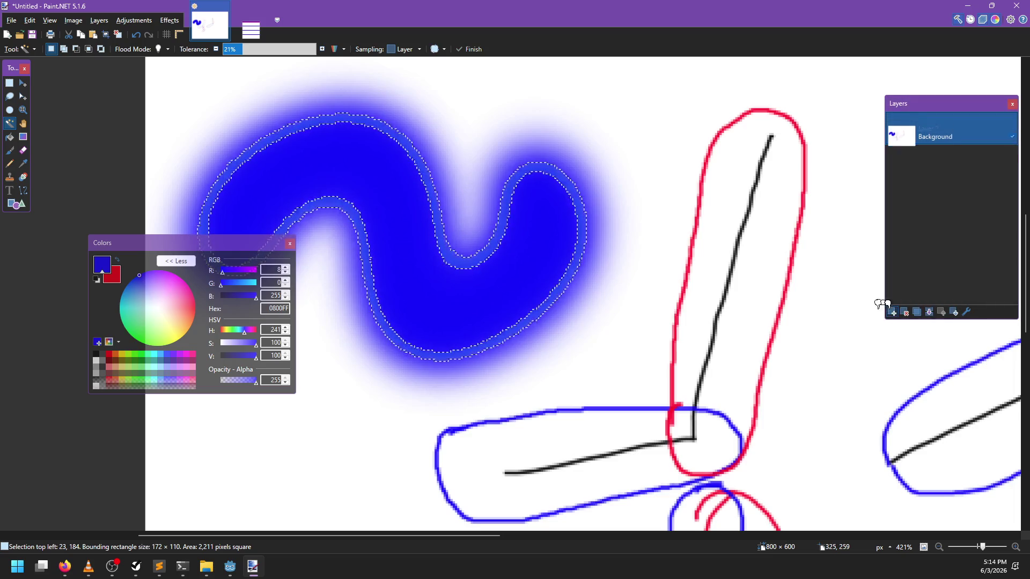
Deselect, lower Layer 2's opacity, and try a light-purple test stroke, then undo it
key(b)
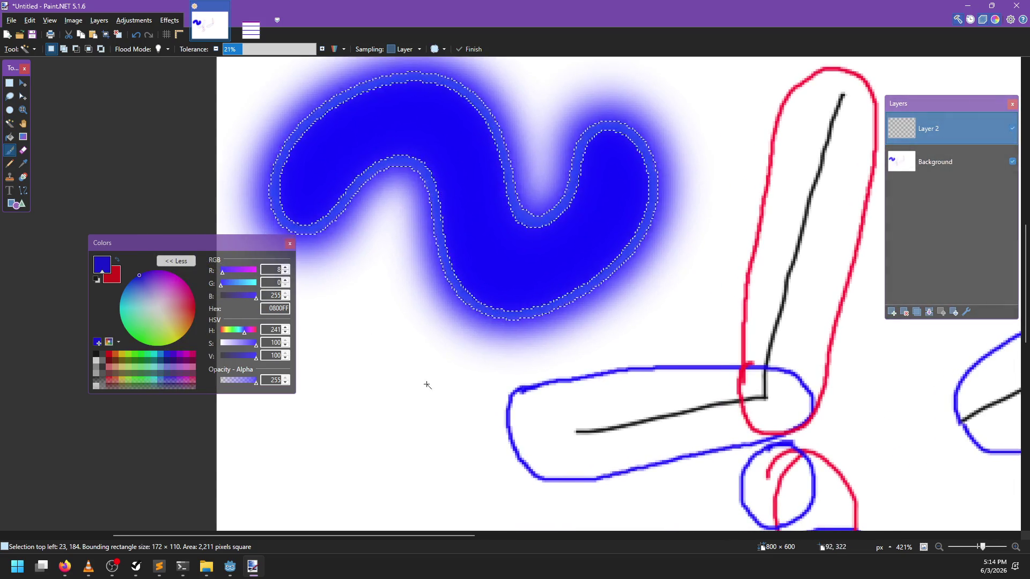
key(ctrl+d)
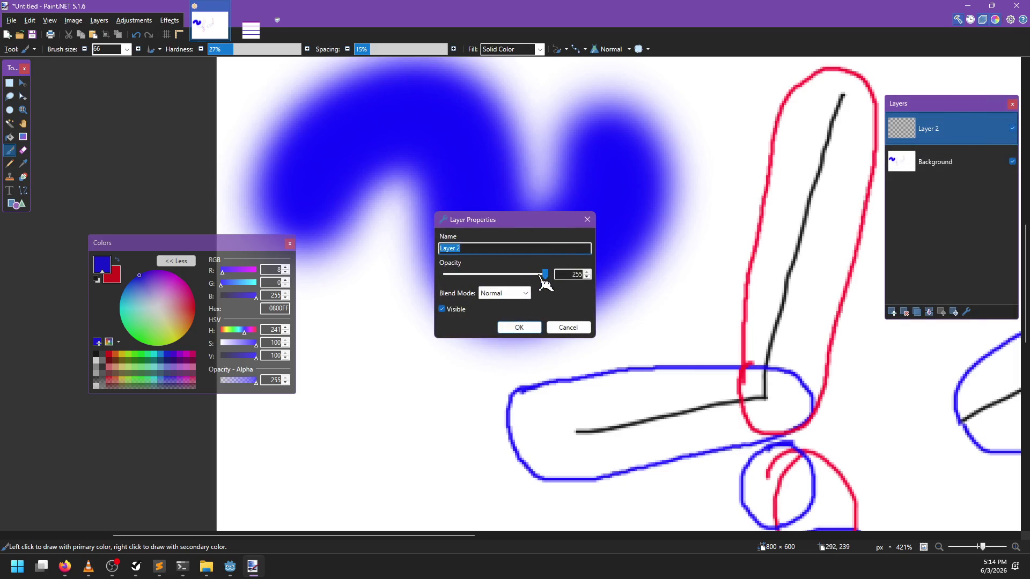
drag(543, 275, 494, 274)
click(532, 328)
mouse_move(377, 317)
mouse_down()
mouse_move(444, 223)
mouse_move(530, 472)
mouse_move(585, 461)
mouse_up()
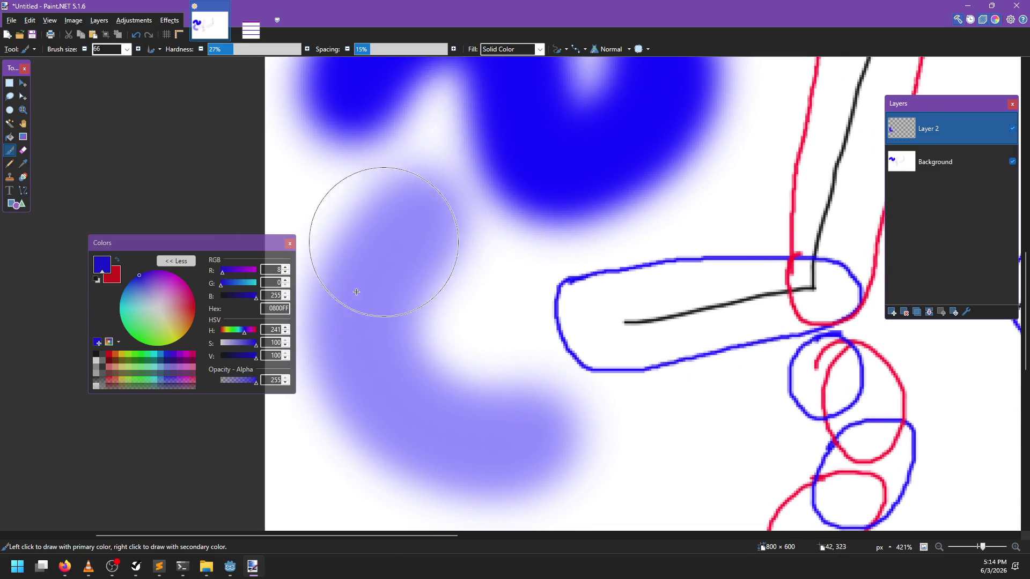
scroll(440, 335, up, 2)
scroll(404, 464, down, 3)
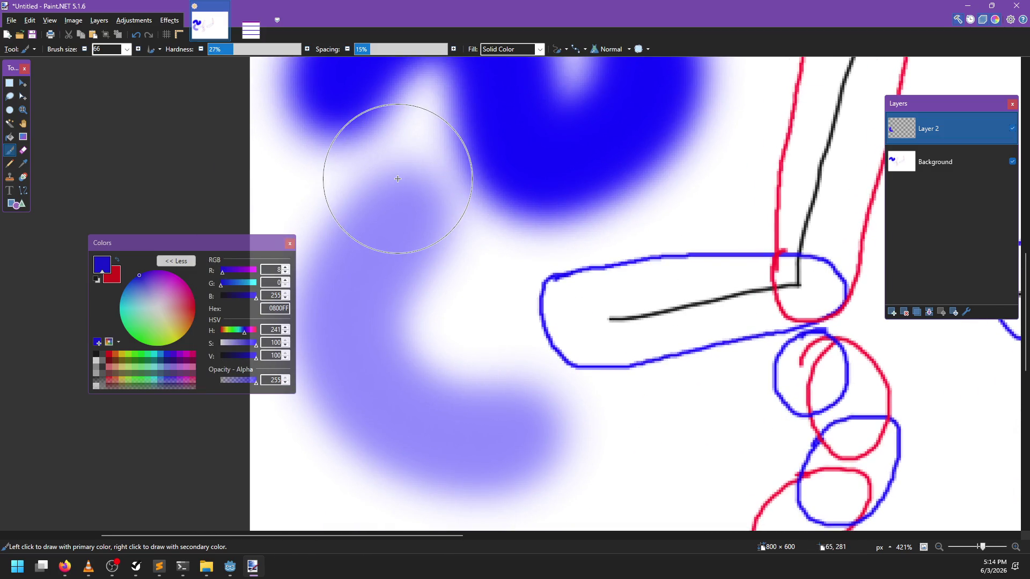
key(ctrl+z)
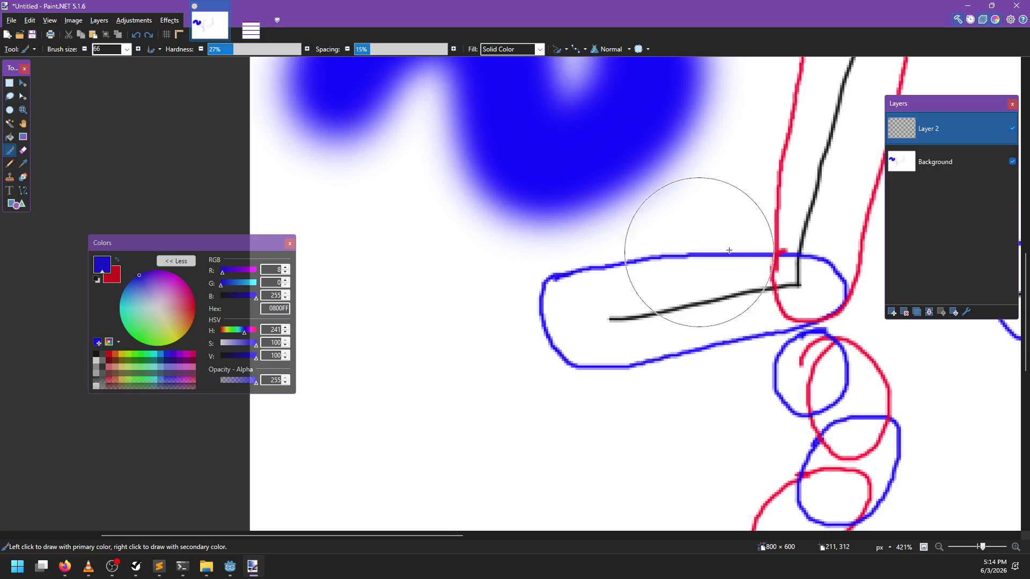
Paint a soft lavender C-shaped stroke on the Background below the blue blob
click(952, 164)
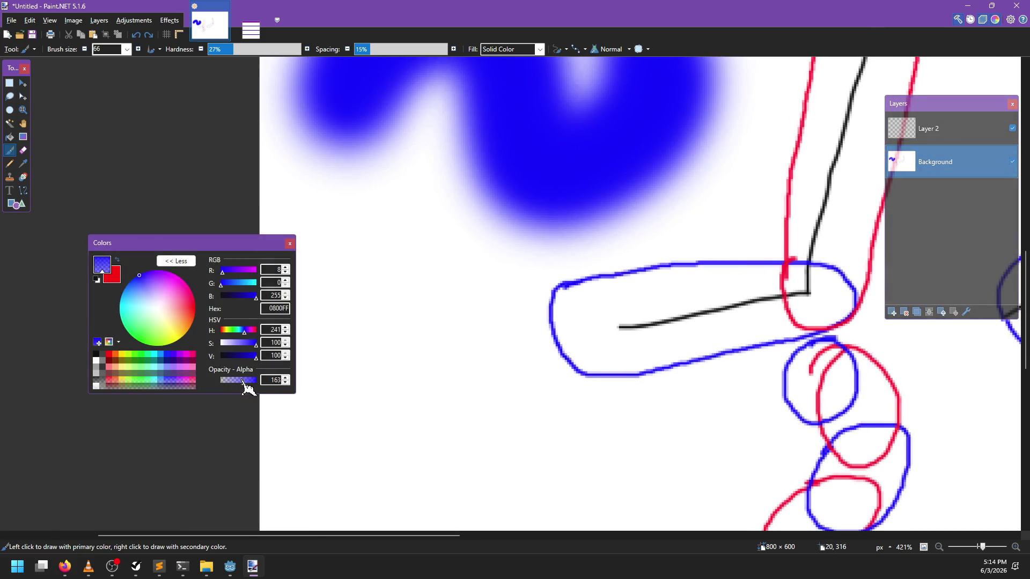
mouse_move(375, 204)
mouse_down()
mouse_move(372, 356)
mouse_move(602, 413)
mouse_move(524, 407)
mouse_move(542, 352)
mouse_up()
key(ctrl+z)
mouse_move(442, 239)
mouse_down()
mouse_move(529, 322)
mouse_move(575, 448)
mouse_move(534, 403)
mouse_move(546, 350)
mouse_move(609, 402)
mouse_up()
scroll(552, 376, up, 3)
scroll(573, 385, down, 3)
scroll(573, 385, up, 3)
key(ctrl+z)
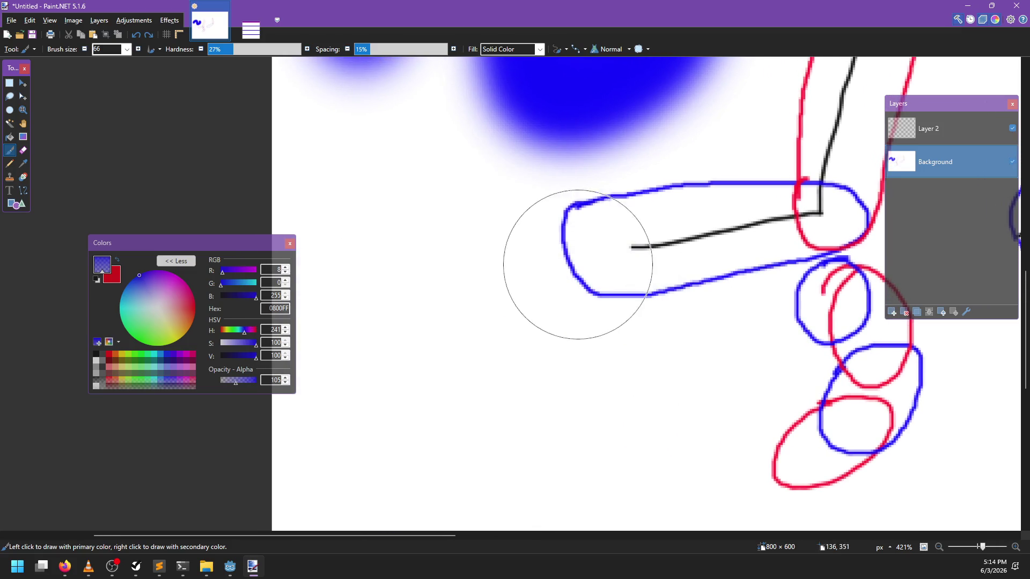
mouse_move(574, 260)
mouse_down()
mouse_move(621, 479)
mouse_move(612, 456)
mouse_up()
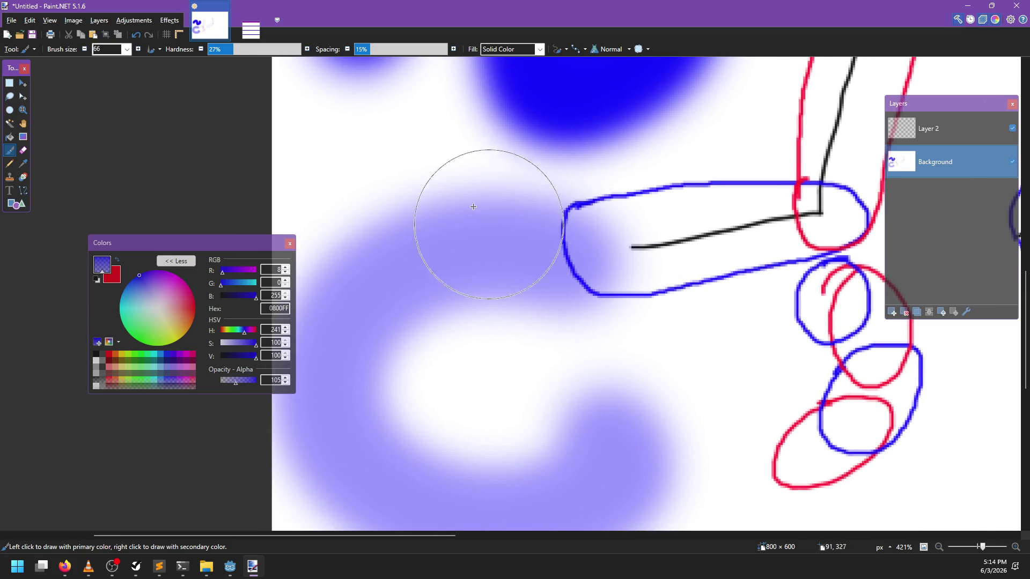
scroll(544, 379, down, 3)
scroll(548, 379, up, 3)
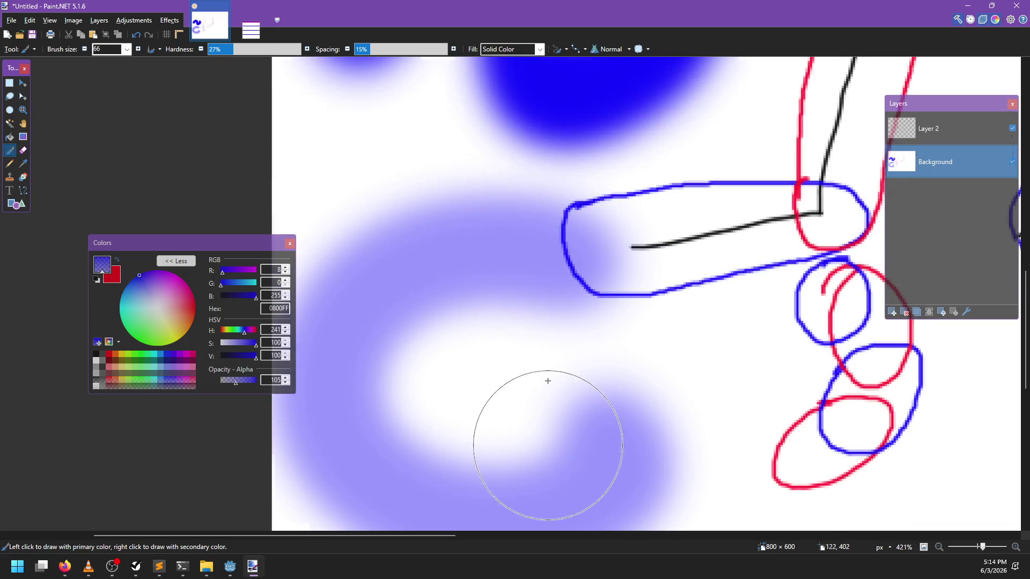
scroll(537, 380, left, 2)
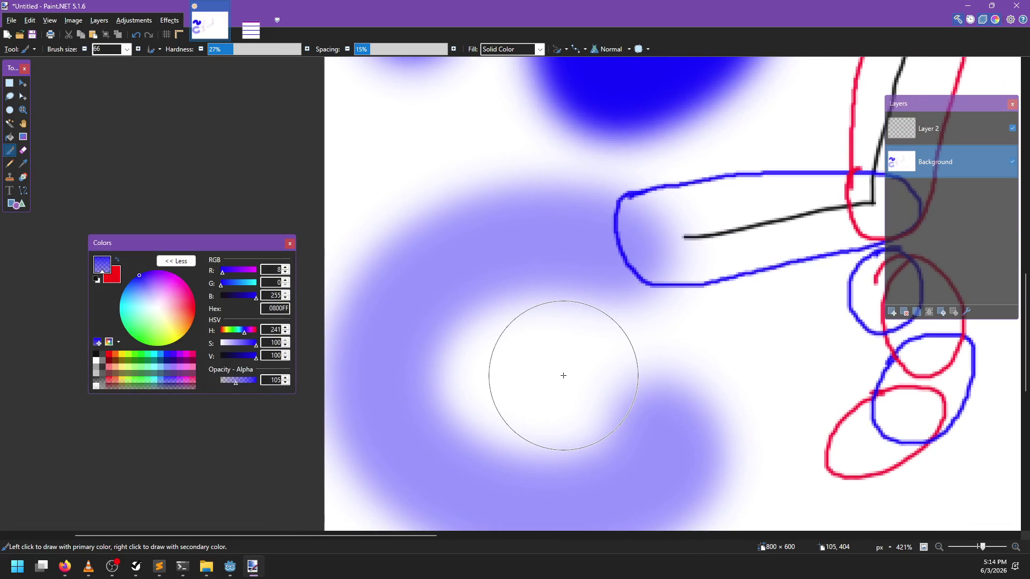
Delete the empty Layer 2, leaving only the Background layer
click(999, 131)
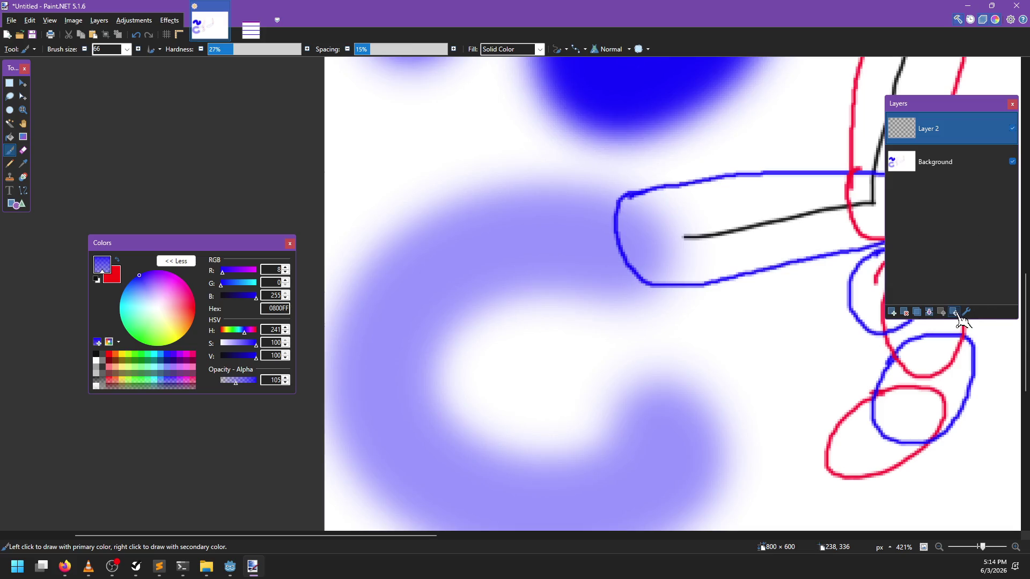
click(954, 312)
click(942, 312)
click(905, 313)
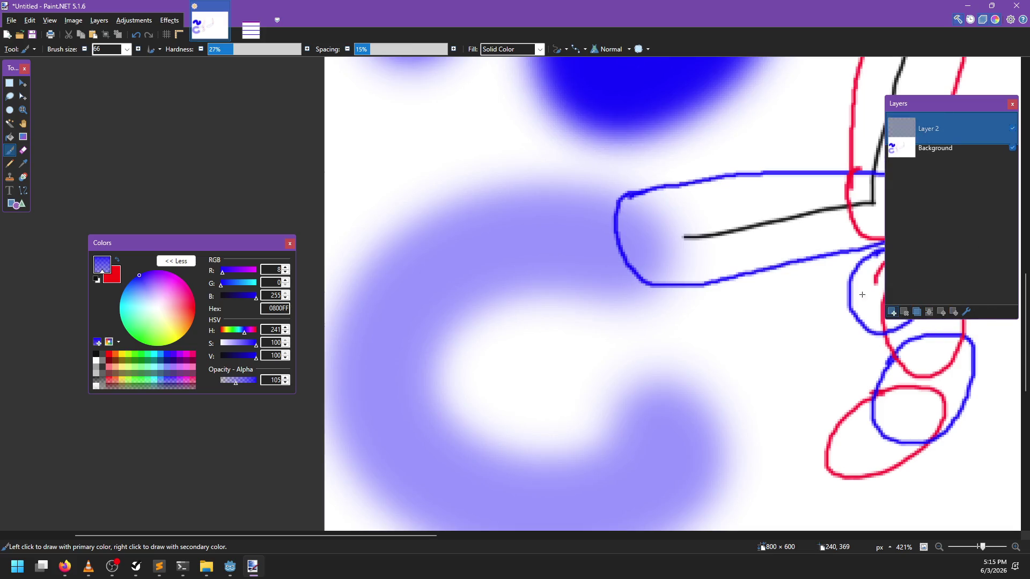
scroll(618, 321, right, 1)
ctrl+scroll(618, 320, down, 3)
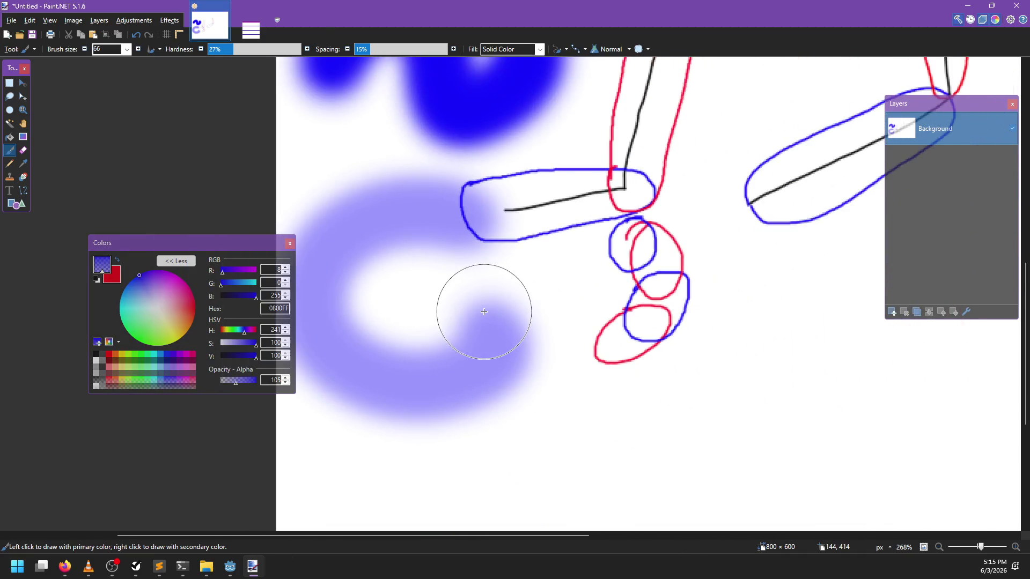
ctrl+scroll(534, 330, up, 1)
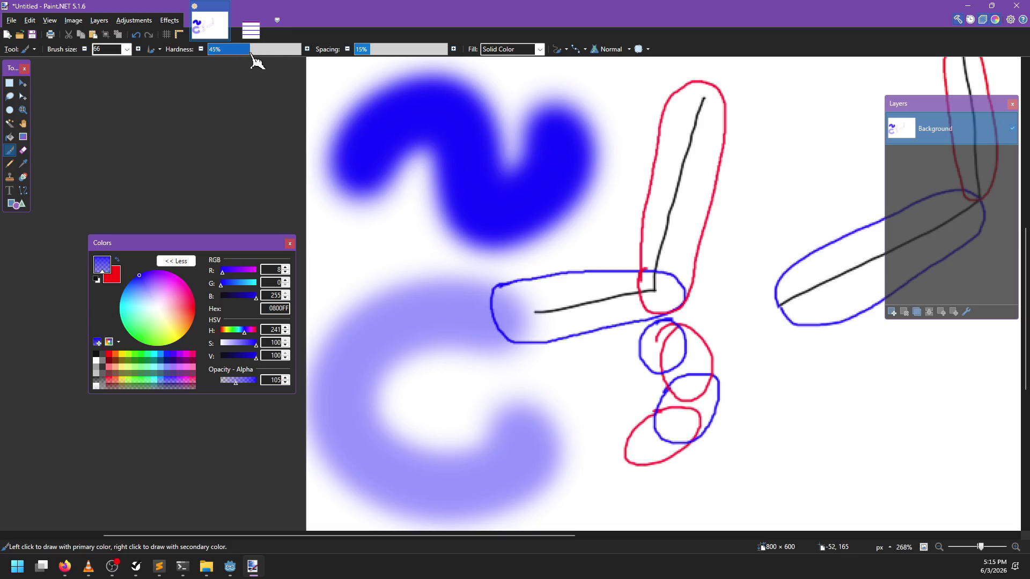
At 100% hardness, paint two hard-edged lavender strokes on the right, then bring up GitHub in Firefox
drag(251, 51, 303, 49)
scroll(598, 361, down, 3)
scroll(597, 361, right, 2)
drag(685, 251, 597, 443)
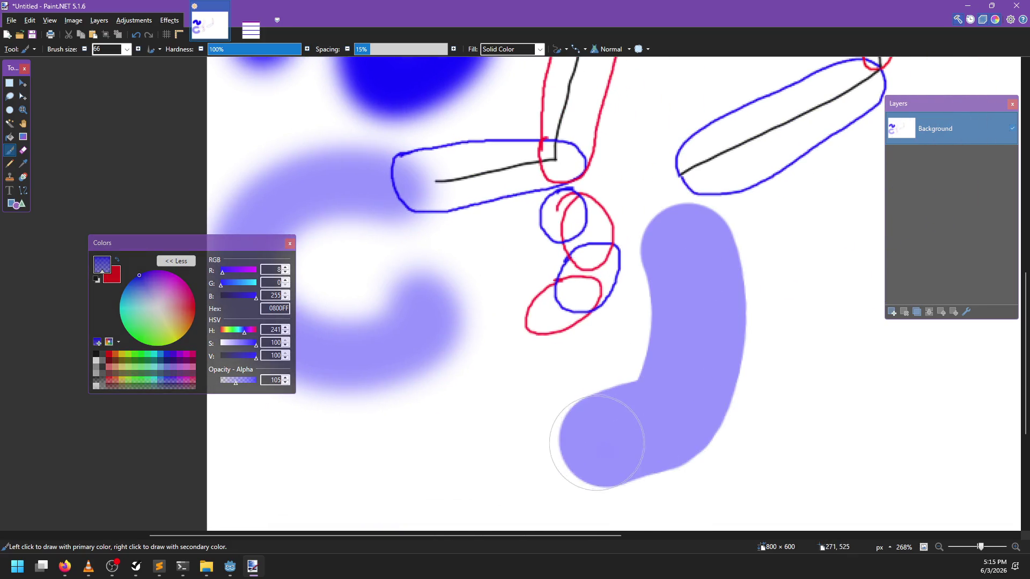
scroll(638, 372, right, 3)
mouse_move(700, 266)
mouse_down()
mouse_move(737, 413)
mouse_move(718, 442)
mouse_up()
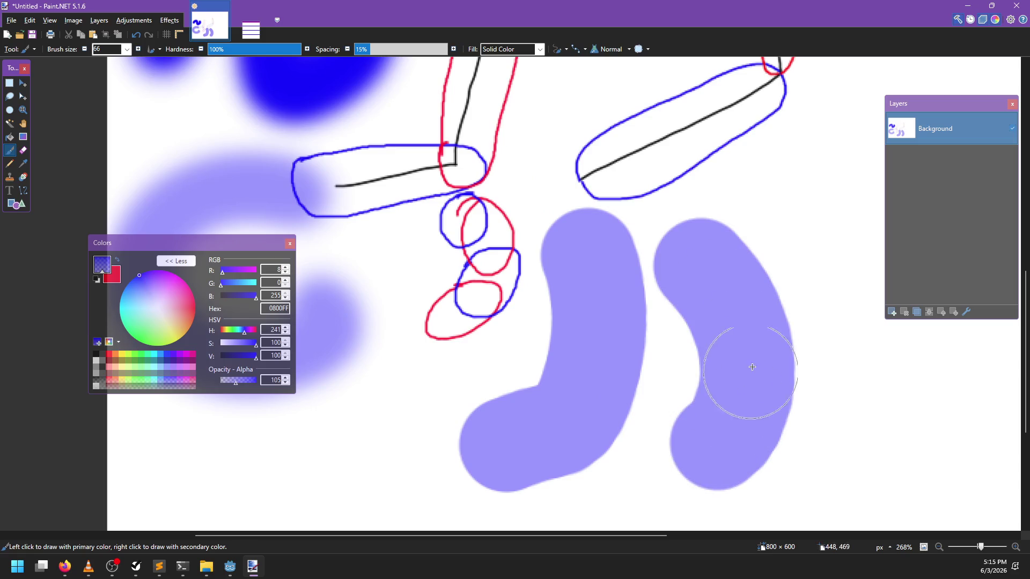
scroll(558, 340, up, 1)
scroll(617, 348, left, 5)
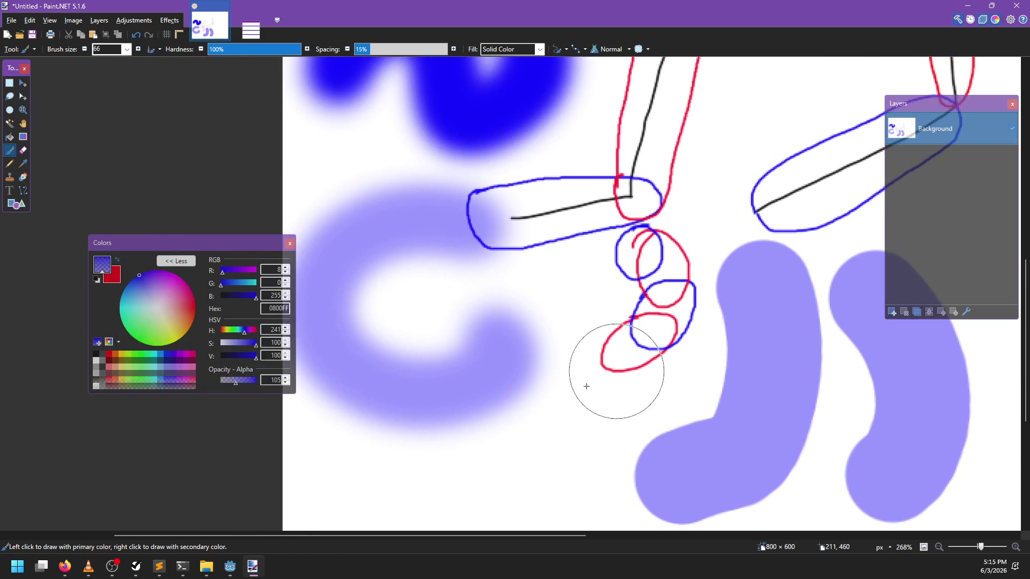
click(65, 568)
click(228, 510)
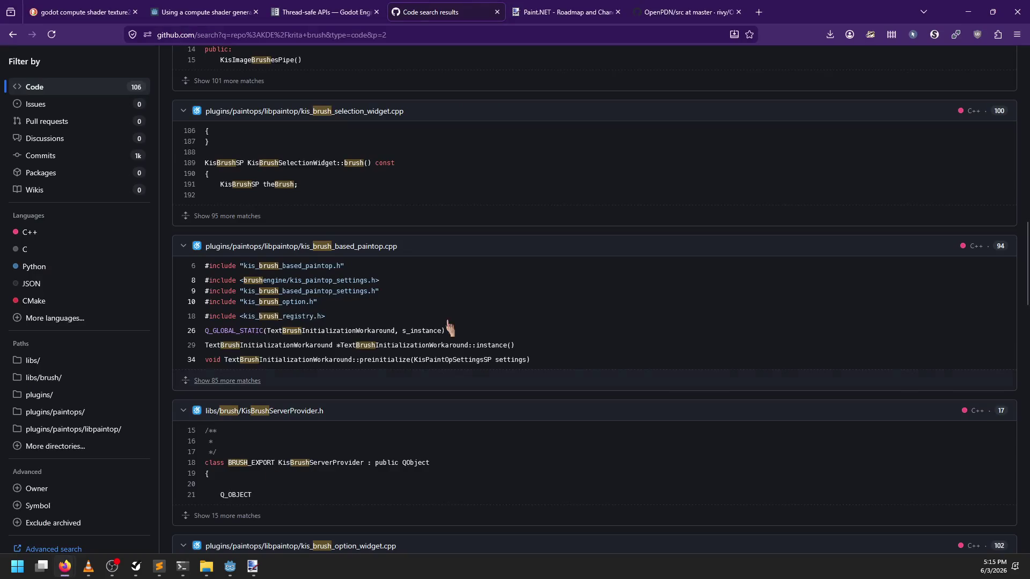
Go to page 2 of the Krita brush code search results
scroll(429, 381, down, 5)
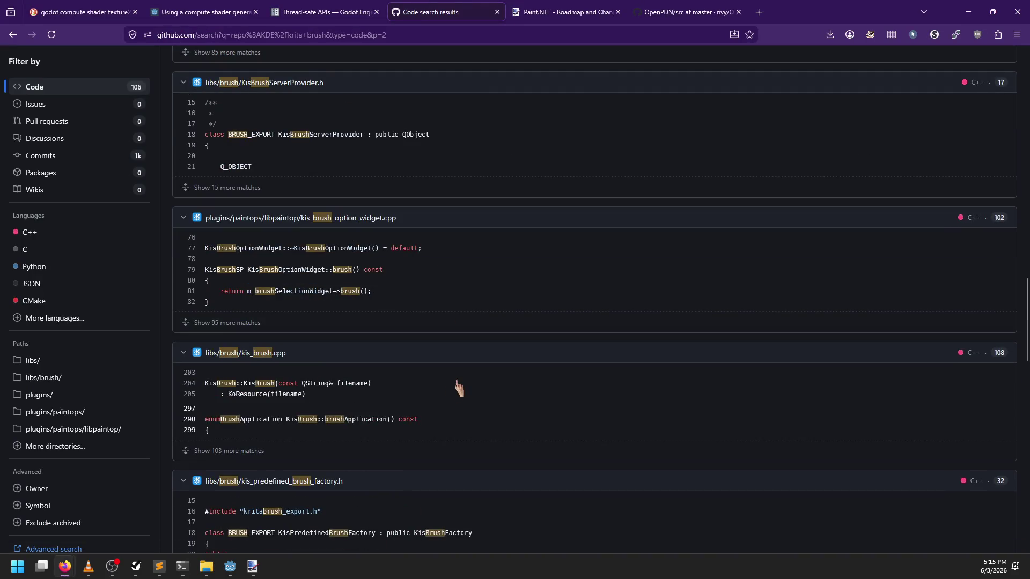
scroll(455, 386, down, 8)
scroll(484, 295, down, 3)
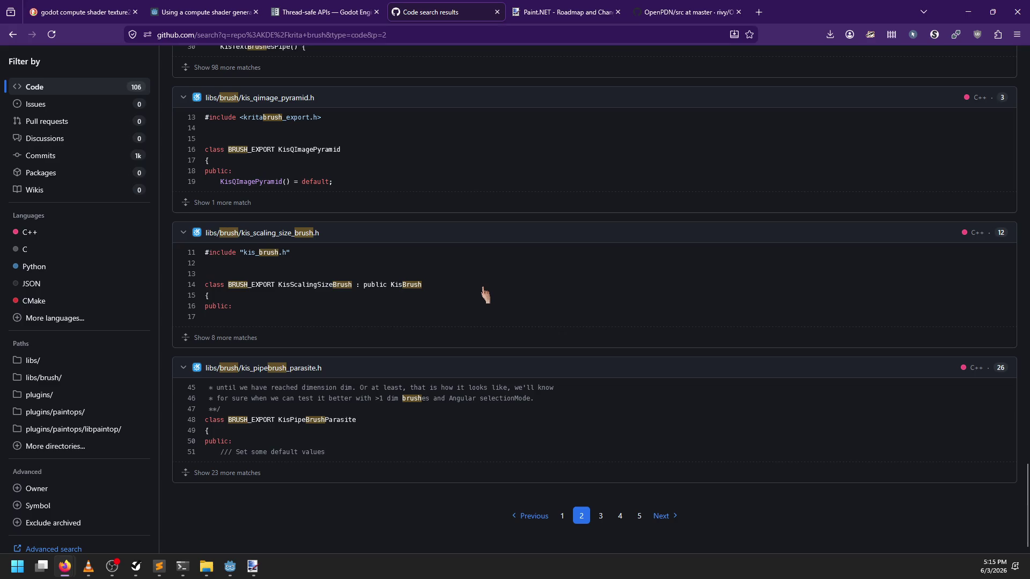
click(639, 516)
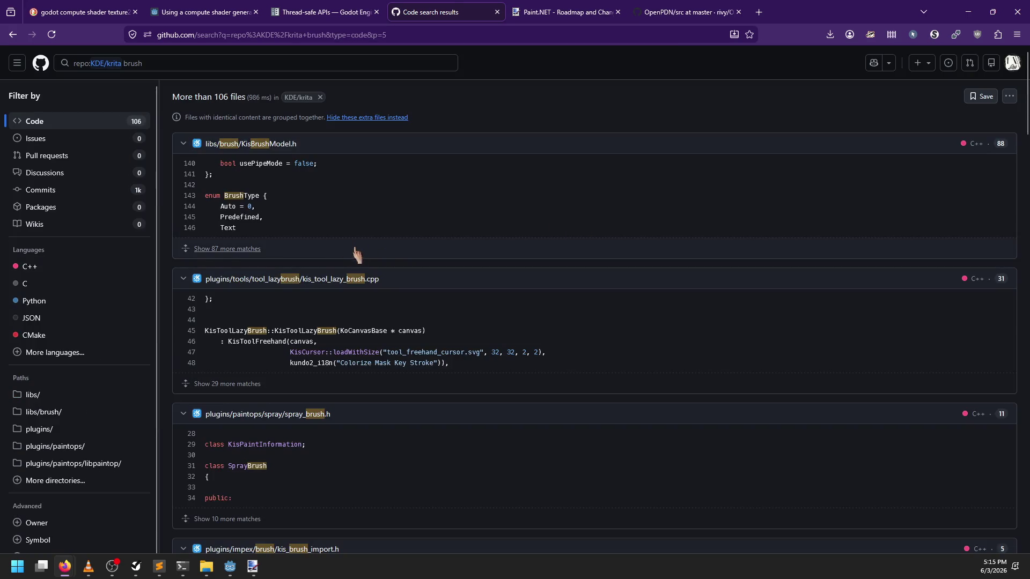
scroll(425, 257, down, 20)
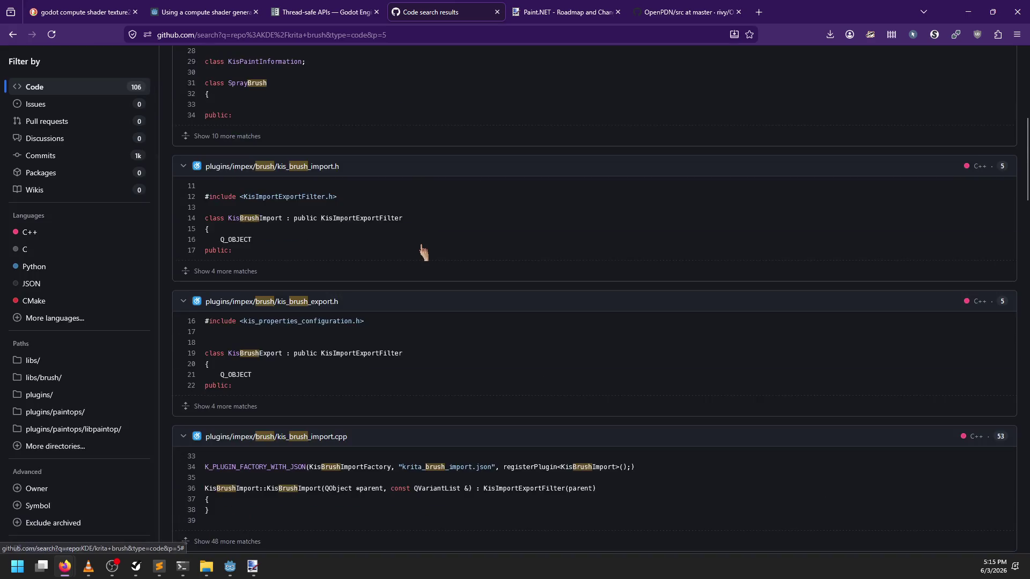
scroll(423, 253, down, 8)
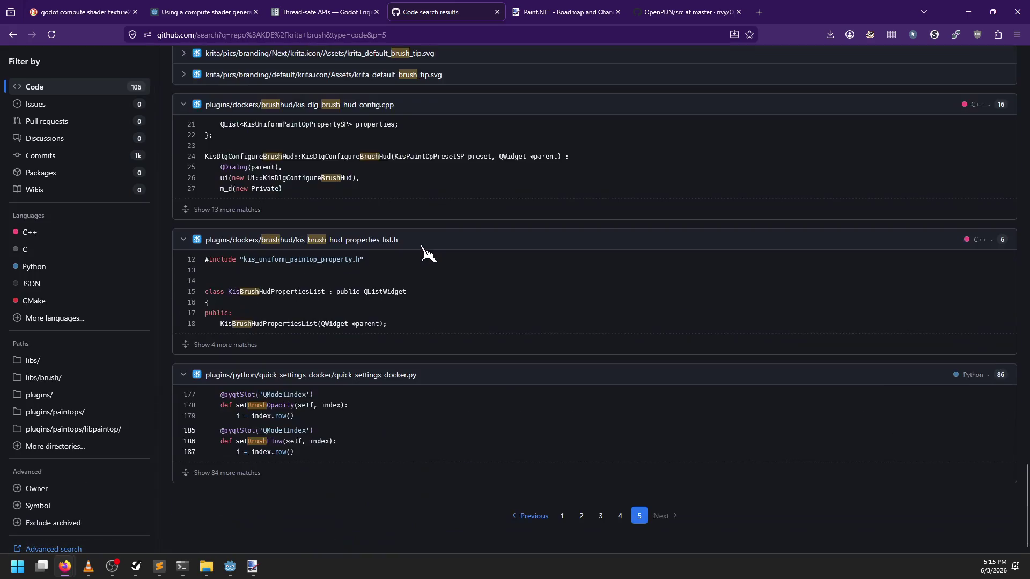
scroll(422, 245, up, 6)
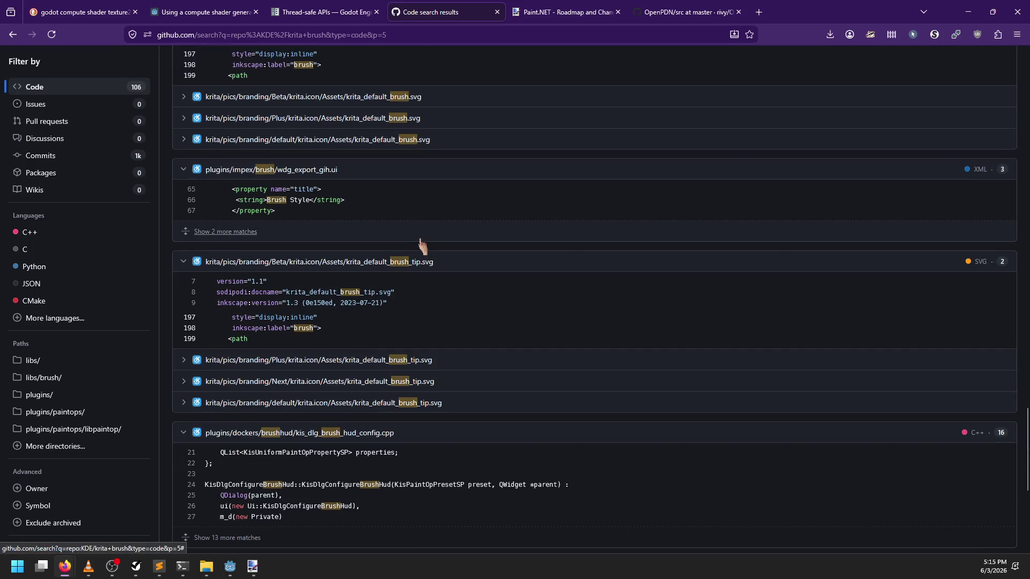
scroll(381, 205, down, 6)
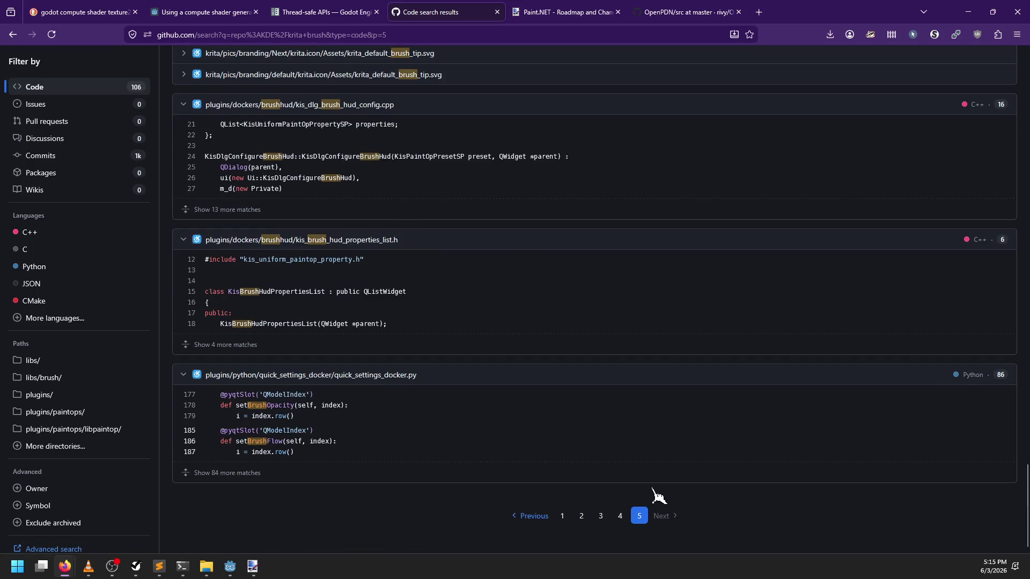
click(581, 516)
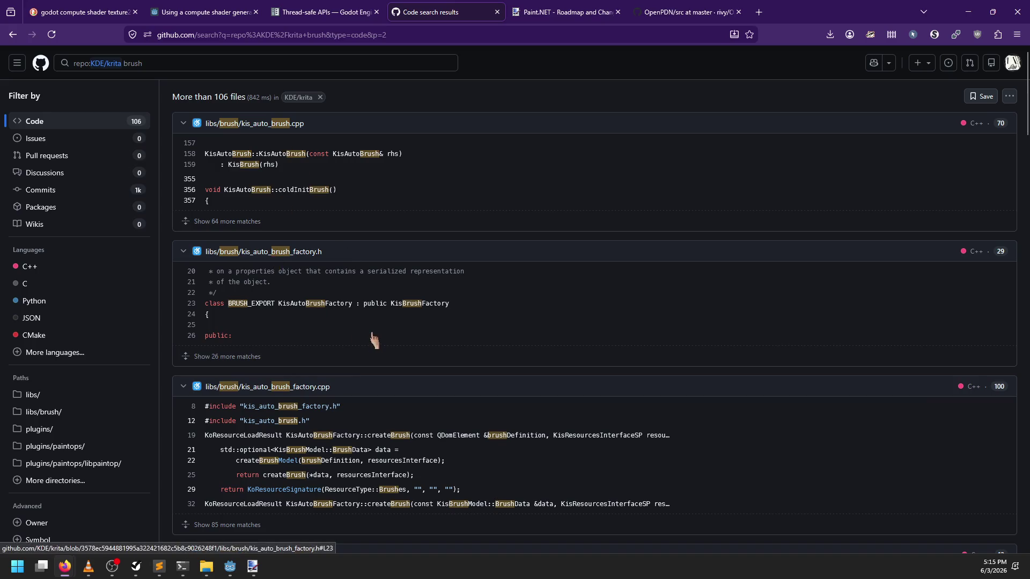
Open libs/brush/kis_auto_brush.cpp from the page 2 results
scroll(371, 326, down, 5)
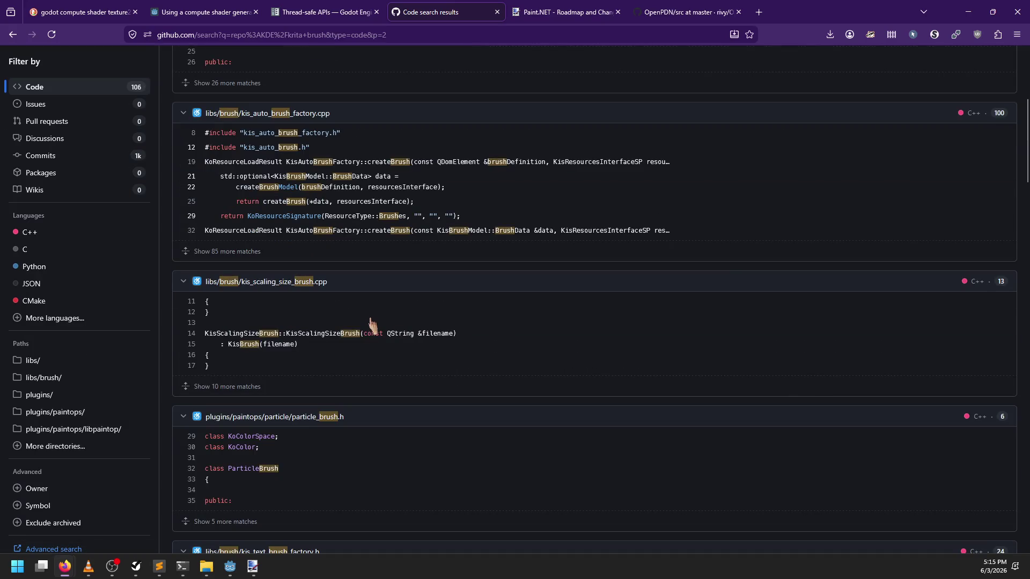
scroll(372, 325, down, 3)
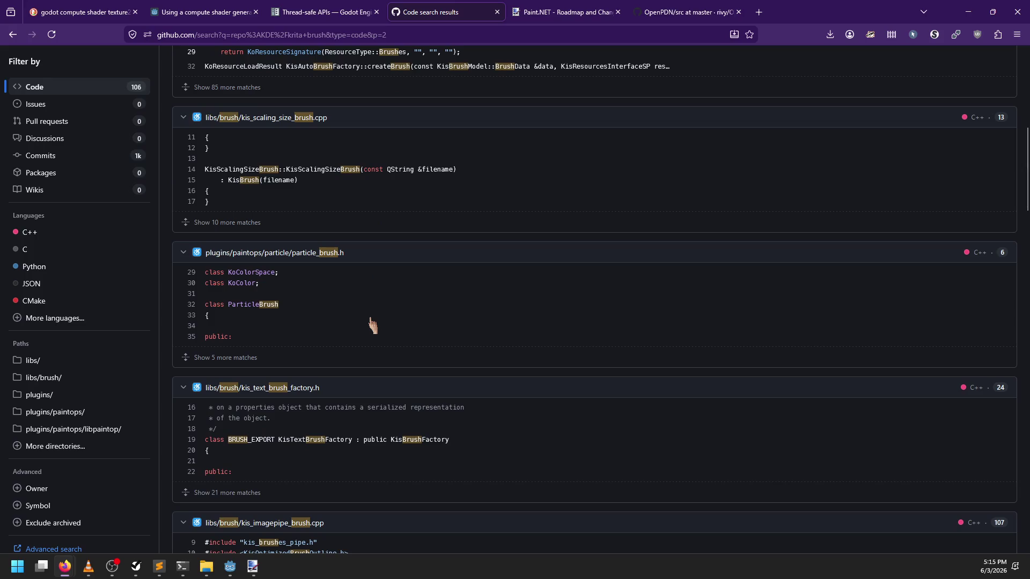
scroll(371, 324, down, 3)
scroll(371, 325, down, 6)
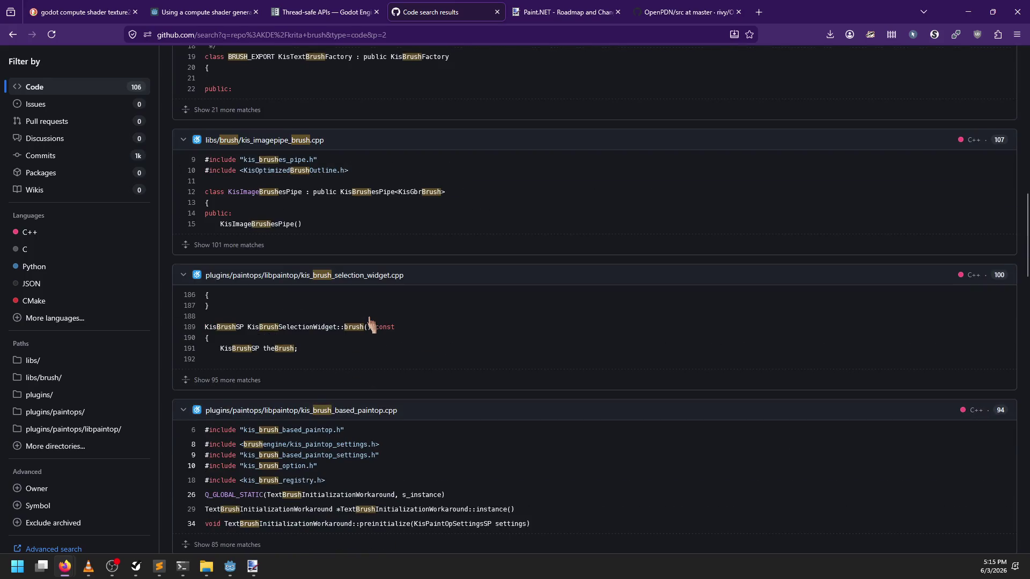
scroll(372, 324, down, 9)
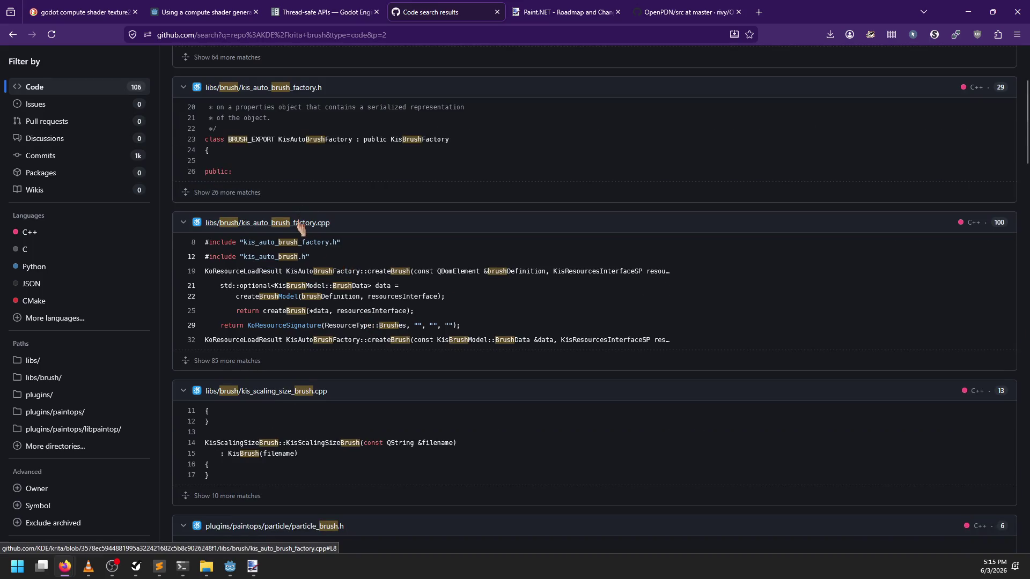
scroll(378, 279, up, 3)
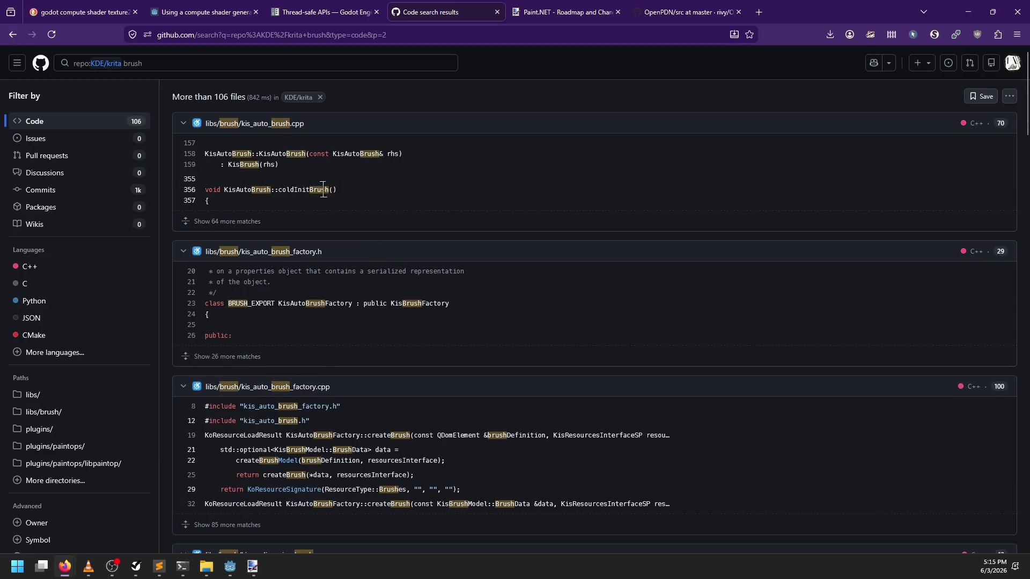
click(268, 128)
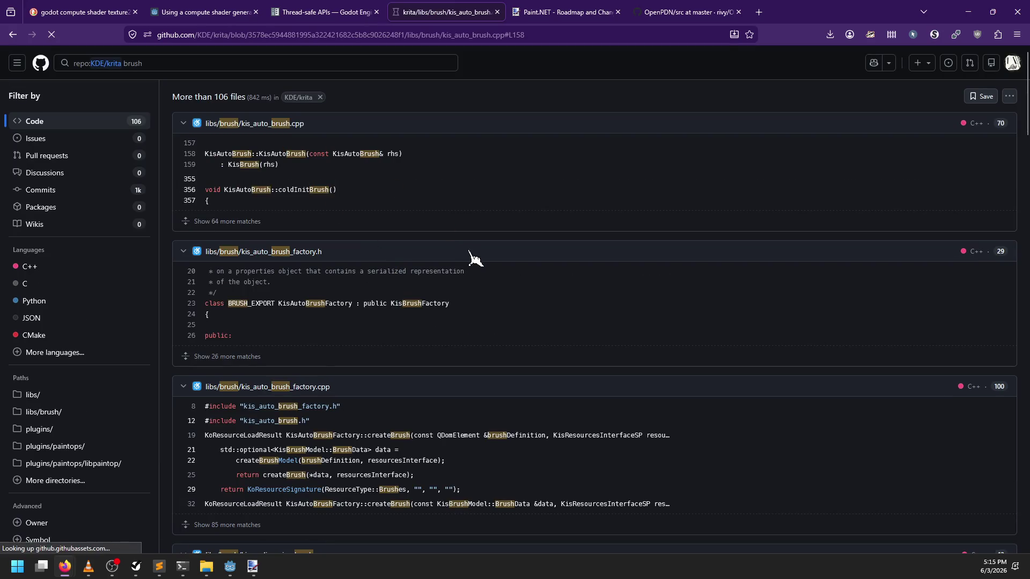
scroll(359, 329, up, 20)
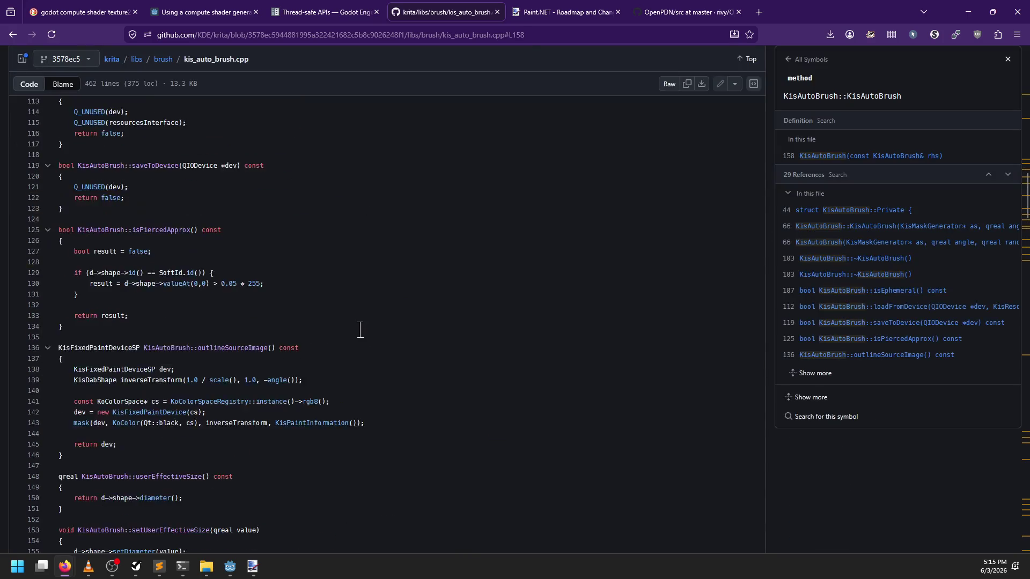
scroll(359, 329, up, 5)
scroll(342, 315, down, 8)
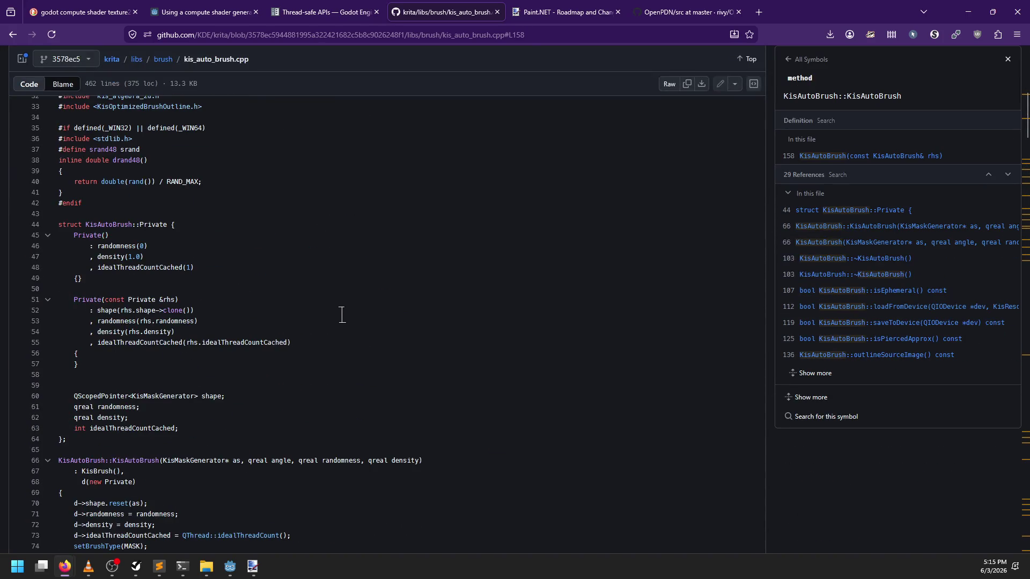
scroll(342, 315, up, 5)
scroll(342, 315, up, 2)
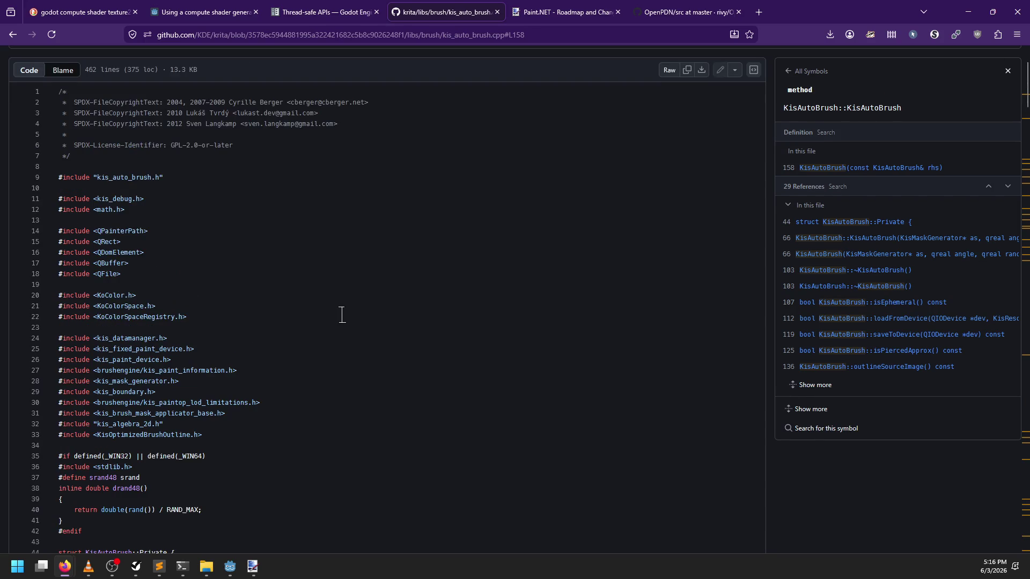
scroll(342, 315, down, 6)
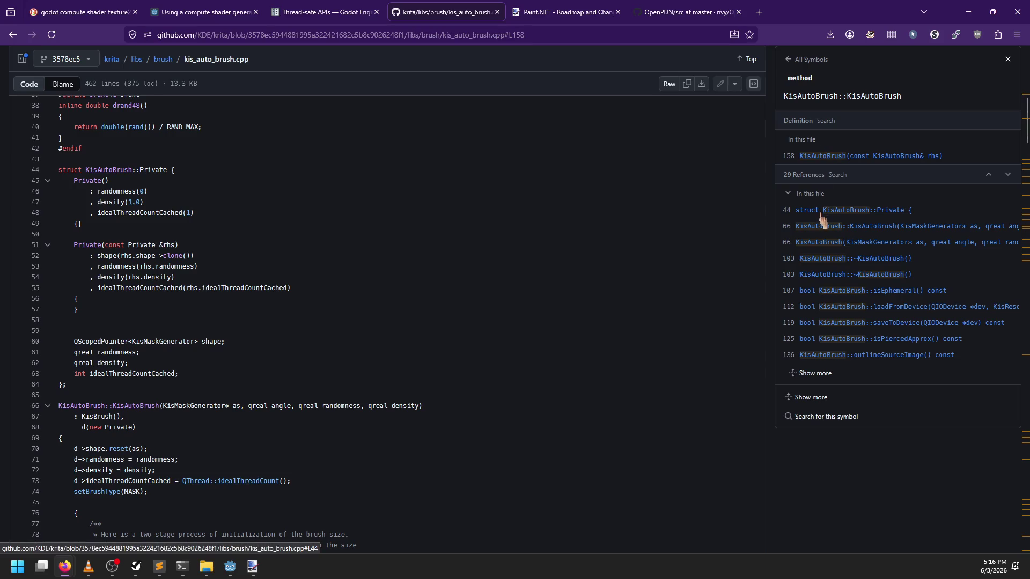
scroll(851, 330, up, 5)
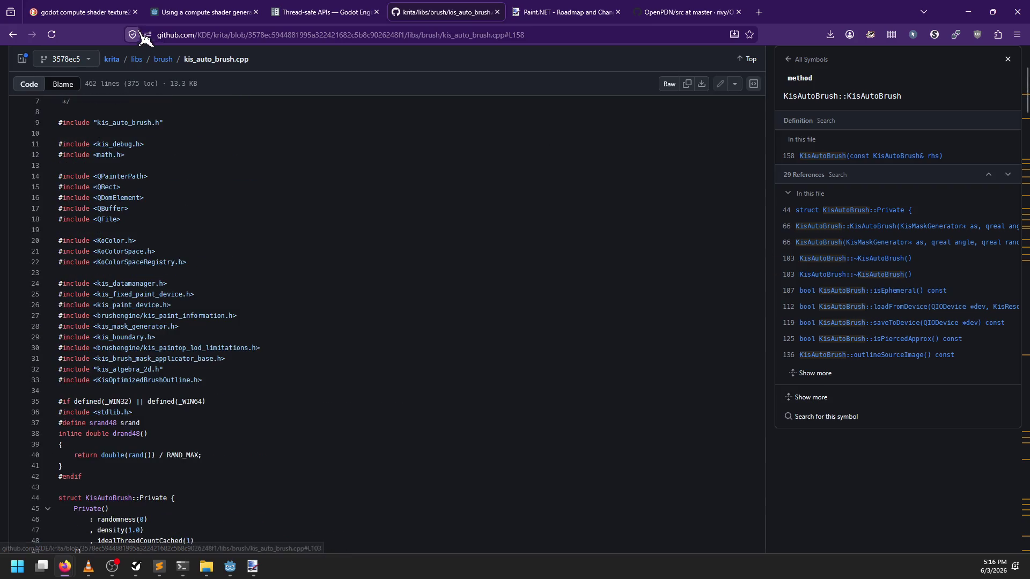
click(12, 34)
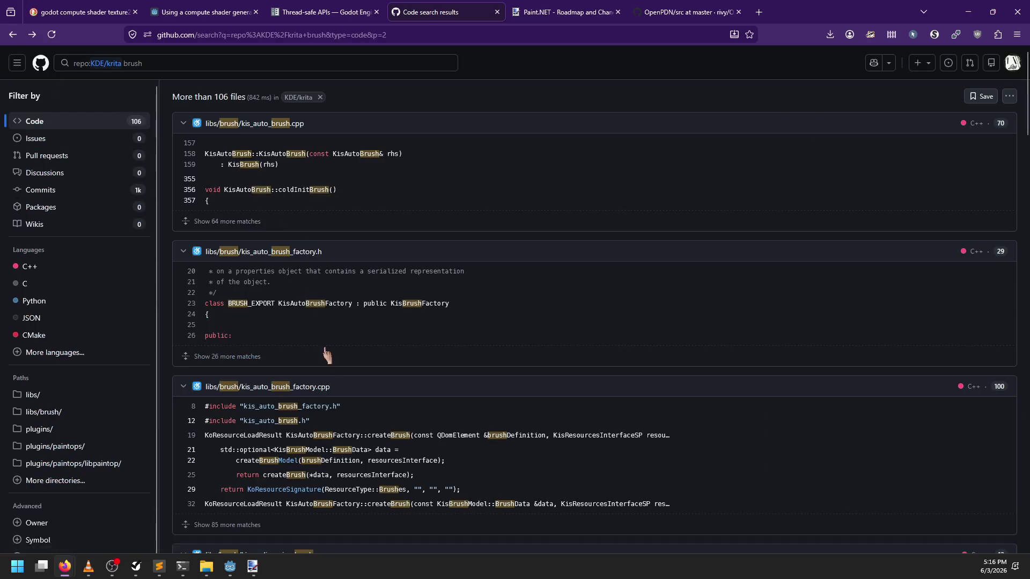
scroll(355, 455, down, 15)
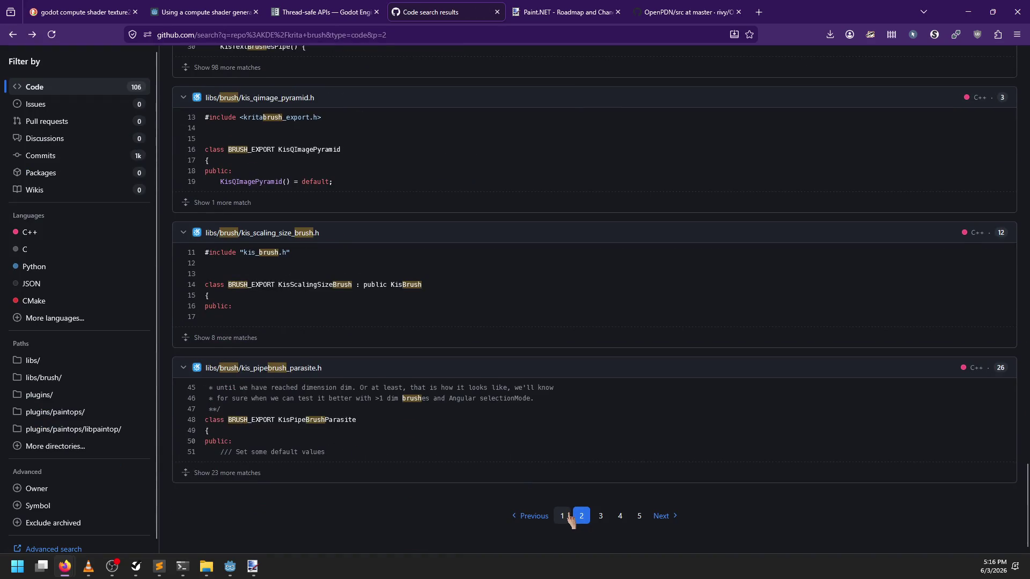
click(567, 515)
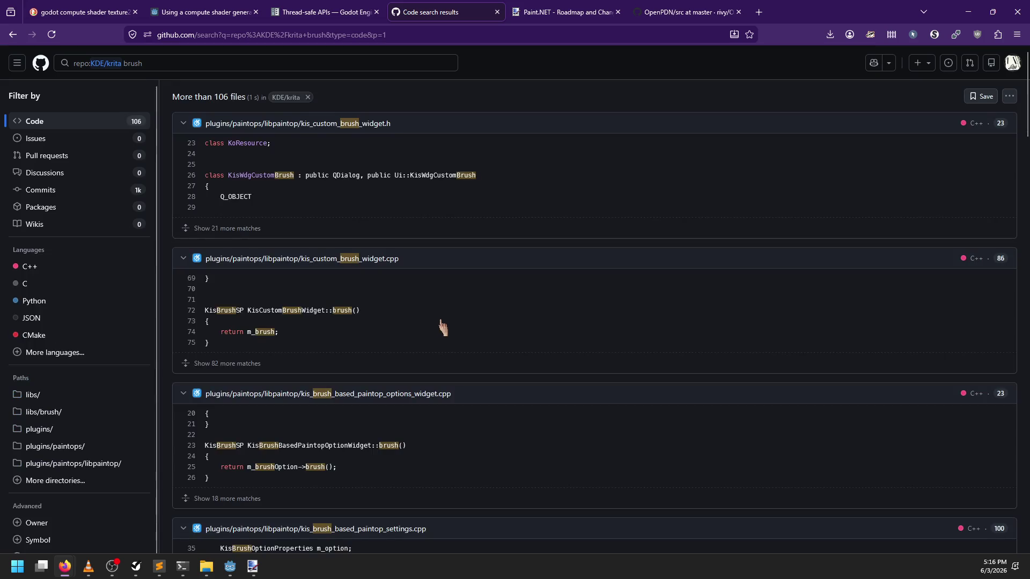
key(ctrl+f)
text(ao)
key(BackSpace)
text(uto_brush)
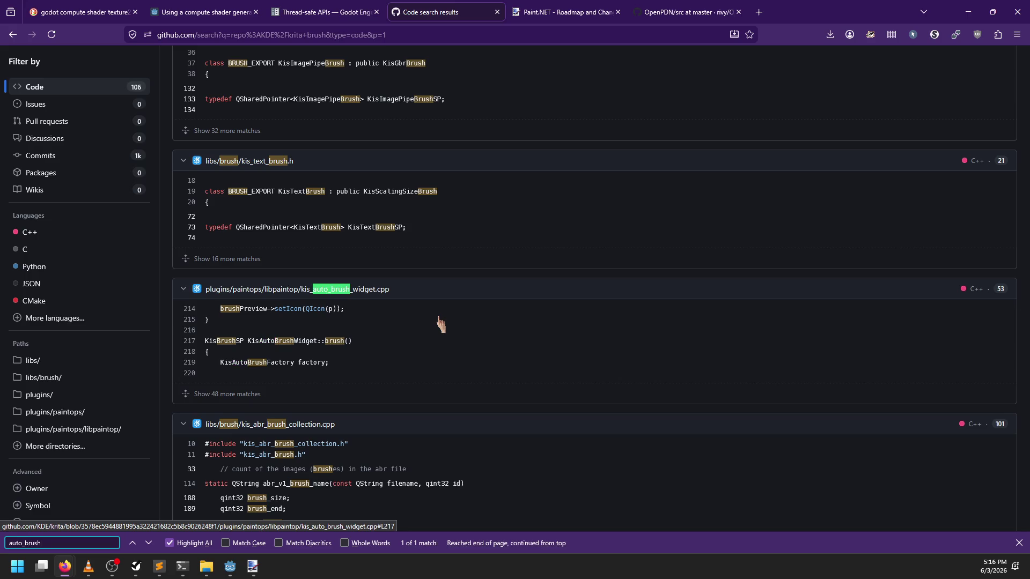
key(Escape)
scroll(441, 323, down, 10)
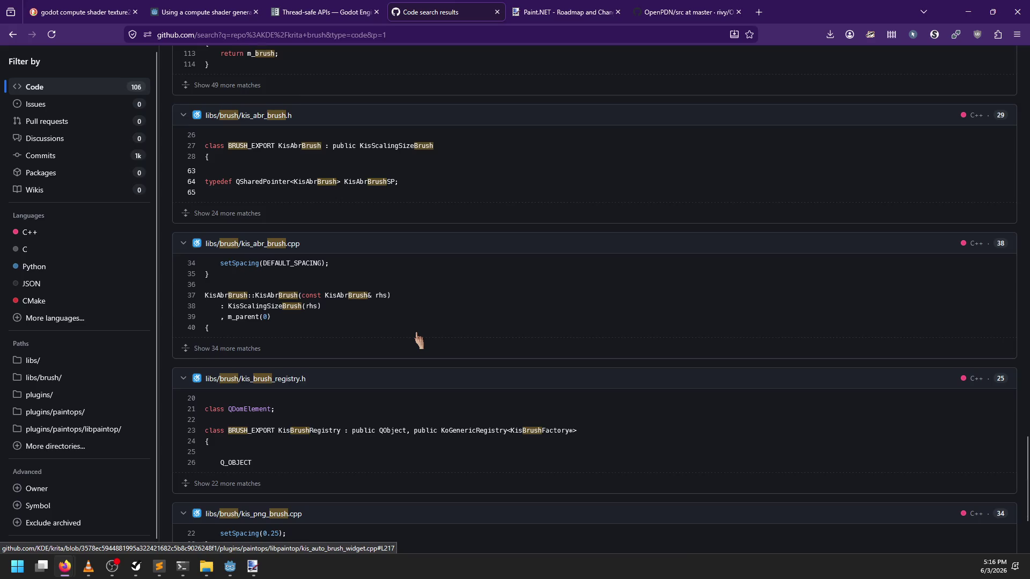
scroll(418, 341, down, 3)
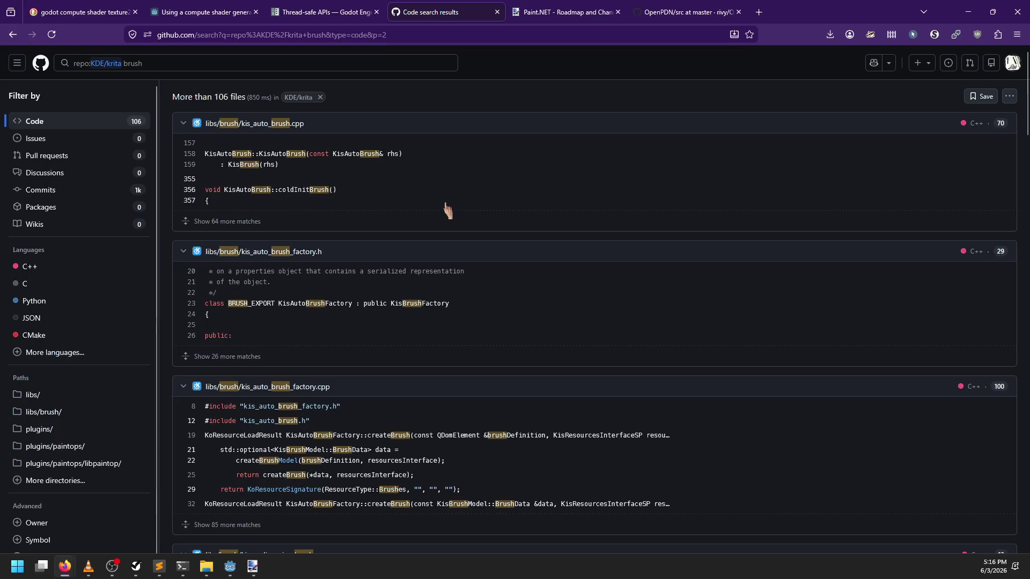
scroll(447, 211, down, 4)
scroll(446, 210, down, 3)
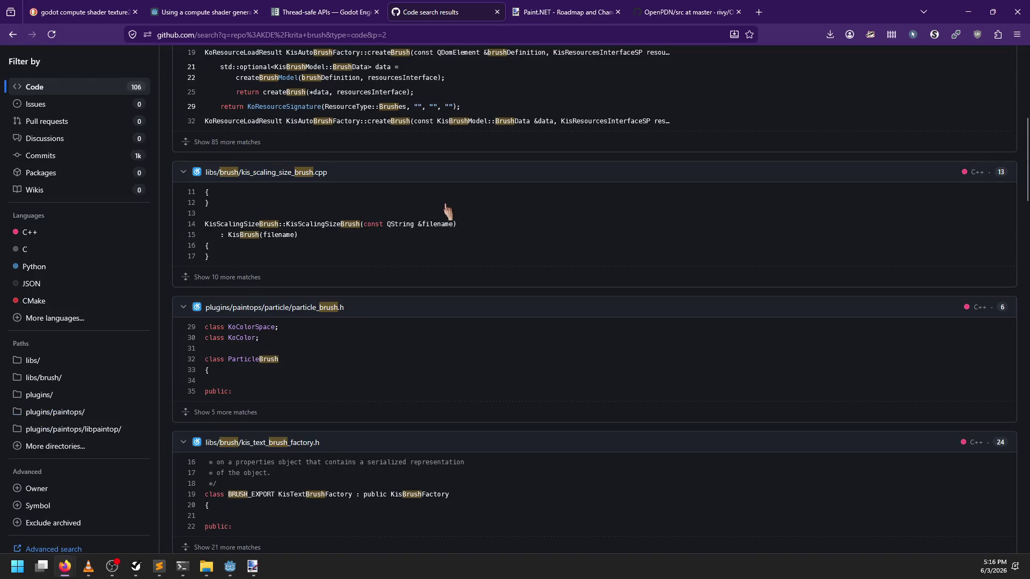
scroll(447, 210, down, 5)
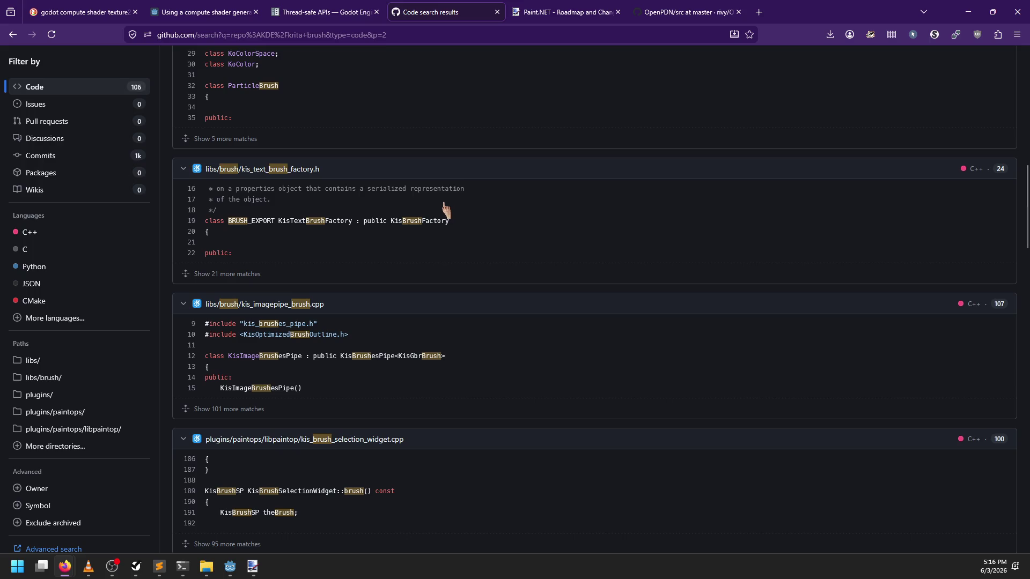
scroll(447, 210, down, 3)
scroll(424, 332, down, 1)
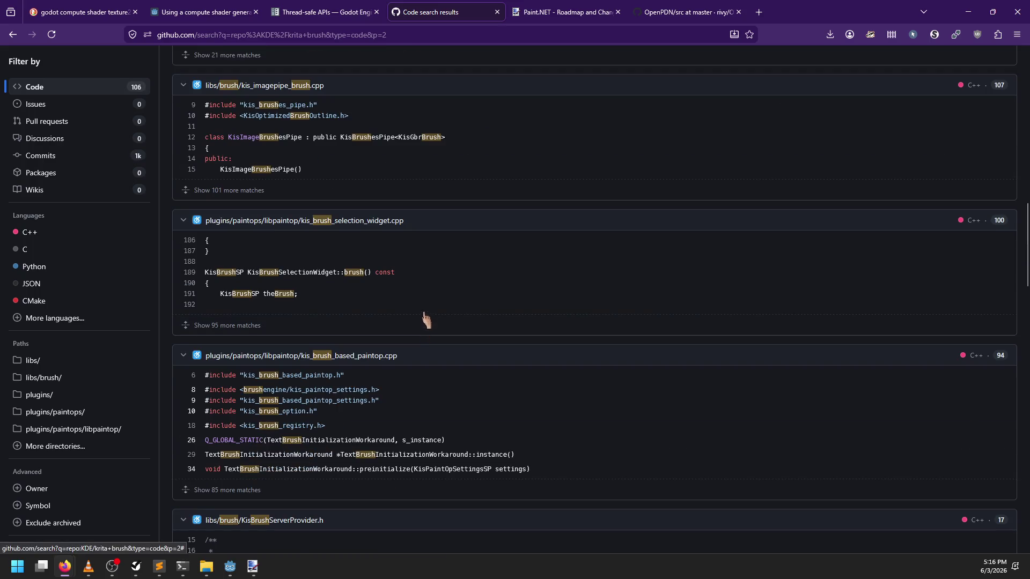
scroll(446, 281, down, 4)
scroll(450, 276, down, 5)
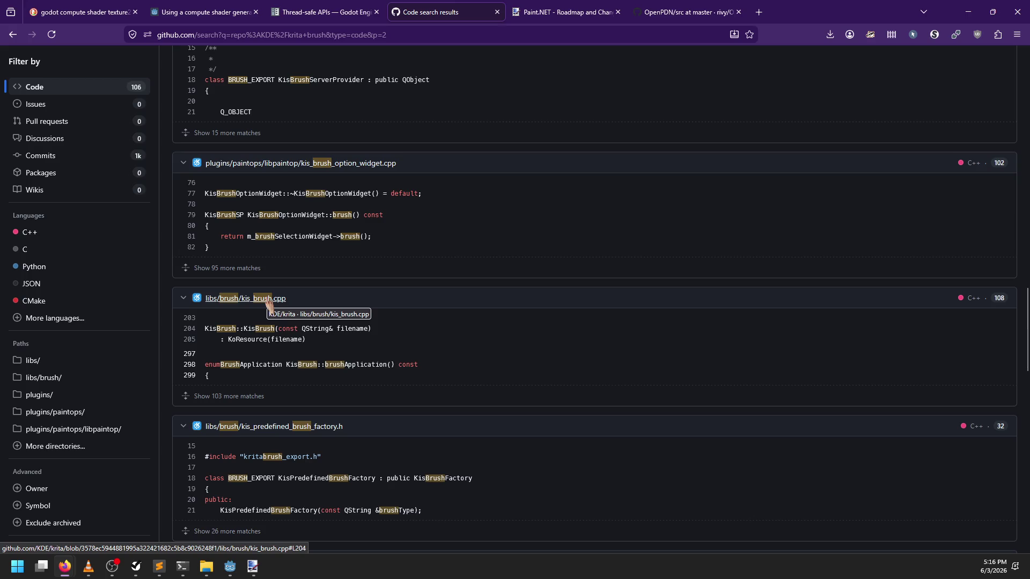
scroll(419, 328, down, 1)
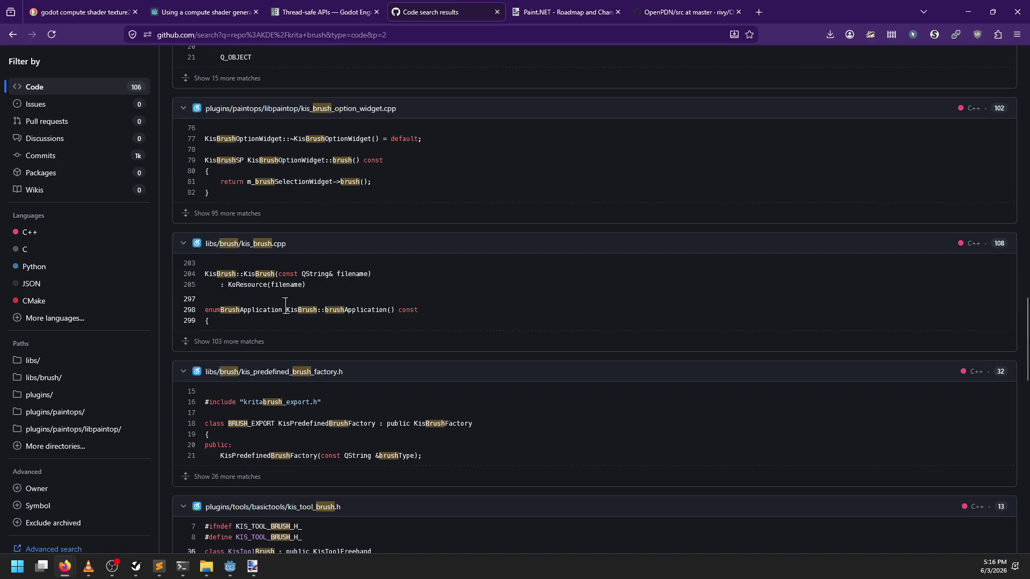
scroll(418, 322, down, 3)
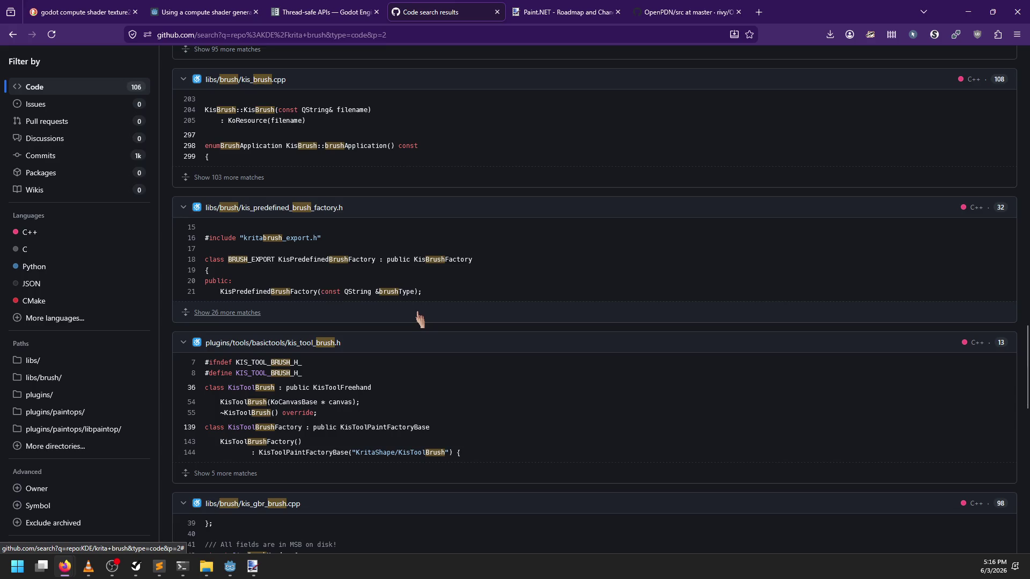
scroll(419, 320, down, 1)
scroll(419, 320, down, 4)
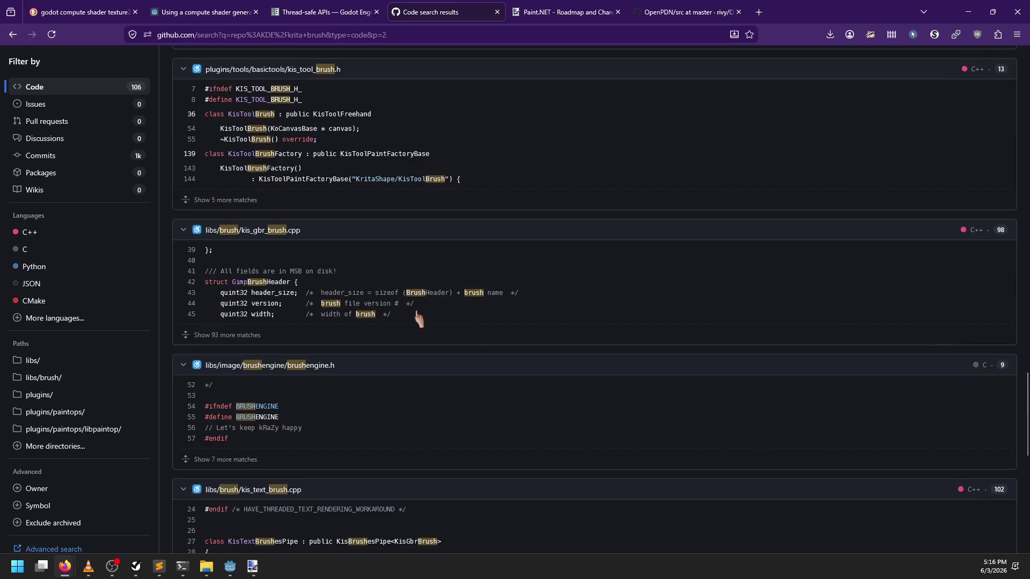